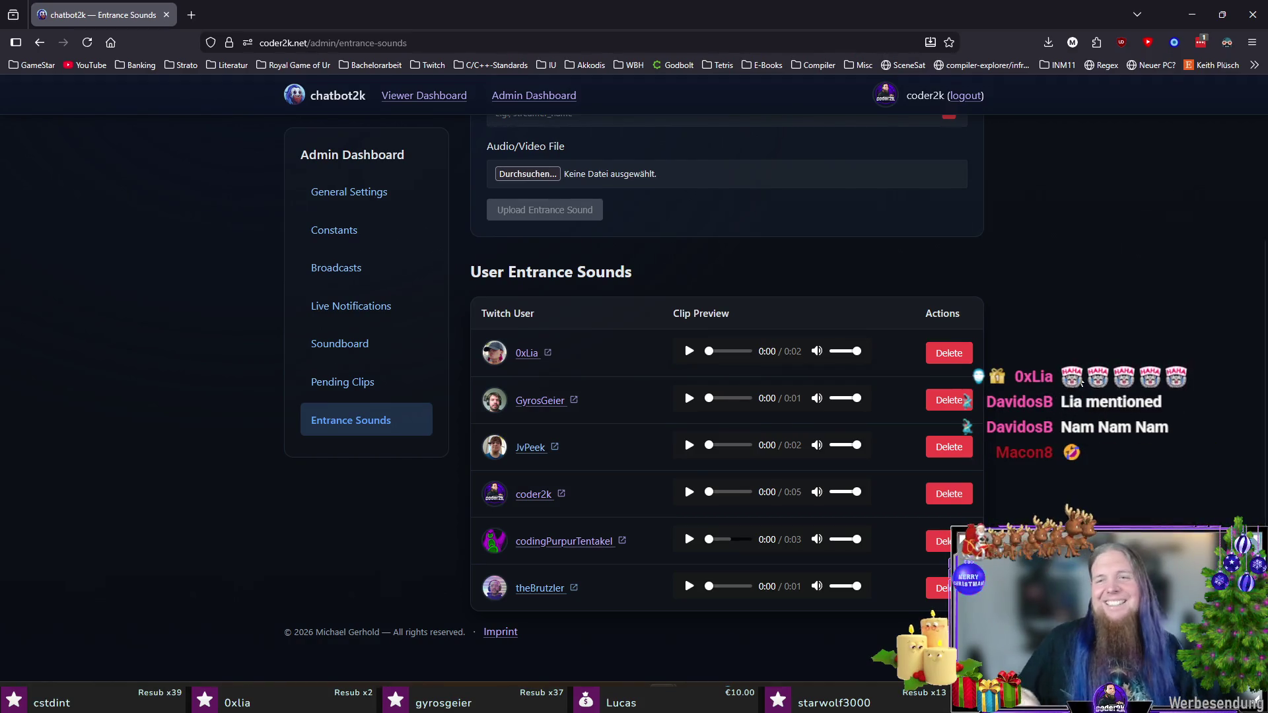
# Step: Play the first user's entrance sound preview in chatbot2k, then close the Firefox window
pyautogui.scroll(3, 1151, 335)
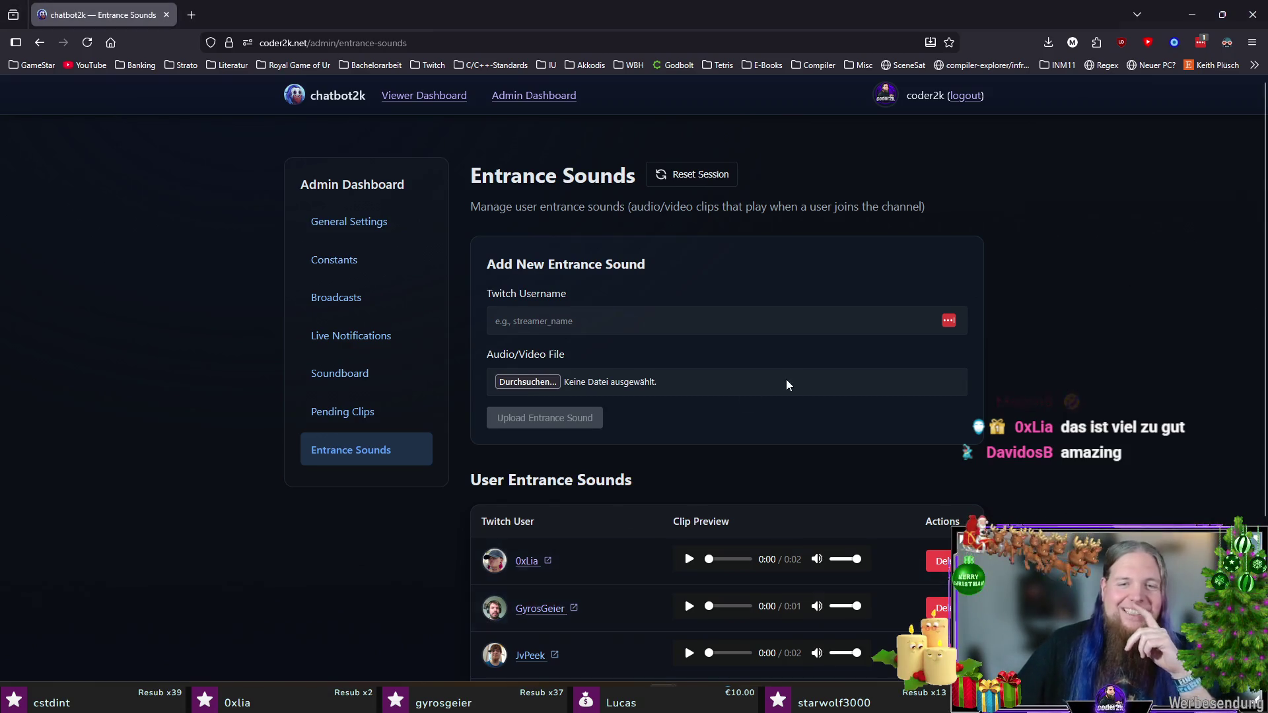
pyautogui.scroll(-2, 786, 385)
pyautogui.click(689, 423)
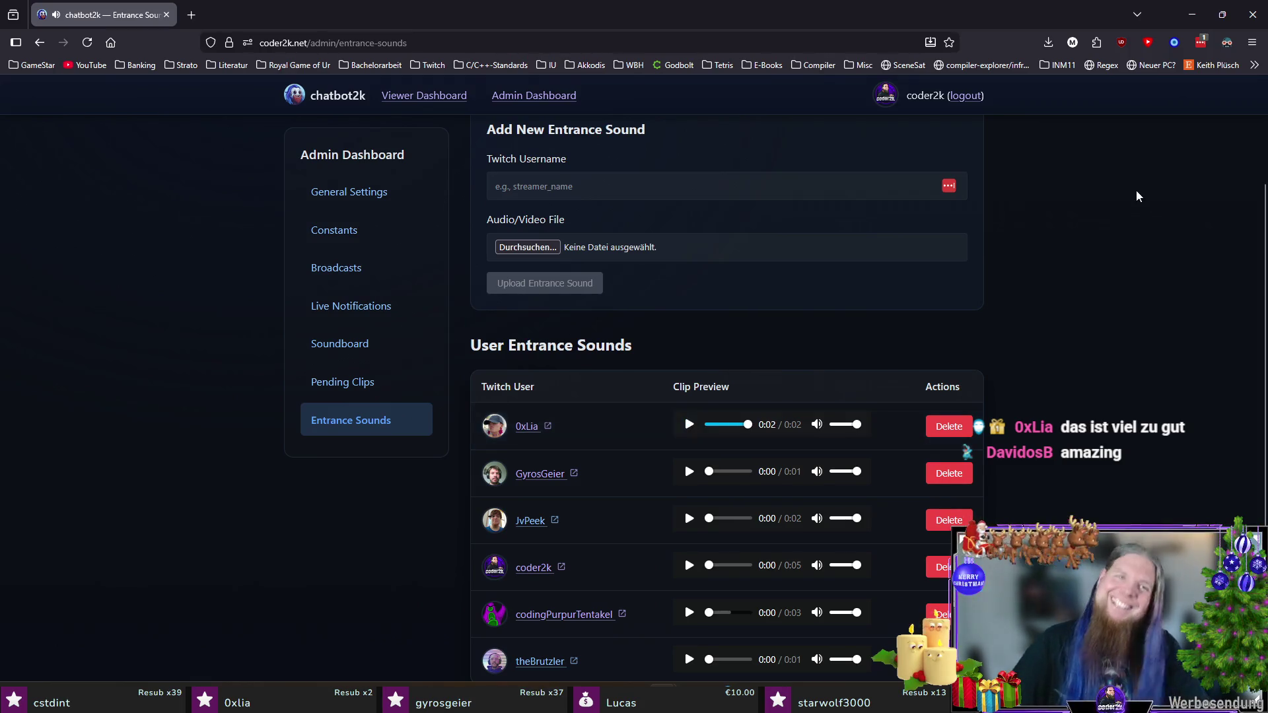
pyautogui.click(1252, 15)
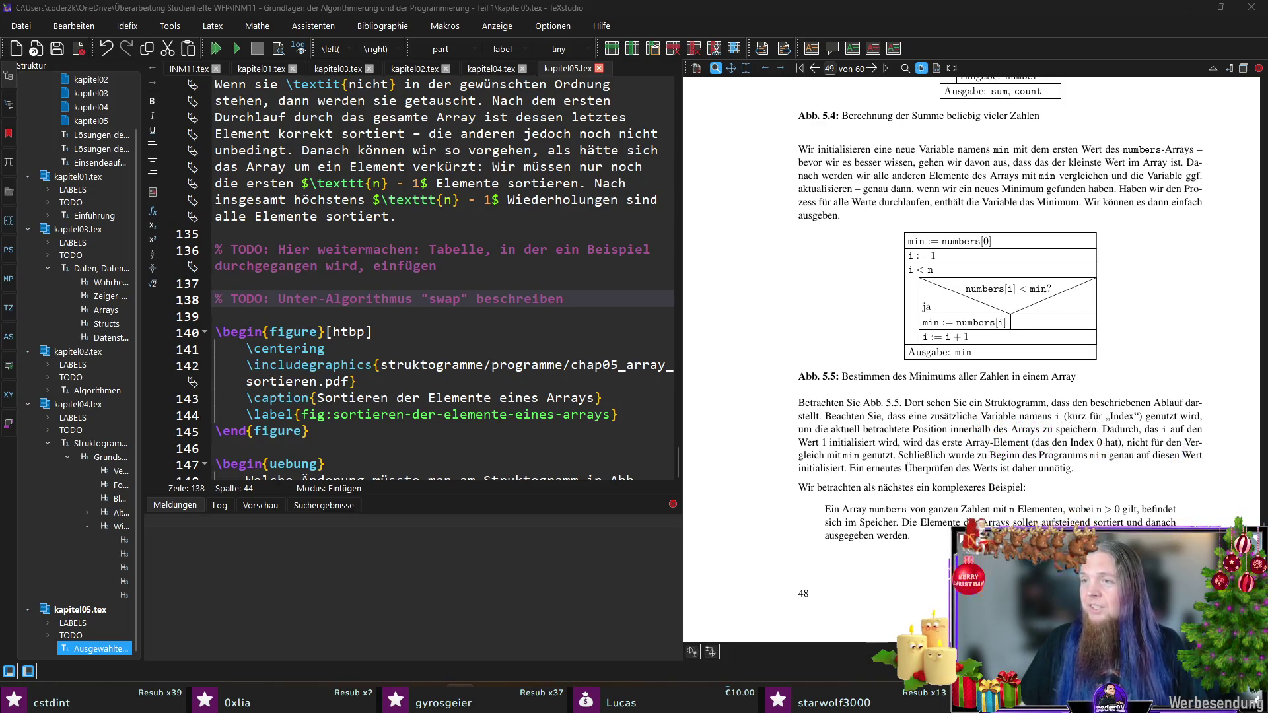
# Step: Switch from TeXstudio to the Acrobat window showing the Studienheft PDF title page
pyautogui.hotkey('alt', 'Tab')
pyautogui.hotkey('alt', 'Tab')
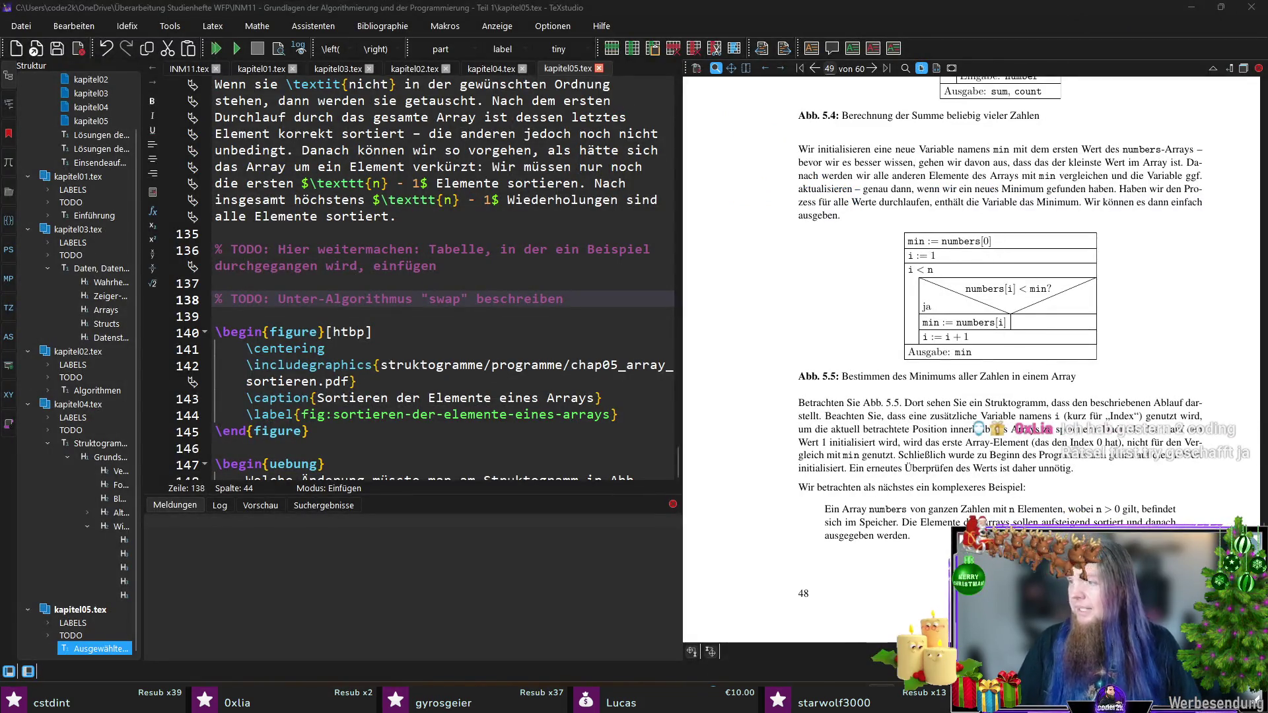
pyautogui.hotkey('alt', 'Tab')
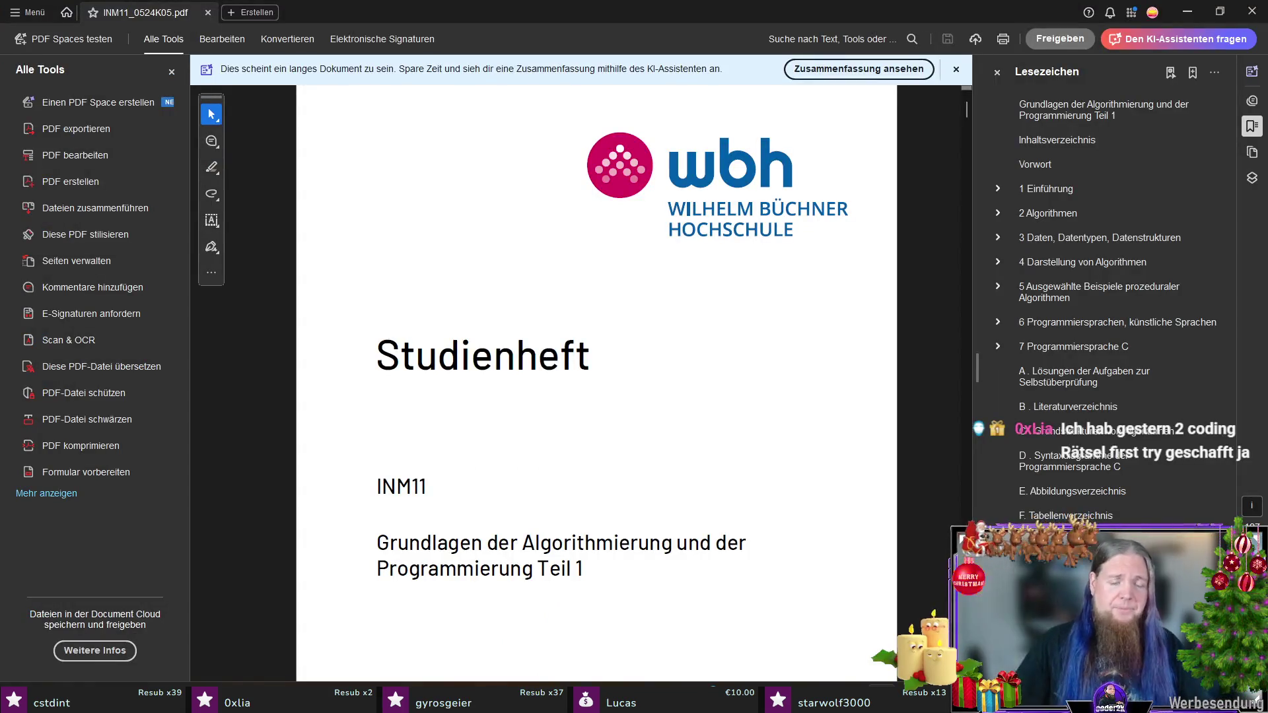
# Step: Glance over the Studienheft cover page in Acrobat and return to TeXstudio
pyautogui.scroll(-2, 862, 256)
pyautogui.scroll(1, 847, 260)
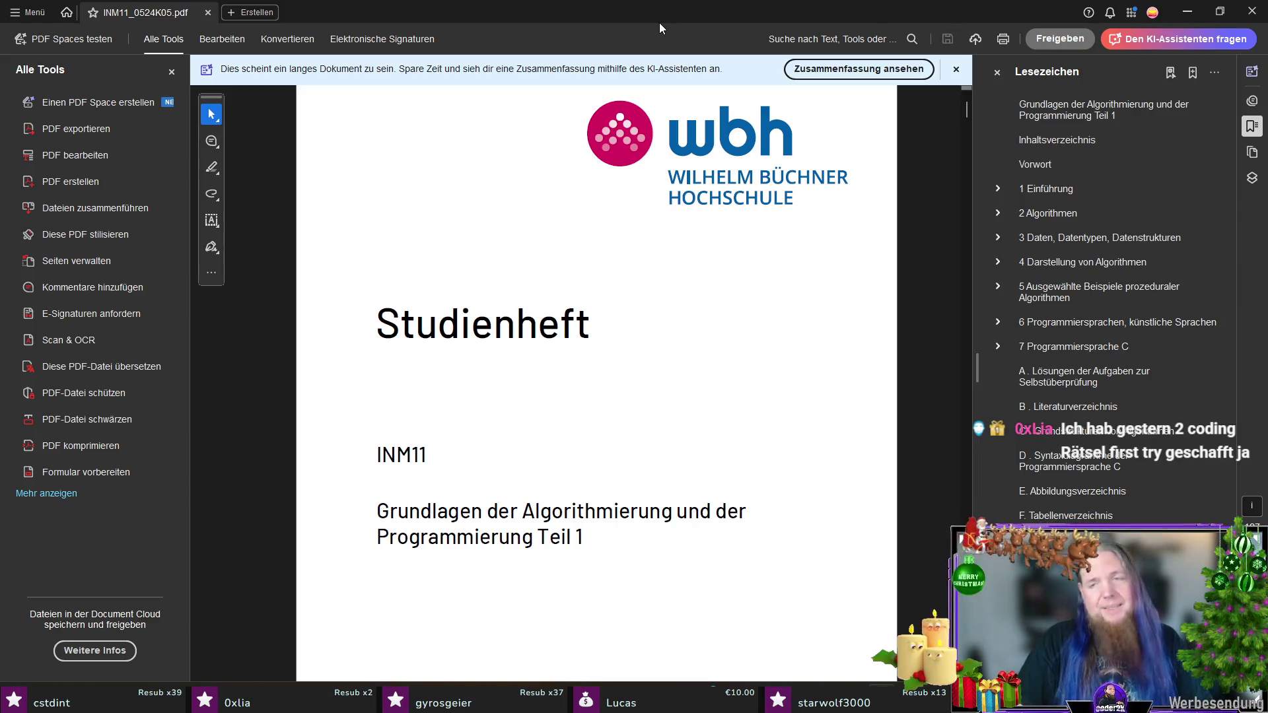
pyautogui.hotkey('alt', 'Tab')
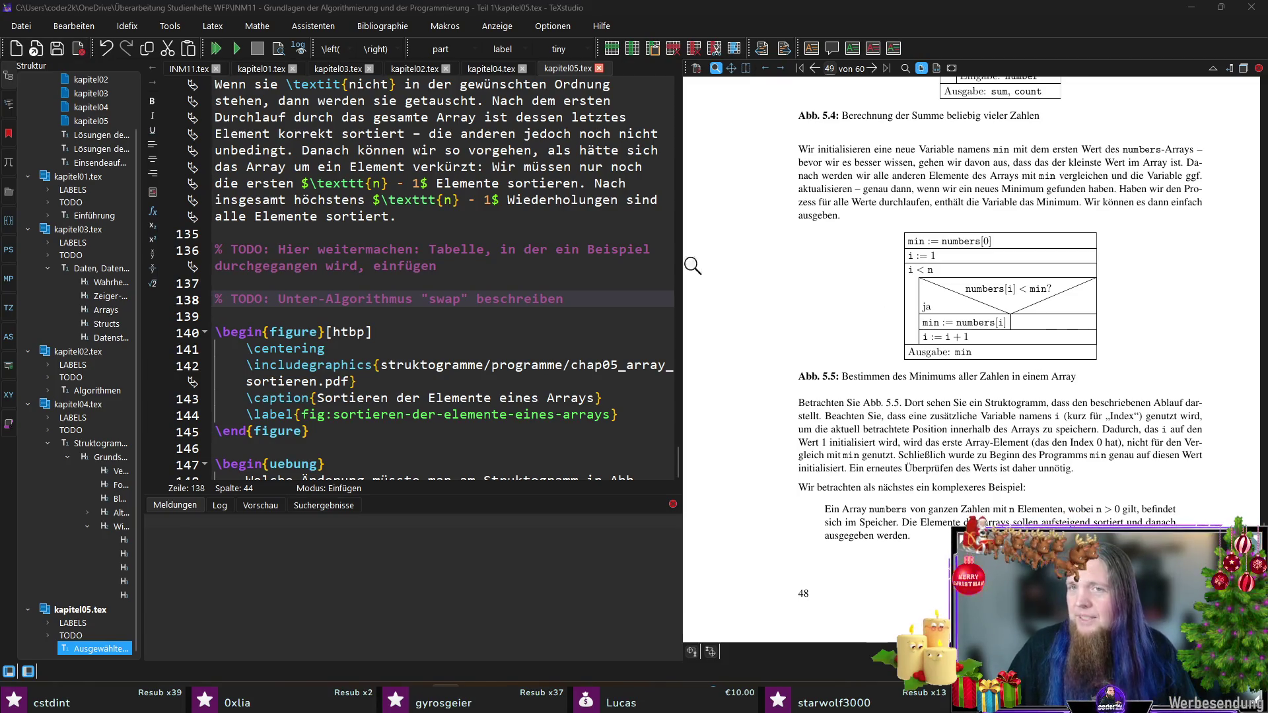
# Step: Bring Abb. 5.6 on page 50 into the preview and launch PyCharm from JetBrains Toolbox
pyautogui.scroll(-5, 998, 269)
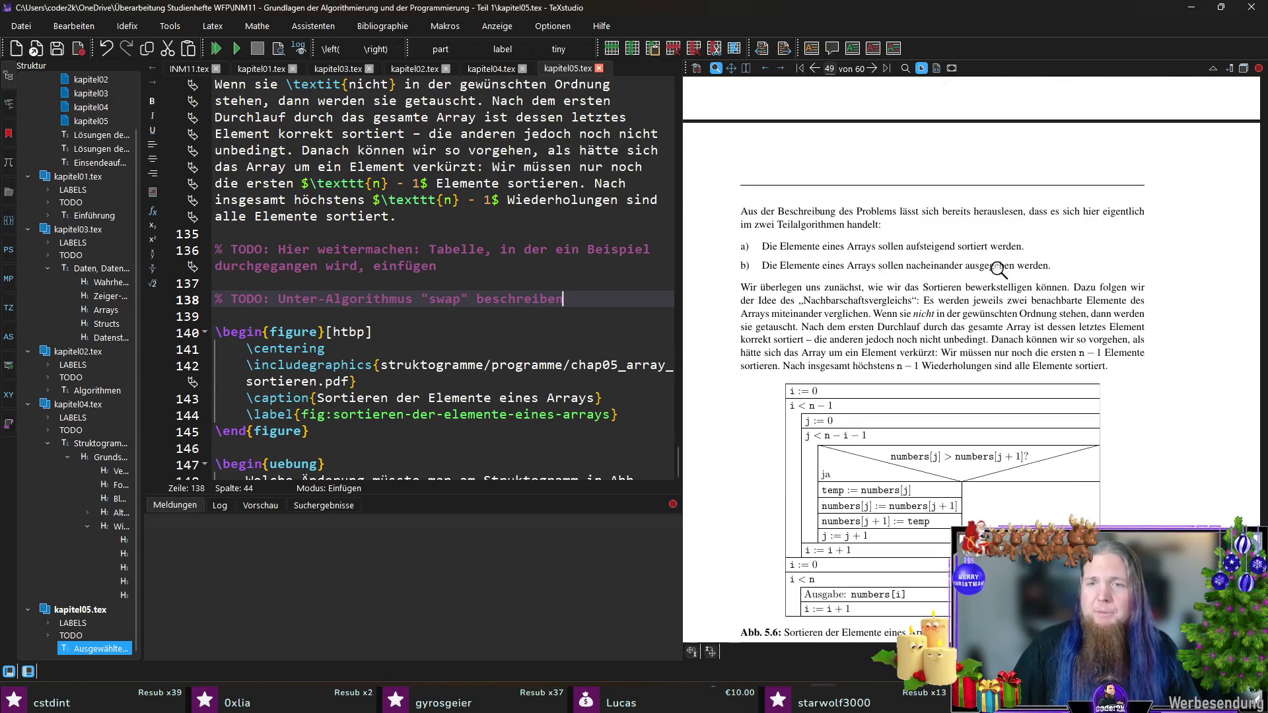
pyautogui.scroll(-3, 1117, 285)
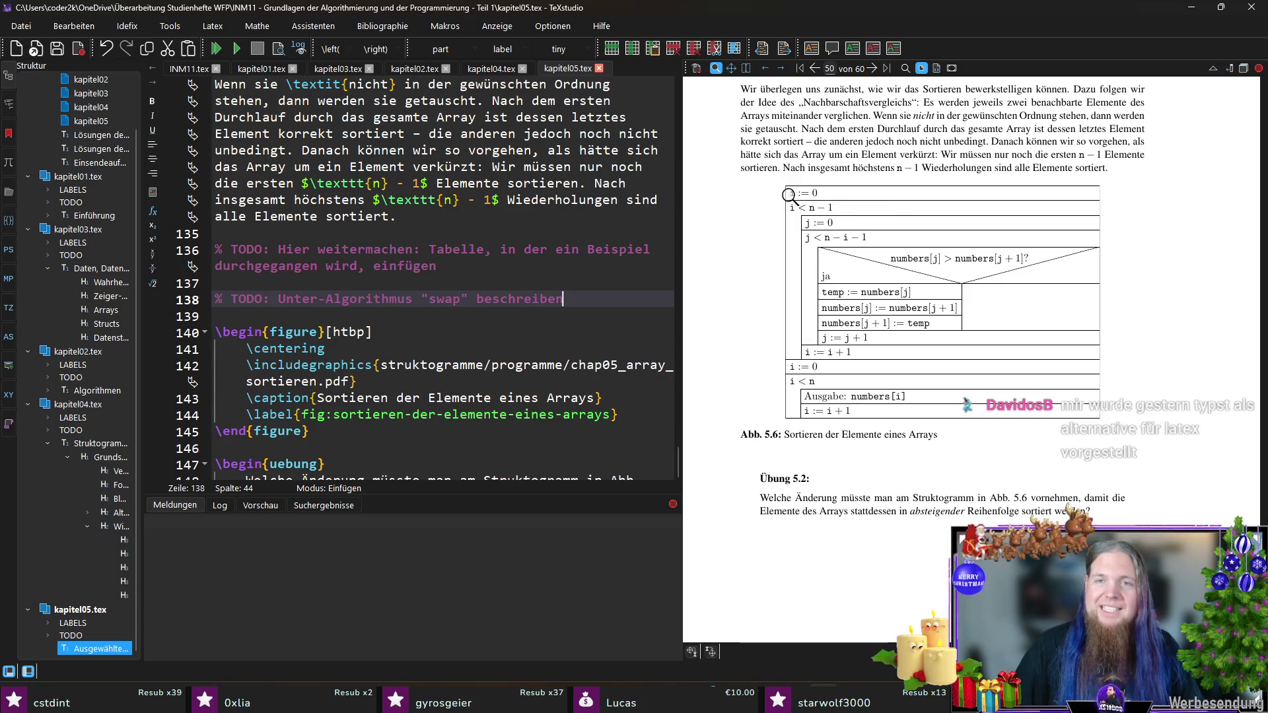
pyautogui.click(1122, 701)
pyautogui.click(1075, 418)
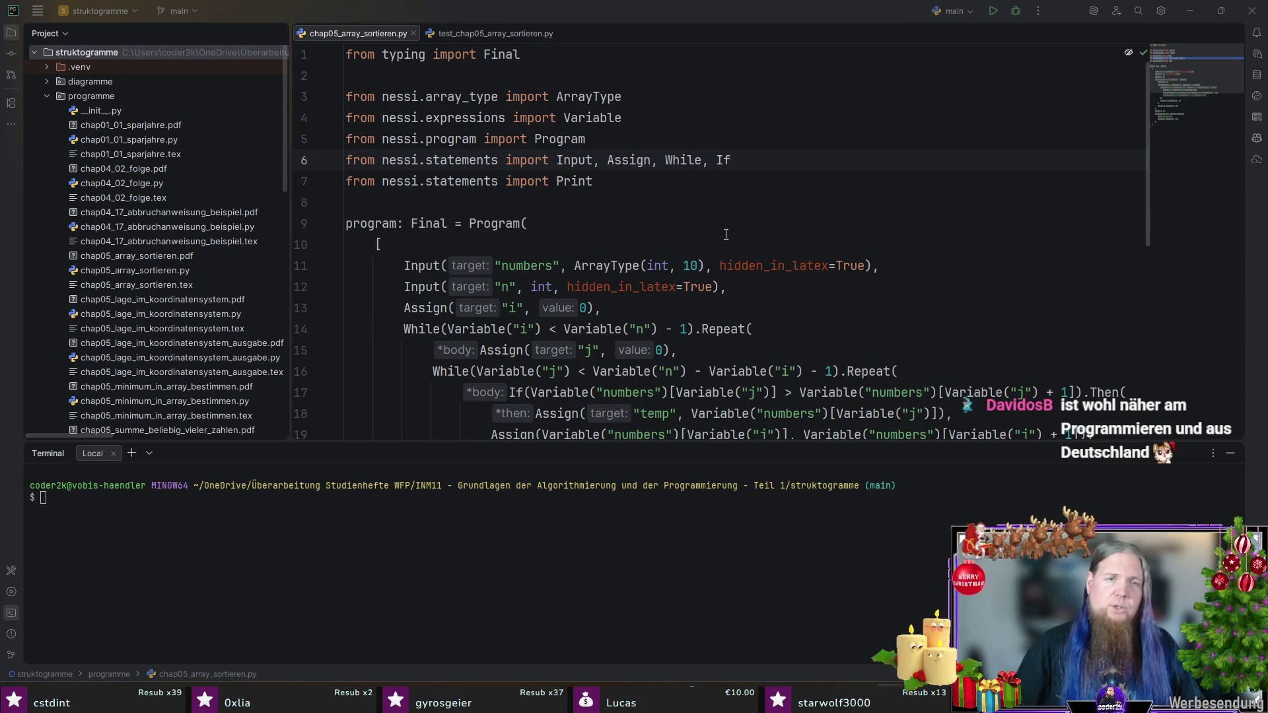
# Step: Close the Terminal panel and highlight the whole sorting program definition
pyautogui.click(1230, 452)
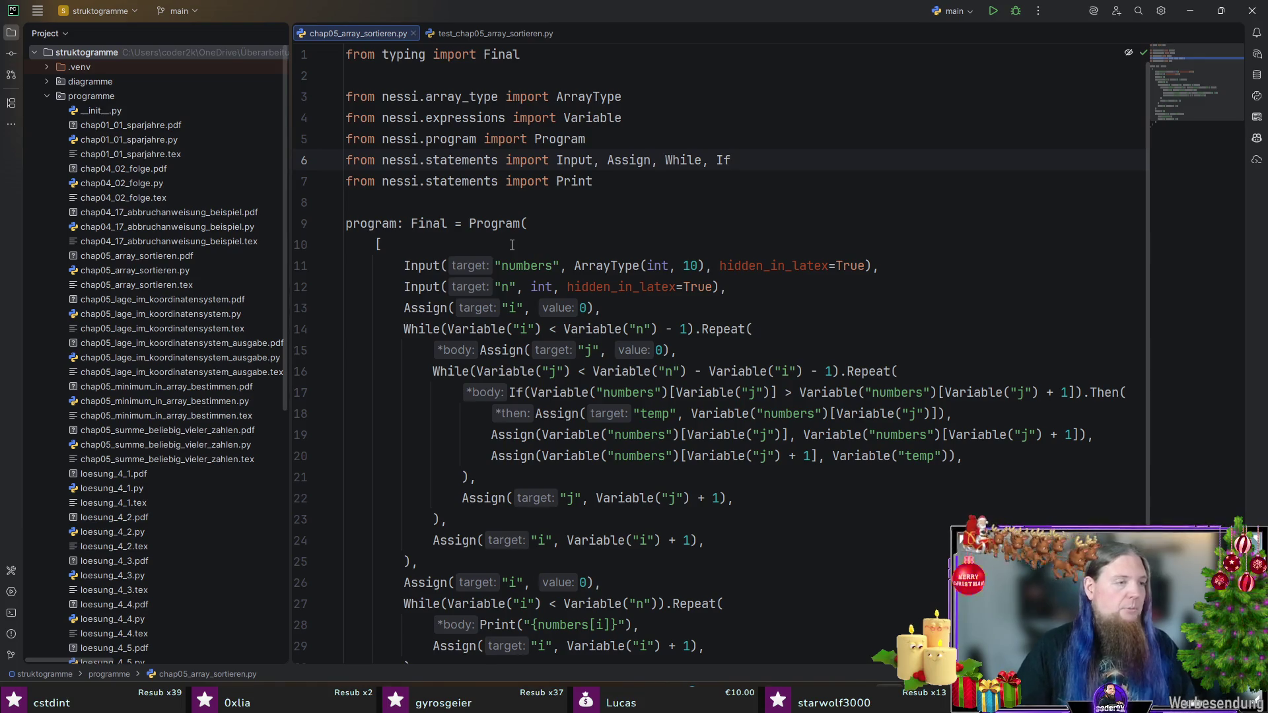
pyautogui.scroll(-2, 724, 393)
pyautogui.scroll(1, 699, 514)
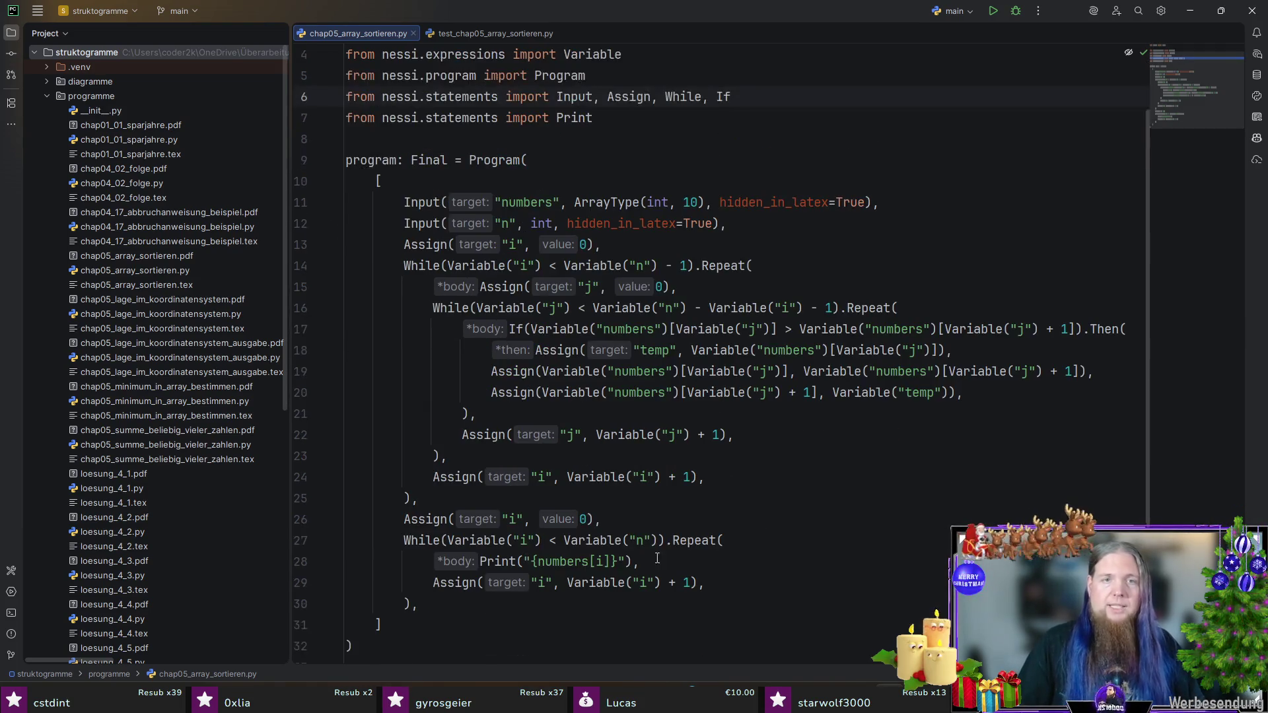
pyautogui.moveTo(396, 615)
pyautogui.mouseDown()
pyautogui.moveTo(390, 631)
pyautogui.moveTo(346, 161)
pyautogui.mouseUp()
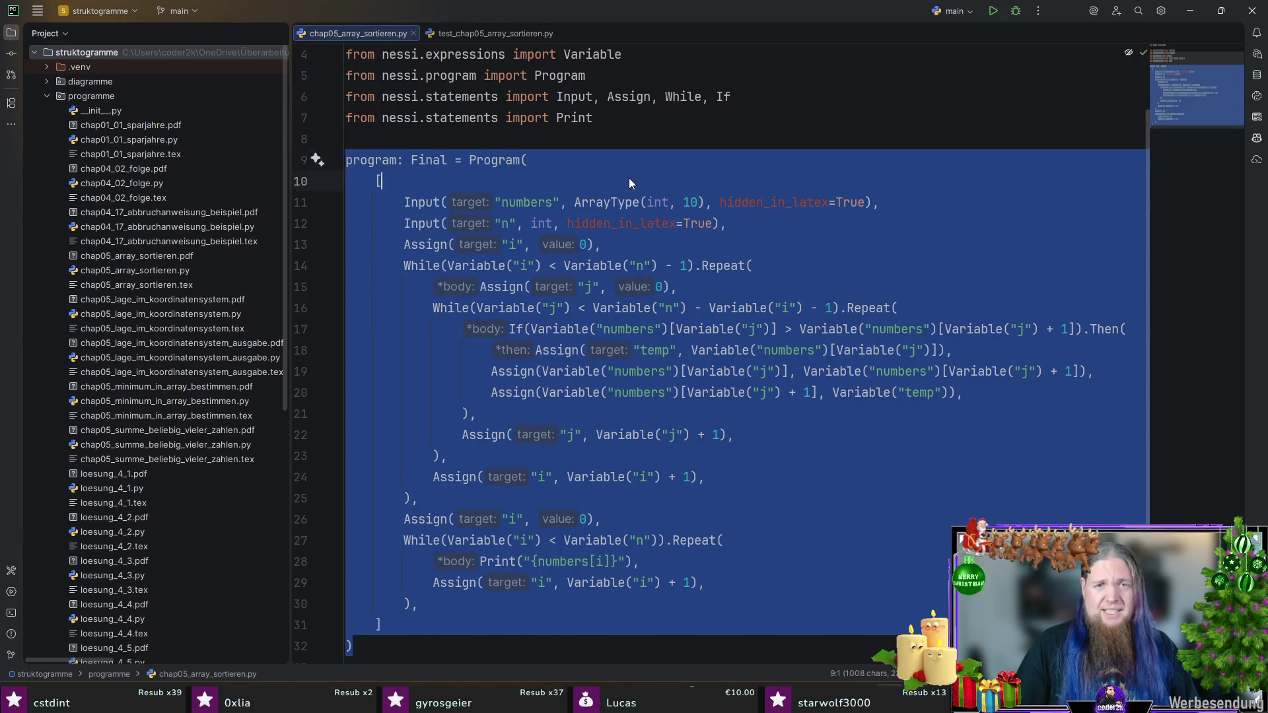
pyautogui.click(628, 179)
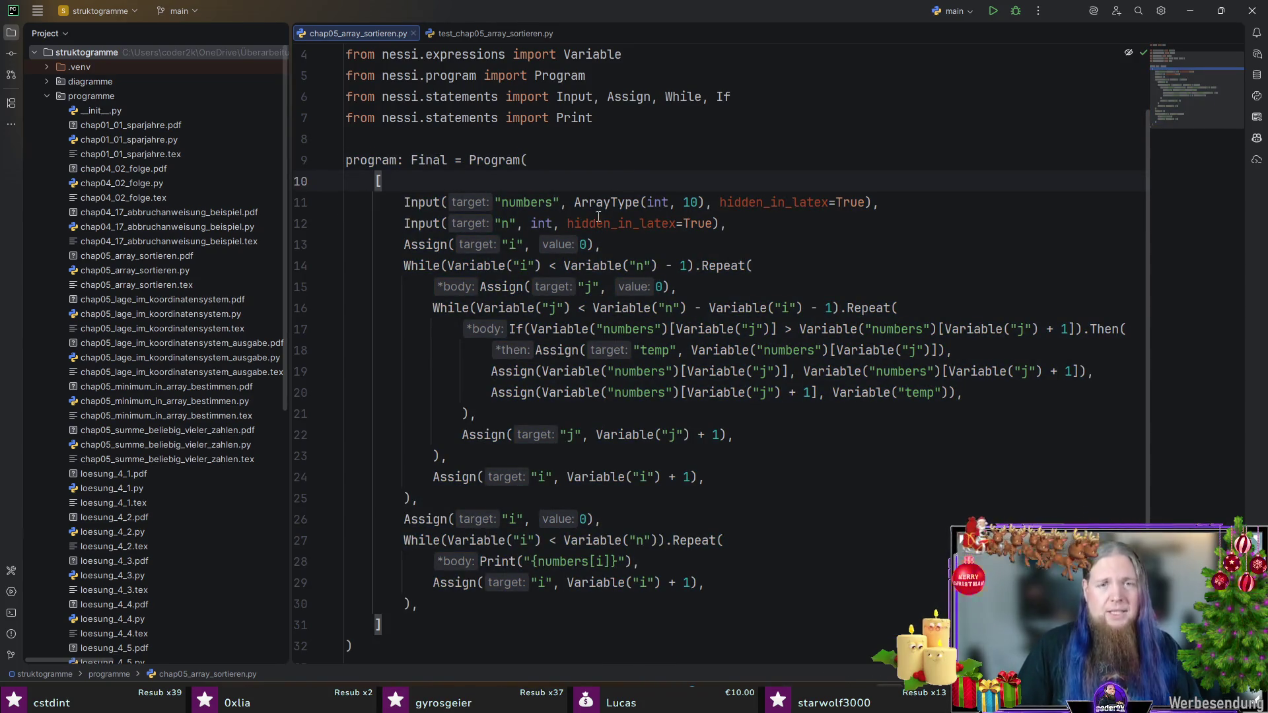
# Step: Highlight the two Input lines and hidden_in_latex=True, then return to TeXstudio
pyautogui.moveTo(402, 205)
pyautogui.mouseDown()
pyautogui.moveTo(528, 202)
pyautogui.moveTo(719, 224)
pyautogui.mouseUp()
pyautogui.click(721, 223)
pyautogui.doubleClick(776, 202)
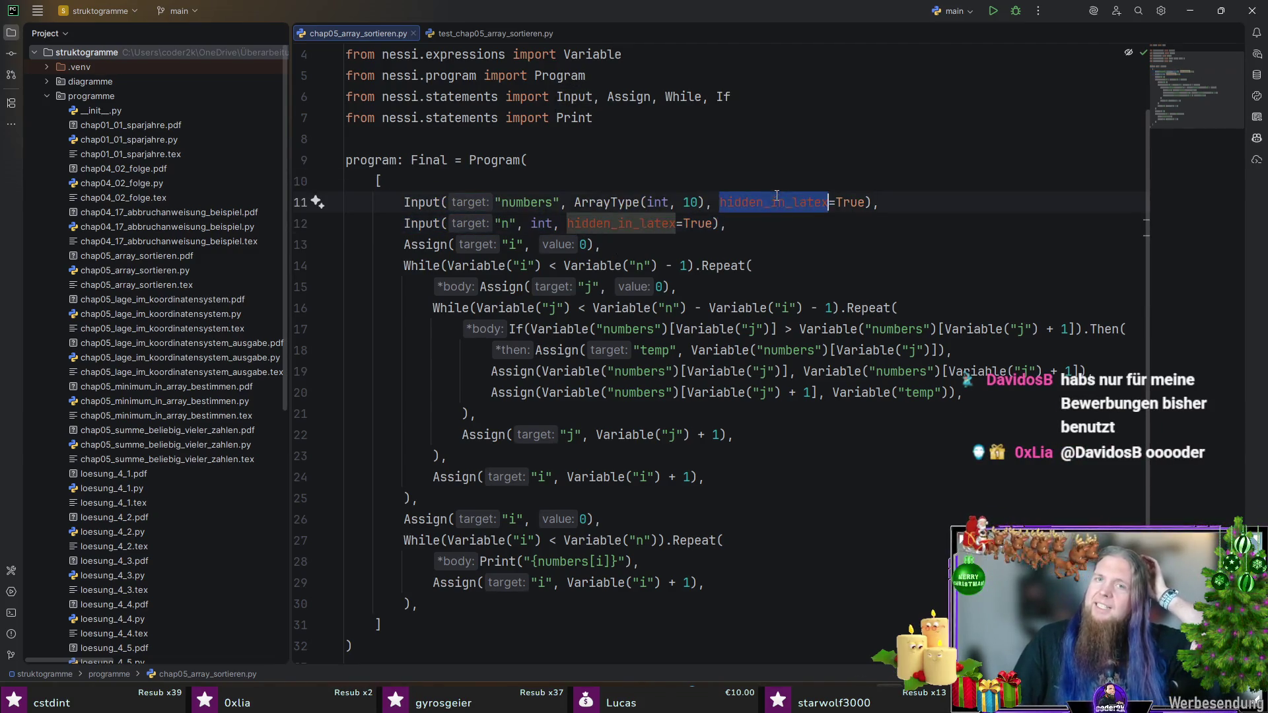
pyautogui.hotkey('shift', 'Right')
pyautogui.hotkey('shift', 'Right')
pyautogui.hotkey('shift', 'Right')
pyautogui.click(927, 208)
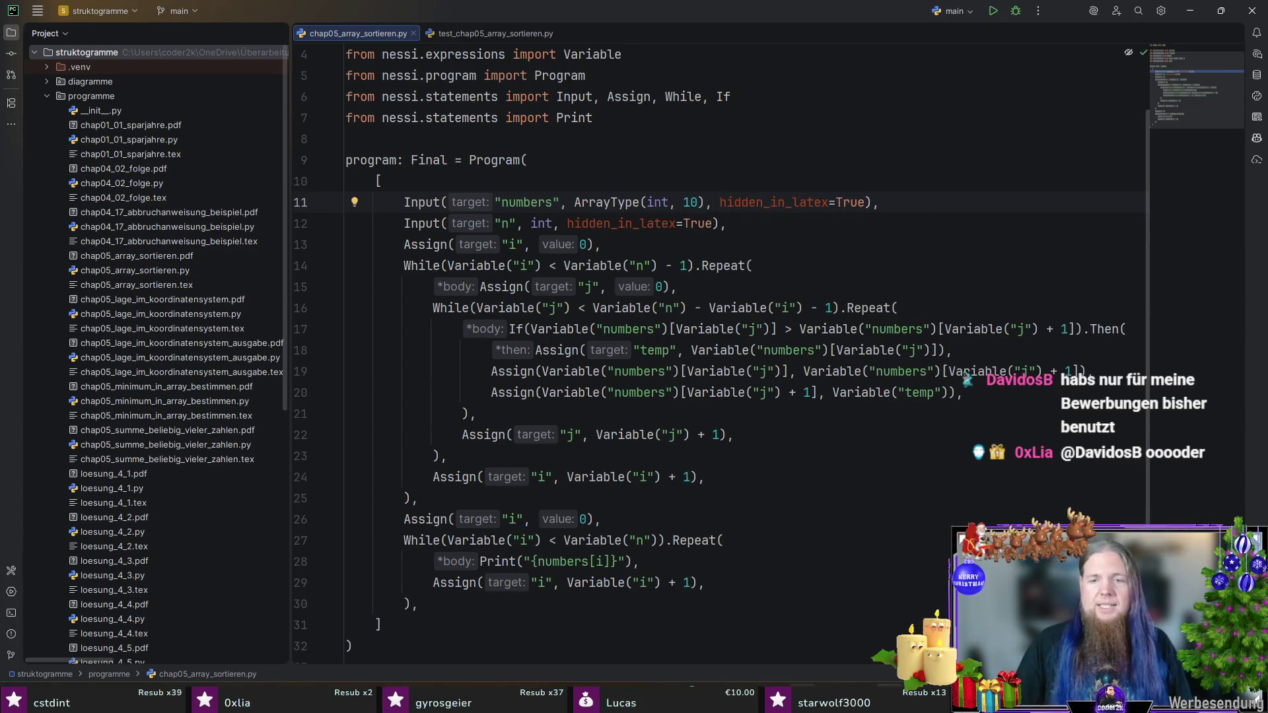
pyautogui.hotkey('alt', 'Tab')
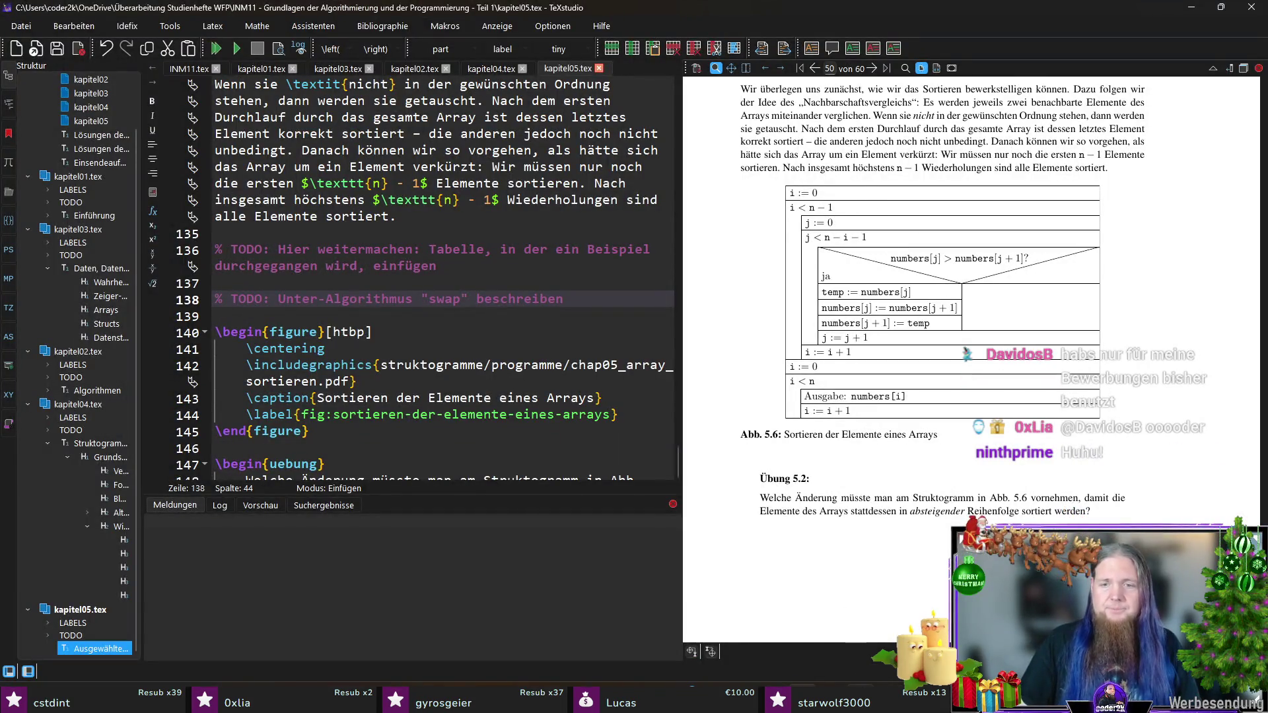
# Step: Close Audacity without saving, minimize TeXstudio, and mark PyCharm's program lines 9 to 32
pyautogui.hotkey('alt', 'Tab')
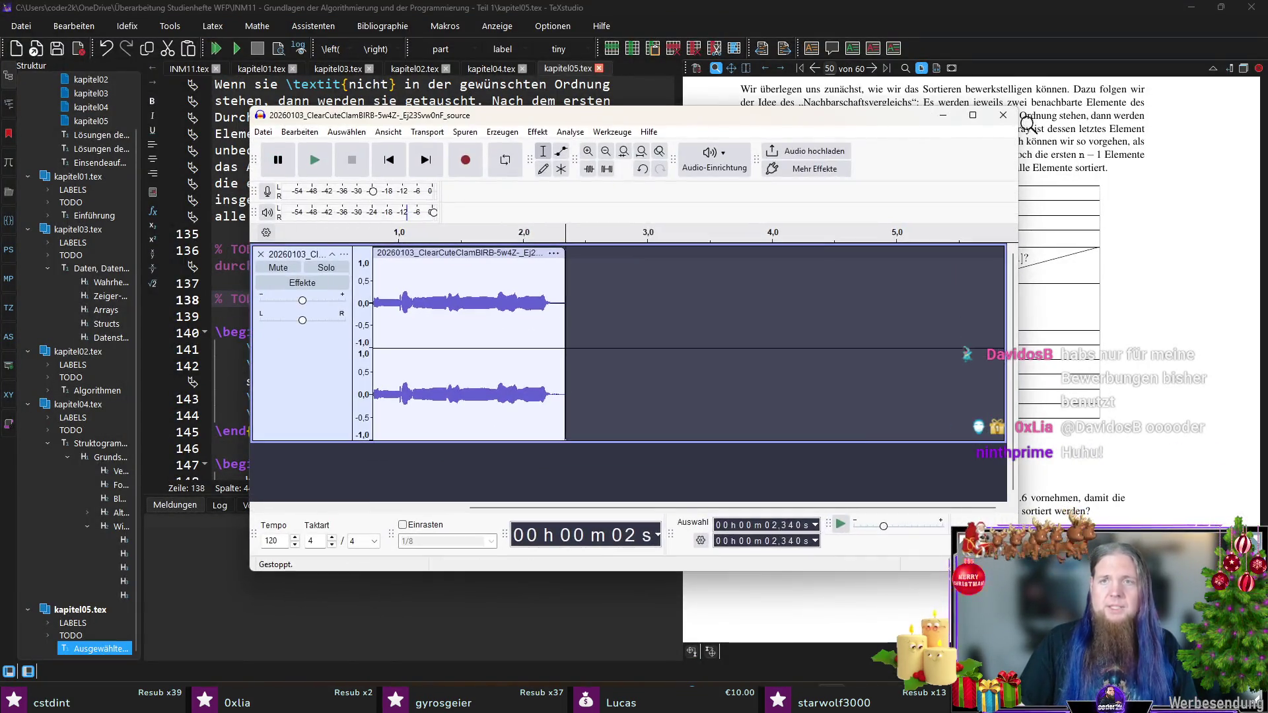
pyautogui.click(1003, 115)
pyautogui.click(646, 340)
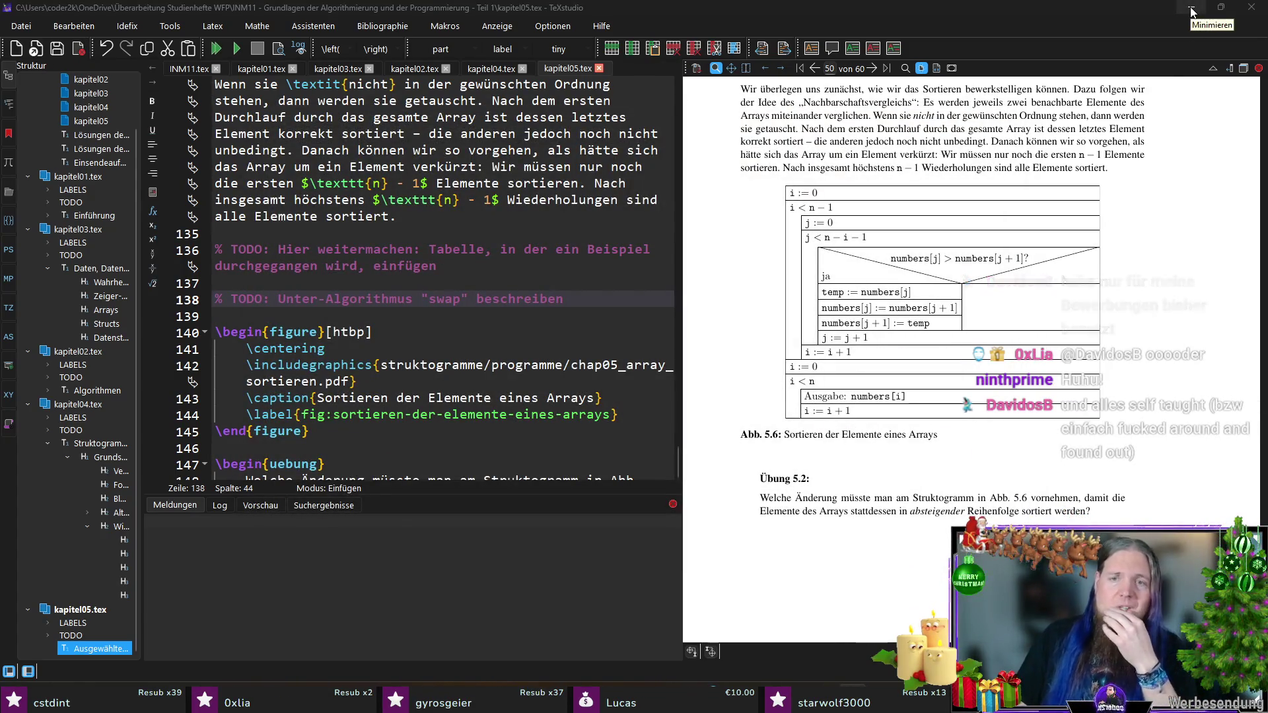
pyautogui.click(1192, 12)
pyautogui.moveTo(370, 582)
pyautogui.mouseDown()
pyautogui.moveTo(476, 225)
pyautogui.moveTo(599, 118)
pyautogui.mouseUp()
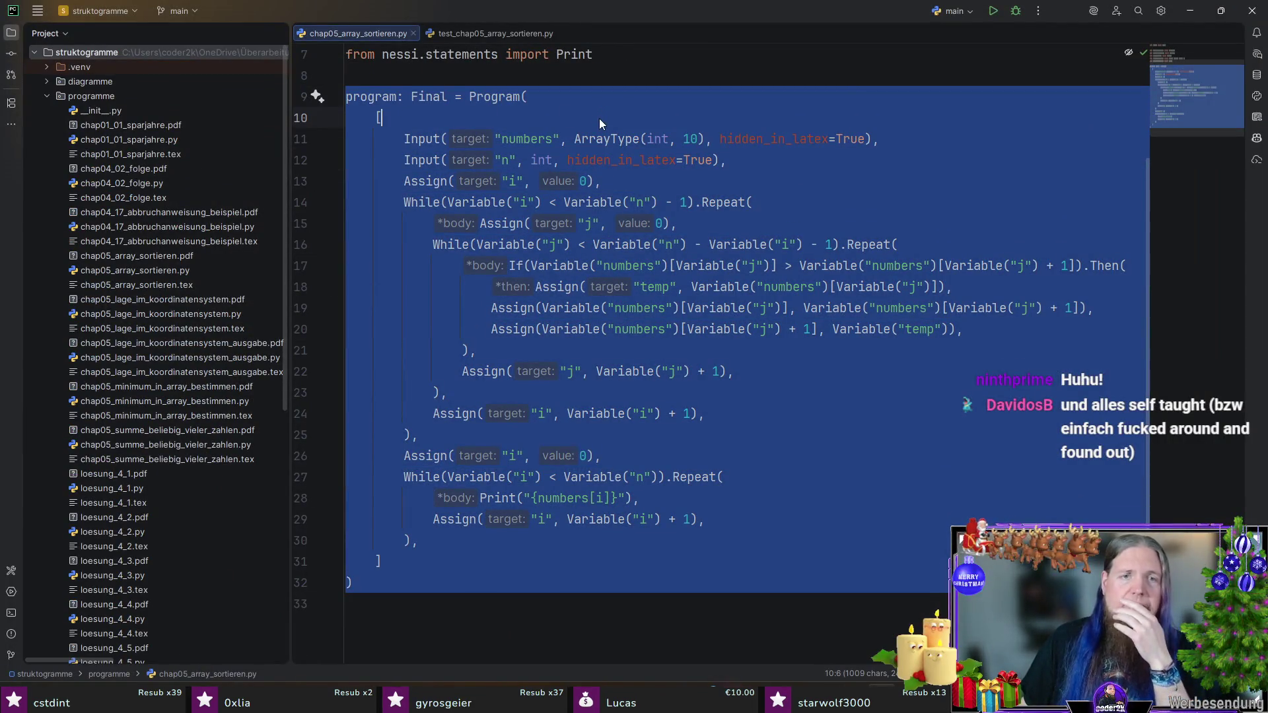
pyautogui.click(600, 118)
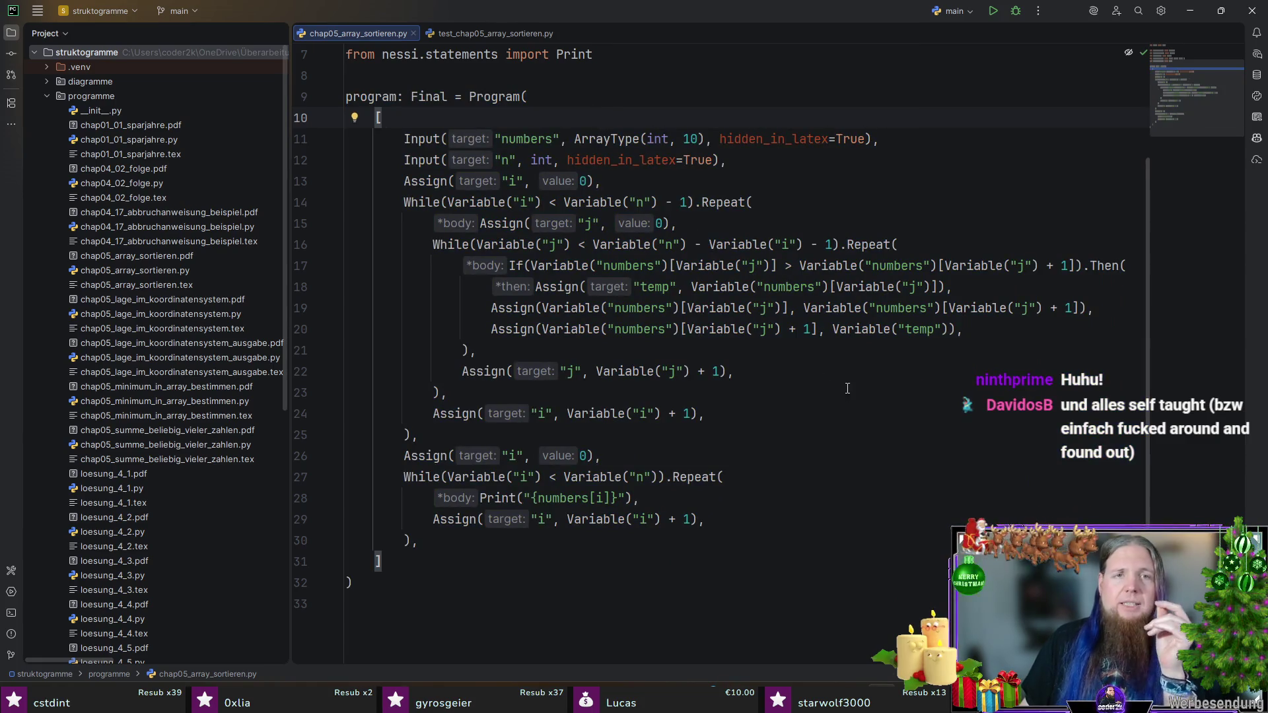
pyautogui.click(497, 32)
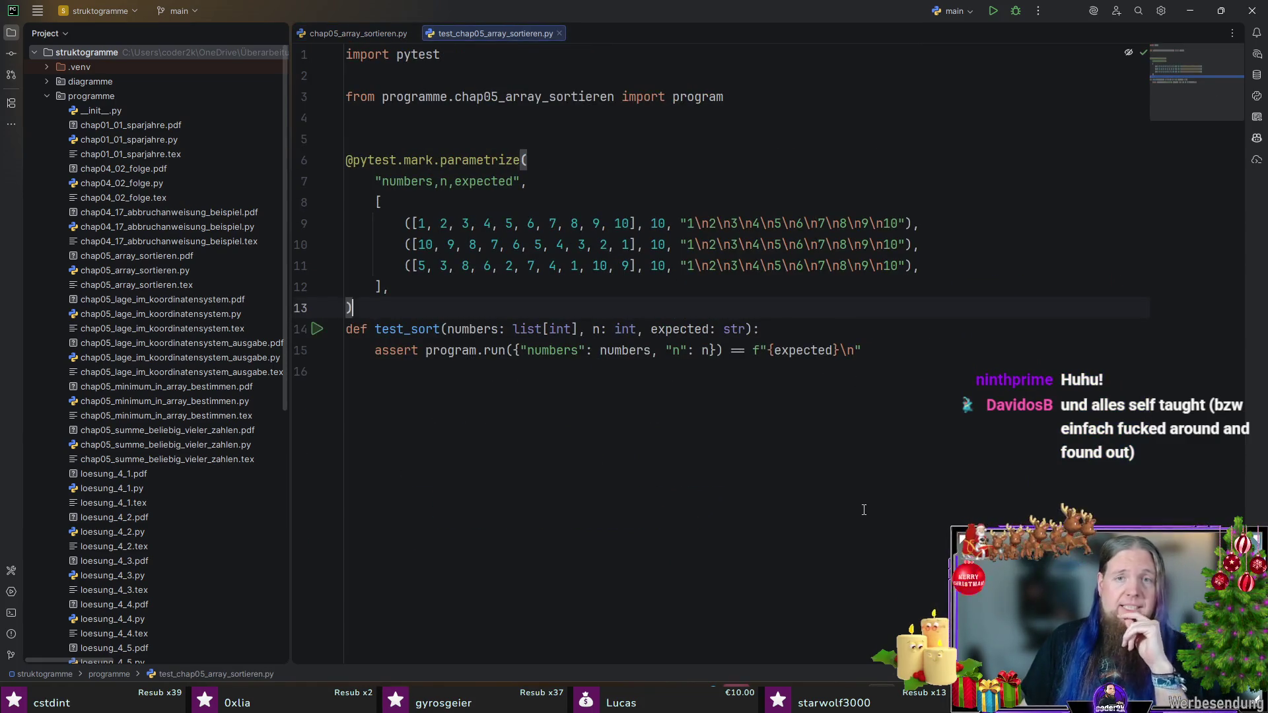
pyautogui.moveTo(408, 218); pyautogui.dragTo(997, 268)
pyautogui.click(997, 268)
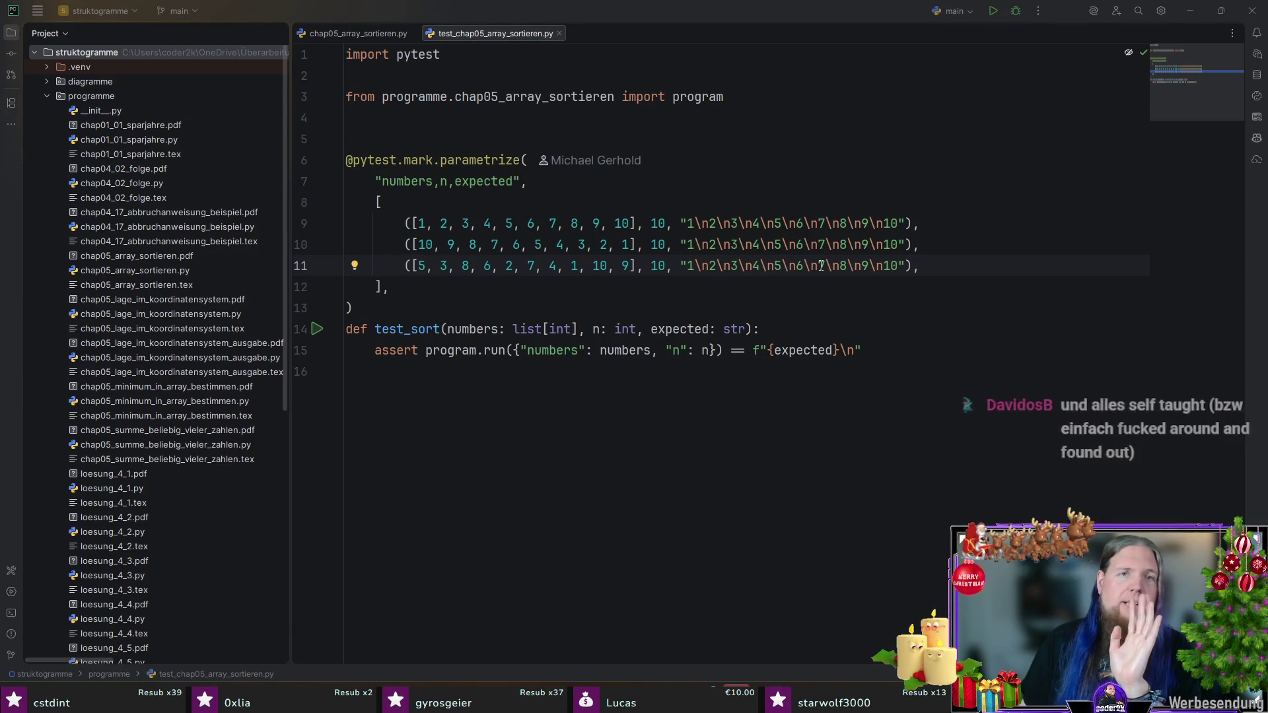
pyautogui.click(743, 309)
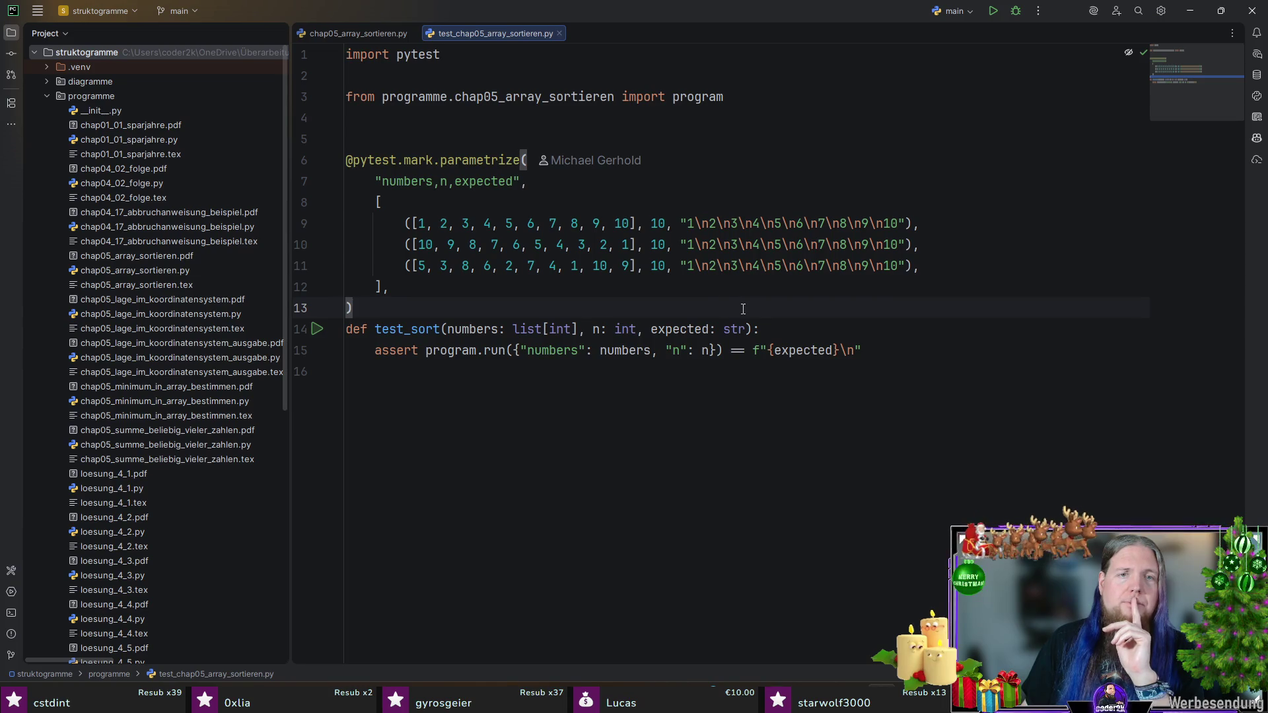
pyautogui.click(366, 30)
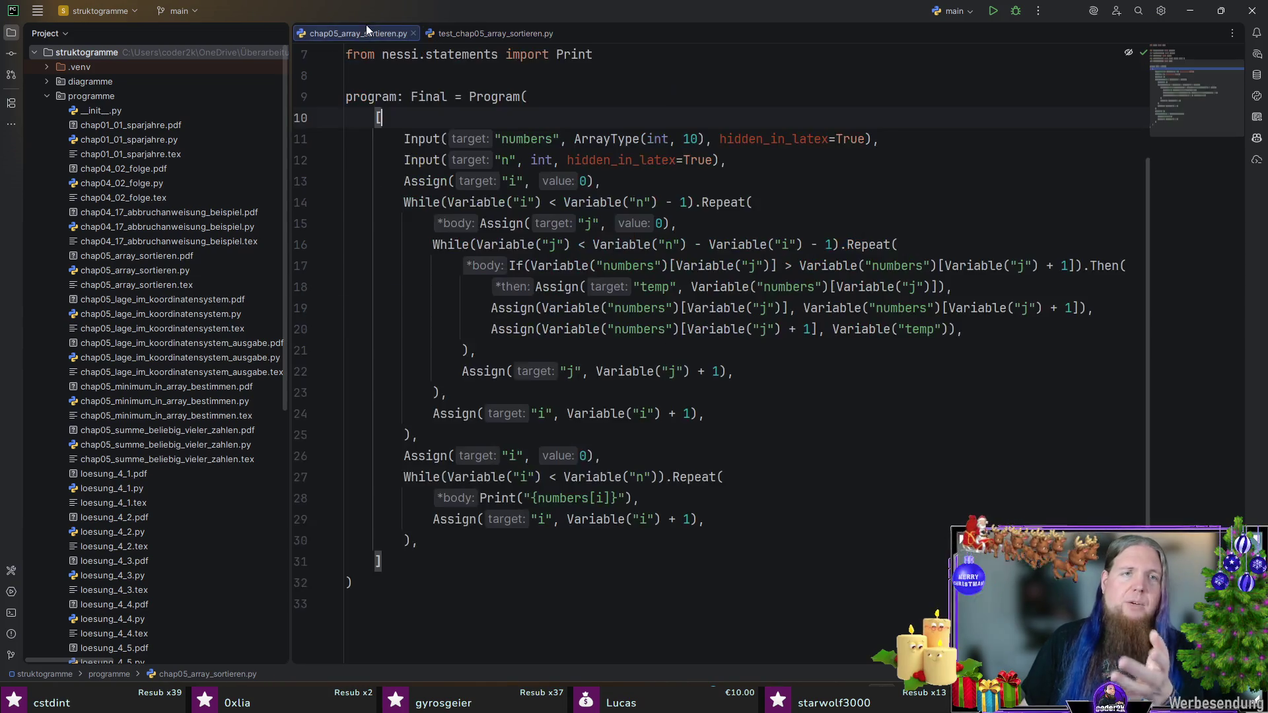
# Step: Highlight the array size 10 in ArrayType(int, 10), then go back to TeXstudio
pyautogui.doubleClick(696, 139)
pyautogui.click(753, 169)
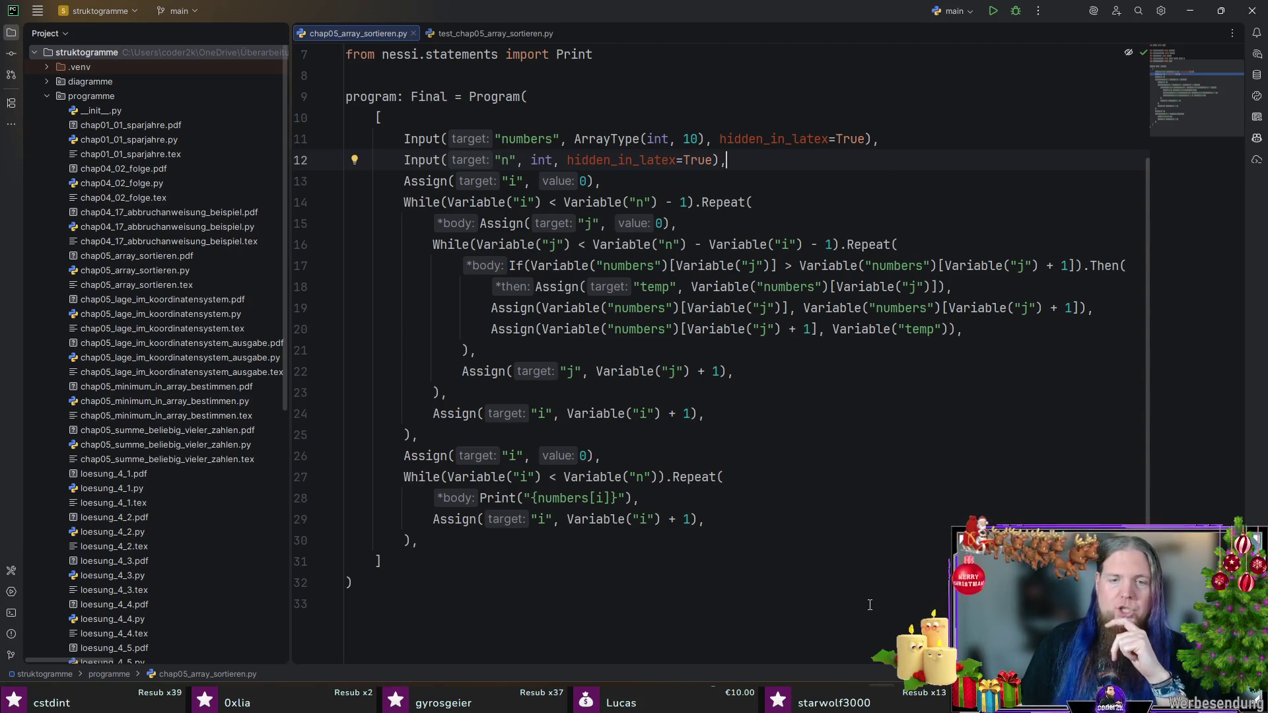
pyautogui.hotkey('alt', 'Tab')
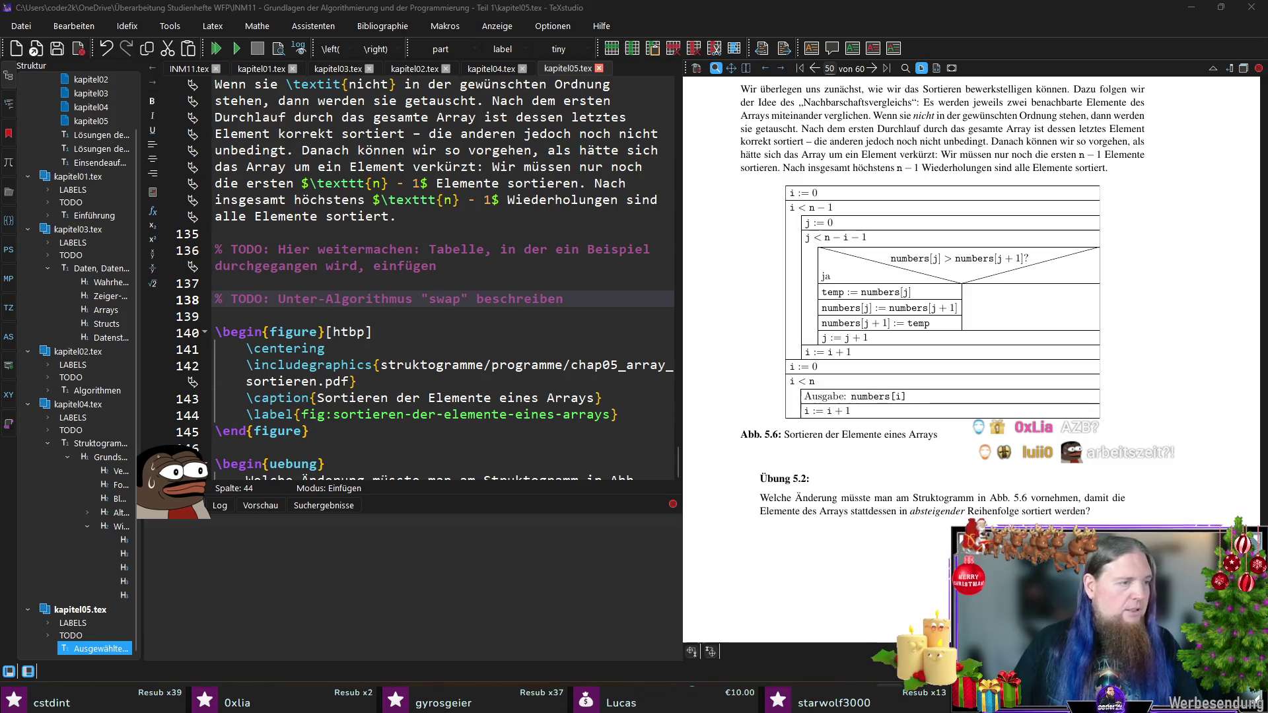
# Step: Scroll to Abb. 5.6 near the swap TODO and select the example-table TODO line
pyautogui.click(708, 19)
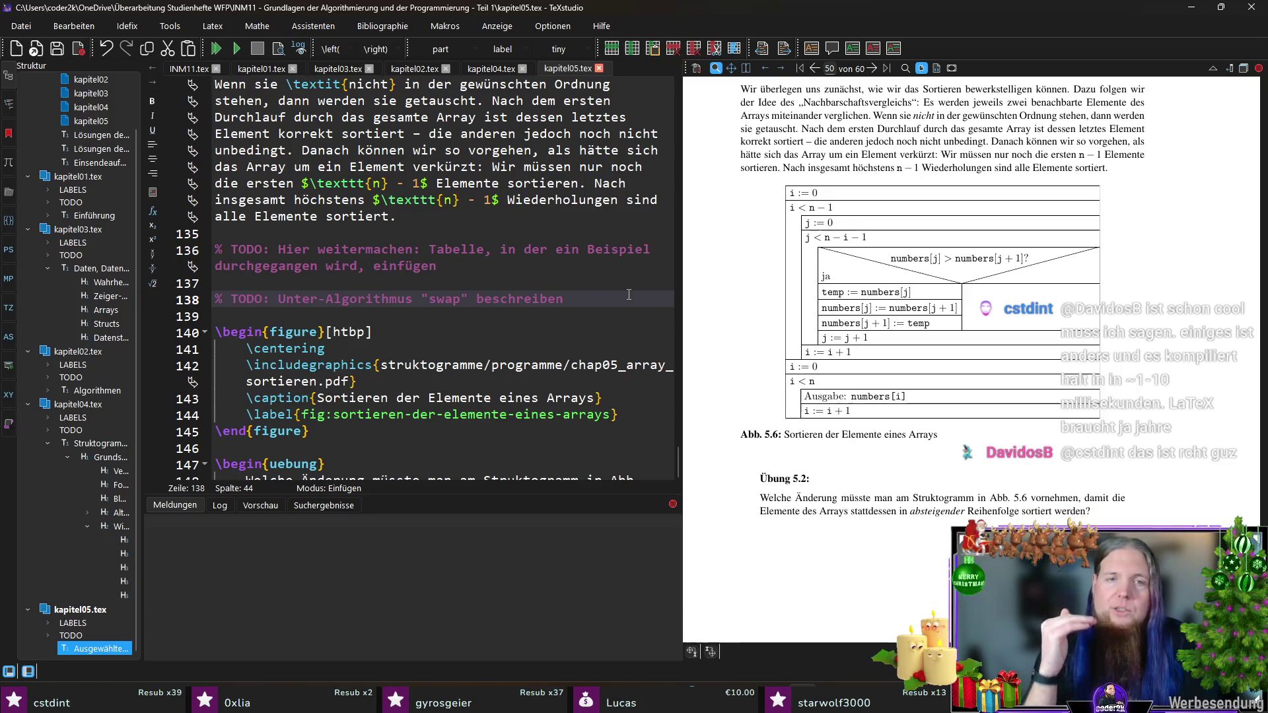
pyautogui.scroll(1, 871, 347)
pyautogui.scroll(1, 870, 347)
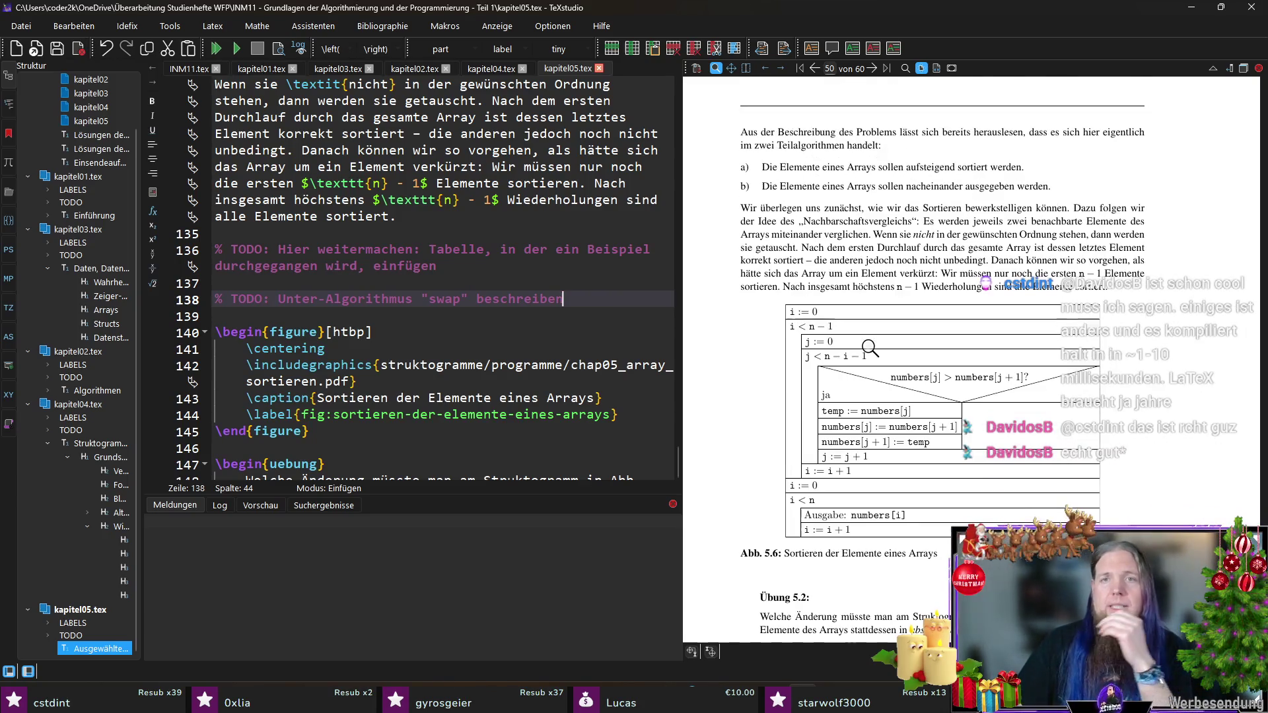
pyautogui.scroll(3, 878, 353)
pyautogui.scroll(2, 880, 350)
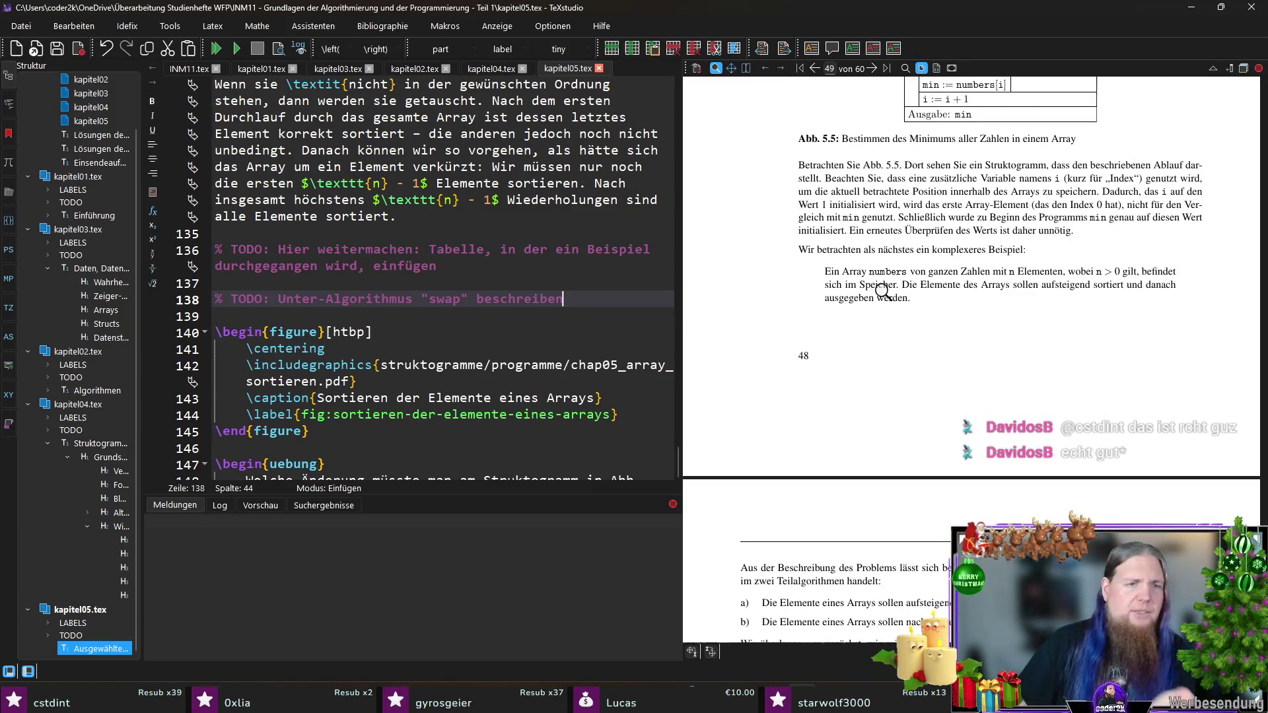
pyautogui.scroll(-2, 898, 449)
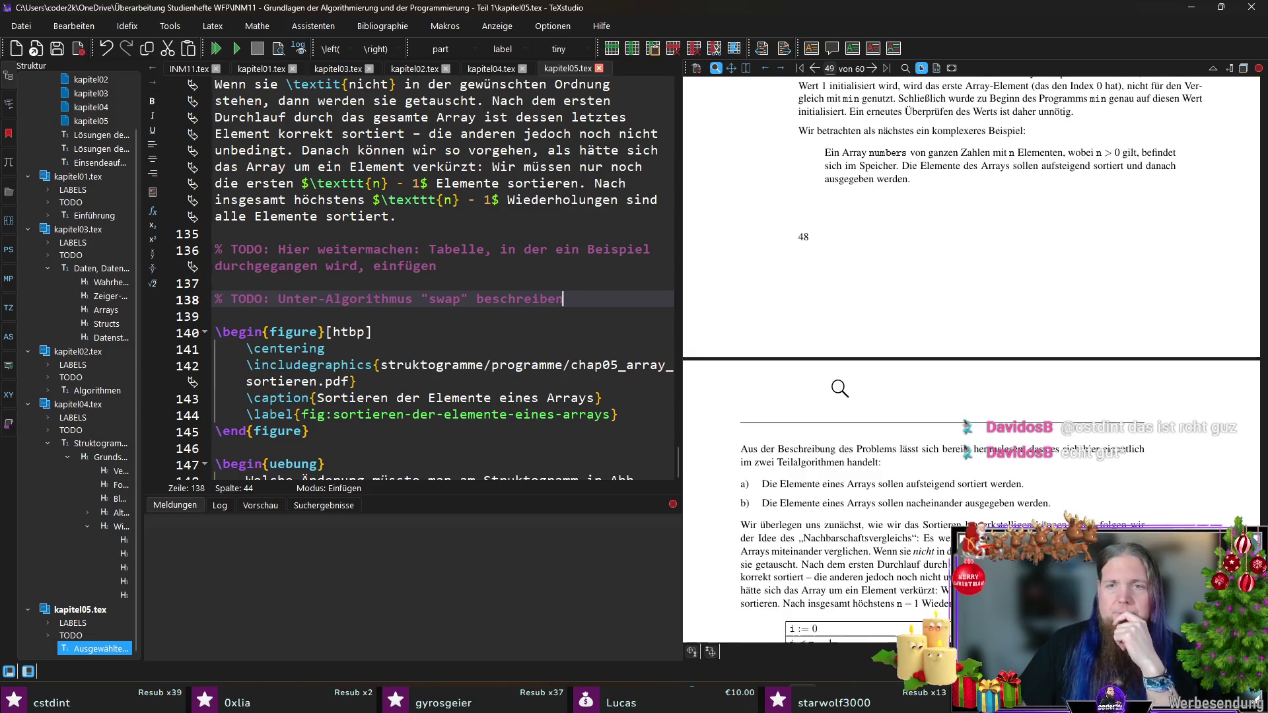
pyautogui.scroll(-2, 855, 403)
pyautogui.scroll(-2, 855, 404)
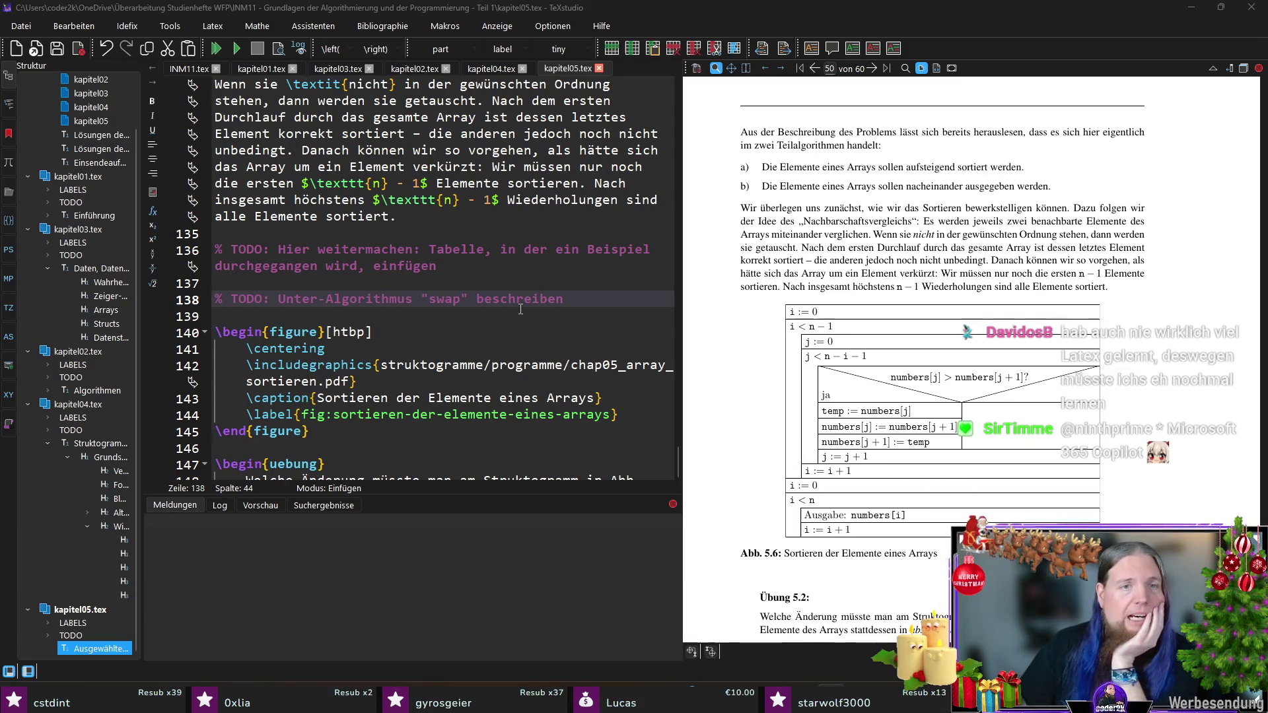
pyautogui.moveTo(436, 266); pyautogui.dragTo(217, 251)
# Step: Deselect the example-table TODO and switch to the Tab. 5.1 sorting protocol in Acrobat
pyautogui.press('Right')
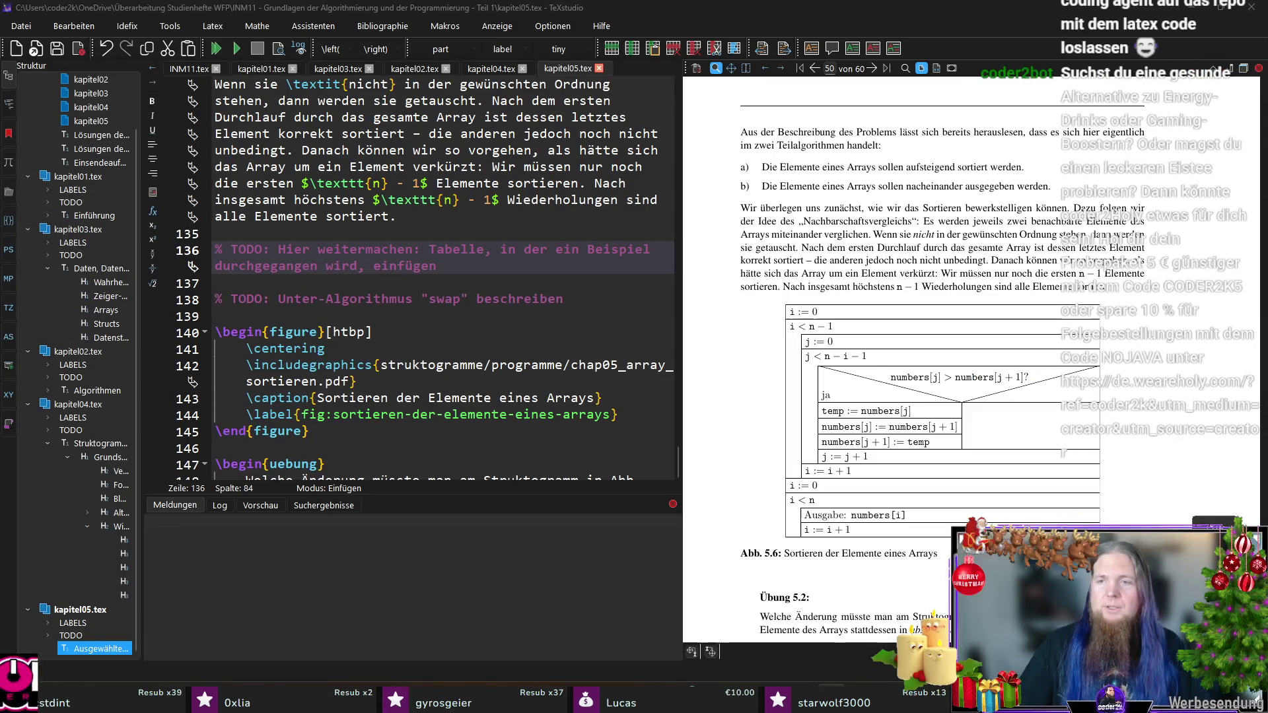
pyautogui.hotkey('alt', 'Tab')
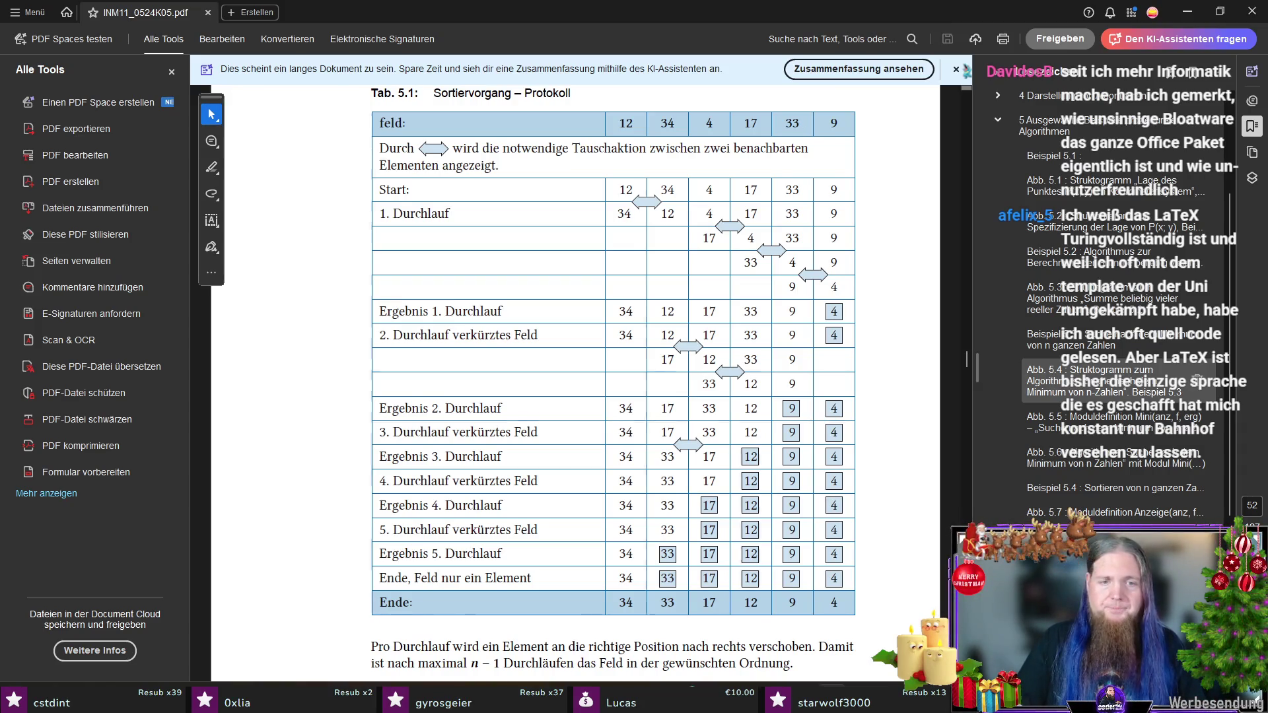
# Step: Return from the Tab. 5.1 protocol in Acrobat to kapitel05.tex in TeXstudio
pyautogui.hotkey('alt', 'Tab')
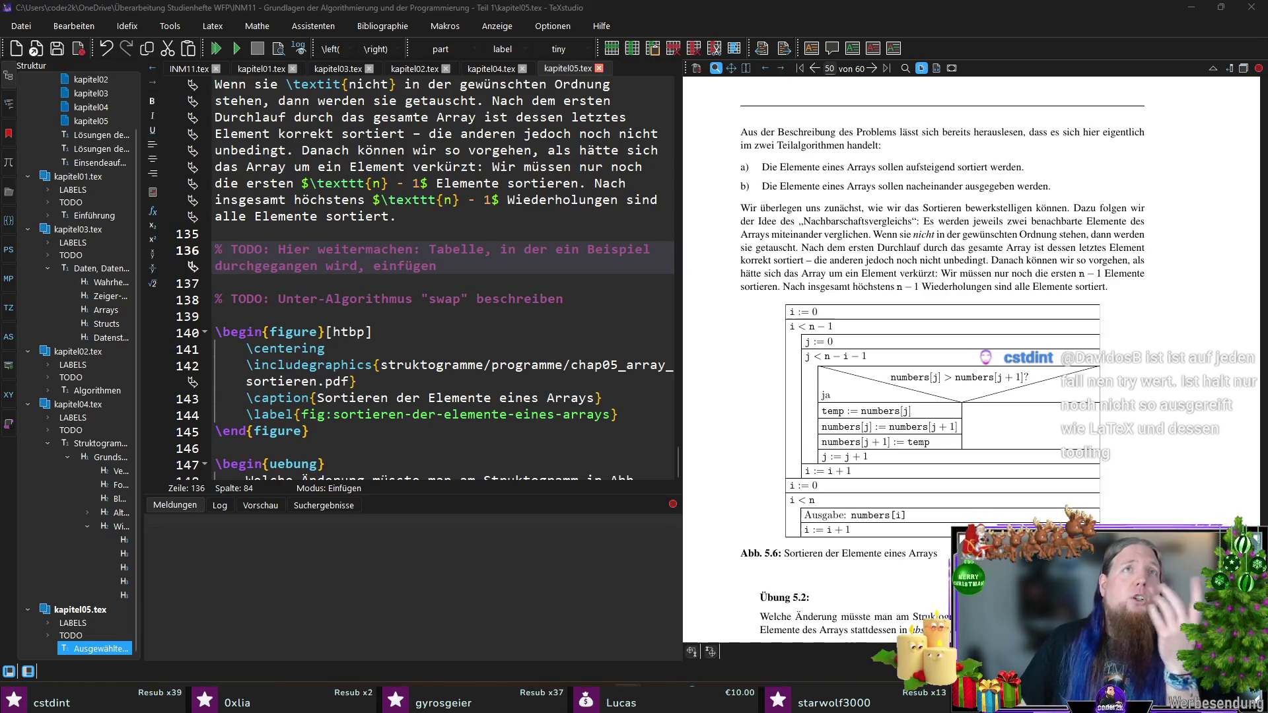
# Step: Search Windows for 'schriftarten' so the Schriftarten font settings appear as top match
pyautogui.press('super')
pyautogui.write('schrift')
pyautogui.press('Escape')
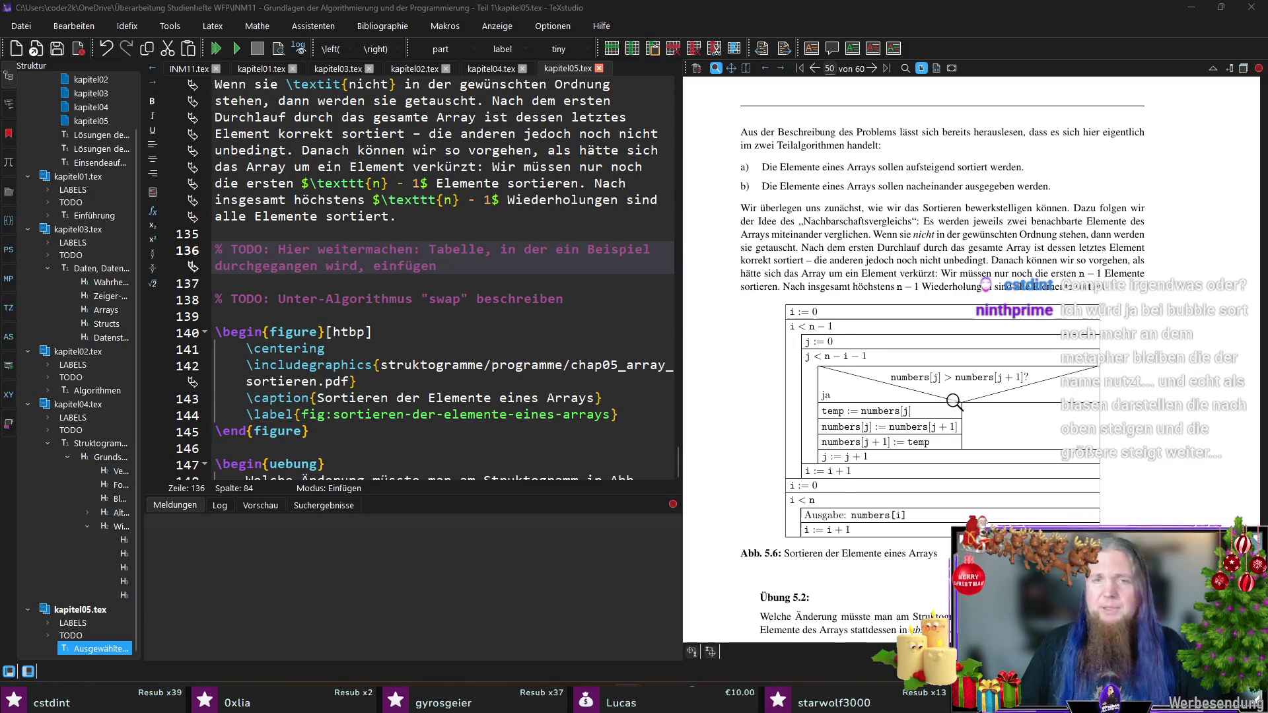
pyautogui.press('super')
pyautogui.write('schriftarten')
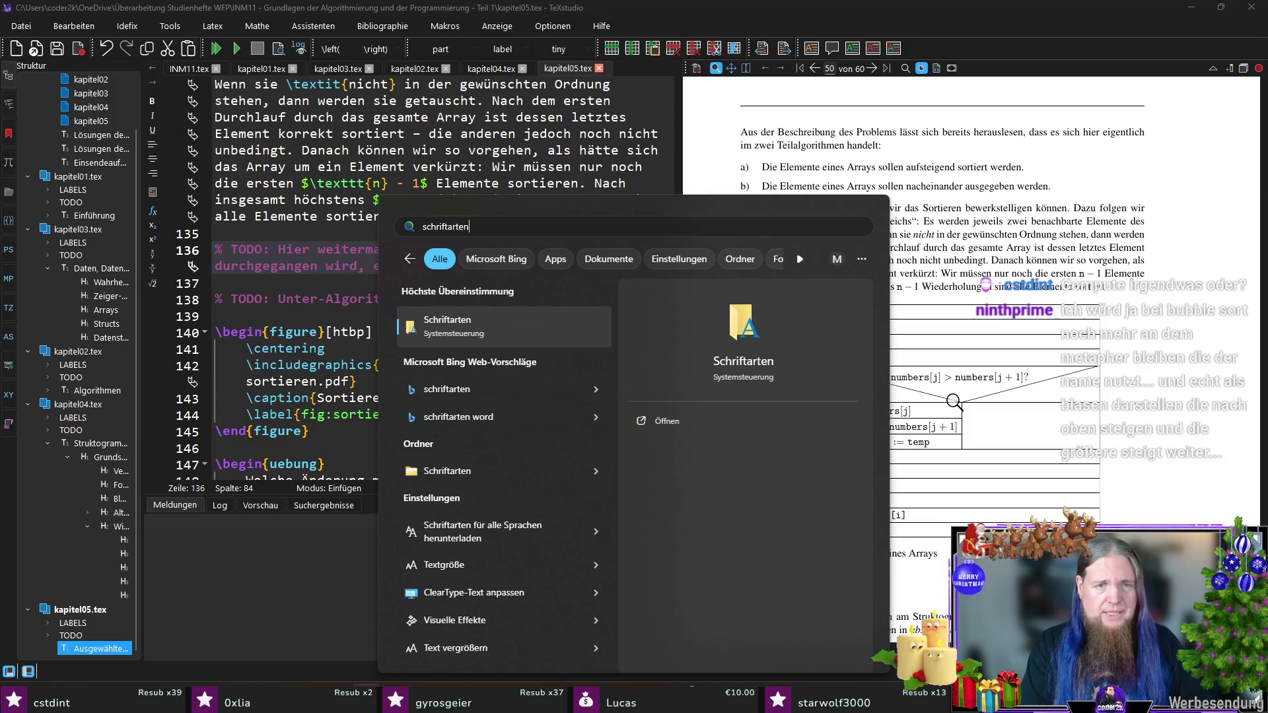
# Step: Open Schriftarten, search installed fonts for 'computer', find none, and close the window
pyautogui.press('Escape')
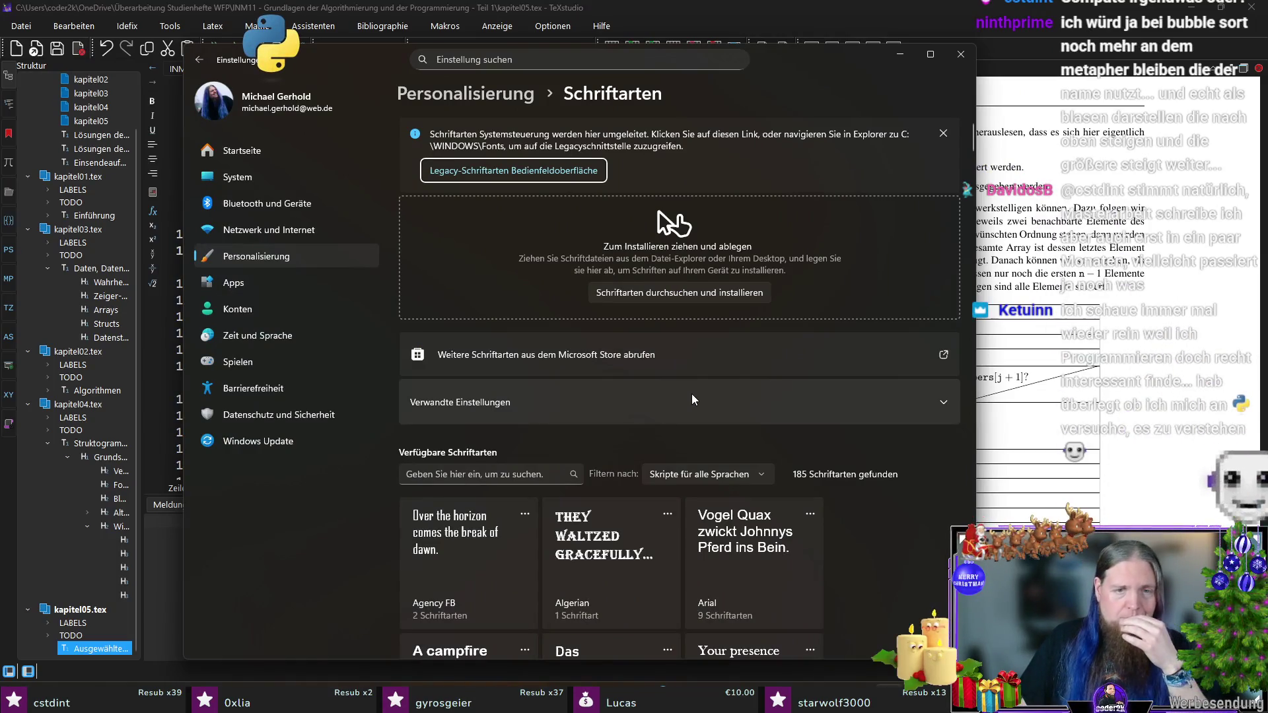
pyautogui.click(464, 478)
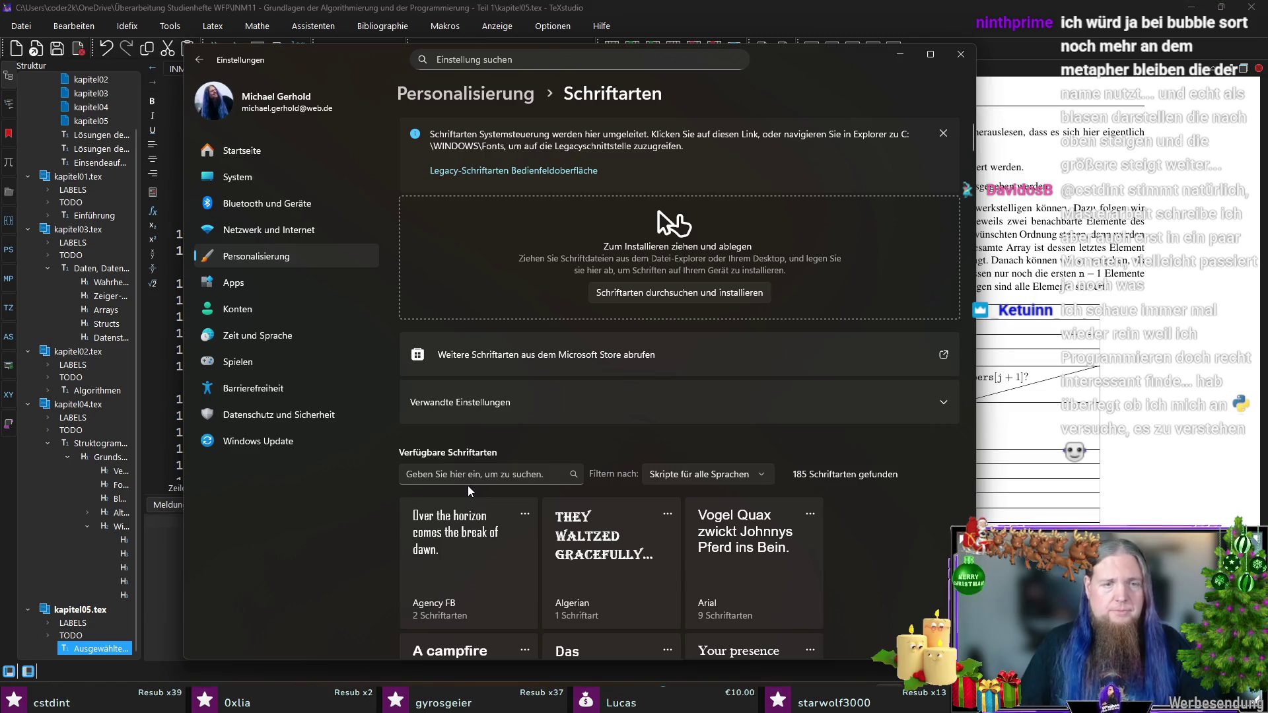
pyautogui.write('computer')
pyautogui.scroll(-2, 730, 510)
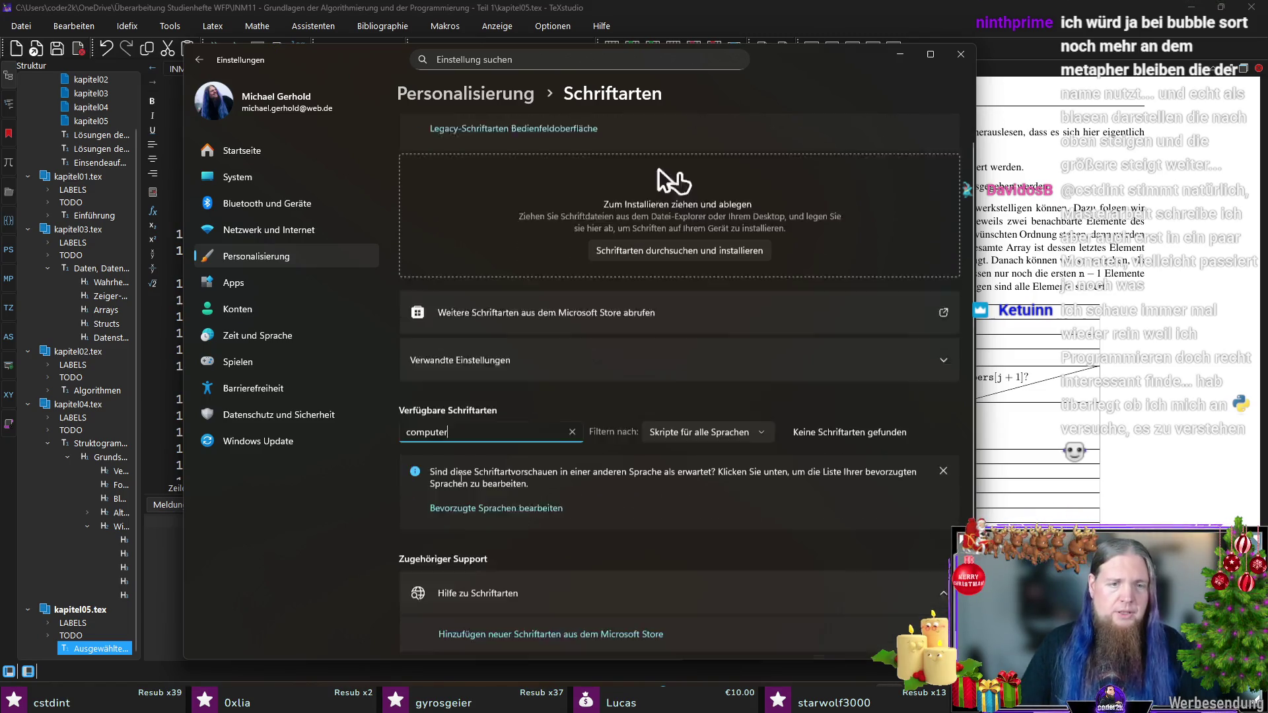
pyautogui.click(958, 55)
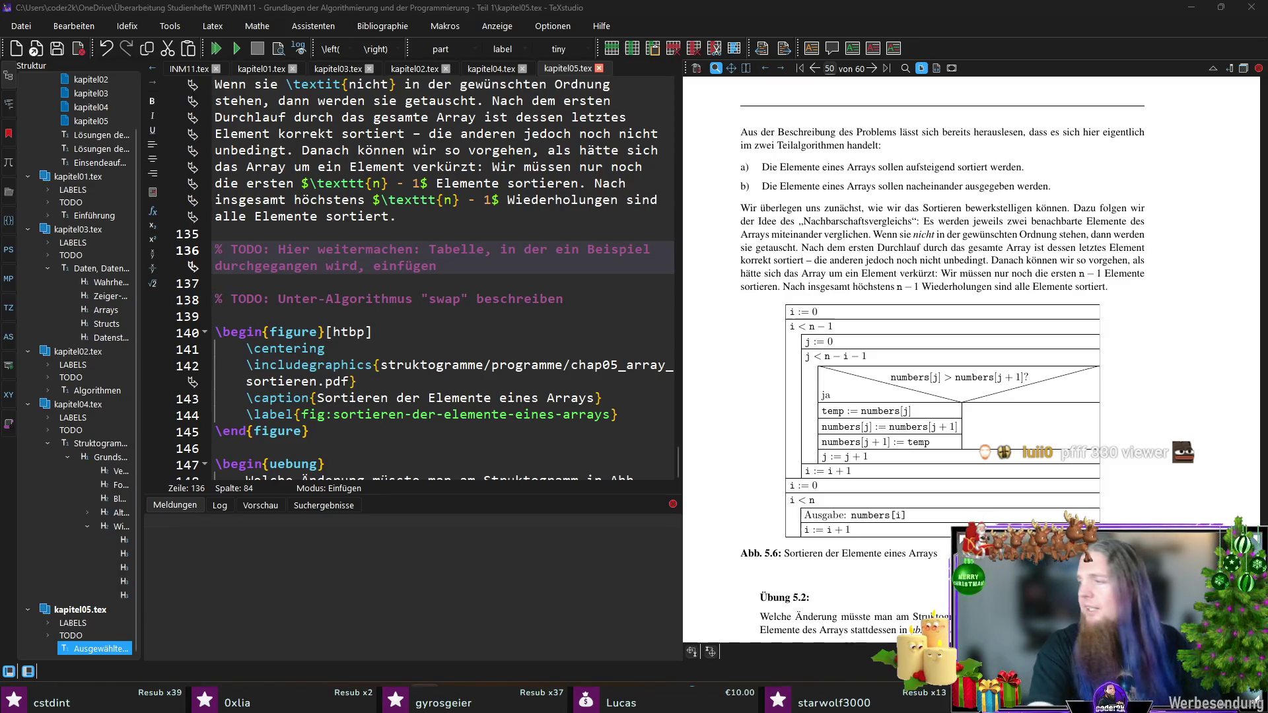
pyautogui.press('super')
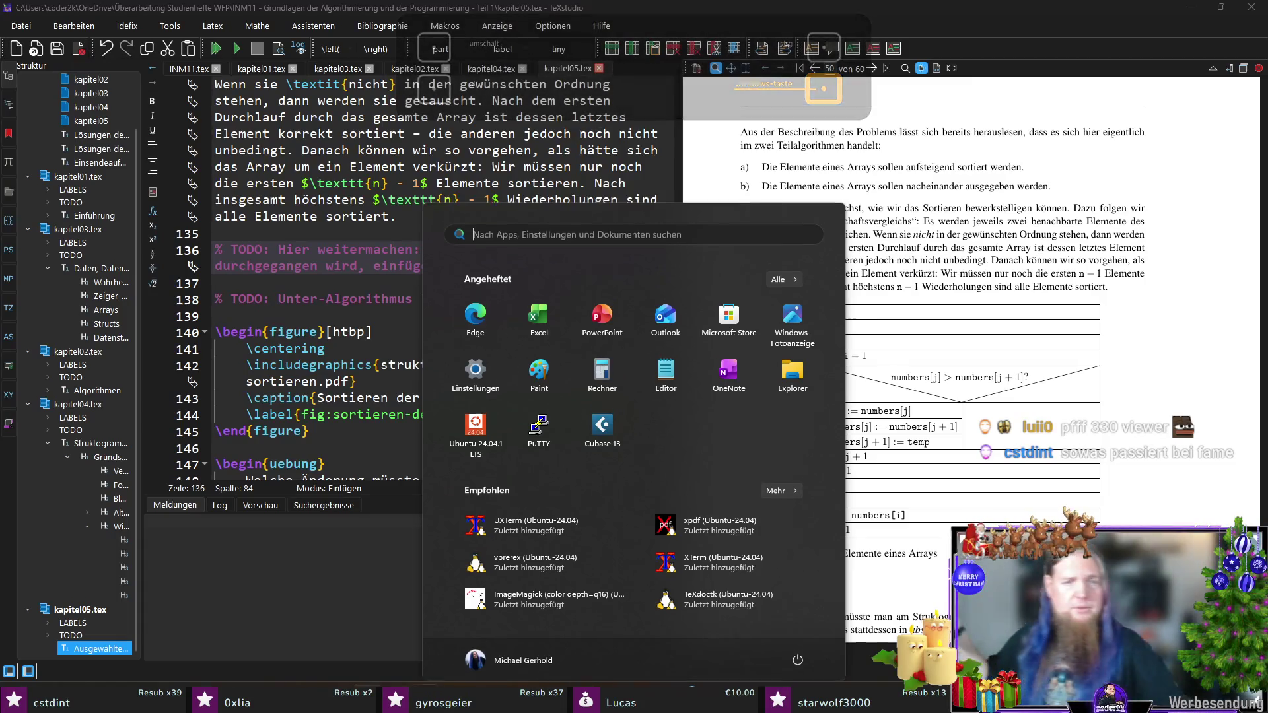
# Step: Search the Start menu for 'one' and launch OneNote
pyautogui.press('super')
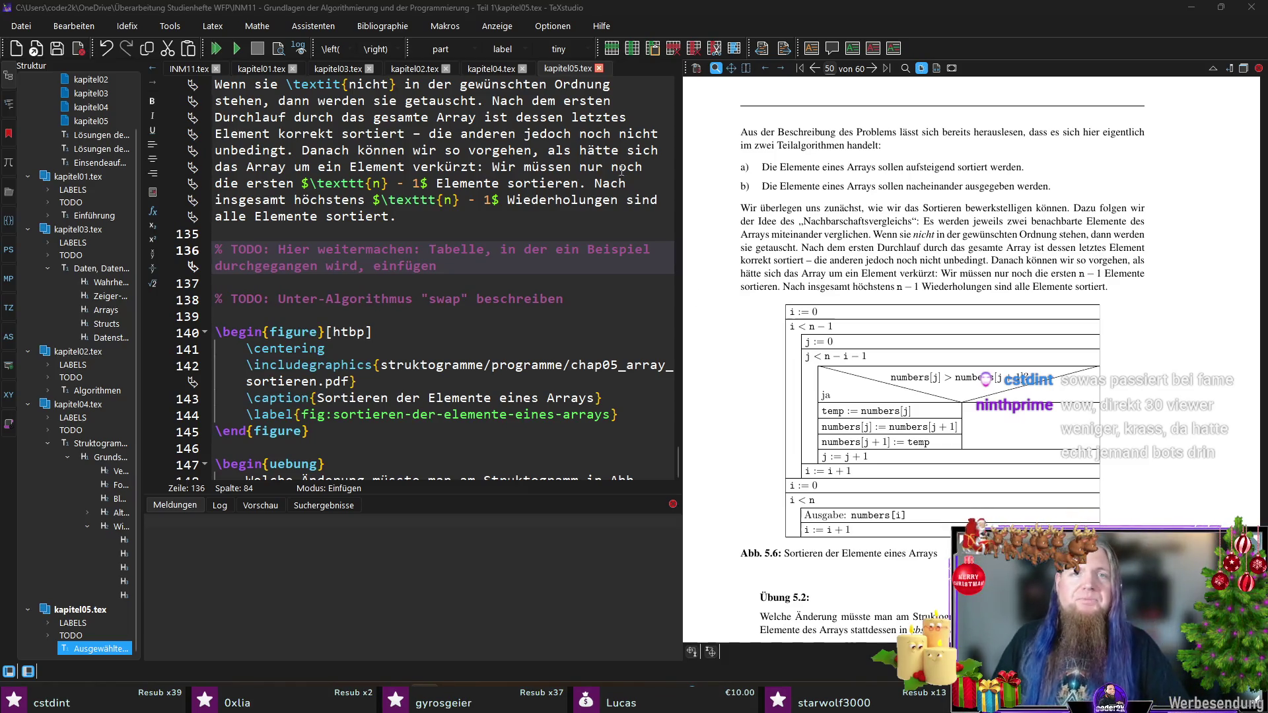
pyautogui.press('super')
pyautogui.write('one')
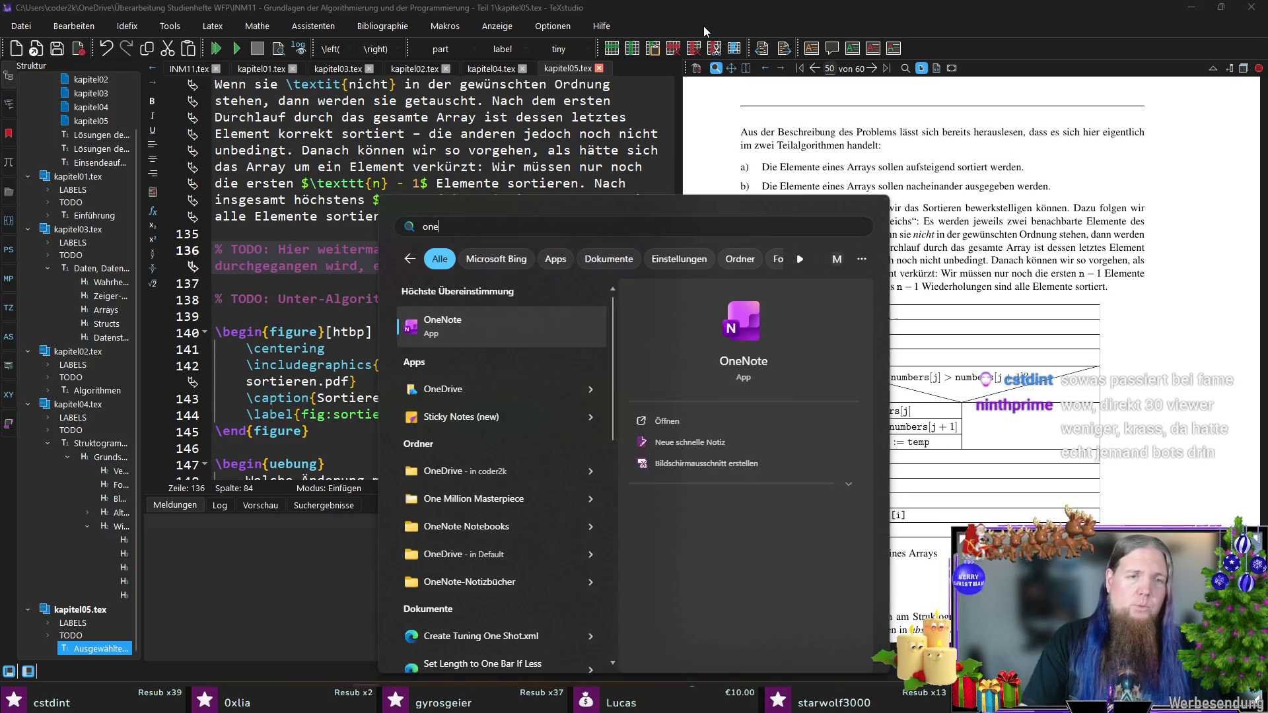
pyautogui.press('Return')
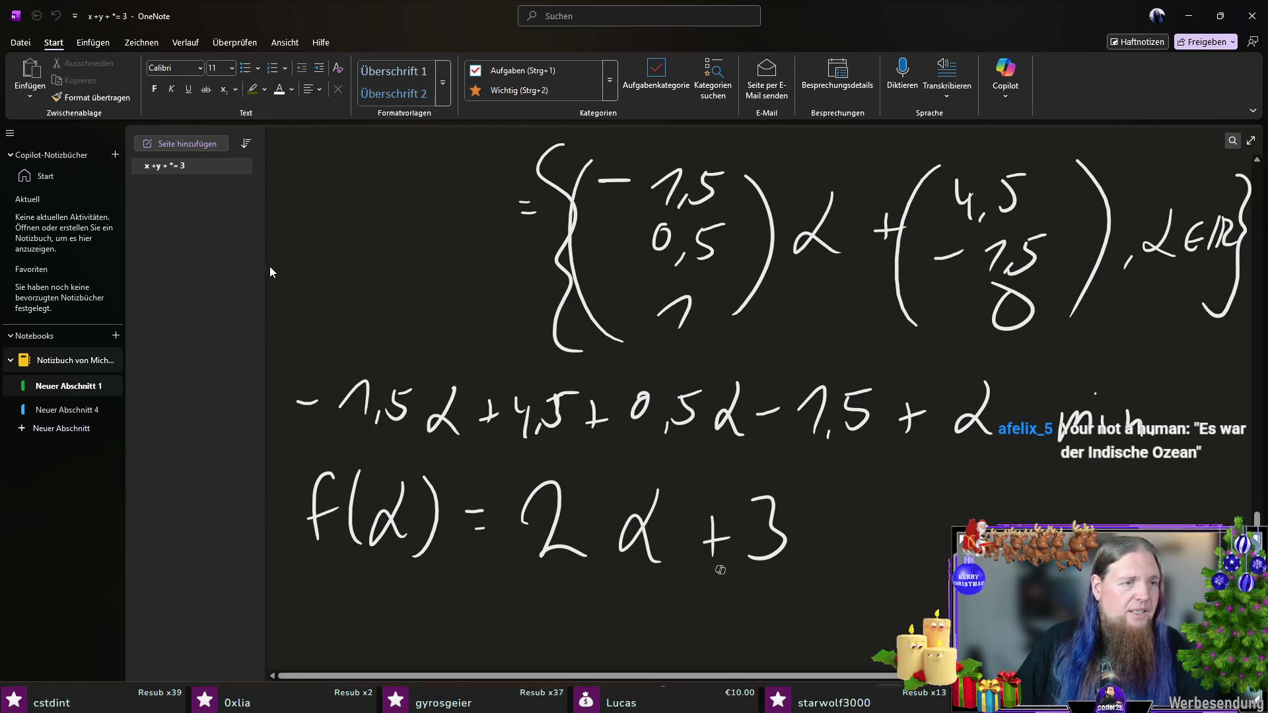
# Step: Delete both old sections via Löschen, then create Neuer Abschnitt 1 with Ctrl+T
pyautogui.rightClick(74, 387)
pyautogui.click(114, 452)
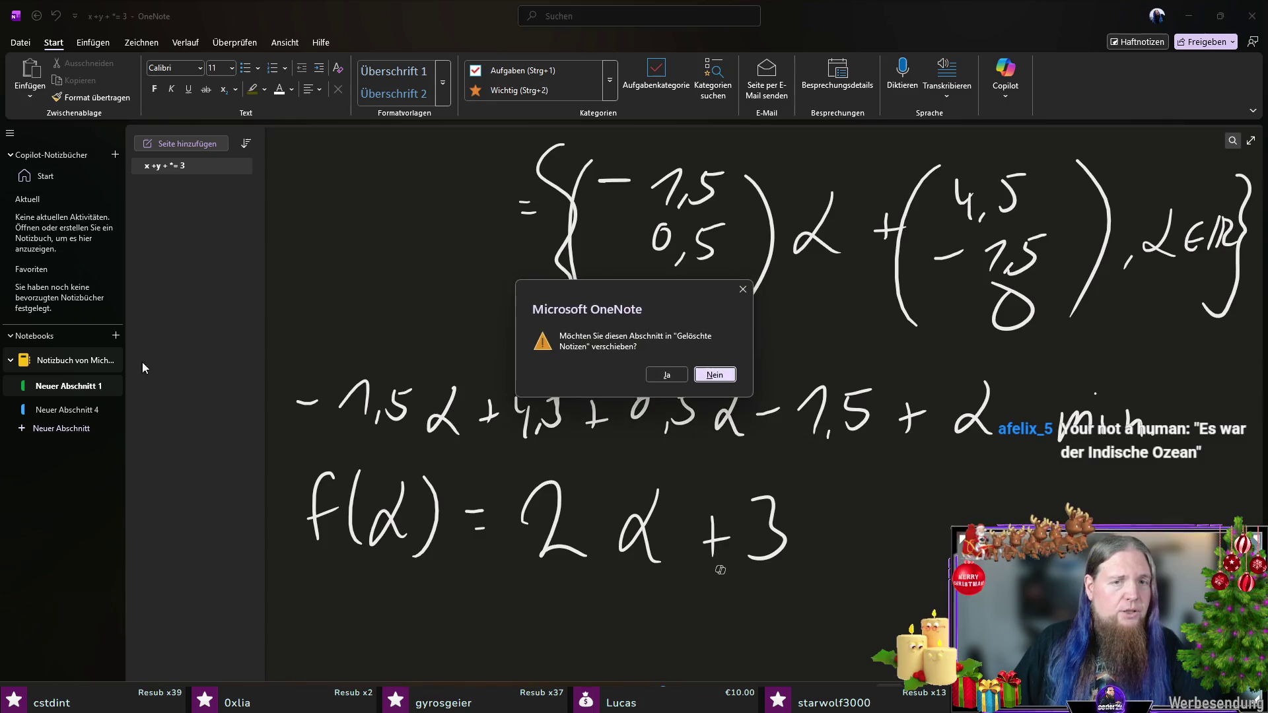
pyautogui.click(664, 372)
pyautogui.rightClick(74, 396)
pyautogui.rightClick(73, 387)
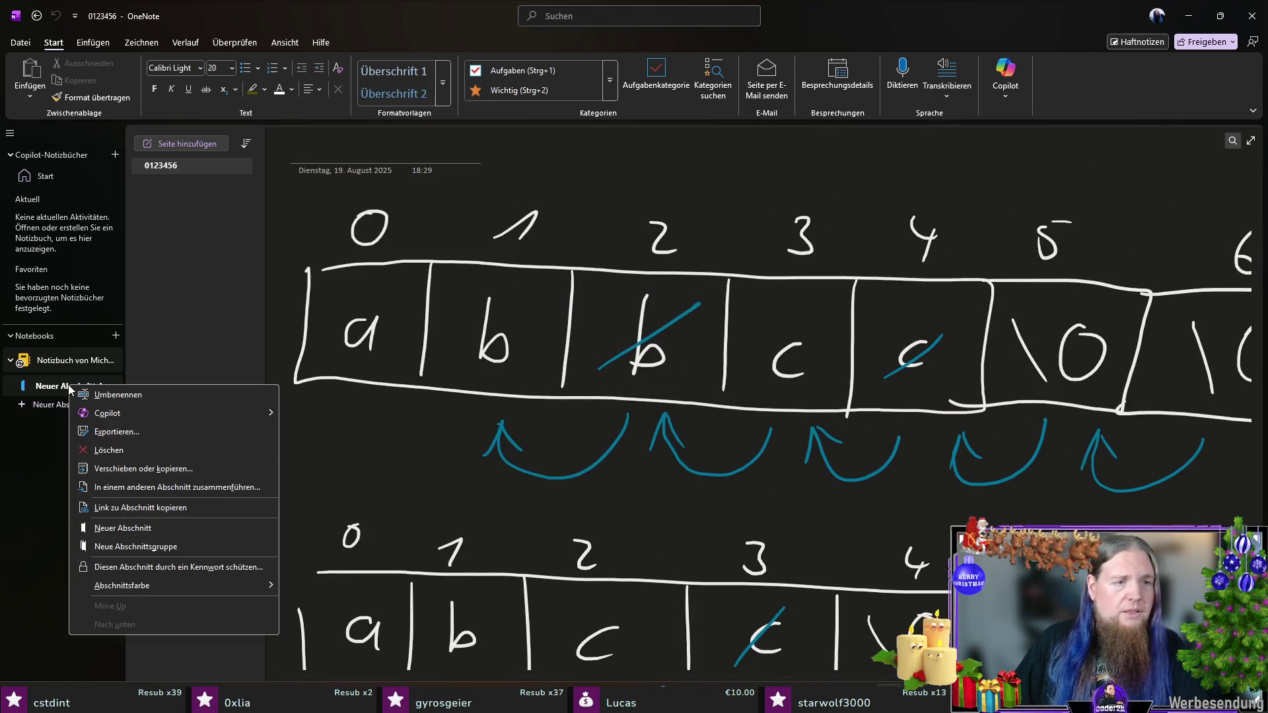
pyautogui.click(152, 443)
pyautogui.press('Return')
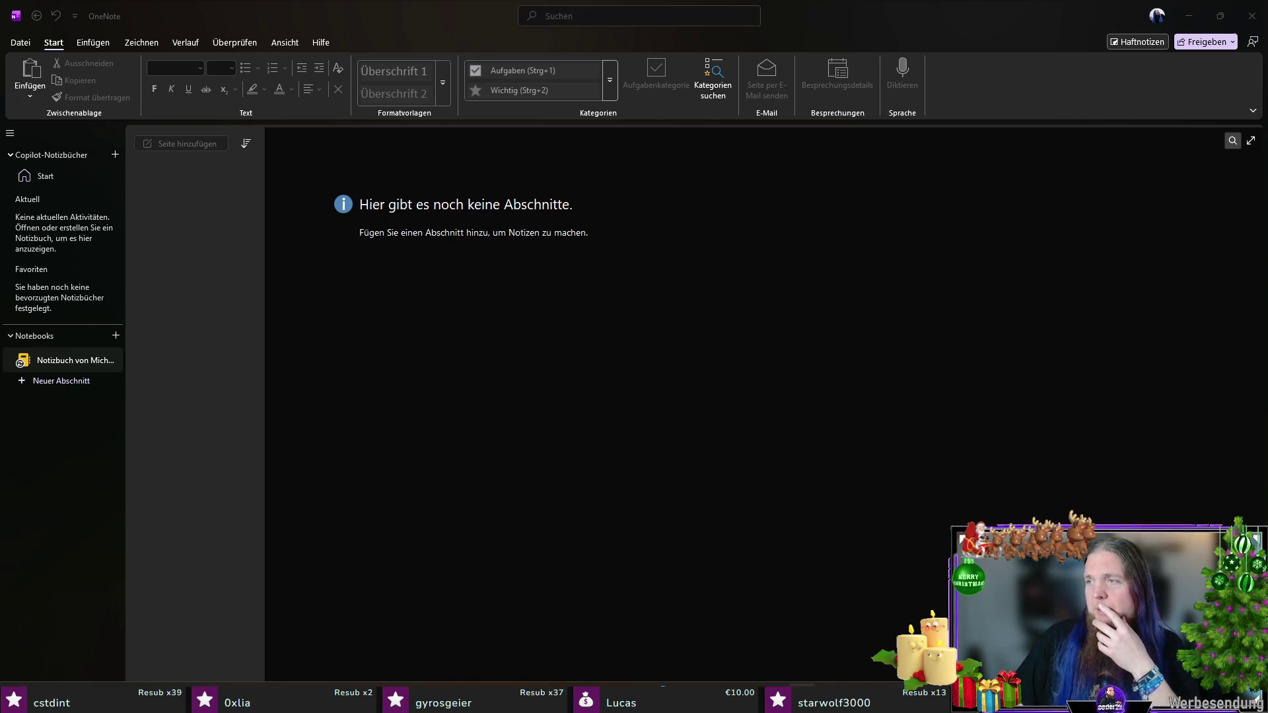
pyautogui.click(521, 394)
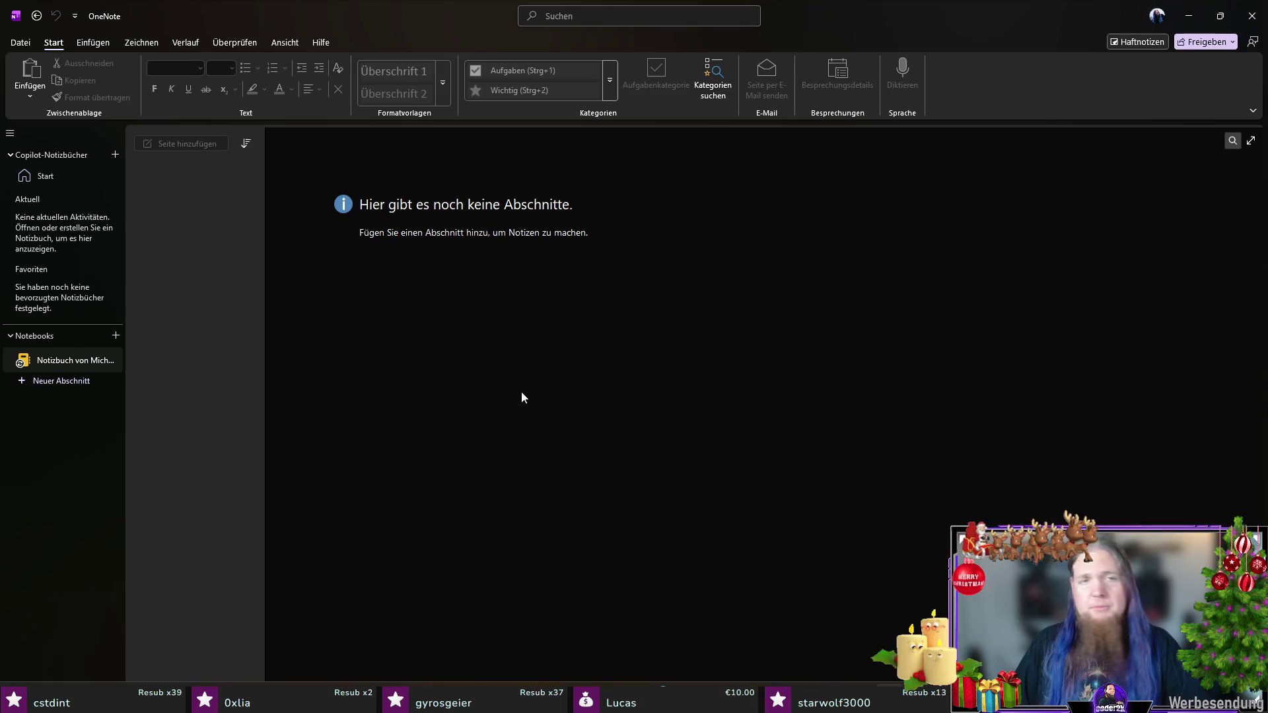
pyautogui.hotkey('ctrl', 't')
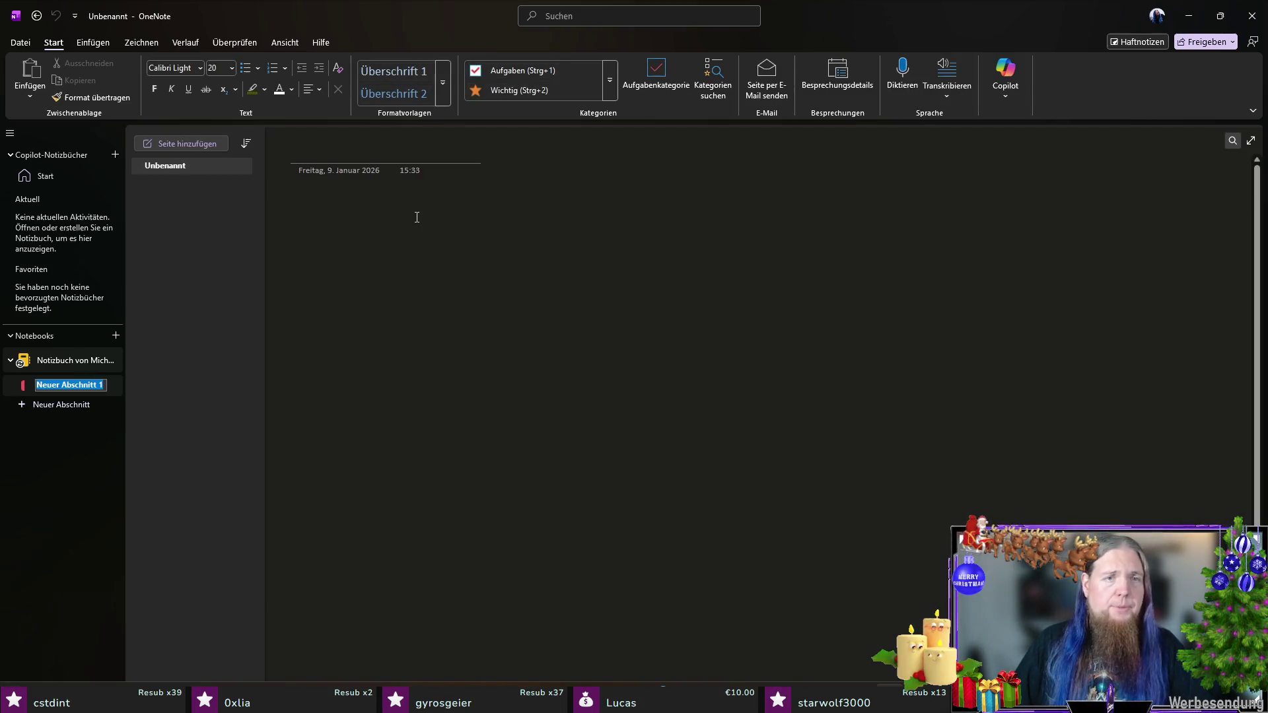
pyautogui.click(141, 43)
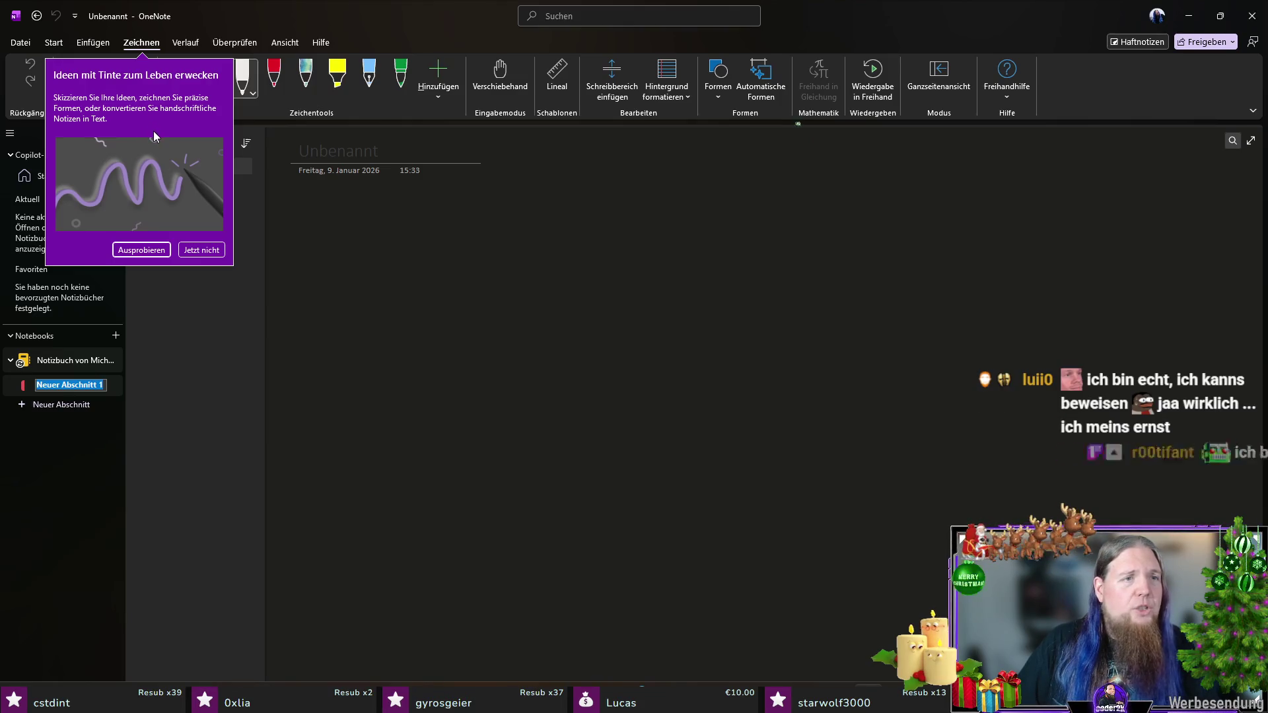
pyautogui.click(209, 254)
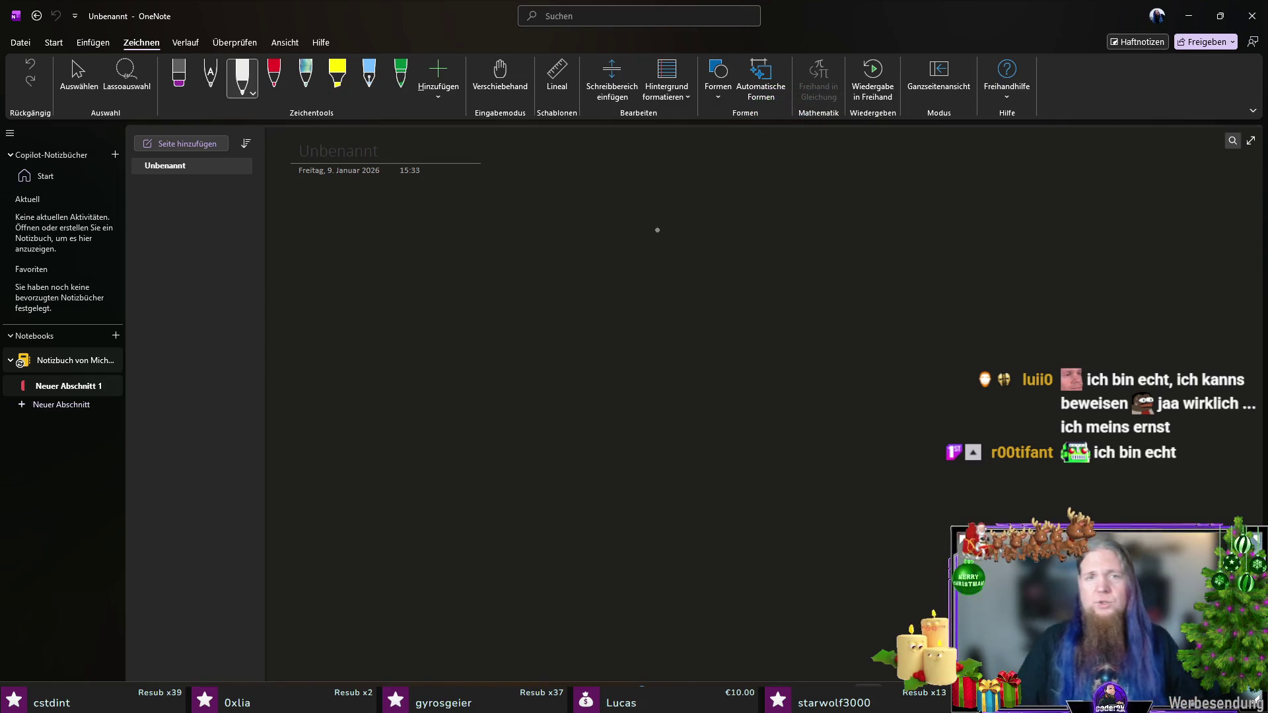
pyautogui.moveTo(407, 265); pyautogui.dragTo(433, 269)
pyautogui.moveTo(454, 242); pyautogui.dragTo(469, 278)
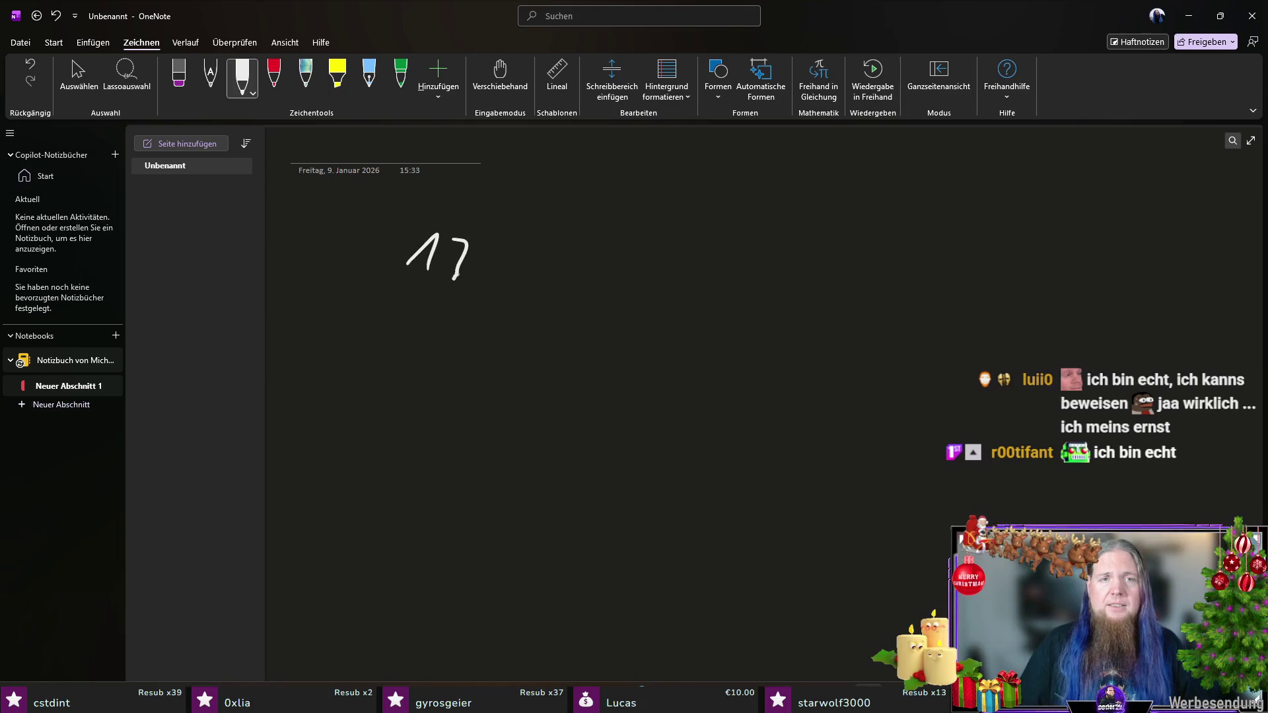
pyautogui.moveTo(564, 235)
pyautogui.mouseDown()
pyautogui.moveTo(565, 264)
pyautogui.moveTo(613, 257)
pyautogui.moveTo(607, 267)
pyautogui.mouseUp()
pyautogui.moveTo(699, 240)
pyautogui.mouseDown()
pyautogui.moveTo(714, 251)
pyautogui.moveTo(709, 273)
pyautogui.mouseUp()
pyautogui.moveTo(784, 255); pyautogui.dragTo(846, 270)
pyautogui.moveTo(831, 259); pyautogui.dragTo(853, 257)
pyautogui.moveTo(923, 240)
pyautogui.mouseDown()
pyautogui.moveTo(934, 267)
pyautogui.moveTo(968, 255)
pyautogui.moveTo(962, 272)
pyautogui.mouseUp()
pyautogui.moveTo(1081, 241); pyautogui.dragTo(1069, 273)
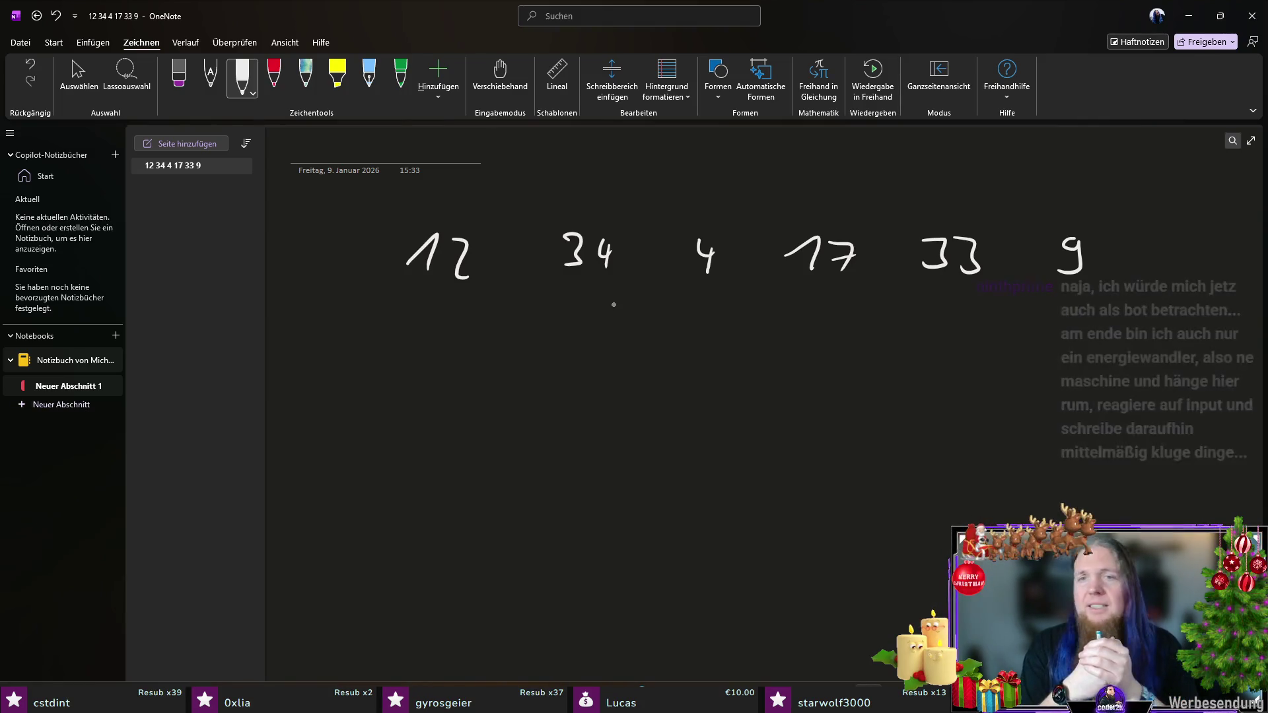
pyautogui.click(141, 70)
# Step: Clear the first handwritten numbers and write 9 33 17 in white ink
pyautogui.moveTo(426, 212)
pyautogui.mouseDown()
pyautogui.moveTo(1070, 317)
pyautogui.moveTo(547, 218)
pyautogui.mouseUp()
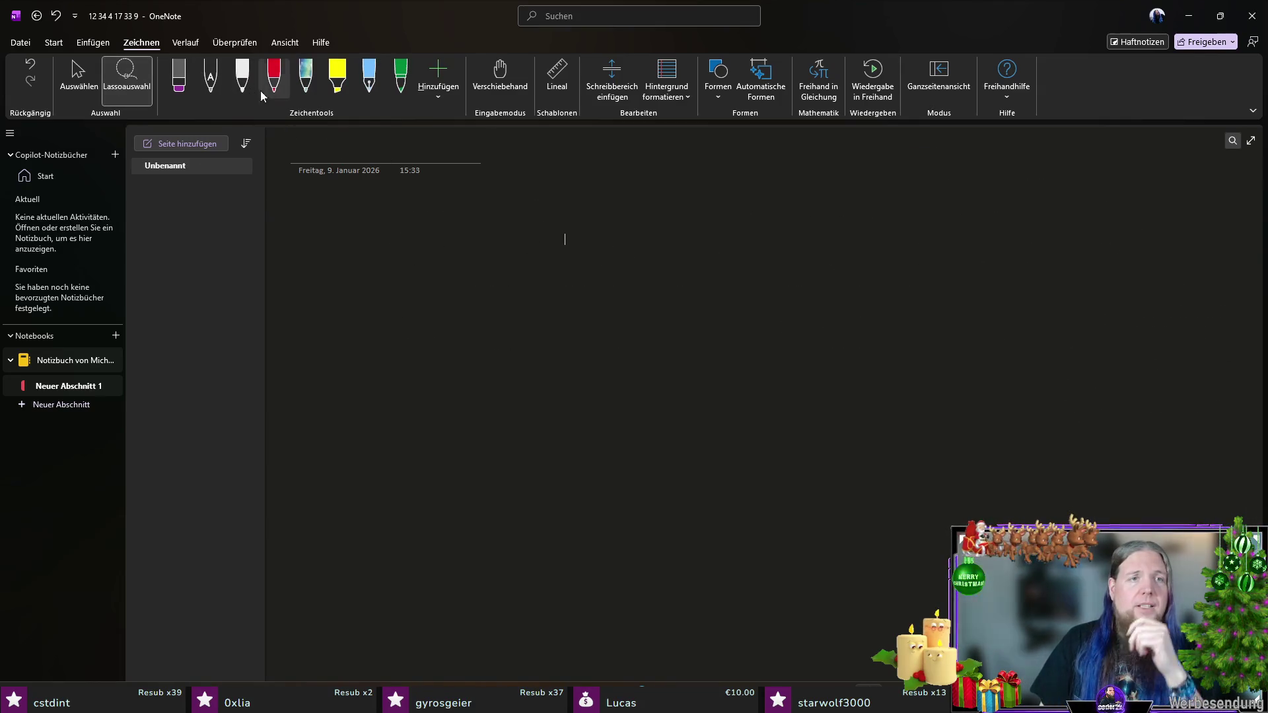
pyautogui.click(242, 76)
pyautogui.moveTo(533, 243); pyautogui.dragTo(523, 269)
pyautogui.moveTo(658, 229)
pyautogui.mouseDown()
pyautogui.moveTo(660, 265)
pyautogui.moveTo(697, 265)
pyautogui.mouseUp()
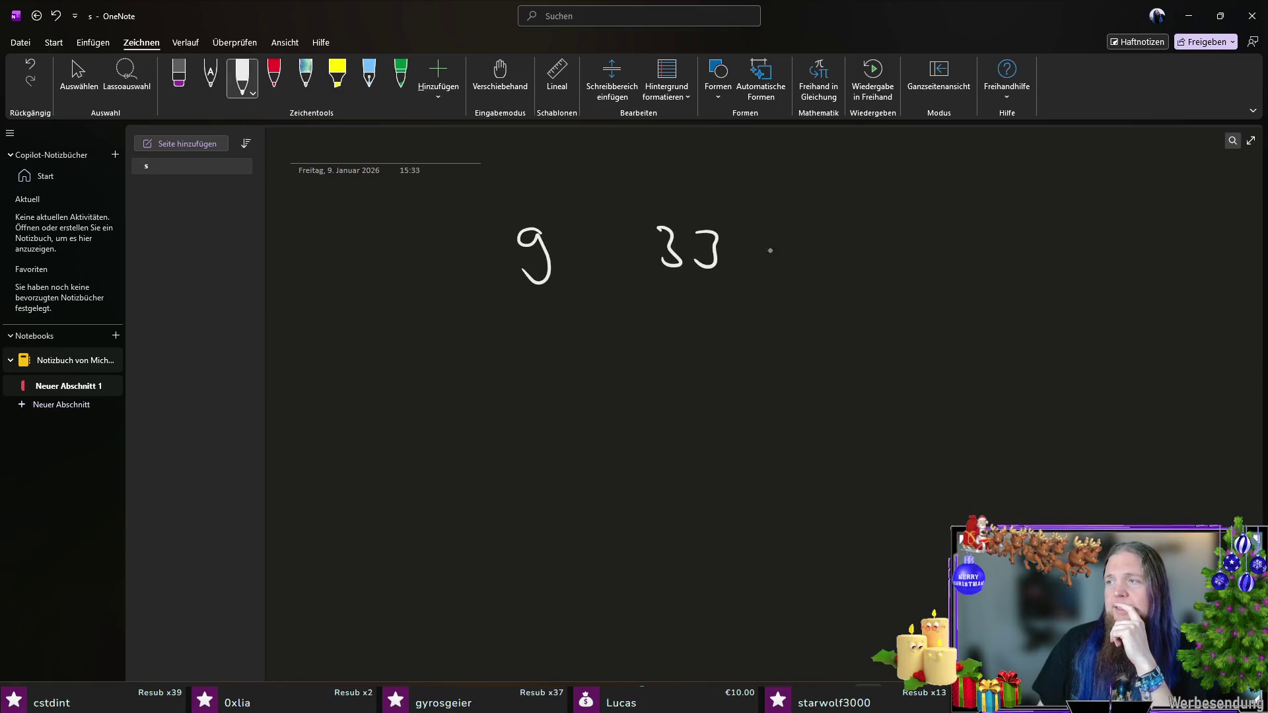
pyautogui.moveTo(838, 252)
pyautogui.mouseDown()
pyautogui.moveTo(857, 242)
pyautogui.moveTo(852, 267)
pyautogui.moveTo(879, 268)
pyautogui.mouseUp()
pyautogui.moveTo(873, 252); pyautogui.dragTo(894, 250)
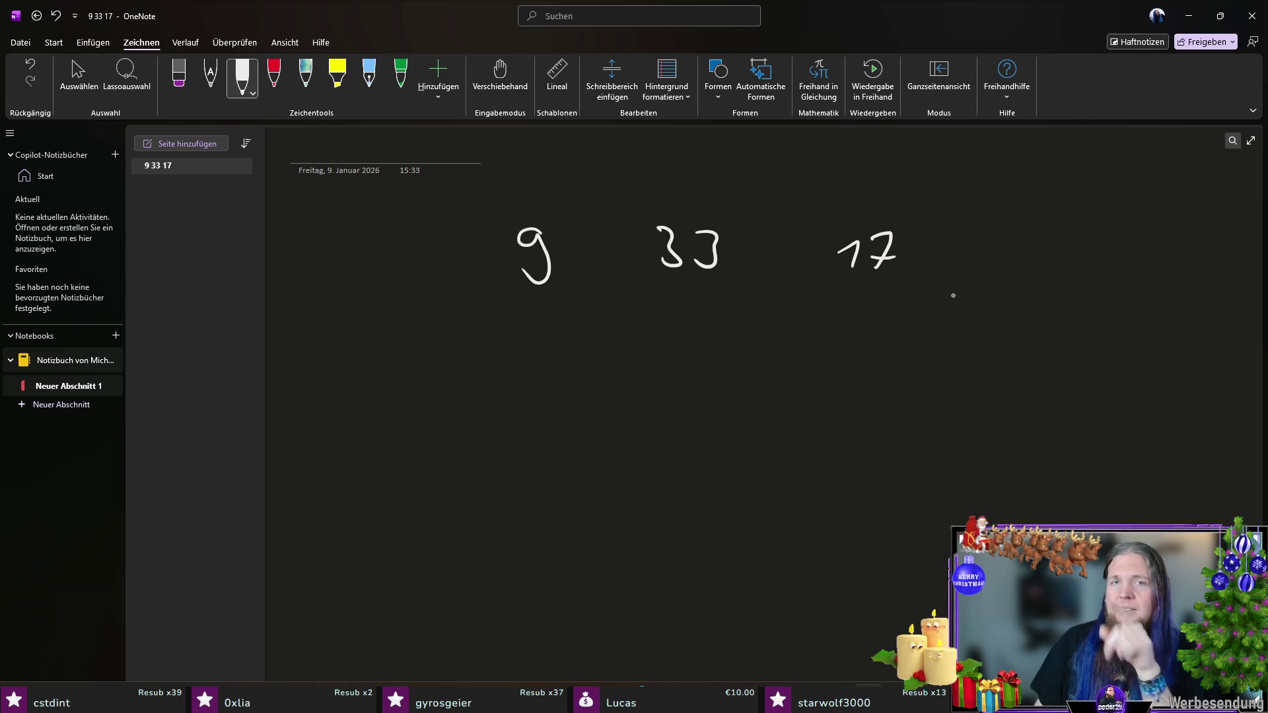
# Step: Lasso-select the handwritten 9 33 17 and delete them
pyautogui.click(126, 74)
pyautogui.moveTo(482, 252); pyautogui.dragTo(892, 334)
pyautogui.press('Delete')
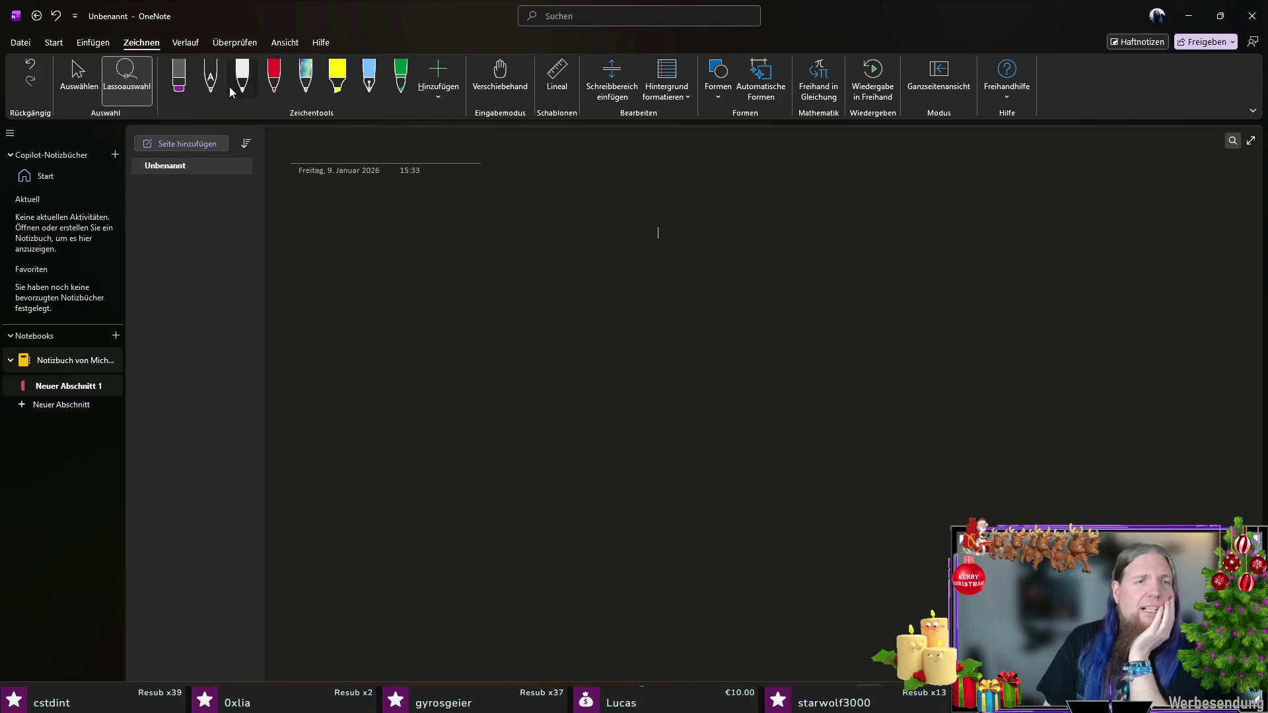
pyautogui.click(235, 89)
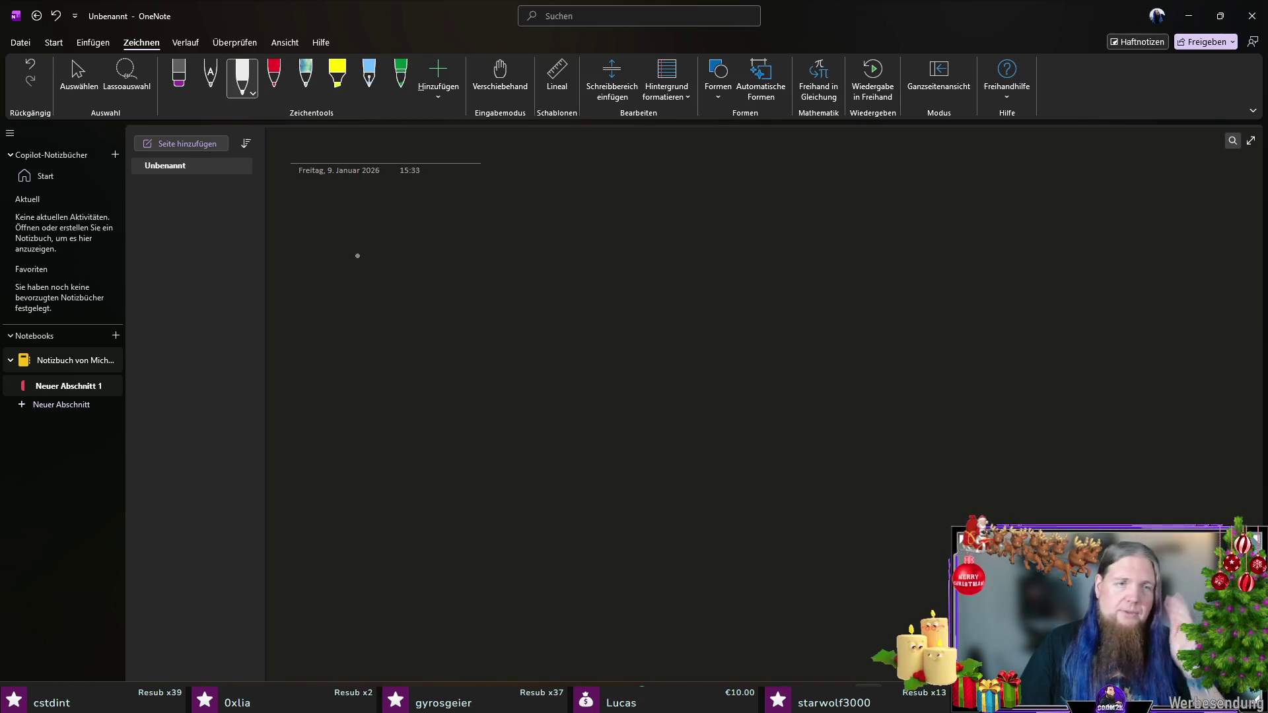
pyautogui.moveTo(354, 230)
pyautogui.mouseDown()
pyautogui.moveTo(358, 262)
pyautogui.moveTo(412, 251)
pyautogui.moveTo(406, 268)
pyautogui.mouseUp()
pyautogui.moveTo(494, 253)
pyautogui.mouseDown()
pyautogui.moveTo(514, 226)
pyautogui.moveTo(517, 263)
pyautogui.mouseUp()
pyautogui.moveTo(527, 235)
pyautogui.mouseDown()
pyautogui.moveTo(542, 234)
pyautogui.moveTo(548, 263)
pyautogui.mouseUp()
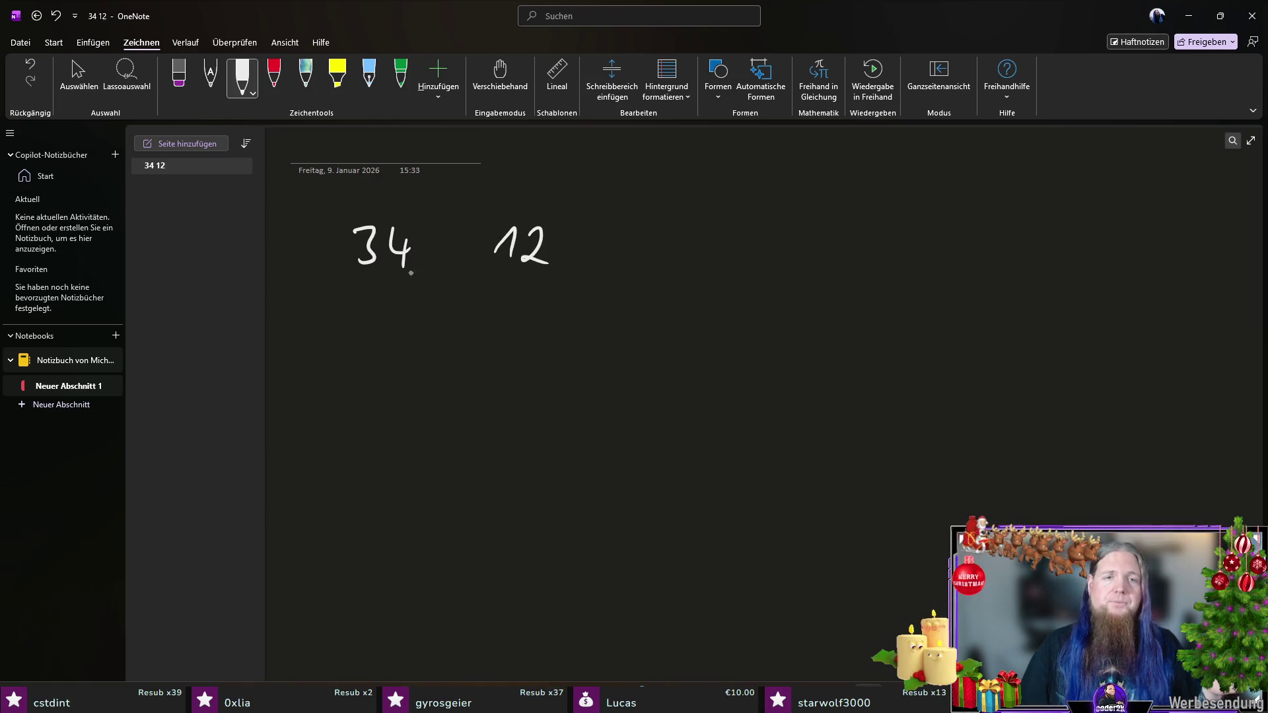
pyautogui.moveTo(637, 224)
pyautogui.mouseDown()
pyautogui.moveTo(640, 246)
pyautogui.moveTo(660, 245)
pyautogui.mouseUp()
pyautogui.moveTo(650, 231); pyautogui.dragTo(649, 260)
pyautogui.moveTo(753, 245)
pyautogui.mouseDown()
pyautogui.moveTo(768, 263)
pyautogui.moveTo(801, 259)
pyautogui.mouseUp()
pyautogui.moveTo(794, 249); pyautogui.dragTo(807, 250)
pyautogui.moveTo(896, 239)
pyautogui.mouseDown()
pyautogui.moveTo(896, 268)
pyautogui.moveTo(920, 266)
pyautogui.mouseUp()
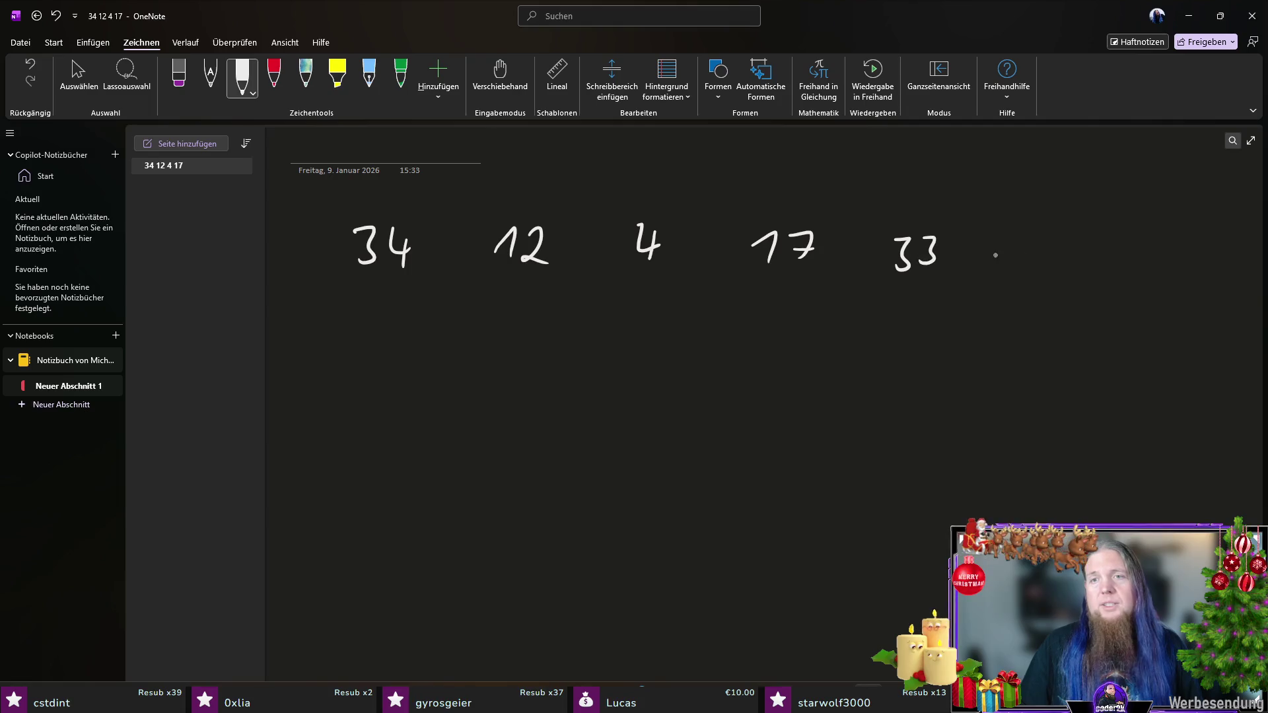
pyautogui.moveTo(1068, 239); pyautogui.dragTo(1053, 258)
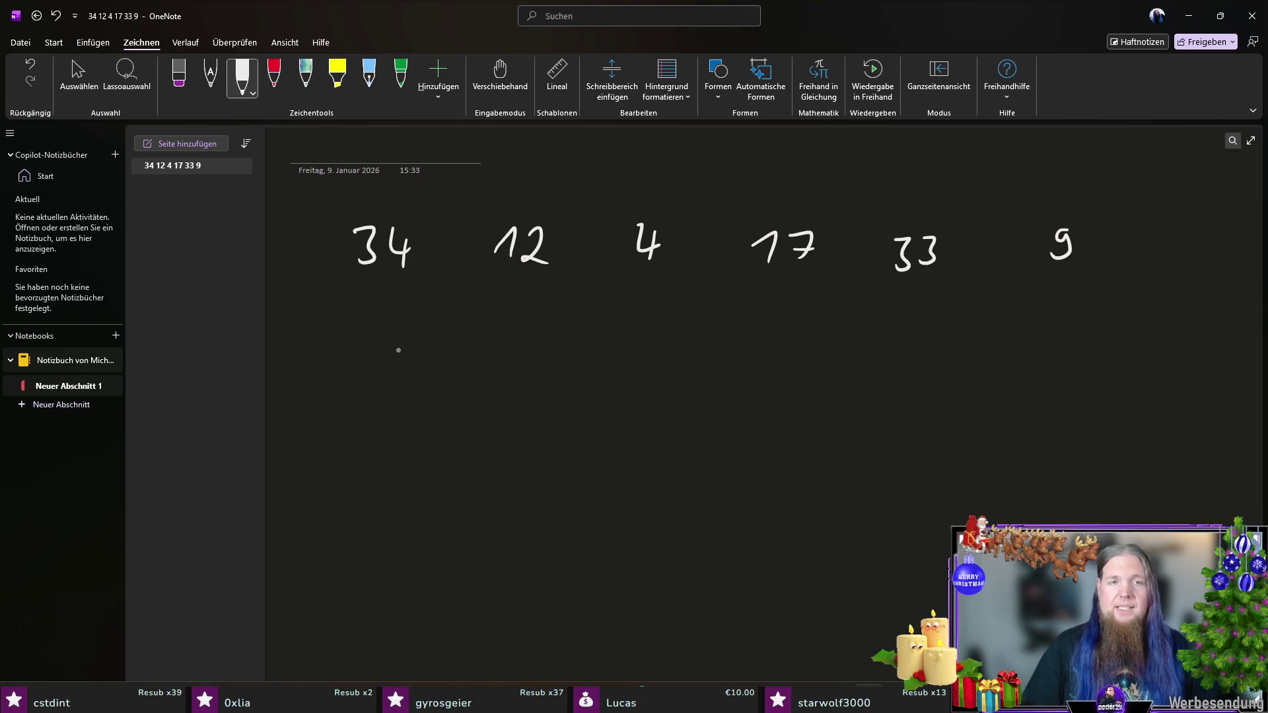
pyautogui.moveTo(354, 335)
pyautogui.mouseDown()
pyautogui.moveTo(410, 337)
pyautogui.moveTo(422, 350)
pyautogui.mouseUp()
pyautogui.moveTo(507, 318)
pyautogui.mouseDown()
pyautogui.moveTo(509, 344)
pyautogui.moveTo(560, 333)
pyautogui.moveTo(549, 351)
pyautogui.mouseUp()
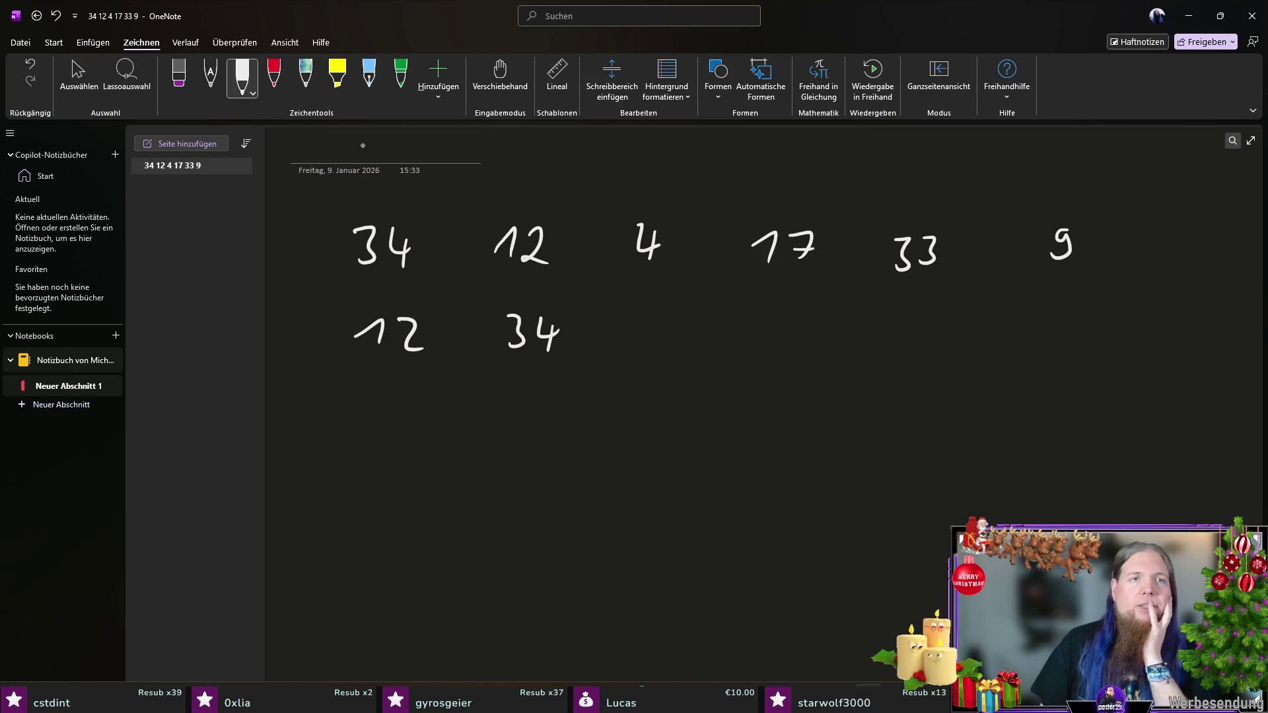
# Step: Box 34 12 in galaxy ink and mark the pair with a red X
pyautogui.click(305, 76)
pyautogui.moveTo(342, 222)
pyautogui.mouseDown()
pyautogui.moveTo(396, 280)
pyautogui.moveTo(583, 276)
pyautogui.moveTo(466, 204)
pyautogui.moveTo(344, 209)
pyautogui.mouseUp()
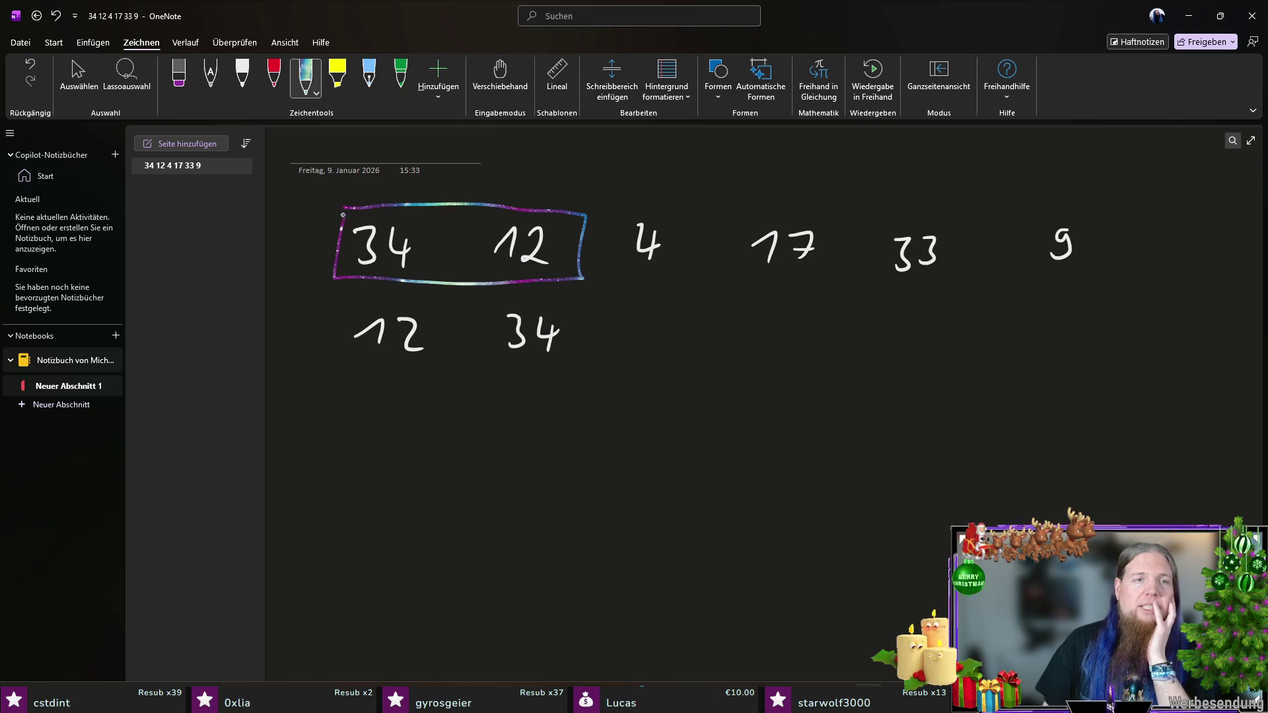
pyautogui.click(241, 76)
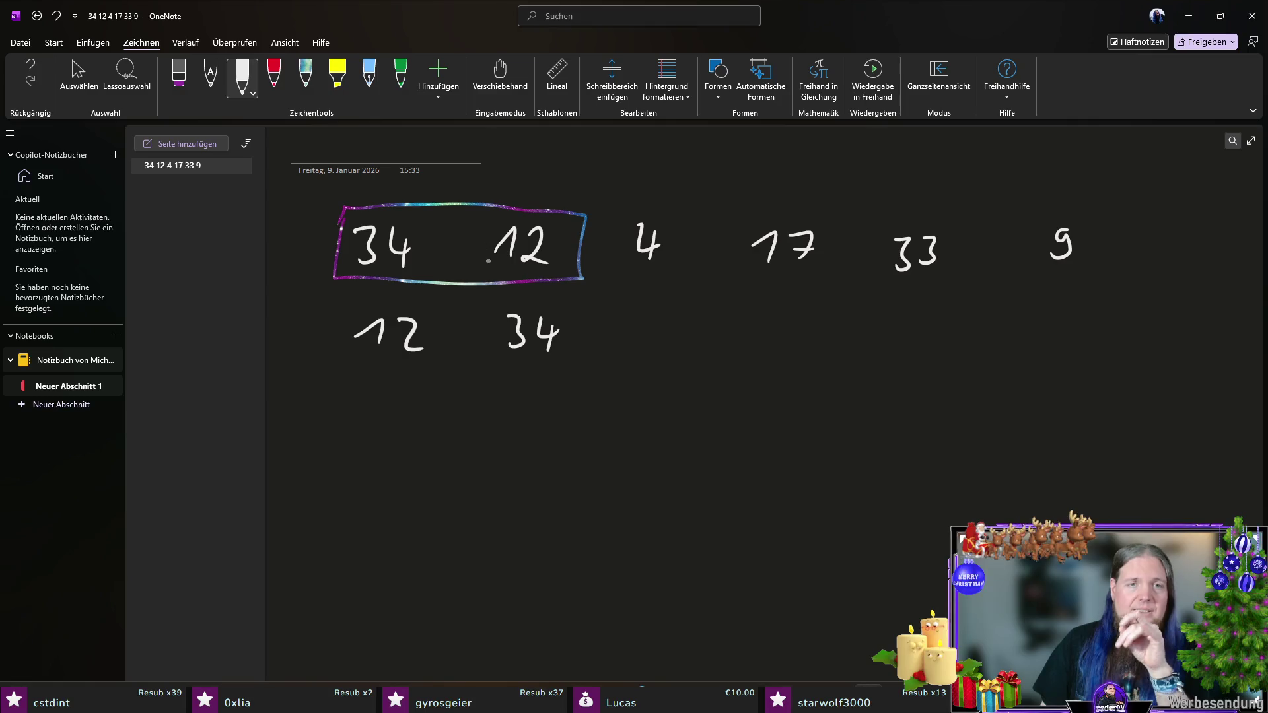
pyautogui.click(274, 76)
pyautogui.moveTo(442, 263)
pyautogui.mouseDown()
pyautogui.moveTo(465, 287)
pyautogui.moveTo(439, 286)
pyautogui.mouseUp()
pyautogui.click(242, 76)
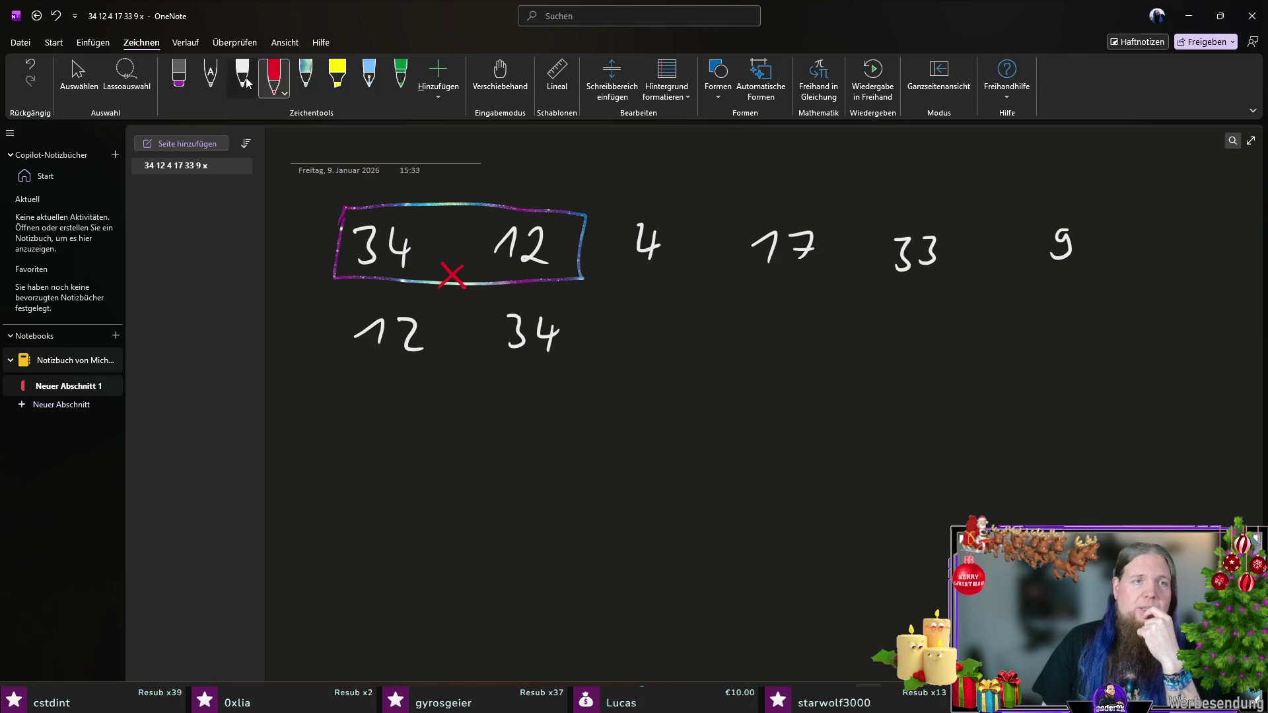
pyautogui.click(431, 254)
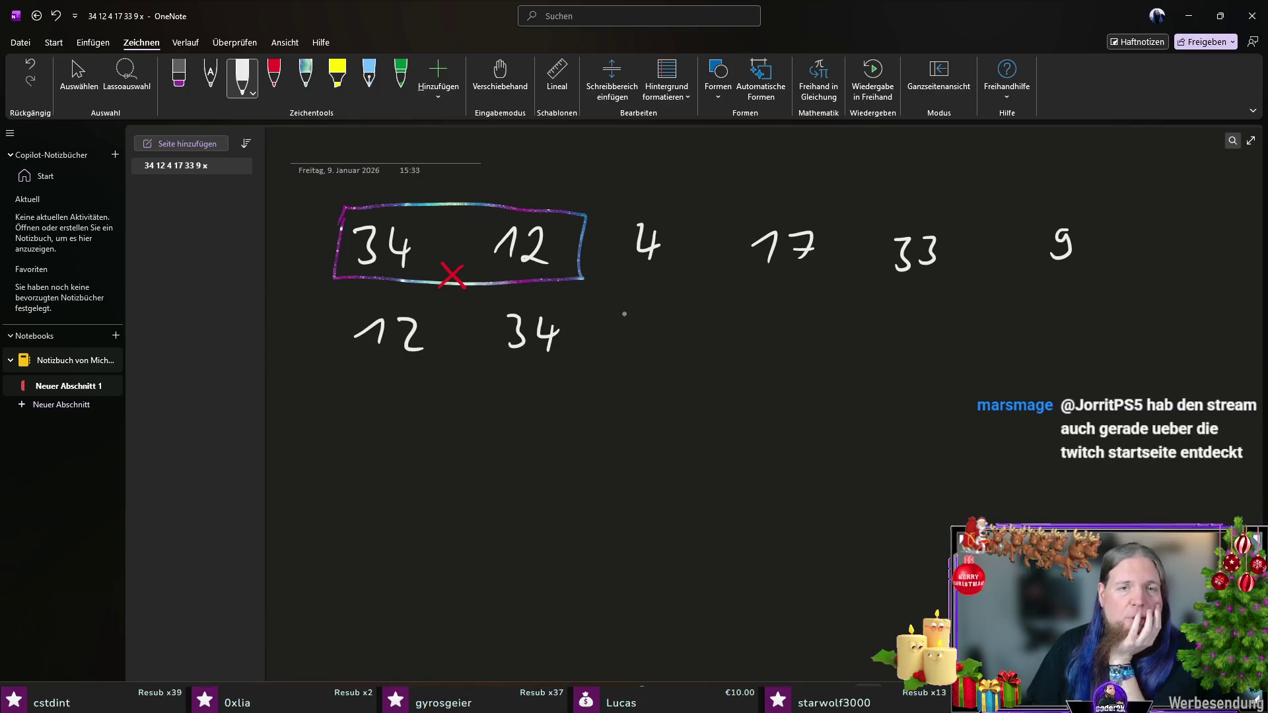
# Step: Finish row two with 4 17 33 9 in white and box 34 4 in galaxy ink
pyautogui.moveTo(639, 307)
pyautogui.mouseDown()
pyautogui.moveTo(662, 327)
pyautogui.moveTo(653, 350)
pyautogui.mouseUp()
pyautogui.moveTo(758, 336); pyautogui.dragTo(800, 344)
pyautogui.moveTo(896, 314)
pyautogui.mouseDown()
pyautogui.moveTo(910, 327)
pyautogui.moveTo(898, 339)
pyautogui.mouseUp()
pyautogui.moveTo(925, 315)
pyautogui.mouseDown()
pyautogui.moveTo(938, 324)
pyautogui.moveTo(925, 340)
pyautogui.mouseUp()
pyautogui.moveTo(1069, 307); pyautogui.dragTo(1075, 336)
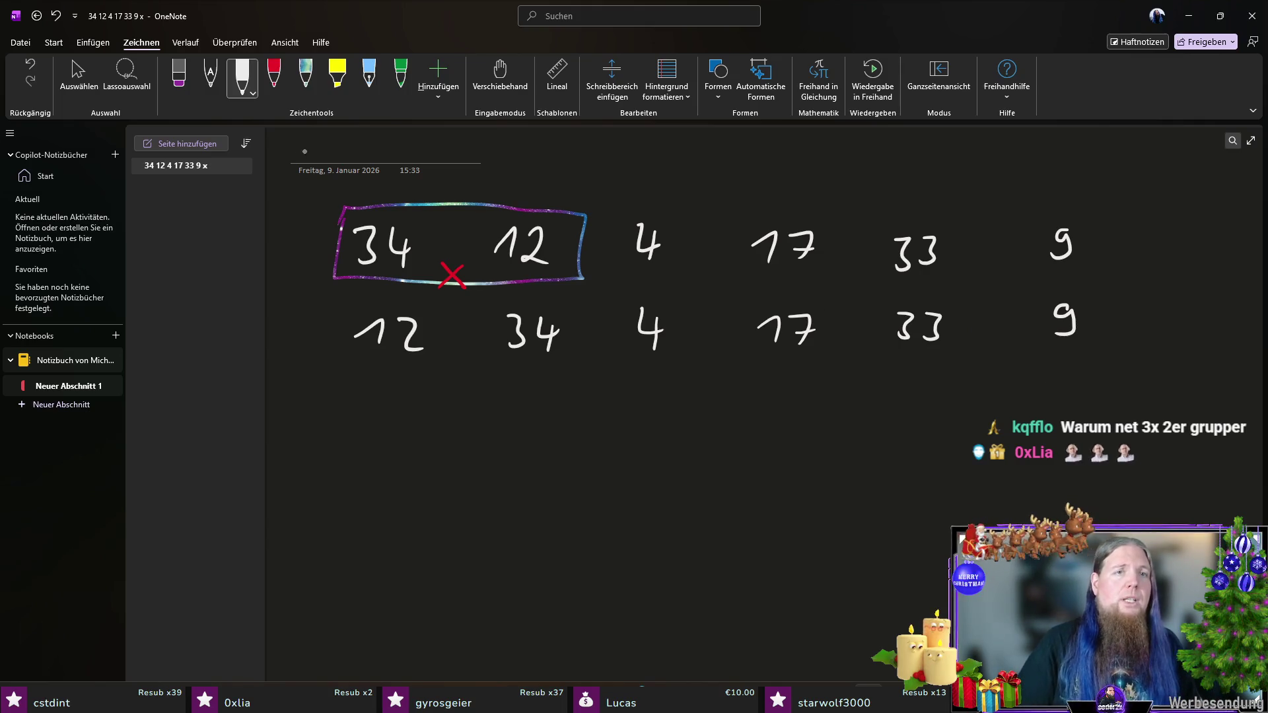
pyautogui.click(305, 74)
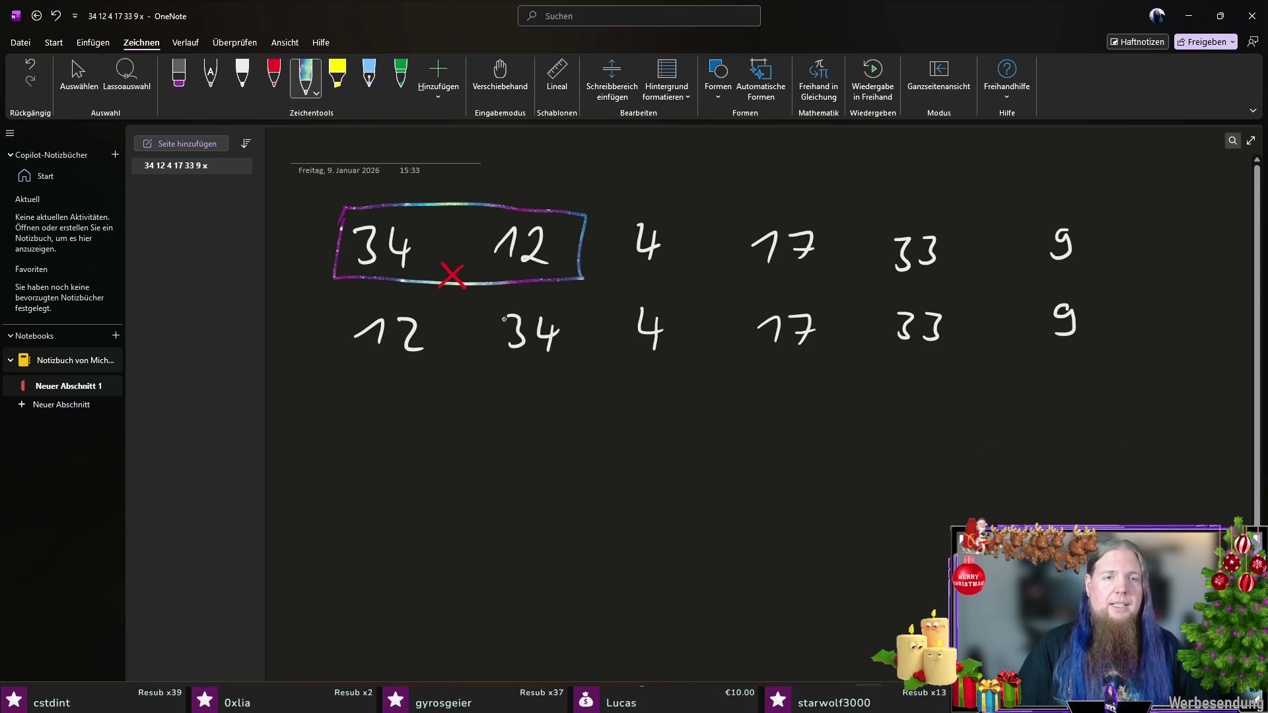
pyautogui.moveTo(490, 299)
pyautogui.mouseDown()
pyautogui.moveTo(581, 361)
pyautogui.moveTo(672, 357)
pyautogui.moveTo(639, 291)
pyautogui.moveTo(490, 296)
pyautogui.mouseUp()
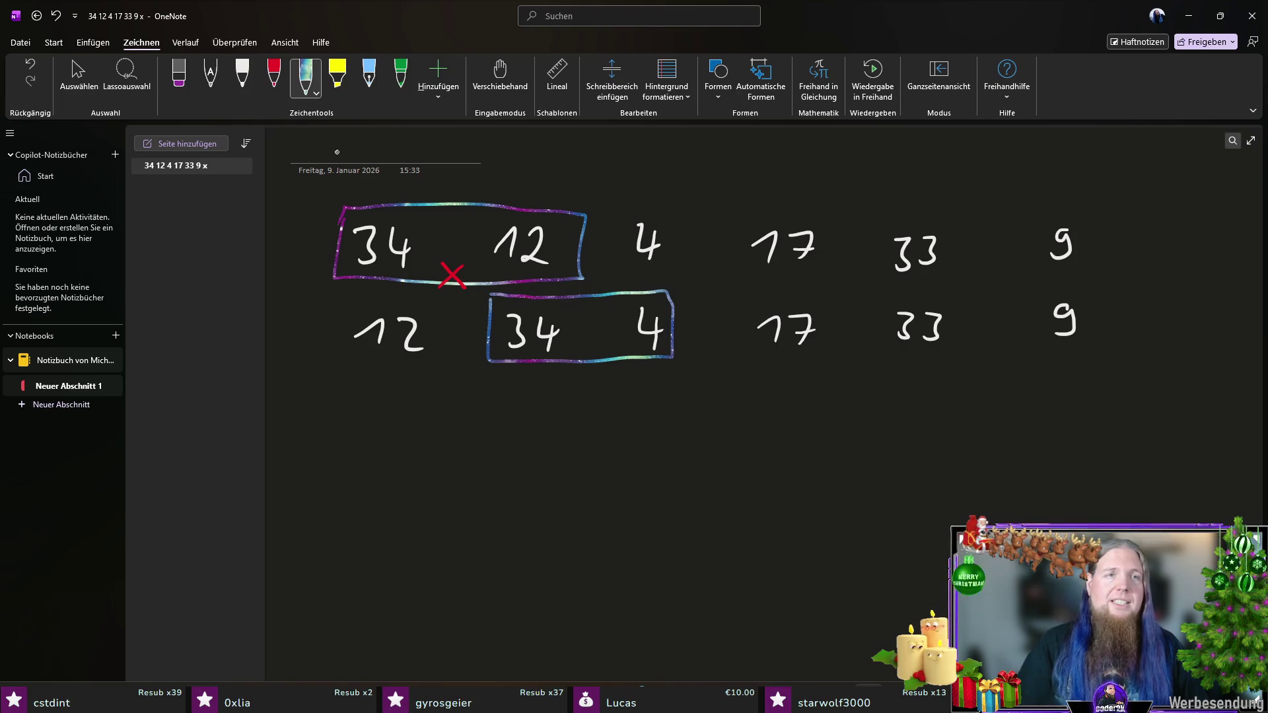
# Step: Mark the boxed 34–4 pair with a red X
pyautogui.click(282, 92)
pyautogui.moveTo(575, 344)
pyautogui.mouseDown()
pyautogui.moveTo(597, 363)
pyautogui.moveTo(571, 366)
pyautogui.mouseUp()
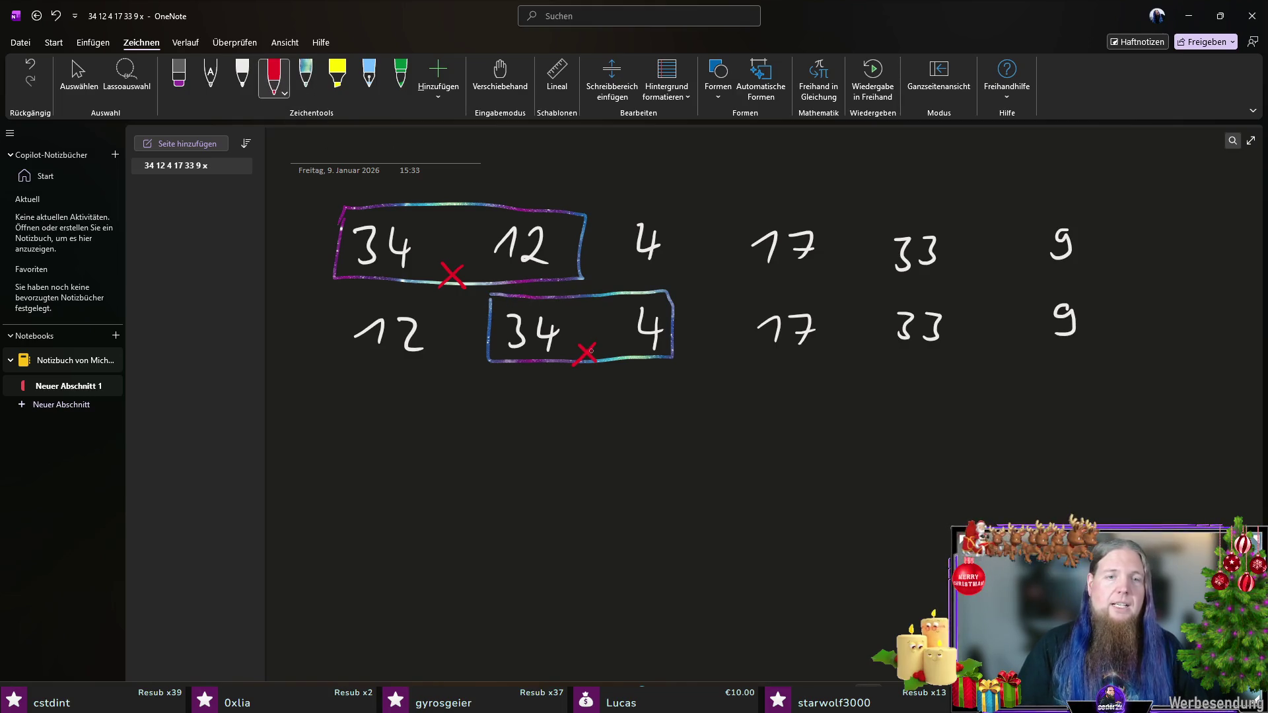
pyautogui.click(241, 78)
pyautogui.moveTo(350, 423); pyautogui.dragTo(429, 427)
pyautogui.moveTo(531, 397); pyautogui.dragTo(545, 433)
pyautogui.moveTo(632, 392); pyautogui.dragTo(635, 422)
pyautogui.moveTo(664, 395)
pyautogui.mouseDown()
pyautogui.moveTo(665, 412)
pyautogui.moveTo(679, 409)
pyautogui.mouseUp()
pyautogui.moveTo(672, 398); pyautogui.dragTo(675, 430)
pyautogui.moveTo(760, 410)
pyautogui.mouseDown()
pyautogui.moveTo(786, 388)
pyautogui.moveTo(786, 420)
pyautogui.moveTo(812, 390)
pyautogui.moveTo(811, 418)
pyautogui.mouseUp()
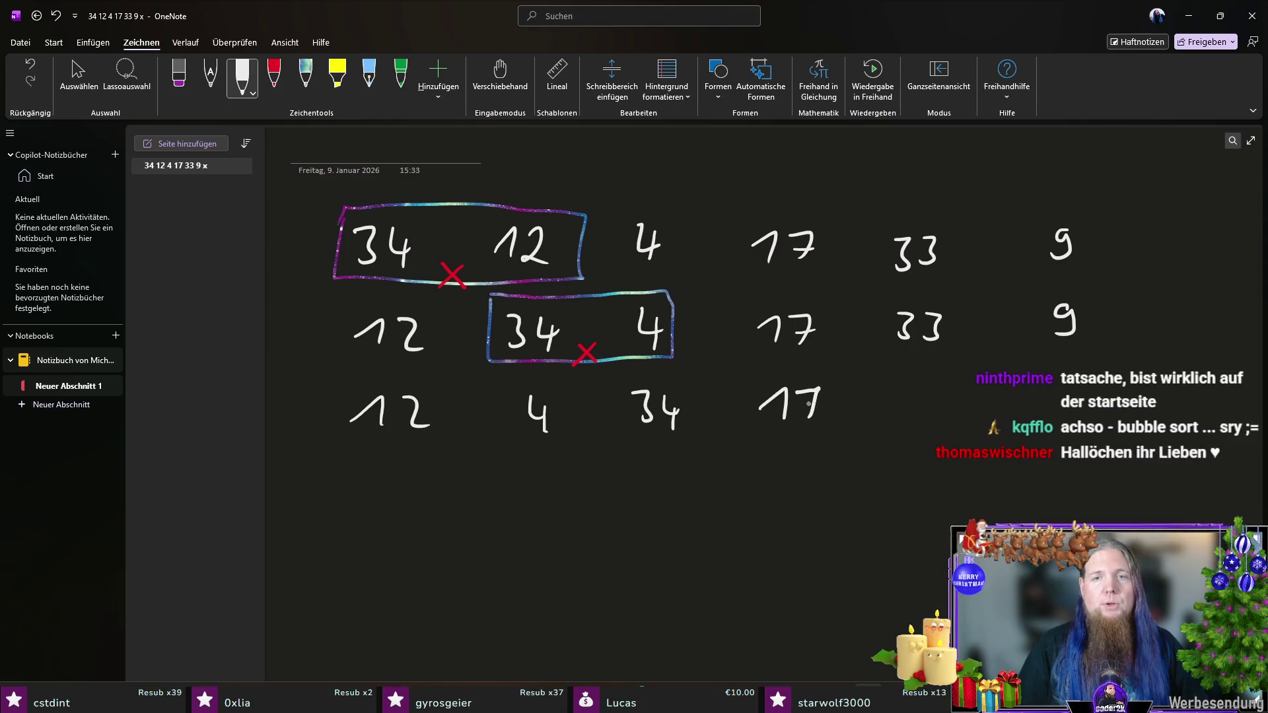
pyautogui.moveTo(903, 383)
pyautogui.mouseDown()
pyautogui.moveTo(926, 386)
pyautogui.moveTo(906, 416)
pyautogui.moveTo(940, 418)
pyautogui.mouseUp()
pyautogui.moveTo(1059, 379); pyautogui.dragTo(1056, 413)
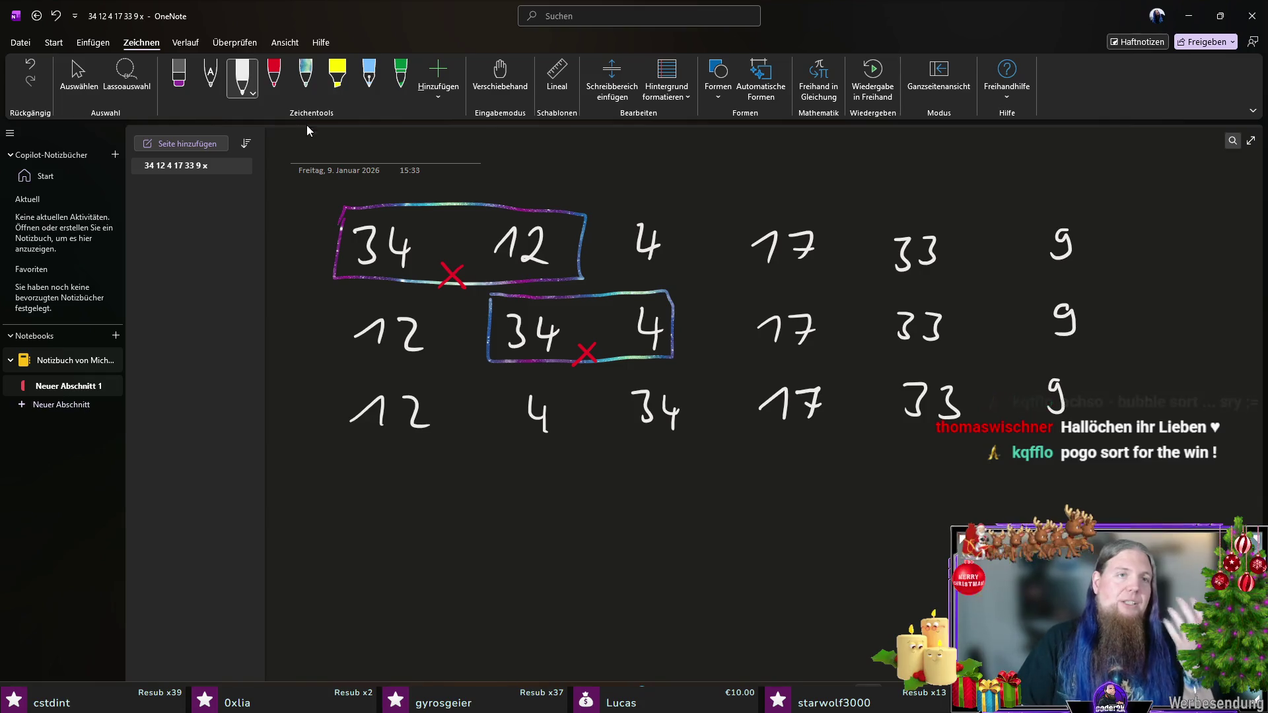
# Step: Box 34 17 in galaxy ink and mark the pair with a red X
pyautogui.click(306, 78)
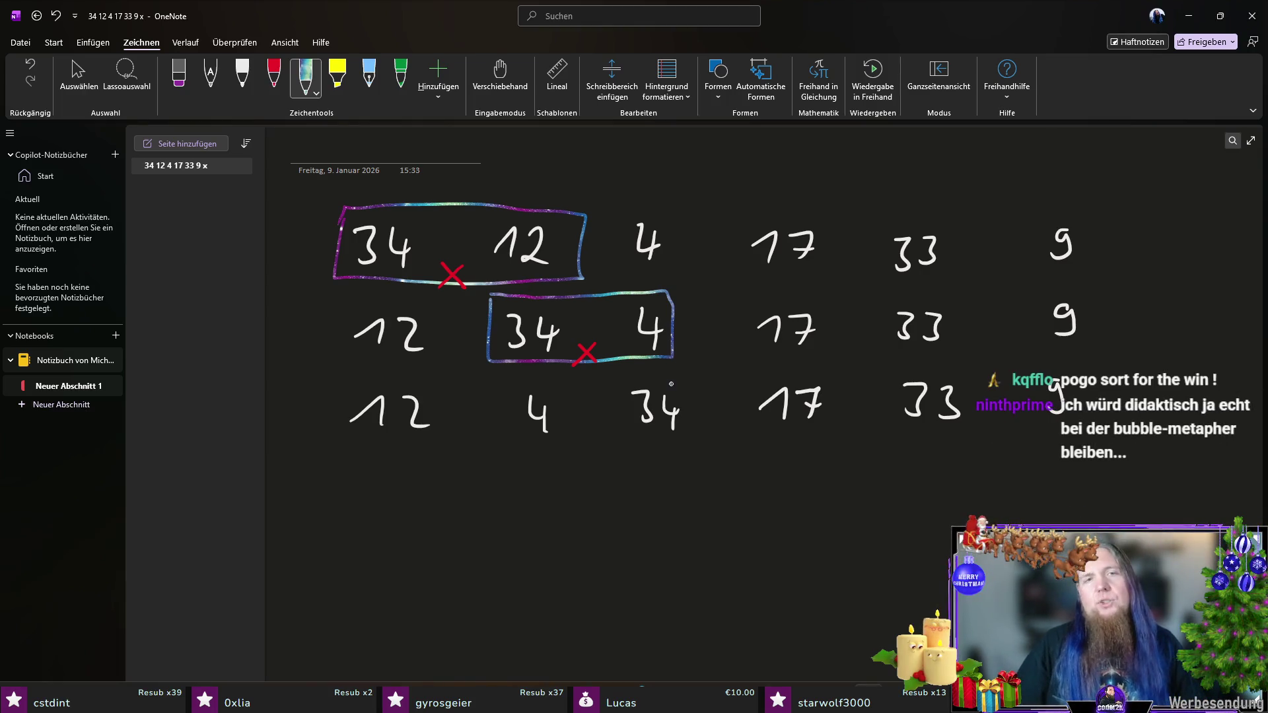
pyautogui.moveTo(617, 379)
pyautogui.mouseDown()
pyautogui.moveTo(641, 437)
pyautogui.moveTo(809, 432)
pyautogui.mouseUp()
pyautogui.moveTo(813, 367); pyautogui.dragTo(611, 380)
pyautogui.click(274, 74)
pyautogui.moveTo(700, 428)
pyautogui.mouseDown()
pyautogui.moveTo(721, 441)
pyautogui.moveTo(702, 451)
pyautogui.mouseUp()
pyautogui.click(242, 74)
pyautogui.moveTo(366, 484); pyautogui.dragTo(431, 484)
pyautogui.moveTo(536, 460); pyautogui.dragTo(547, 477)
pyautogui.moveTo(542, 465); pyautogui.dragTo(540, 496)
pyautogui.moveTo(648, 470); pyautogui.dragTo(675, 497)
pyautogui.moveTo(674, 483); pyautogui.dragTo(696, 482)
pyautogui.moveTo(793, 468)
pyautogui.mouseDown()
pyautogui.moveTo(793, 497)
pyautogui.moveTo(829, 489)
pyautogui.mouseUp()
pyautogui.moveTo(826, 473); pyautogui.dragTo(827, 506)
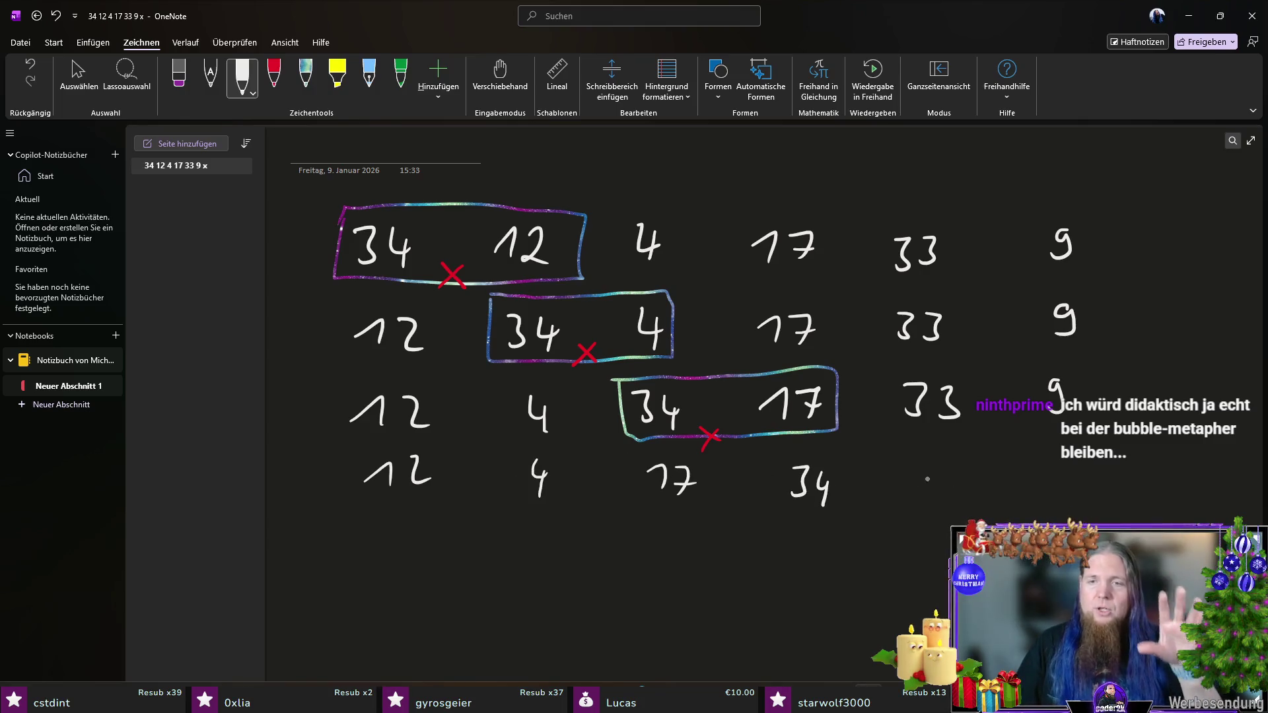
pyautogui.moveTo(916, 464)
pyautogui.mouseDown()
pyautogui.moveTo(918, 494)
pyautogui.moveTo(954, 495)
pyautogui.mouseUp()
pyautogui.moveTo(1067, 460); pyautogui.dragTo(1047, 497)
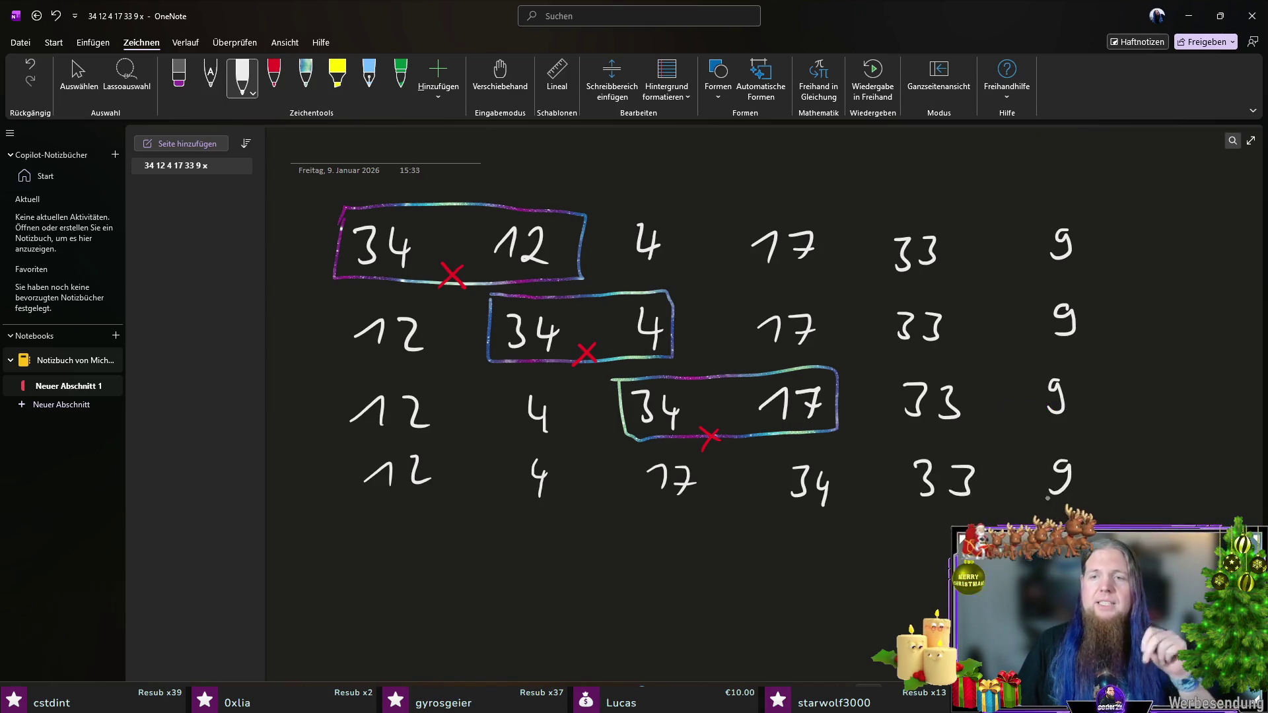
pyautogui.click(309, 79)
# Step: Draw white magnifier marks left of the boxed 34s in rows one to three
pyautogui.scroll(-2, 827, 359)
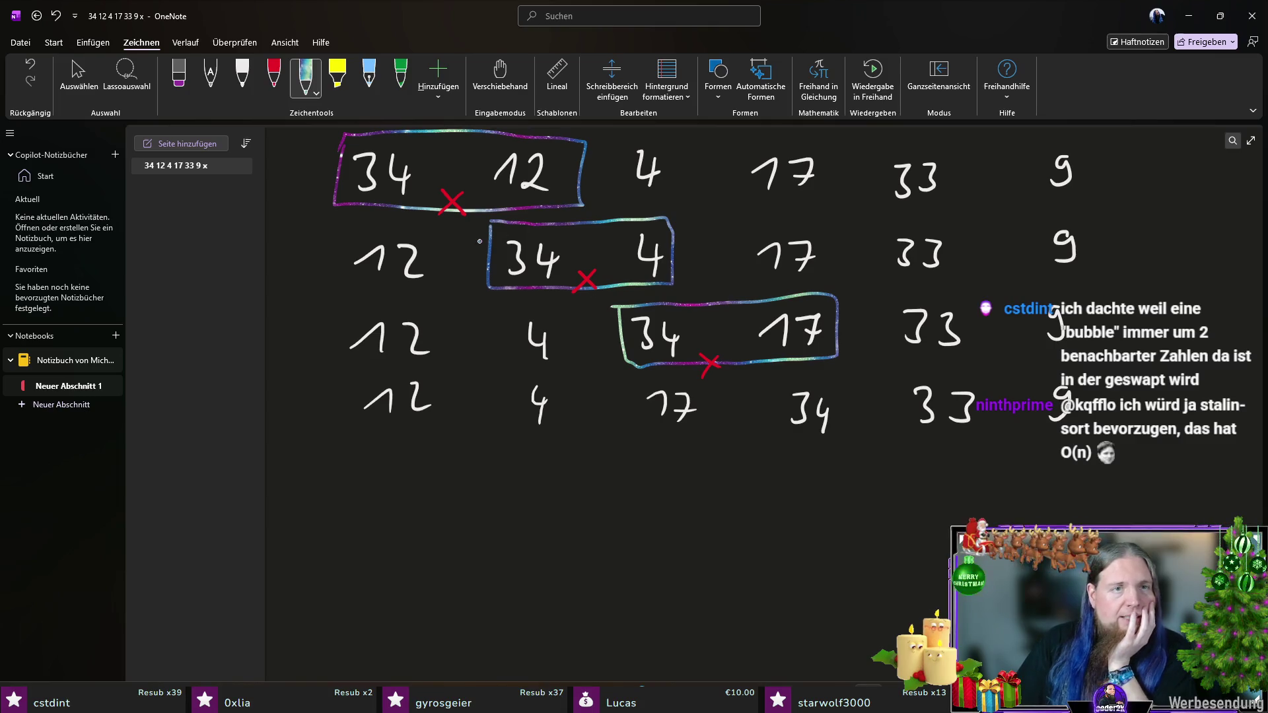
pyautogui.scroll(1, 479, 241)
pyautogui.click(242, 76)
pyautogui.moveTo(342, 167); pyautogui.dragTo(304, 220)
pyautogui.moveTo(502, 258); pyautogui.dragTo(468, 306)
pyautogui.moveTo(624, 334)
pyautogui.mouseDown()
pyautogui.moveTo(604, 337)
pyautogui.moveTo(611, 356)
pyautogui.mouseUp()
pyautogui.moveTo(609, 359); pyautogui.dragTo(590, 386)
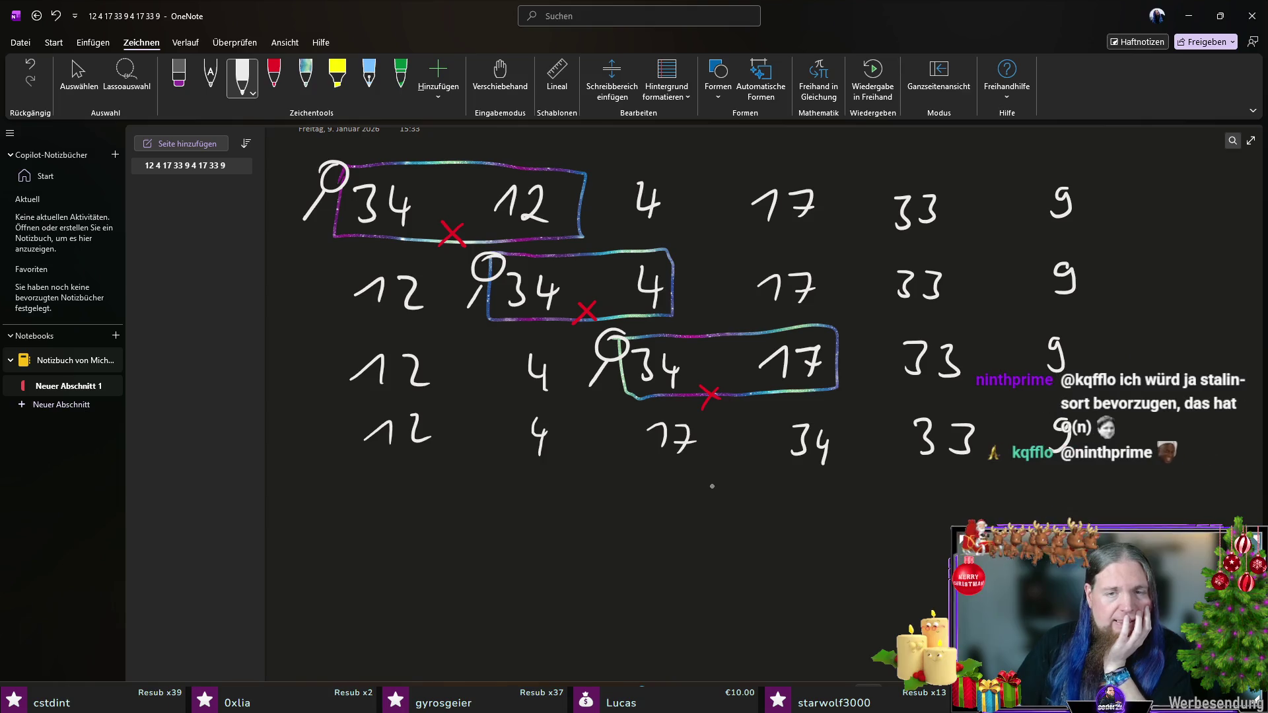
# Step: Box 34 33 in row four with galaxy ink and mark it with a red X
pyautogui.click(305, 76)
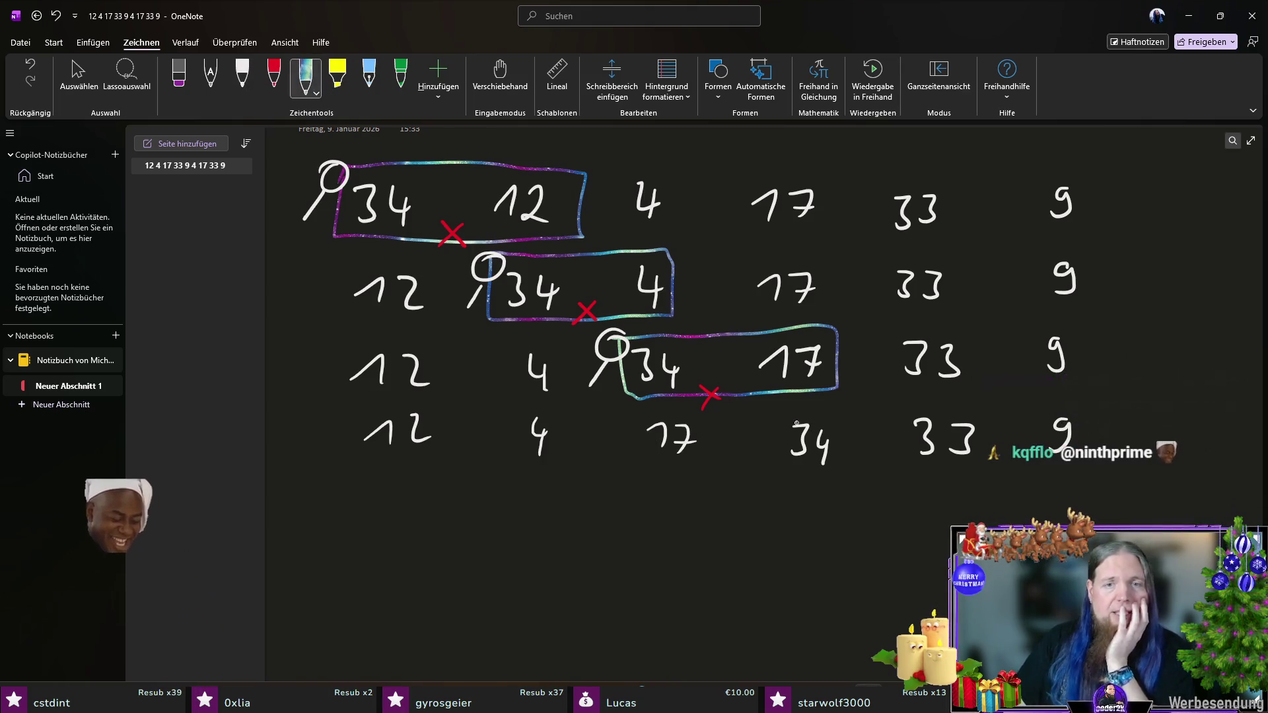
pyautogui.moveTo(774, 416)
pyautogui.mouseDown()
pyautogui.moveTo(794, 488)
pyautogui.moveTo(985, 473)
pyautogui.moveTo(928, 401)
pyautogui.moveTo(773, 413)
pyautogui.mouseUp()
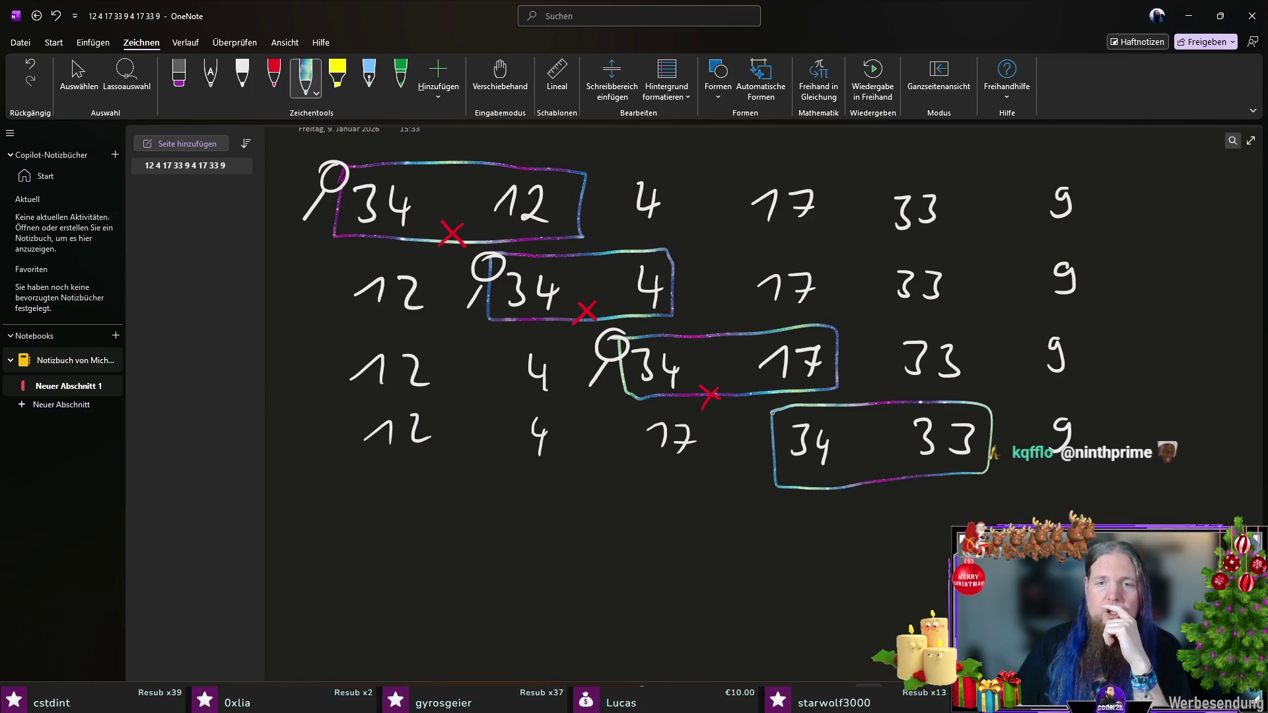
pyautogui.click(274, 76)
pyautogui.moveTo(865, 463)
pyautogui.mouseDown()
pyautogui.moveTo(882, 475)
pyautogui.moveTo(864, 483)
pyautogui.mouseUp()
pyautogui.click(241, 76)
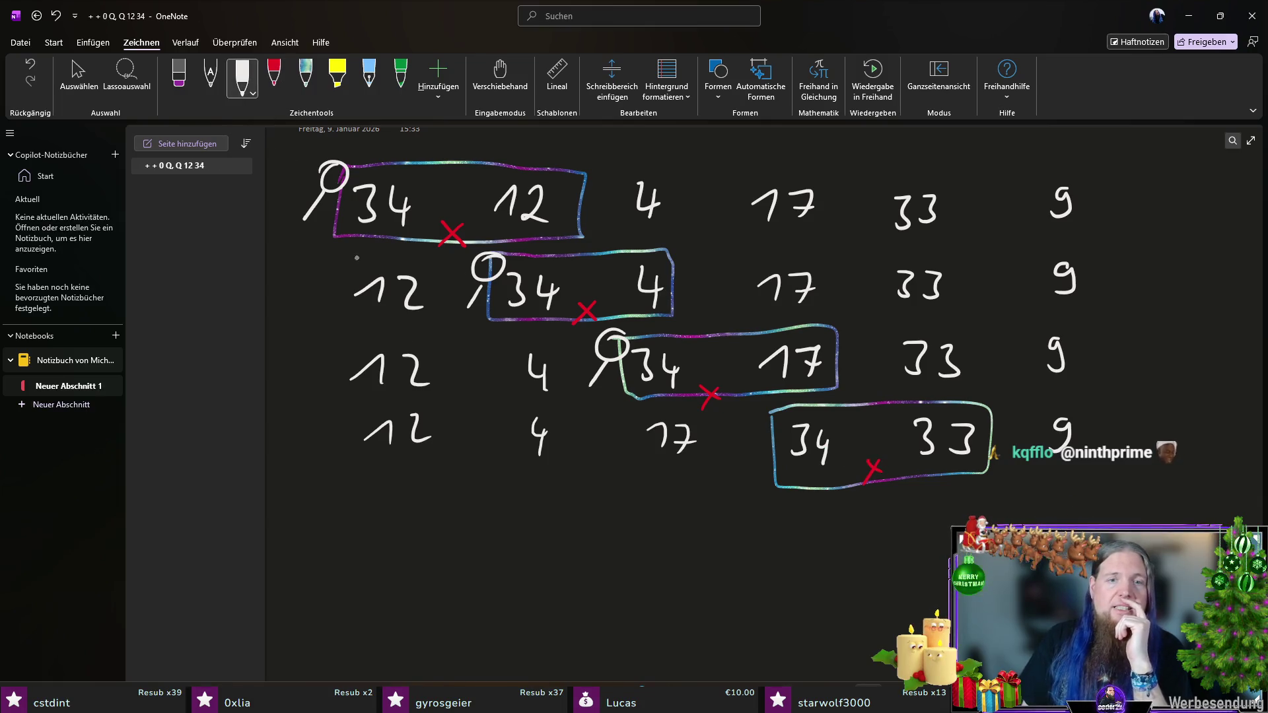
# Step: Start the fifth row in white ink with 12 4 17 33
pyautogui.moveTo(369, 494); pyautogui.dragTo(418, 507)
pyautogui.click(529, 482)
pyautogui.moveTo(528, 482); pyautogui.dragTo(542, 494)
pyautogui.moveTo(538, 485); pyautogui.dragTo(540, 512)
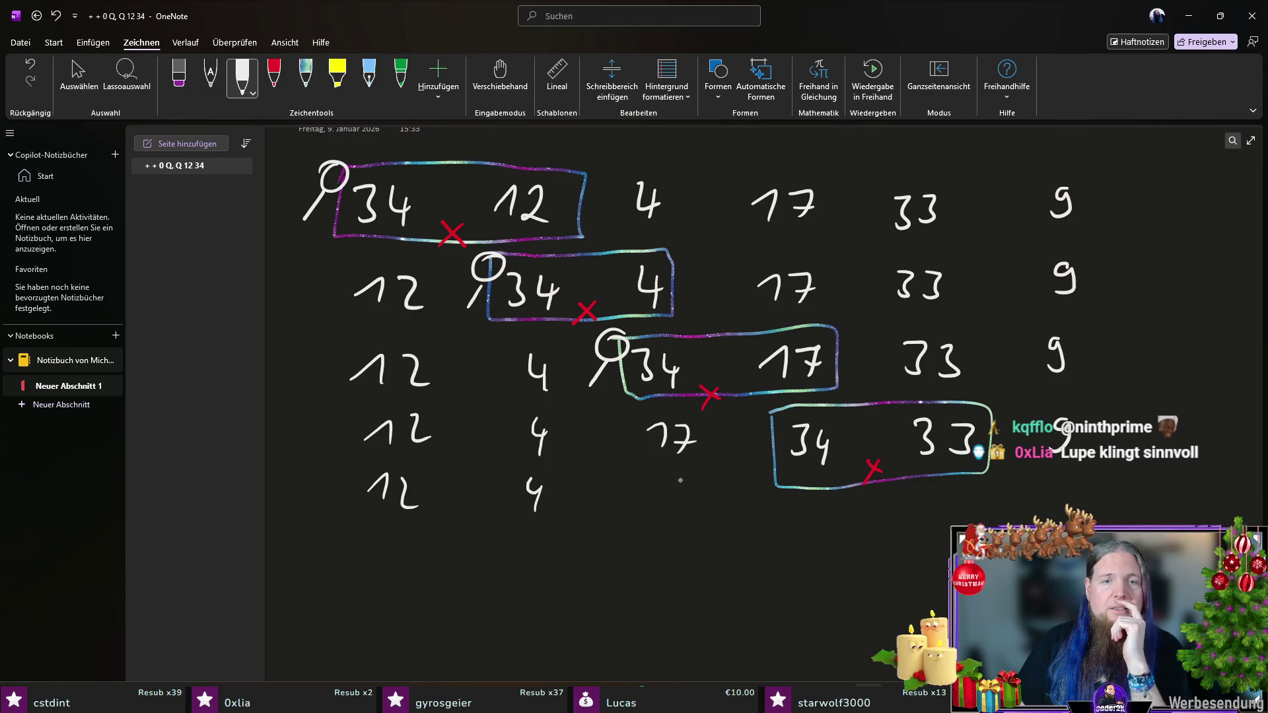
pyautogui.moveTo(649, 503); pyautogui.dragTo(686, 525)
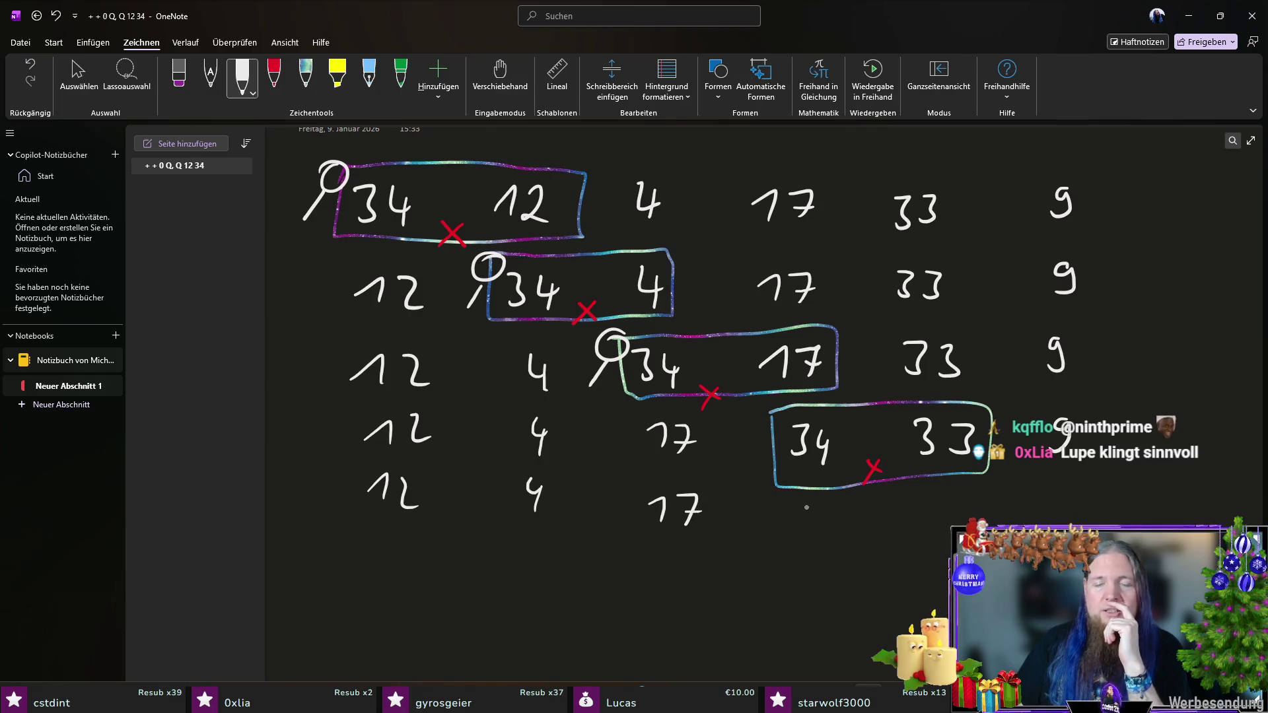
pyautogui.moveTo(799, 503)
pyautogui.mouseDown()
pyautogui.moveTo(801, 528)
pyautogui.moveTo(828, 530)
pyautogui.mouseUp()
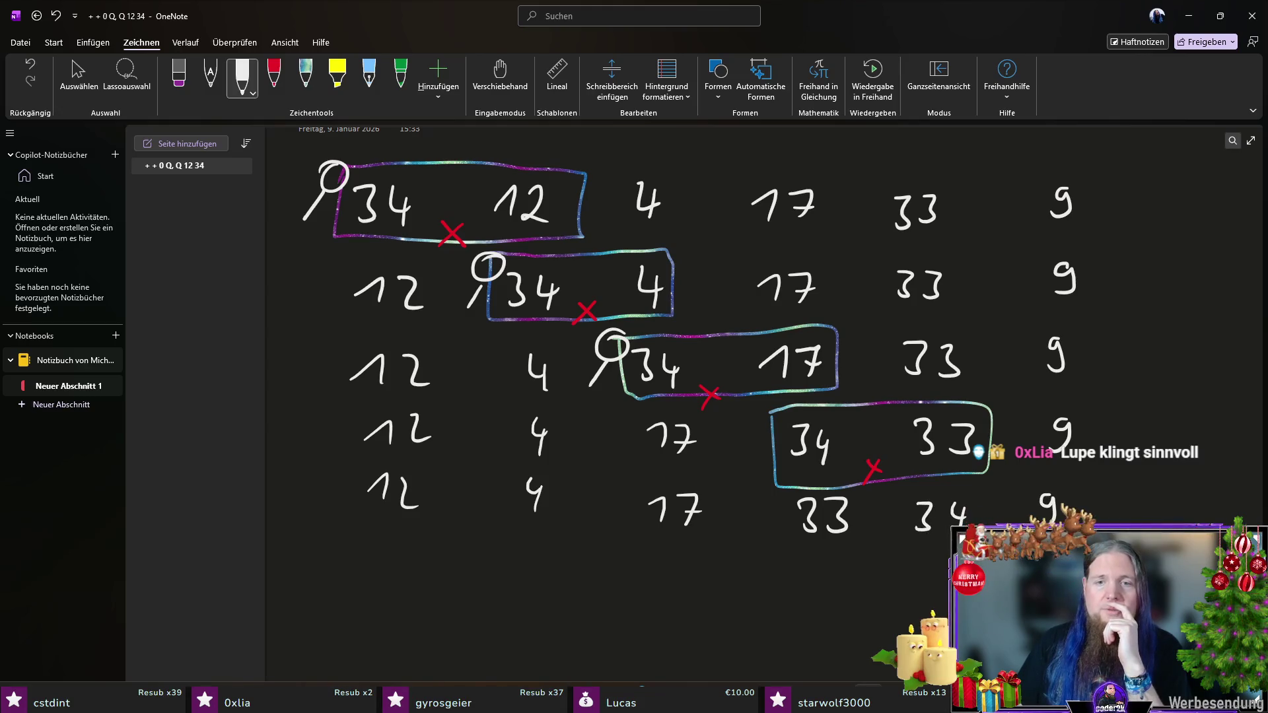
# Step: Box row five's 34 and 9 in galaxy ink, mark the swap red, and add a white magnifier
pyautogui.scroll(-1, 660, 330)
pyautogui.moveTo(769, 382)
pyautogui.mouseDown()
pyautogui.moveTo(753, 400)
pyautogui.moveTo(769, 383)
pyautogui.mouseUp()
pyautogui.moveTo(756, 401); pyautogui.dragTo(736, 434)
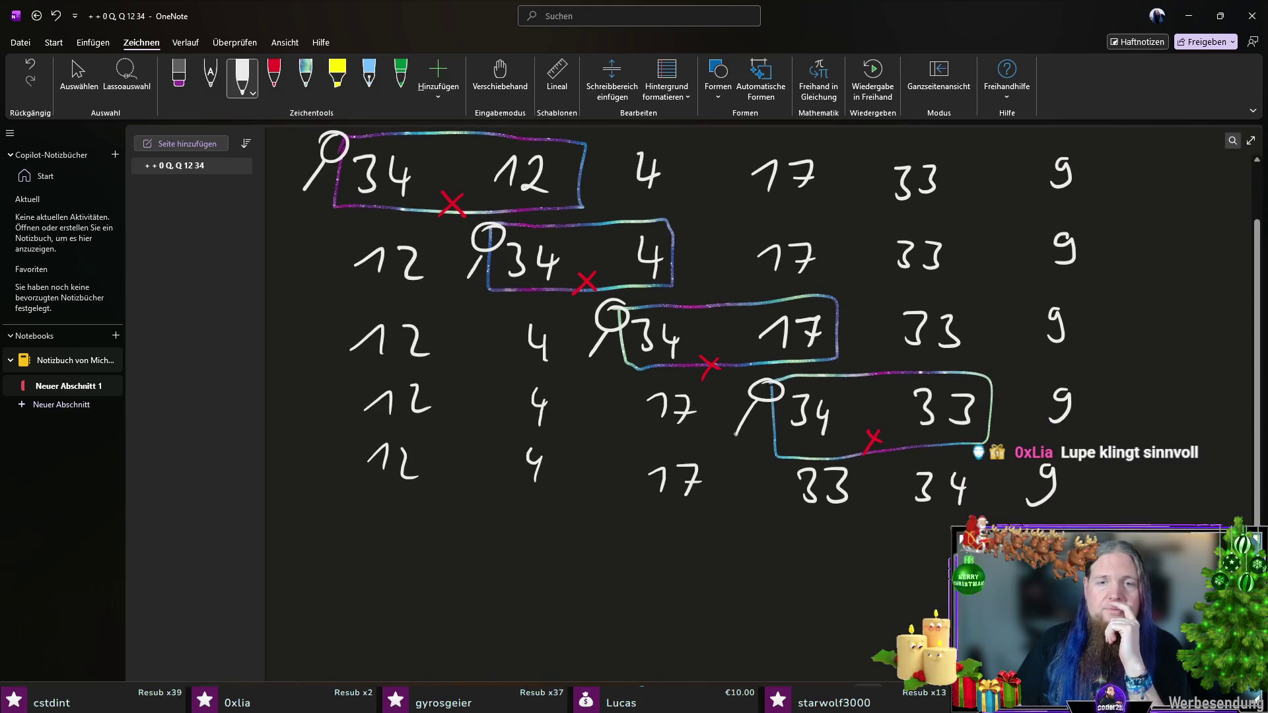
pyautogui.click(307, 82)
pyautogui.moveTo(904, 459)
pyautogui.mouseDown()
pyautogui.moveTo(1007, 519)
pyautogui.moveTo(1050, 446)
pyautogui.moveTo(902, 460)
pyautogui.mouseUp()
pyautogui.click(273, 76)
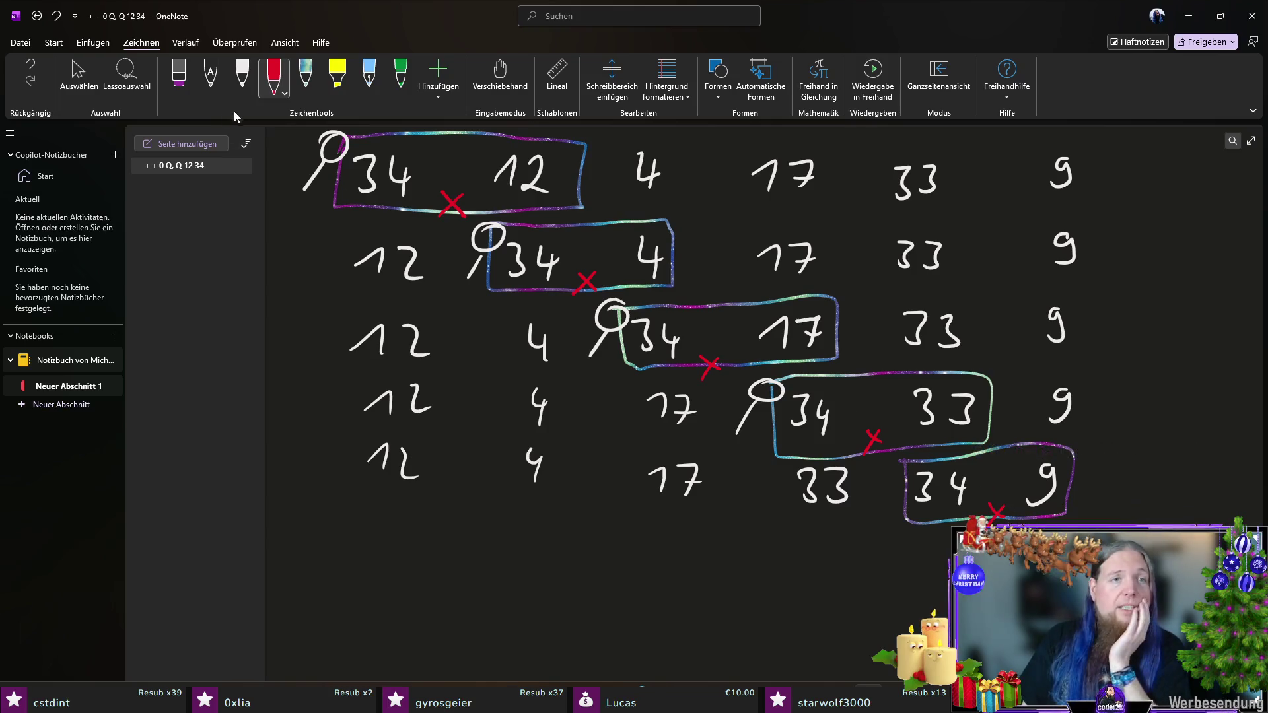
pyautogui.click(242, 76)
pyautogui.moveTo(906, 453); pyautogui.dragTo(880, 495)
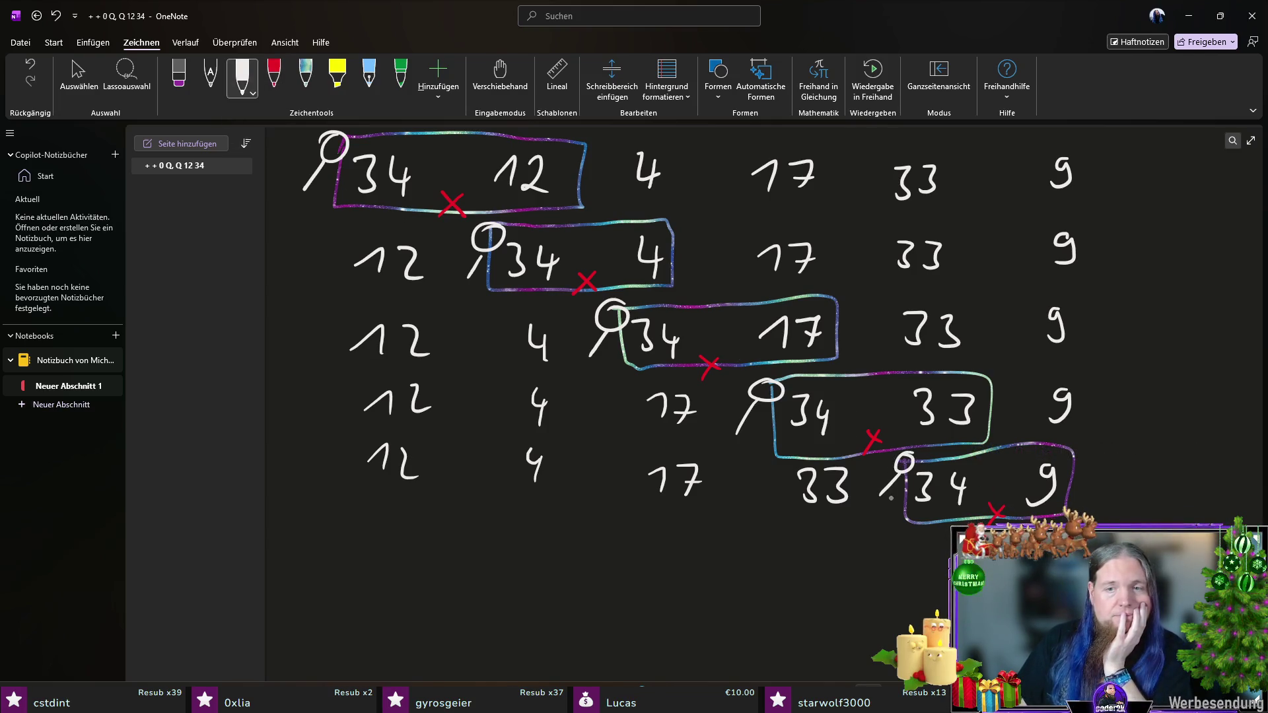
pyautogui.scroll(-3, 385, 430)
pyautogui.moveTo(365, 460); pyautogui.dragTo(435, 465)
pyautogui.moveTo(542, 440)
pyautogui.mouseDown()
pyautogui.moveTo(560, 454)
pyautogui.moveTo(550, 469)
pyautogui.mouseUp()
pyautogui.moveTo(651, 457); pyautogui.dragTo(664, 466)
pyautogui.moveTo(687, 443)
pyautogui.mouseDown()
pyautogui.moveTo(697, 468)
pyautogui.moveTo(705, 456)
pyautogui.mouseUp()
pyautogui.moveTo(810, 444); pyautogui.dragTo(815, 476)
pyautogui.moveTo(853, 447)
pyautogui.mouseDown()
pyautogui.moveTo(860, 470)
pyautogui.moveTo(845, 476)
pyautogui.mouseUp()
pyautogui.moveTo(935, 449); pyautogui.dragTo(932, 478)
pyautogui.moveTo(1031, 454)
pyautogui.mouseDown()
pyautogui.moveTo(1030, 478)
pyautogui.moveTo(1070, 466)
pyautogui.mouseUp()
pyautogui.moveTo(1066, 456); pyautogui.dragTo(1065, 479)
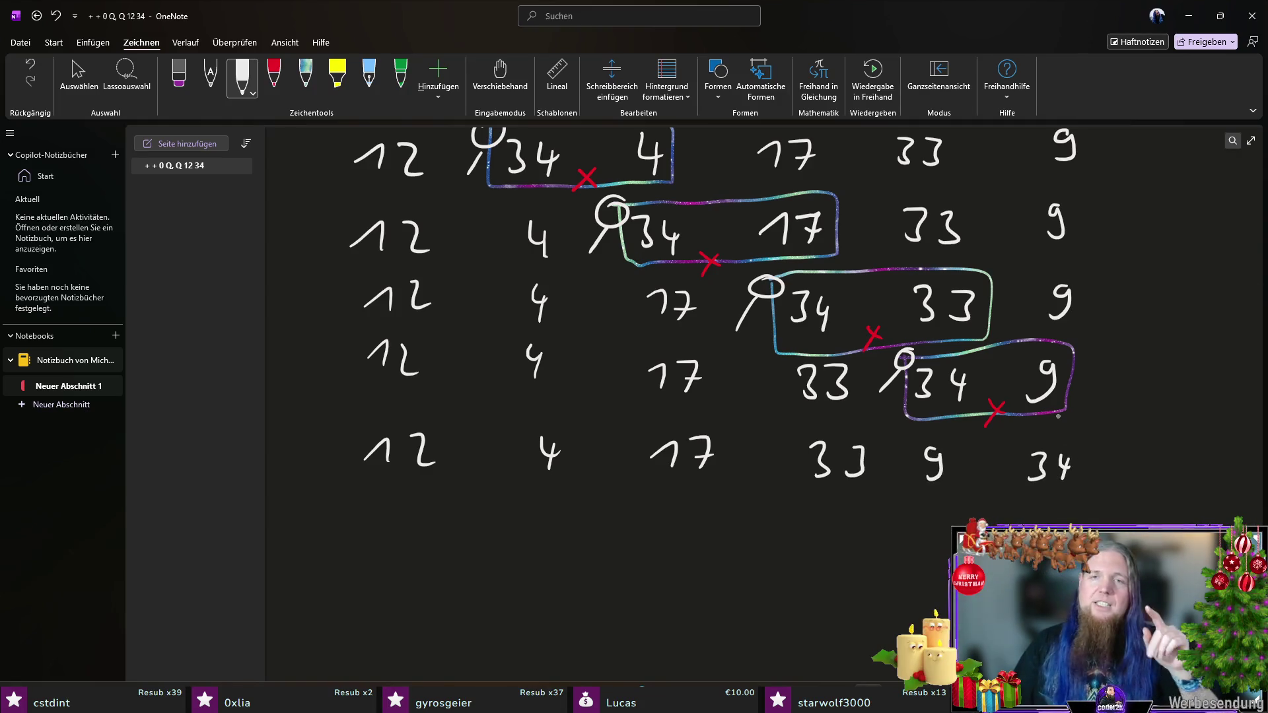
pyautogui.scroll(-1, 1109, 291)
pyautogui.scroll(3, 1103, 330)
pyautogui.scroll(-1, 1106, 284)
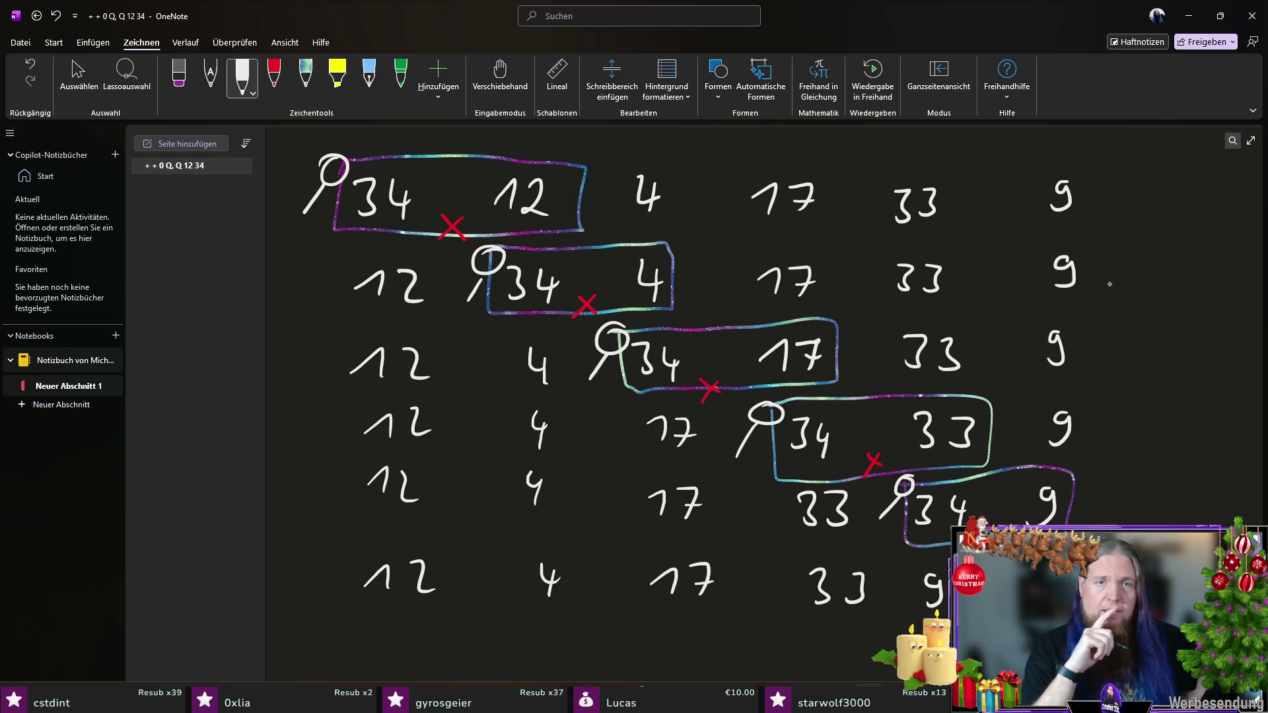
# Step: Loop 12 and 4 in the bottom row with the galaxy pen and cross them red for swapping
pyautogui.click(401, 76)
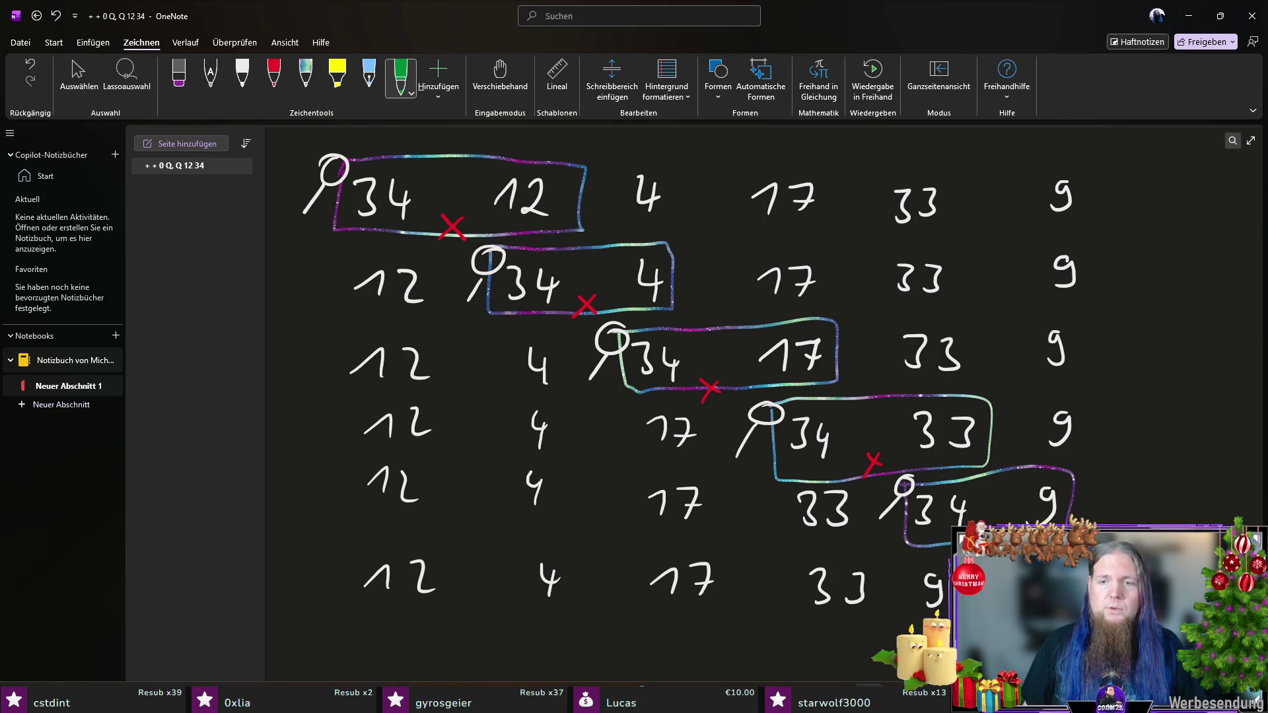
pyautogui.scroll(-3, 1129, 467)
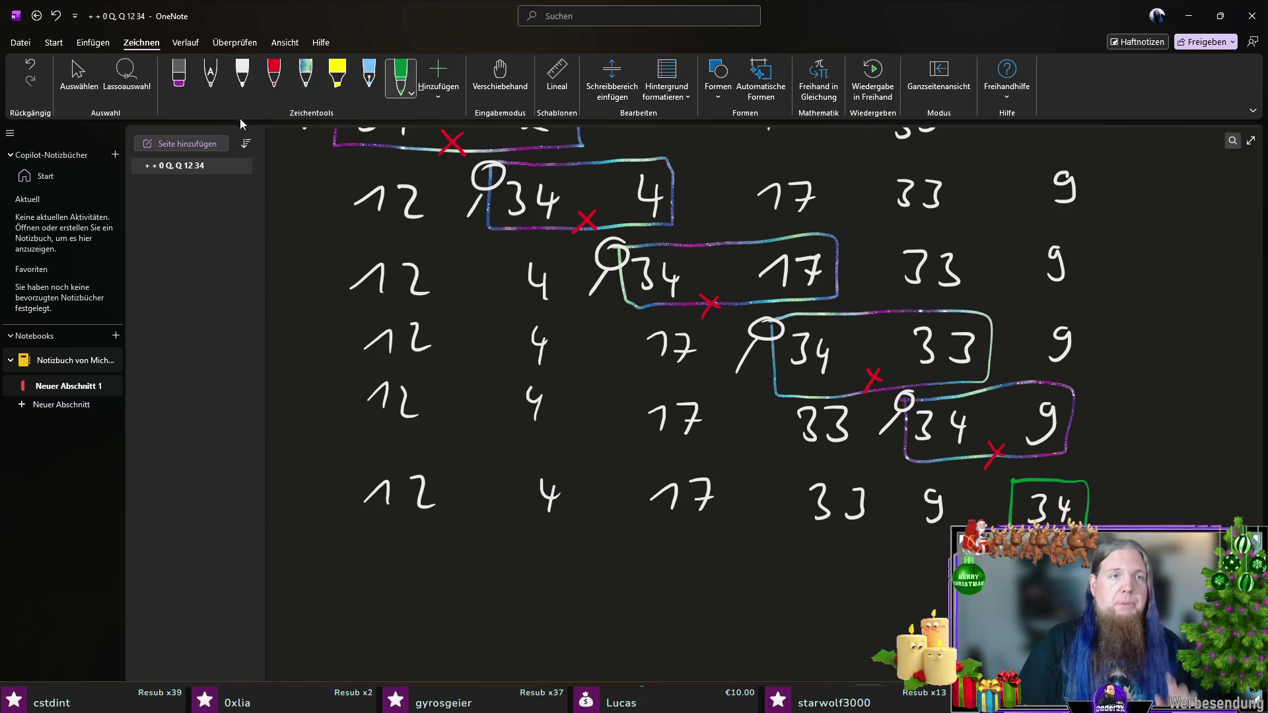
pyautogui.click(305, 78)
pyautogui.moveTo(348, 473)
pyautogui.mouseDown()
pyautogui.moveTo(452, 525)
pyautogui.moveTo(572, 502)
pyautogui.moveTo(351, 461)
pyautogui.mouseUp()
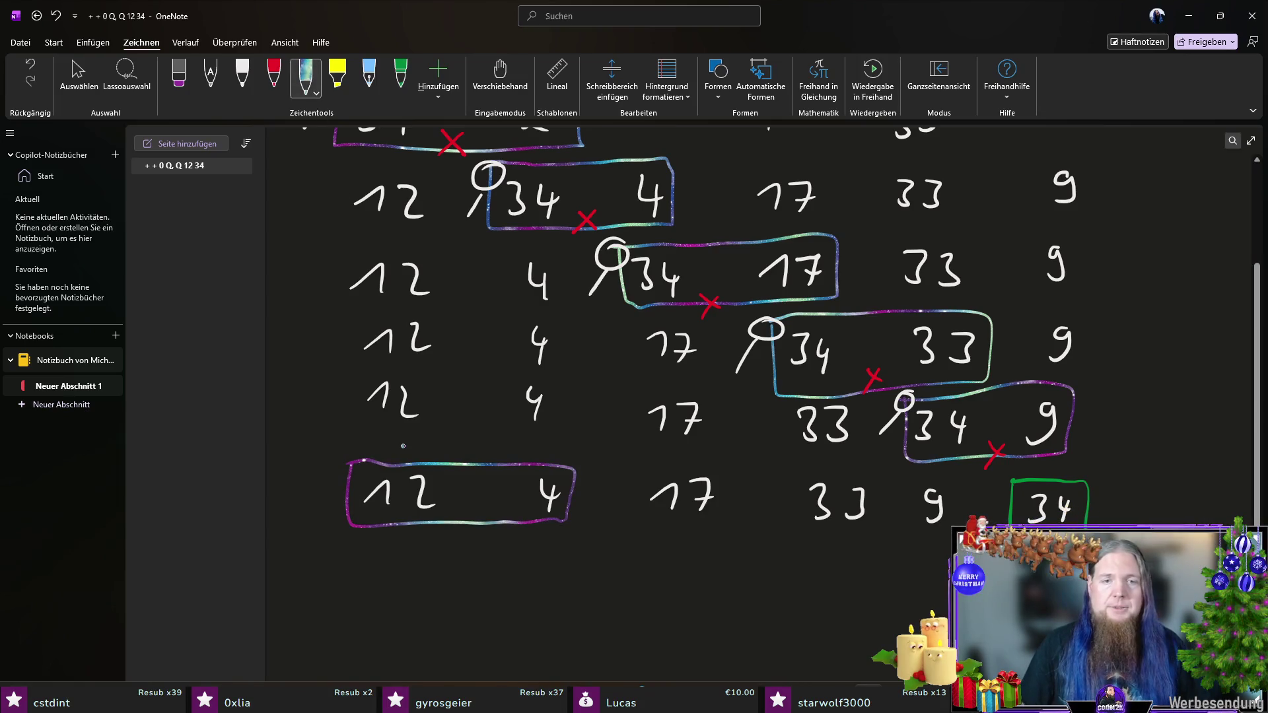
pyautogui.scroll(-3, 403, 445)
pyautogui.click(273, 77)
pyautogui.moveTo(465, 428); pyautogui.dragTo(476, 440)
pyautogui.moveTo(474, 430); pyautogui.dragTo(408, 500)
pyautogui.click(241, 78)
pyautogui.moveTo(519, 491); pyautogui.dragTo(542, 498)
pyautogui.moveTo(562, 473); pyautogui.dragTo(580, 499)
pyautogui.moveTo(670, 481); pyautogui.dragTo(708, 500)
pyautogui.moveTo(814, 471)
pyautogui.mouseDown()
pyautogui.moveTo(836, 485)
pyautogui.moveTo(820, 503)
pyautogui.mouseUp()
pyautogui.moveTo(851, 470); pyautogui.dragTo(856, 496)
pyautogui.moveTo(943, 474); pyautogui.dragTo(943, 474)
pyautogui.moveTo(1027, 476)
pyautogui.mouseDown()
pyautogui.moveTo(1027, 503)
pyautogui.moveTo(1067, 492)
pyautogui.moveTo(1060, 504)
pyautogui.mouseUp()
pyautogui.scroll(-1, 766, 357)
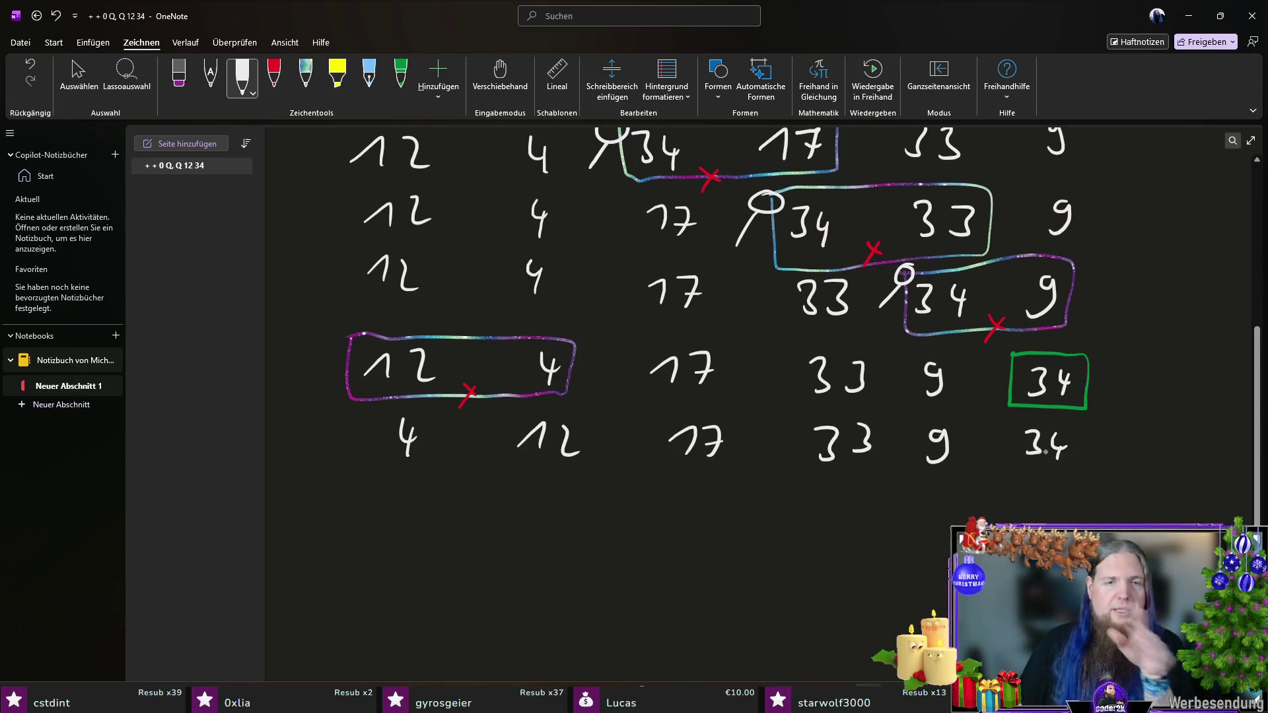
pyautogui.moveTo(350, 332); pyautogui.dragTo(326, 371)
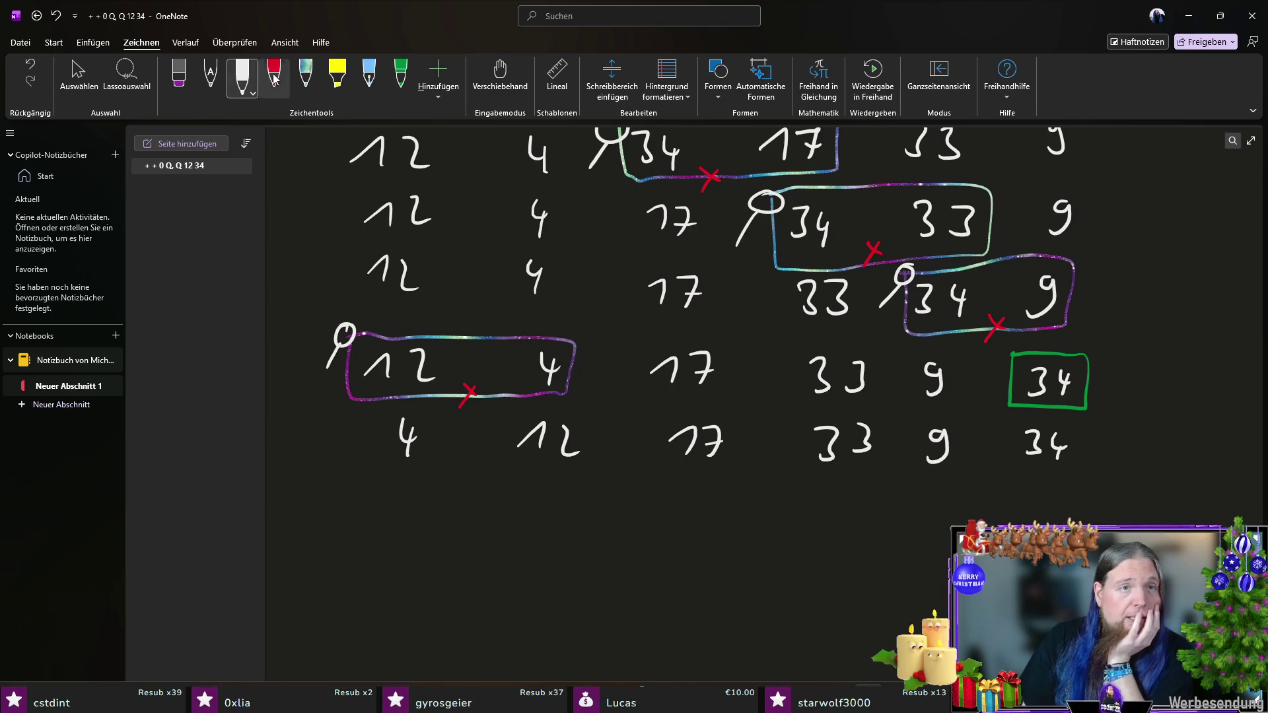
# Step: Box the 12–17 pair with the galaxy pen and tick it green as already in order
pyautogui.click(310, 79)
pyautogui.moveTo(511, 414)
pyautogui.mouseDown()
pyautogui.moveTo(511, 444)
pyautogui.moveTo(707, 464)
pyautogui.moveTo(739, 412)
pyautogui.moveTo(502, 412)
pyautogui.mouseUp()
pyautogui.click(400, 76)
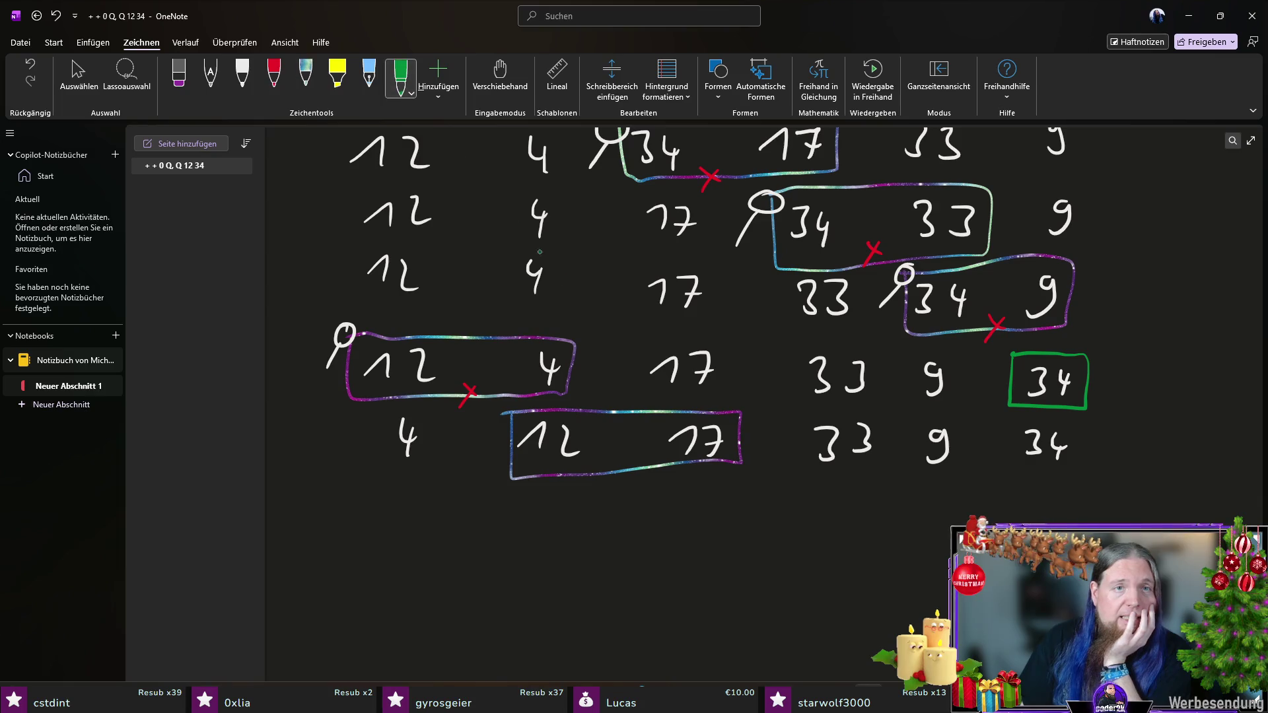
pyautogui.moveTo(600, 452)
pyautogui.mouseDown()
pyautogui.moveTo(608, 465)
pyautogui.moveTo(627, 441)
pyautogui.mouseUp()
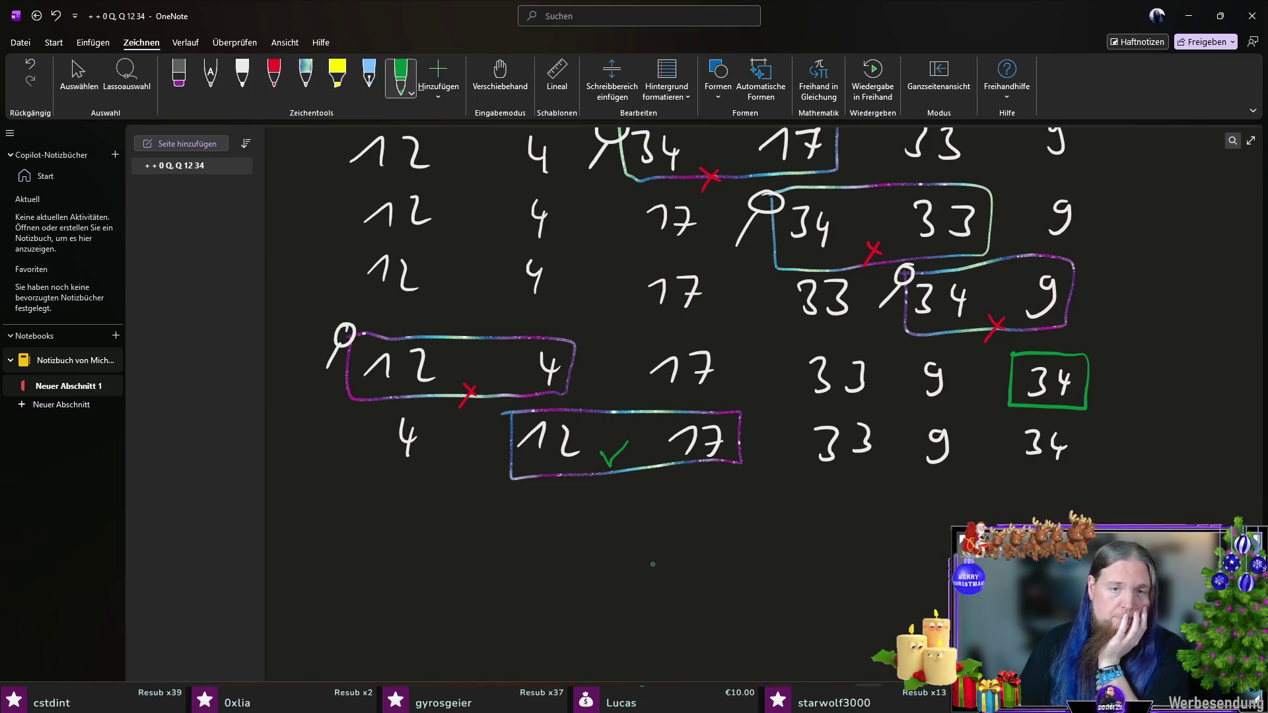
pyautogui.click(242, 86)
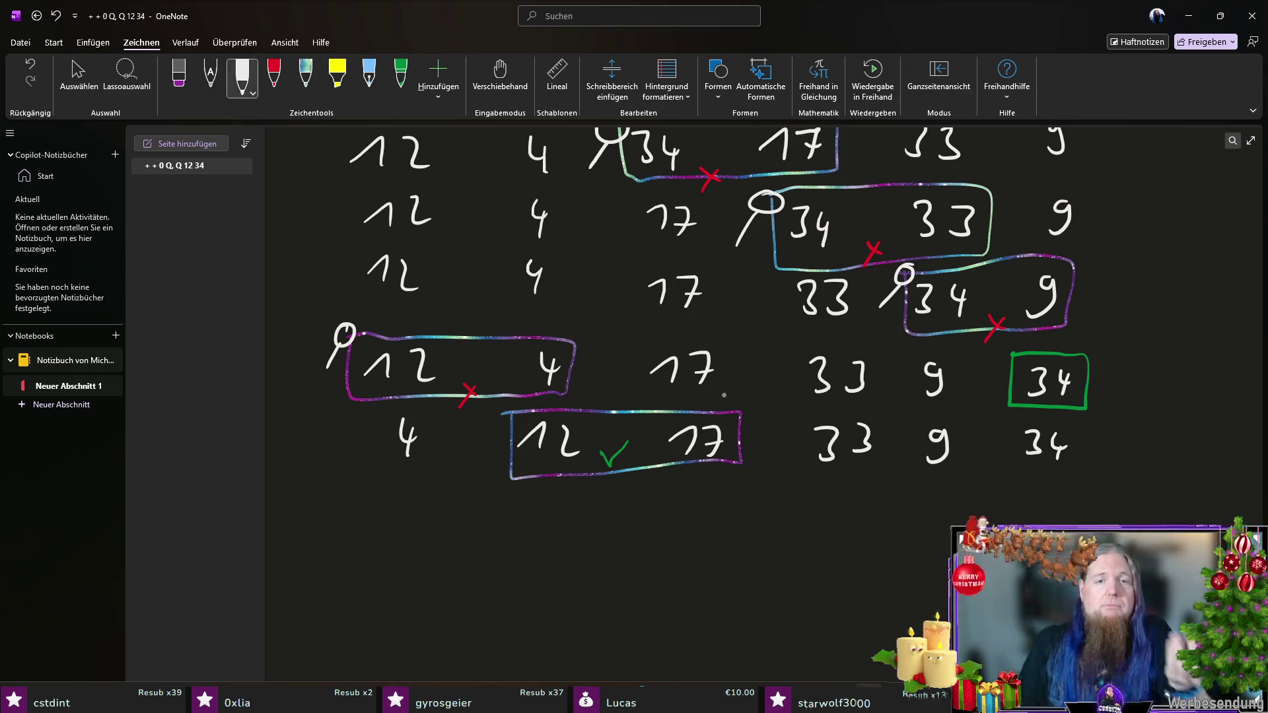
pyautogui.moveTo(396, 496); pyautogui.dragTo(403, 530)
pyautogui.moveTo(513, 522); pyautogui.dragTo(525, 528)
pyautogui.moveTo(550, 508); pyautogui.dragTo(563, 533)
pyautogui.moveTo(660, 519); pyautogui.dragTo(674, 532)
pyautogui.moveTo(686, 508); pyautogui.dragTo(716, 541)
pyautogui.moveTo(822, 509); pyautogui.dragTo(835, 538)
pyautogui.moveTo(851, 508); pyautogui.dragTo(865, 538)
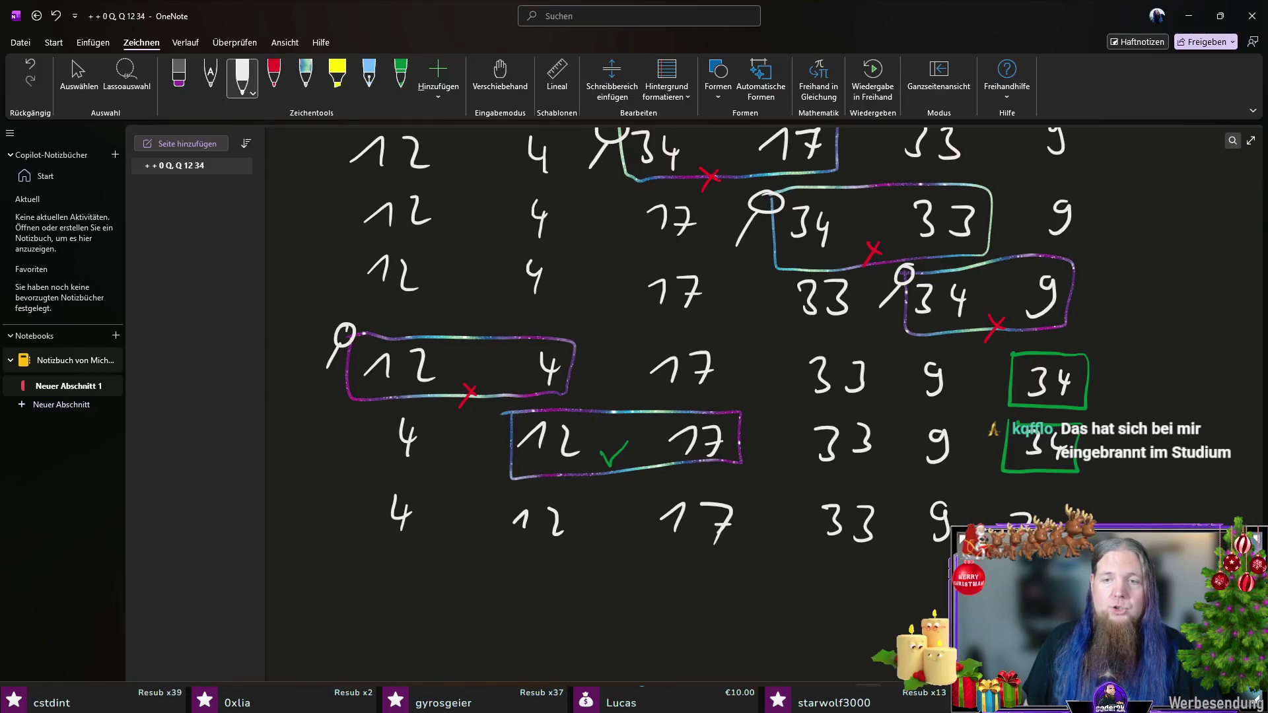
pyautogui.scroll(-1, 792, 336)
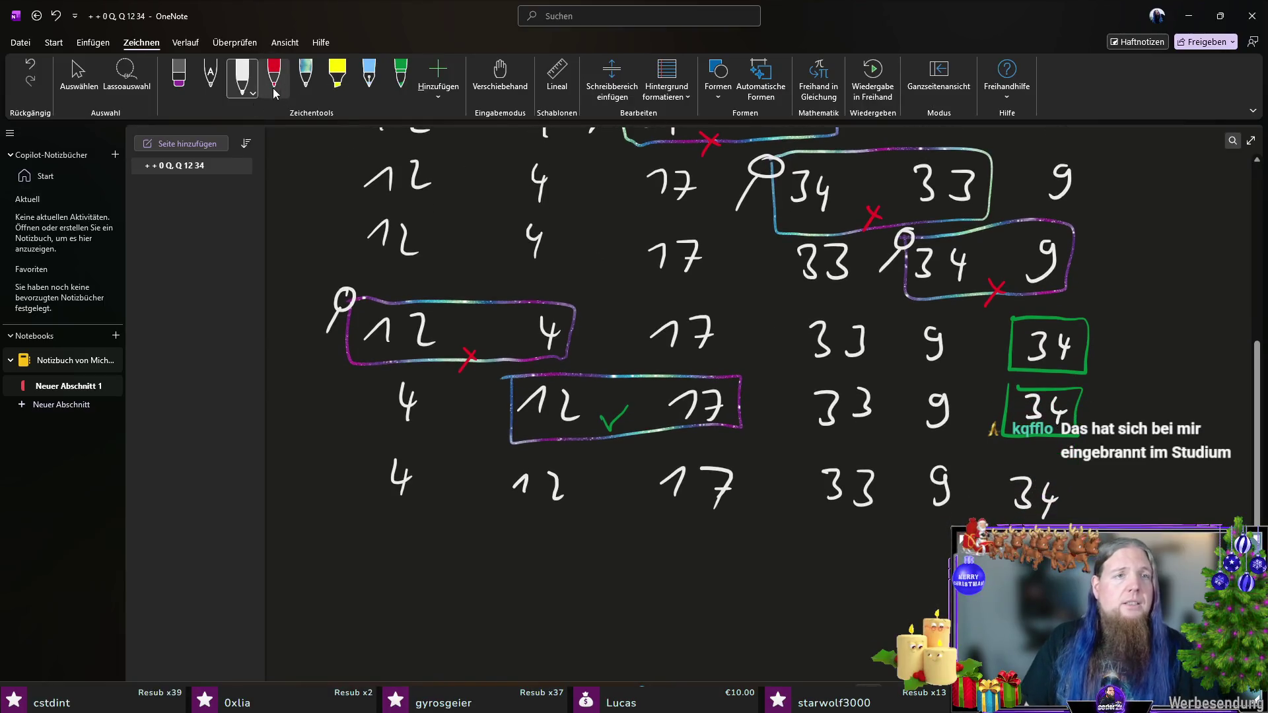
# Step: Box 17 and 33 in galaxy ink, tick them green, and box the trailing 34 green
pyautogui.click(305, 76)
pyautogui.moveTo(649, 455)
pyautogui.mouseDown()
pyautogui.moveTo(645, 512)
pyautogui.moveTo(879, 525)
pyautogui.moveTo(814, 447)
pyautogui.moveTo(654, 446)
pyautogui.mouseUp()
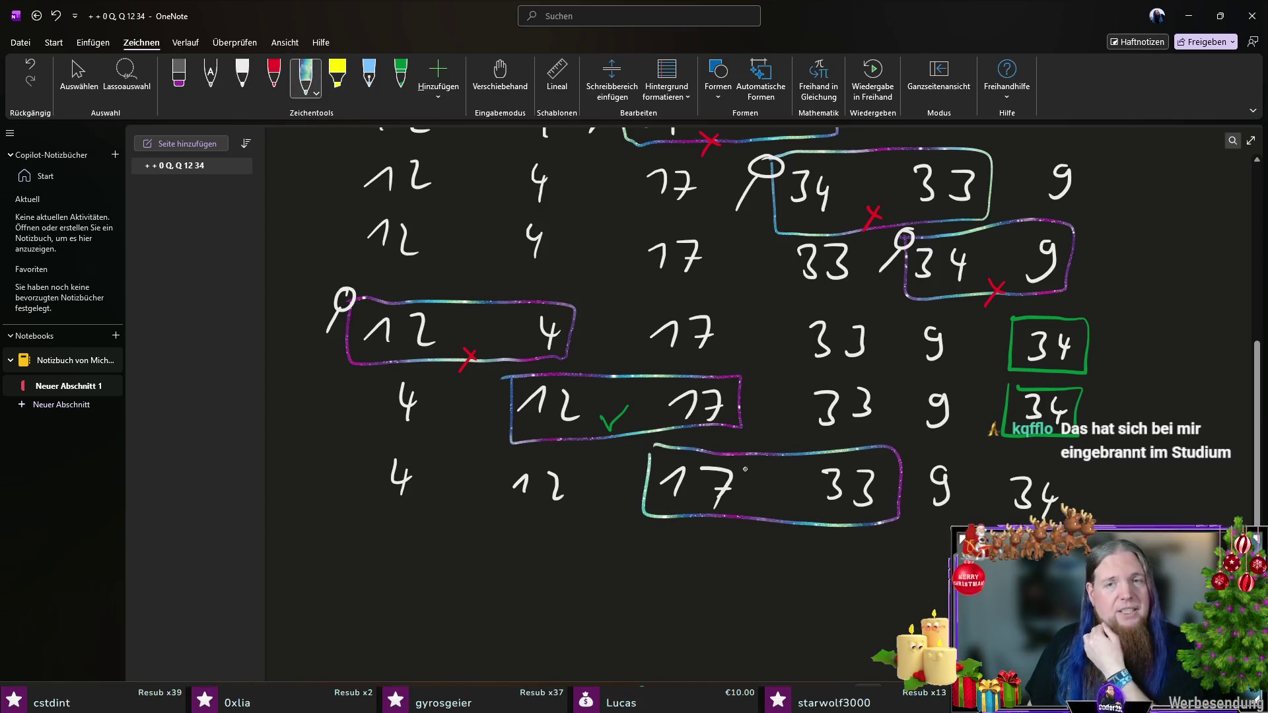
pyautogui.scroll(-1, 742, 468)
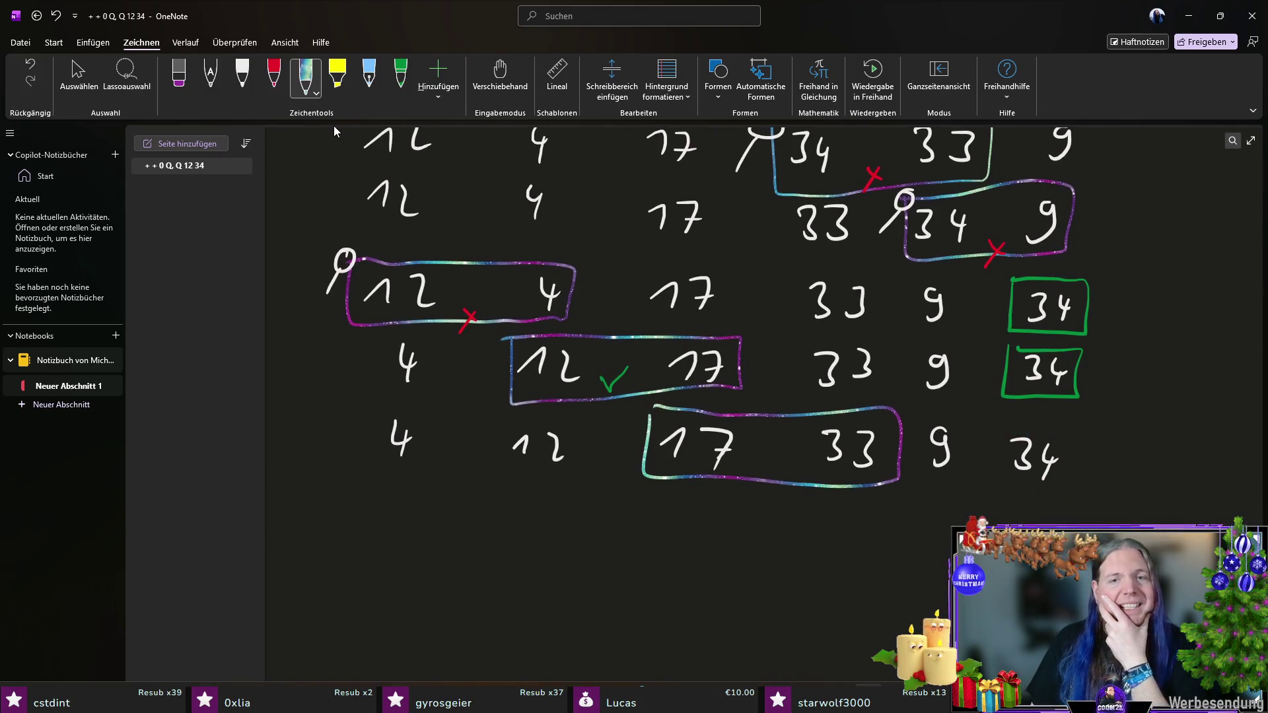
pyautogui.click(400, 76)
pyautogui.moveTo(767, 468)
pyautogui.mouseDown()
pyautogui.moveTo(775, 483)
pyautogui.moveTo(789, 460)
pyautogui.mouseUp()
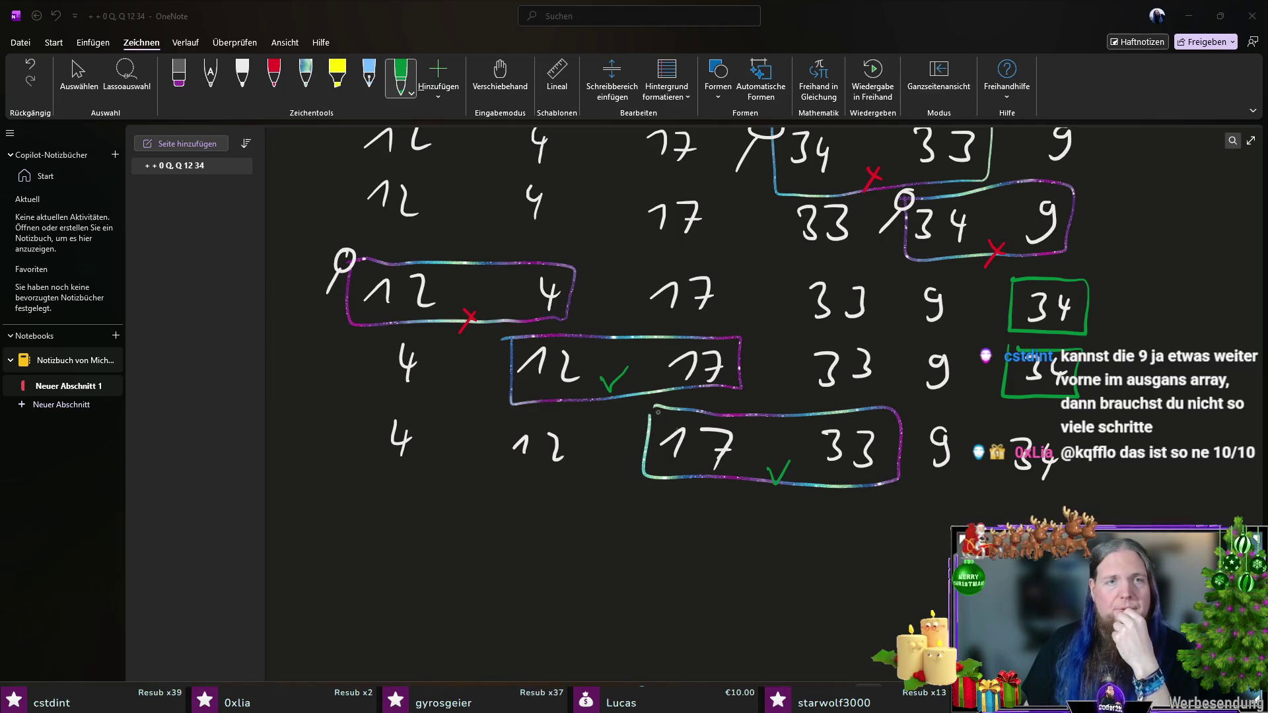
pyautogui.moveTo(987, 430); pyautogui.dragTo(992, 434)
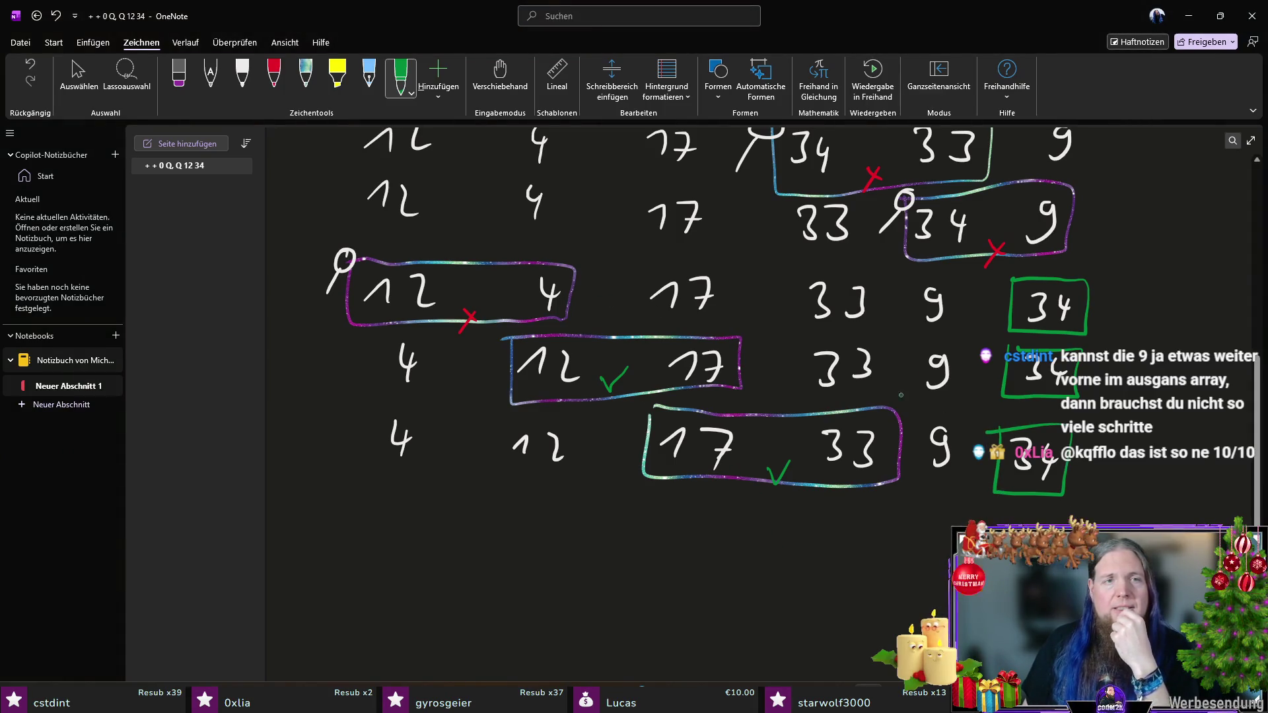
# Step: Add white comparison markers before the boxed 12 17 and 17 33 pairs
pyautogui.click(242, 78)
pyautogui.moveTo(507, 330); pyautogui.dragTo(489, 370)
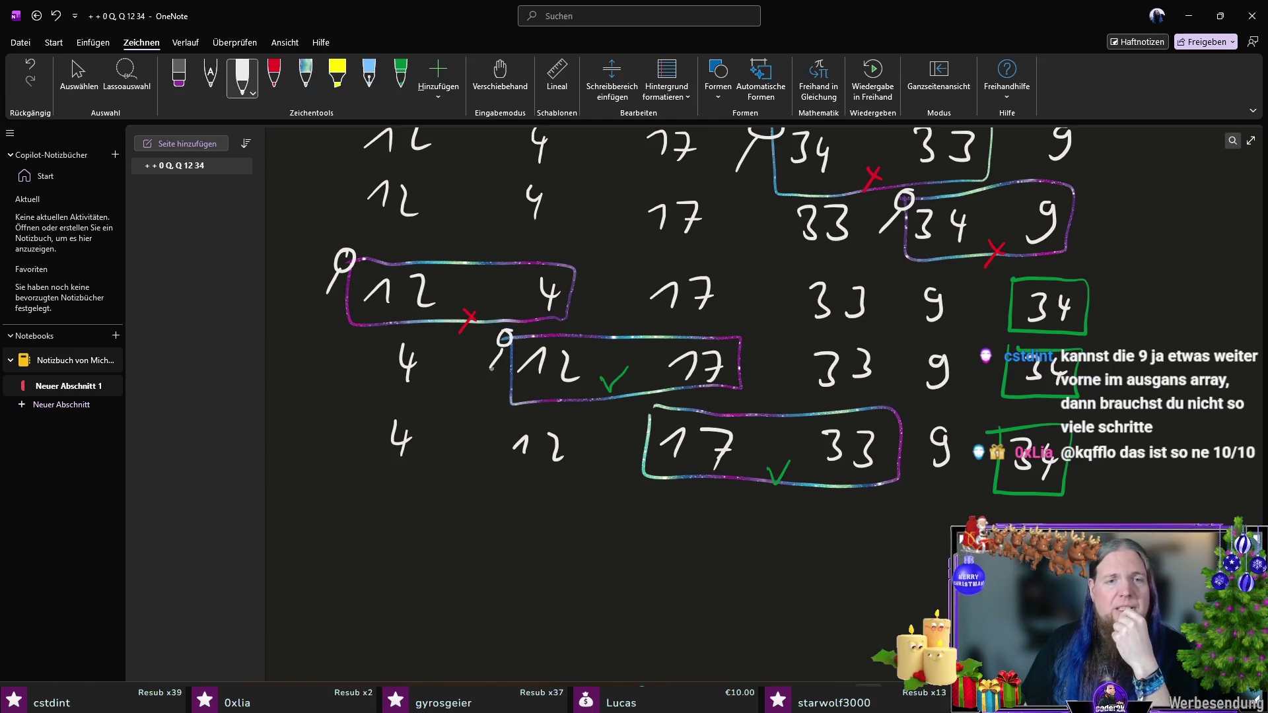
pyautogui.moveTo(661, 406); pyautogui.dragTo(627, 448)
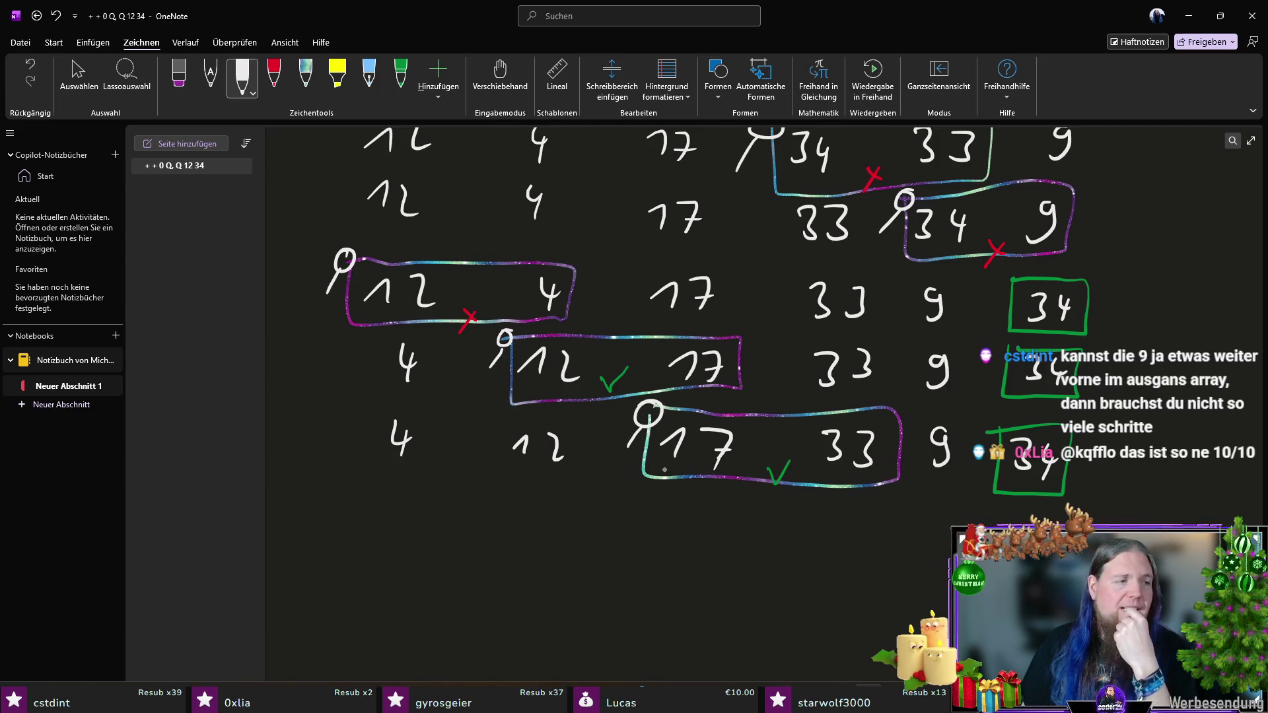
pyautogui.scroll(-1, 732, 488)
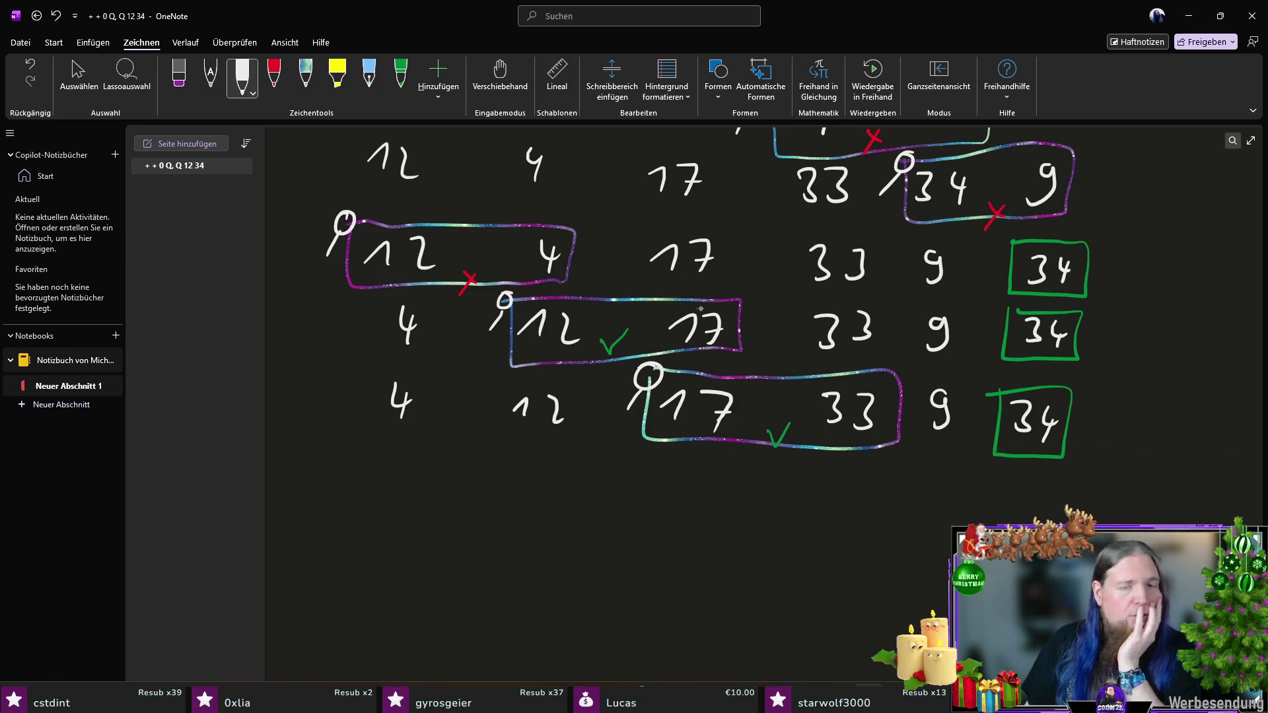
pyautogui.scroll(4, 699, 308)
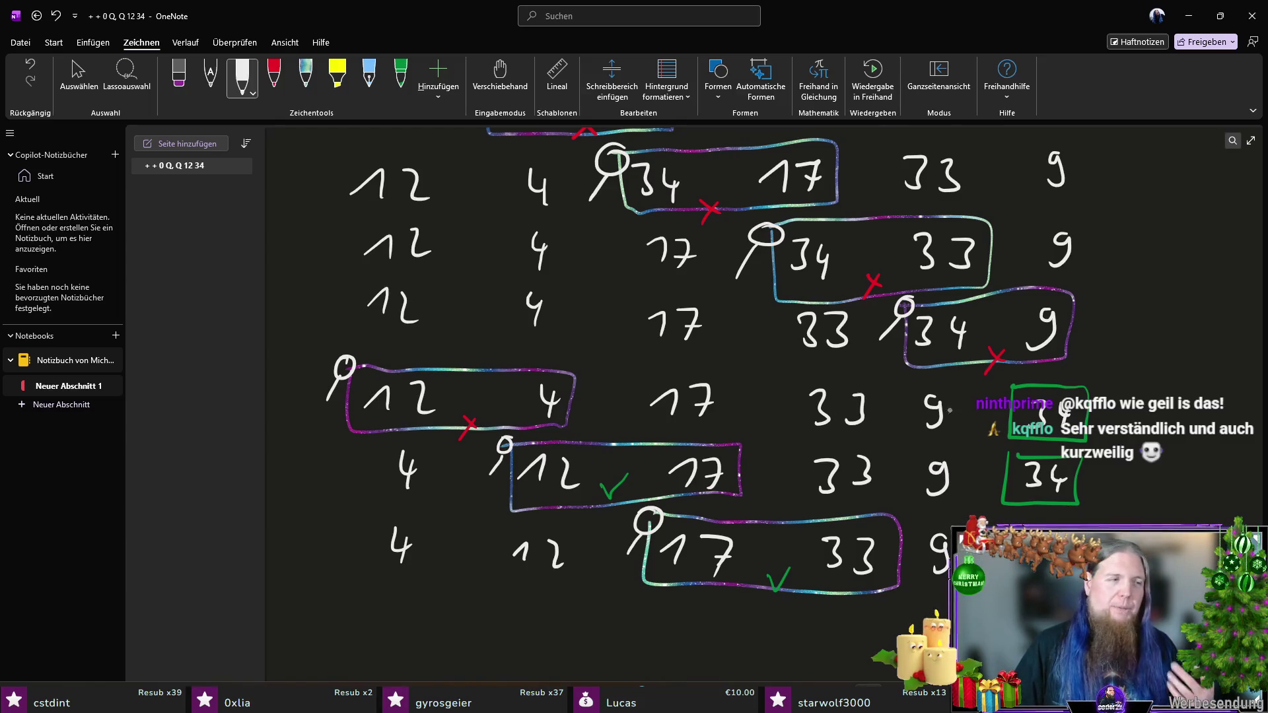
pyautogui.scroll(-3, 931, 417)
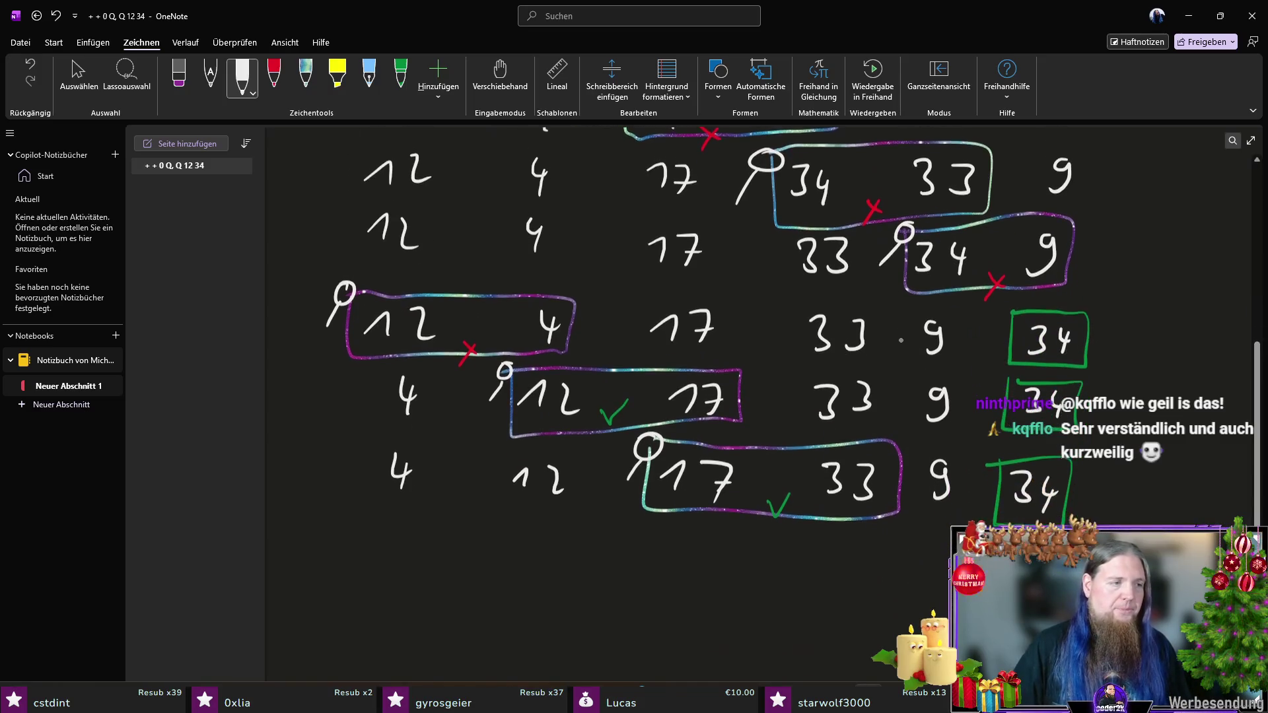
pyautogui.scroll(-1, 818, 557)
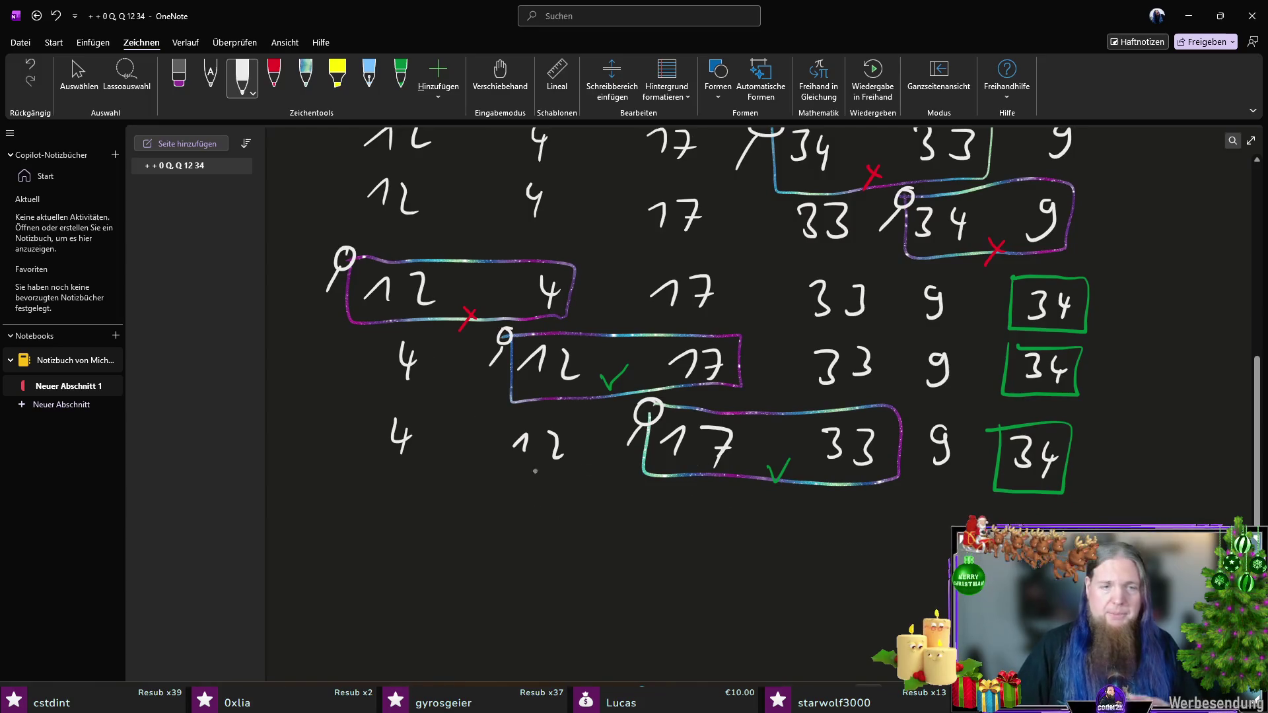
pyautogui.moveTo(396, 501); pyautogui.dragTo(400, 521)
pyautogui.moveTo(403, 506); pyautogui.dragTo(404, 539)
pyautogui.moveTo(511, 532); pyautogui.dragTo(571, 538)
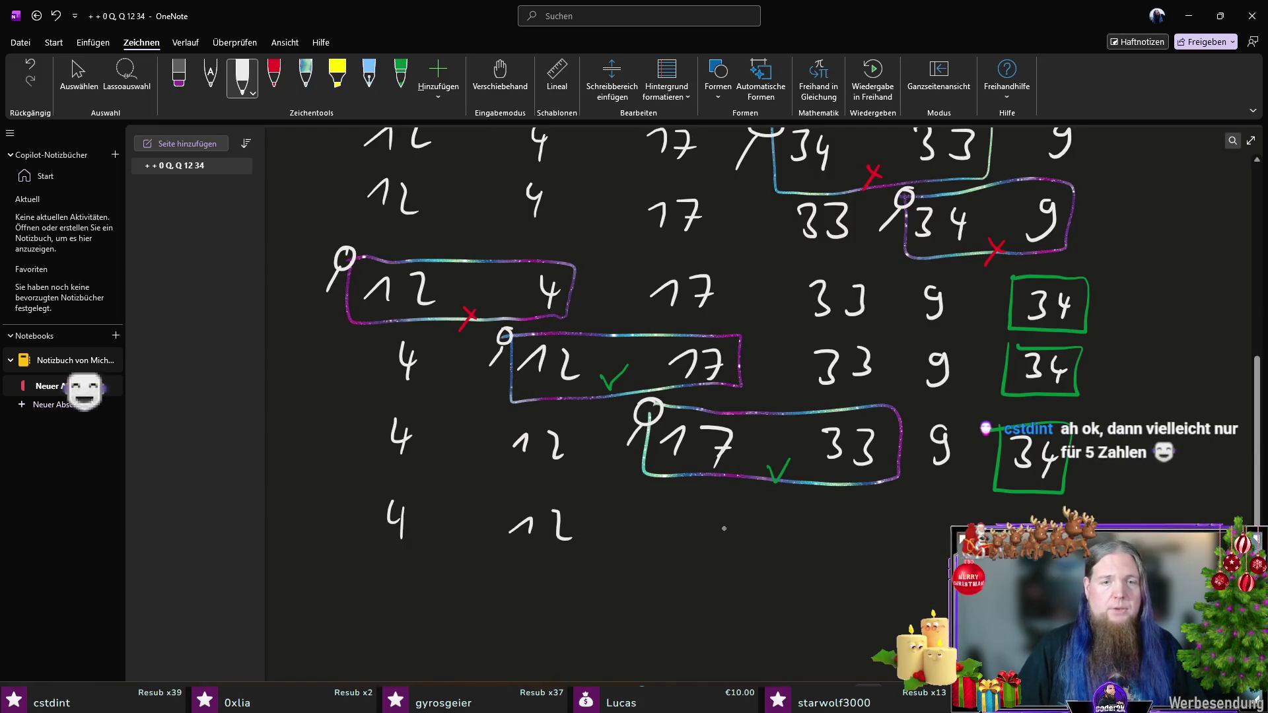
pyautogui.moveTo(674, 535); pyautogui.dragTo(695, 548)
pyautogui.moveTo(708, 521); pyautogui.dragTo(732, 546)
pyautogui.moveTo(831, 516)
pyautogui.mouseDown()
pyautogui.moveTo(842, 546)
pyautogui.moveTo(888, 548)
pyautogui.mouseUp()
pyautogui.moveTo(954, 518); pyautogui.dragTo(951, 548)
pyautogui.moveTo(1033, 525); pyautogui.dragTo(1049, 548)
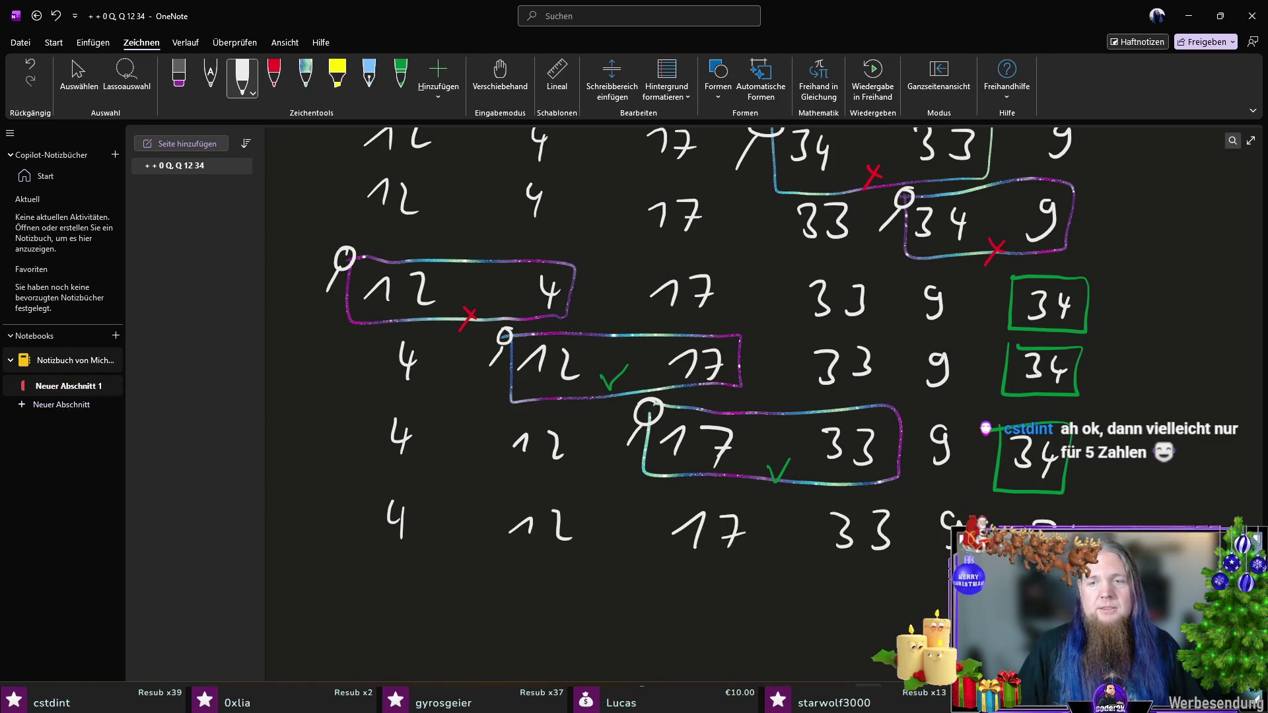
# Step: Box 33 and 9 with the galaxy pen and mark them red for swapping
pyautogui.click(305, 76)
pyautogui.moveTo(818, 502)
pyautogui.mouseDown()
pyautogui.moveTo(814, 566)
pyautogui.moveTo(986, 505)
pyautogui.moveTo(819, 501)
pyautogui.mouseUp()
pyautogui.click(273, 76)
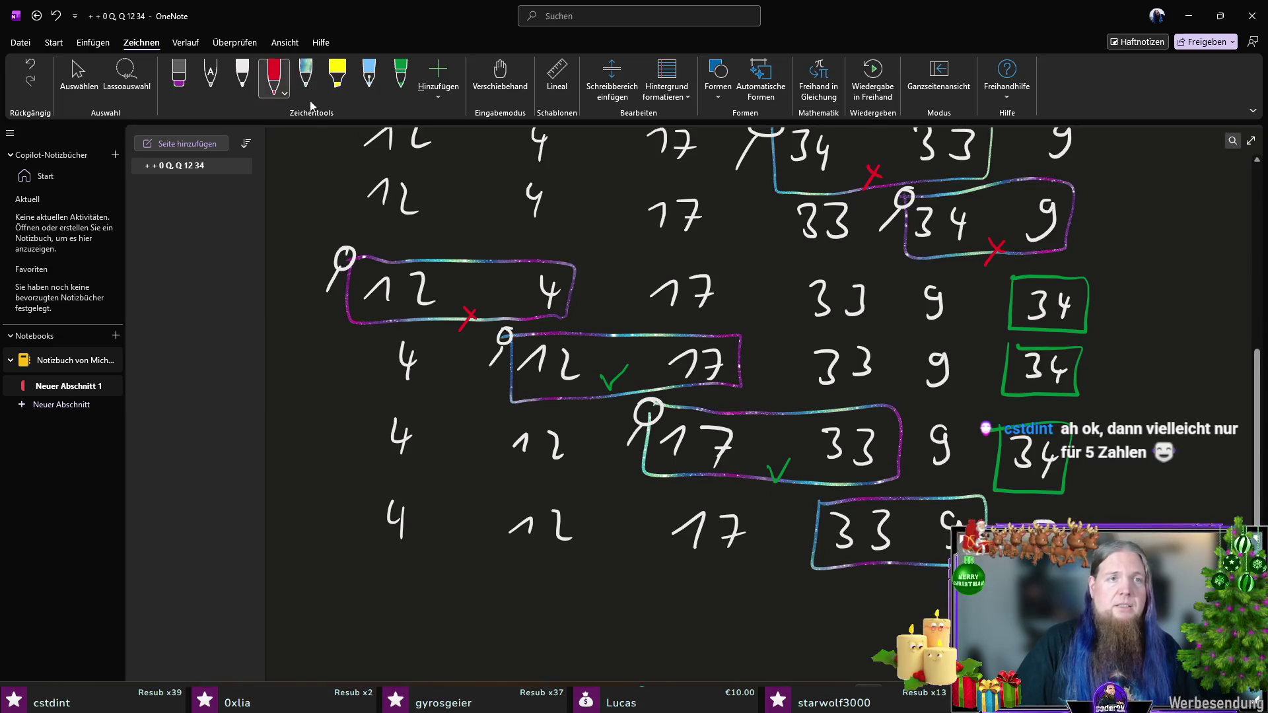
pyautogui.moveTo(902, 549); pyautogui.dragTo(918, 565)
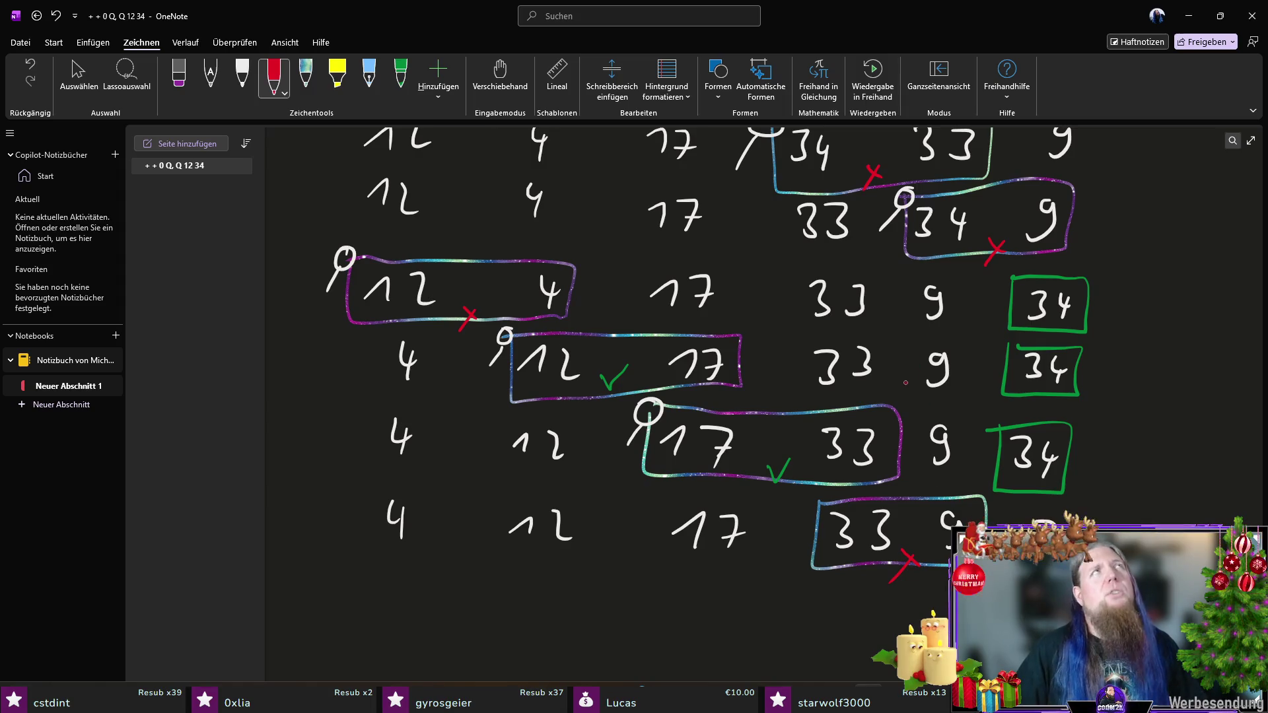
pyautogui.scroll(3, 863, 301)
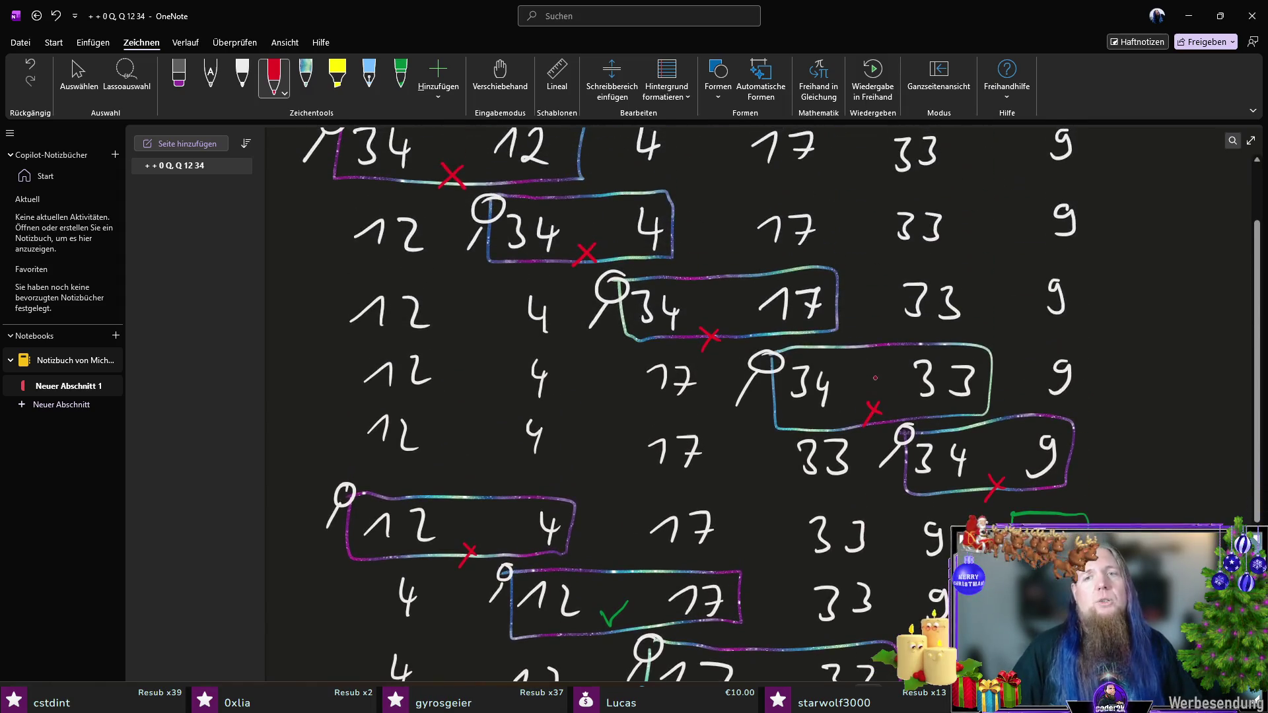
pyautogui.scroll(-3, 871, 223)
pyautogui.scroll(-1, 872, 223)
# Step: Redraw the white comparison marker before the boxed 33 9 pair
pyautogui.click(242, 76)
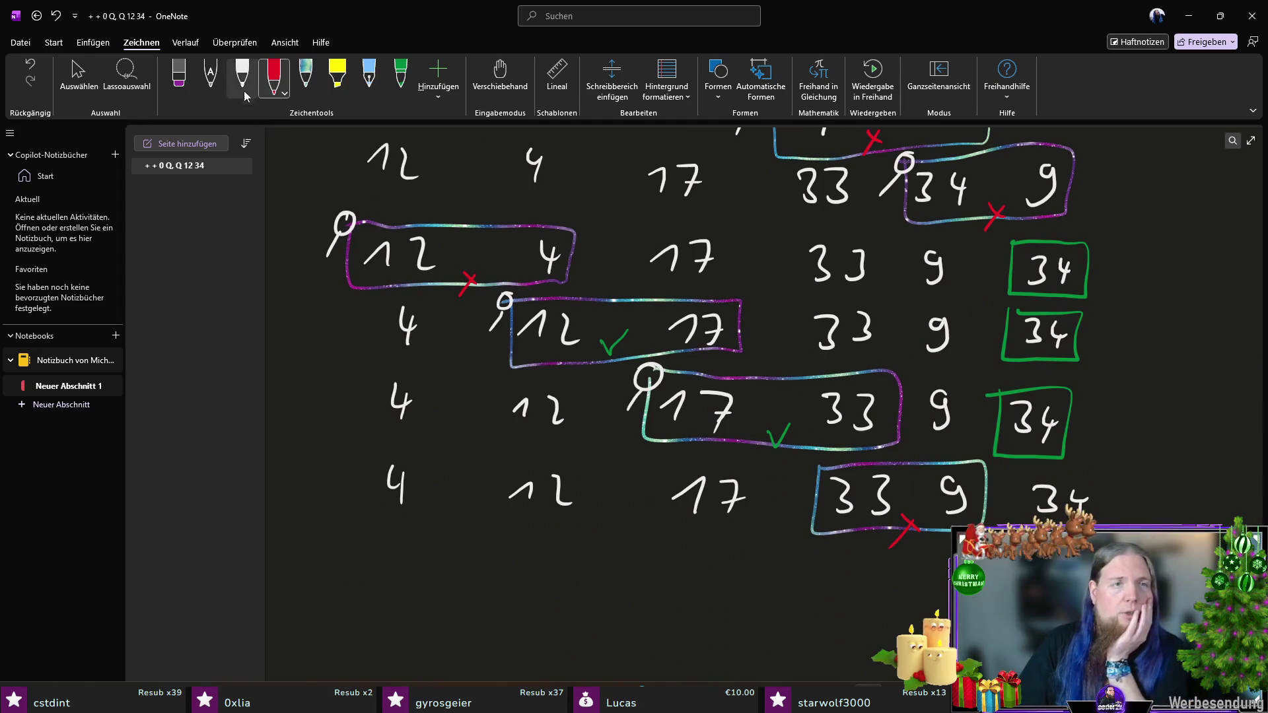
pyautogui.moveTo(809, 472); pyautogui.dragTo(792, 496)
pyautogui.scroll(-2, 805, 402)
pyautogui.moveTo(824, 377); pyautogui.dragTo(783, 426)
pyautogui.scroll(-1, 972, 506)
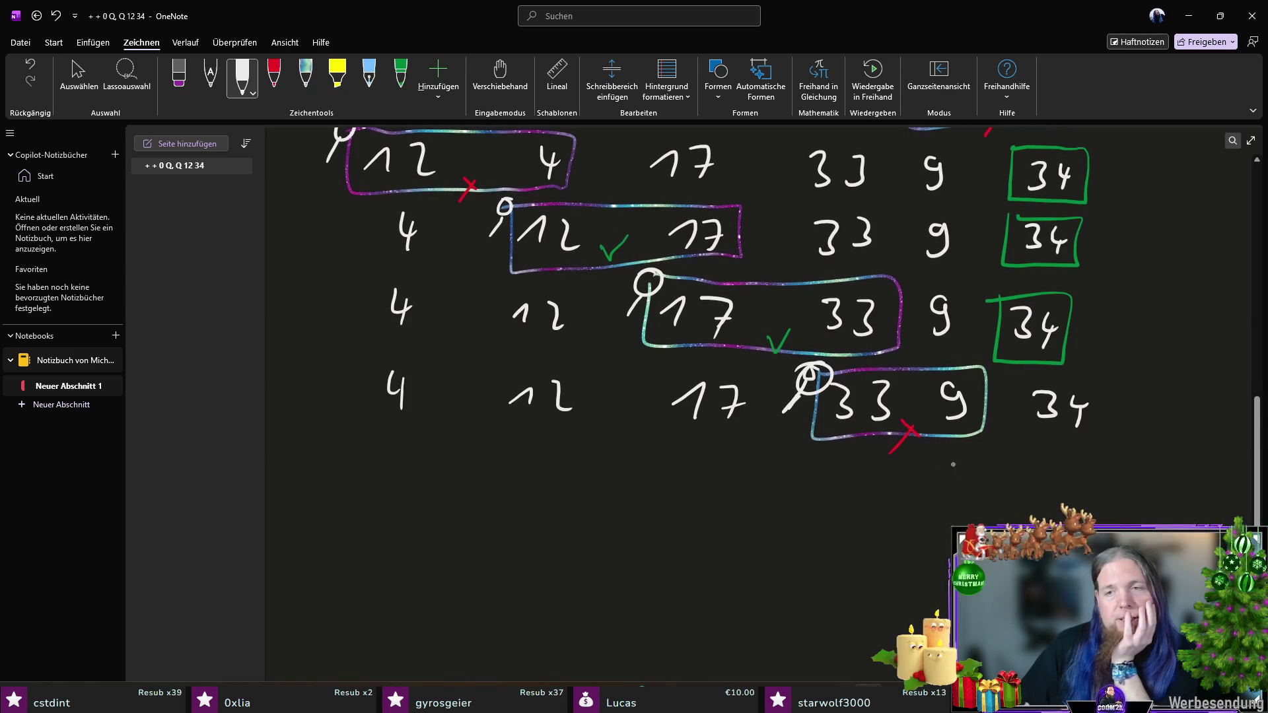
# Step: Box the last row's 34 in green, then return to the white pen
pyautogui.click(400, 76)
pyautogui.moveTo(1004, 380)
pyautogui.mouseDown()
pyautogui.moveTo(1085, 441)
pyautogui.moveTo(1002, 380)
pyautogui.mouseUp()
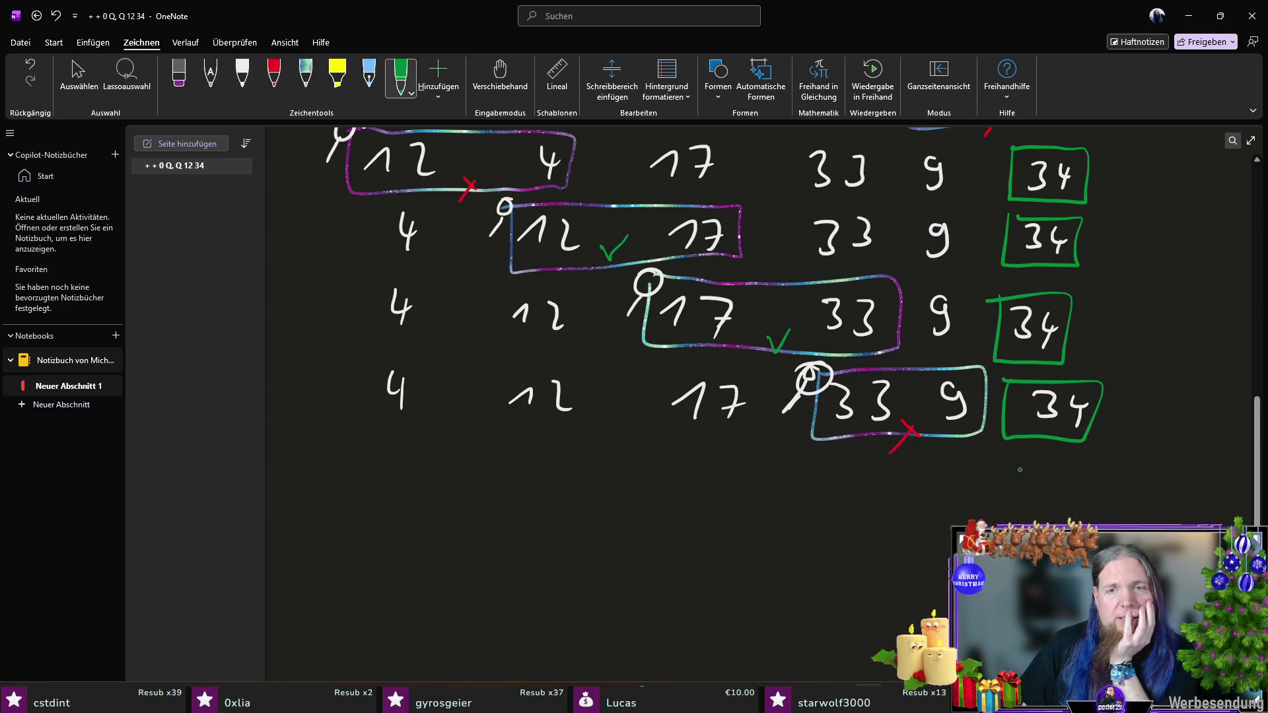
pyautogui.scroll(5, 889, 265)
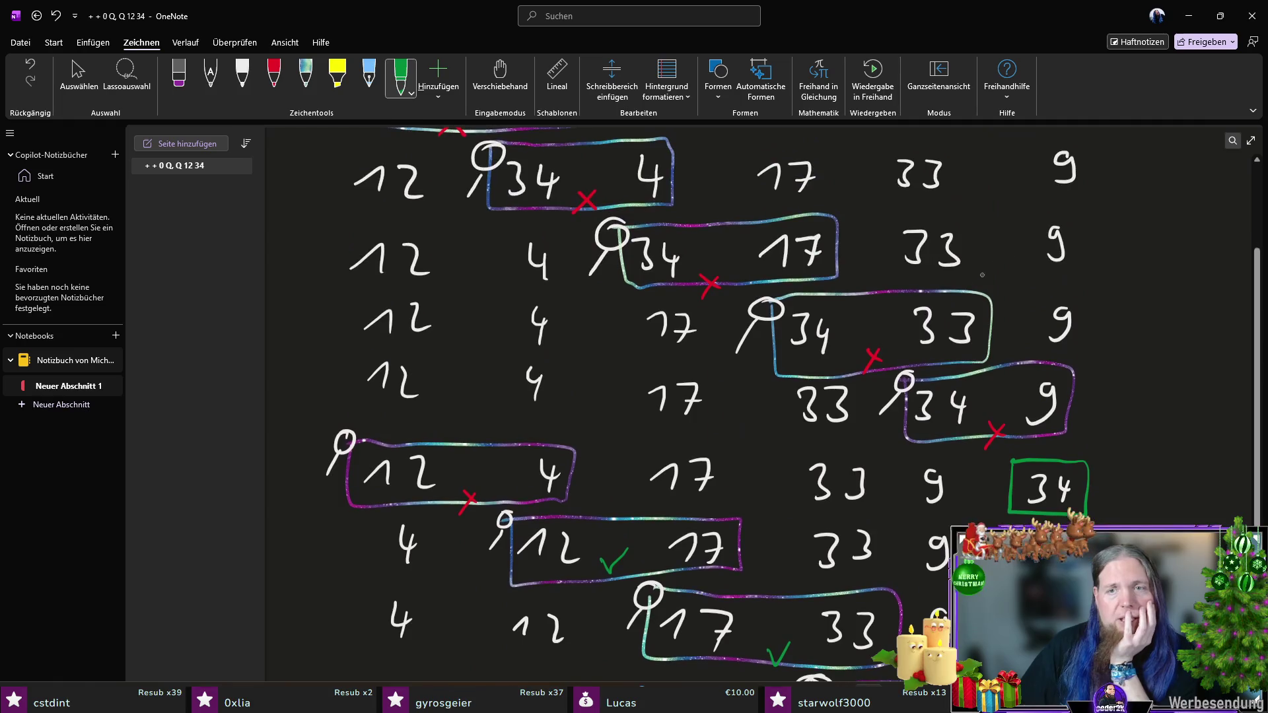
pyautogui.scroll(2, 1007, 214)
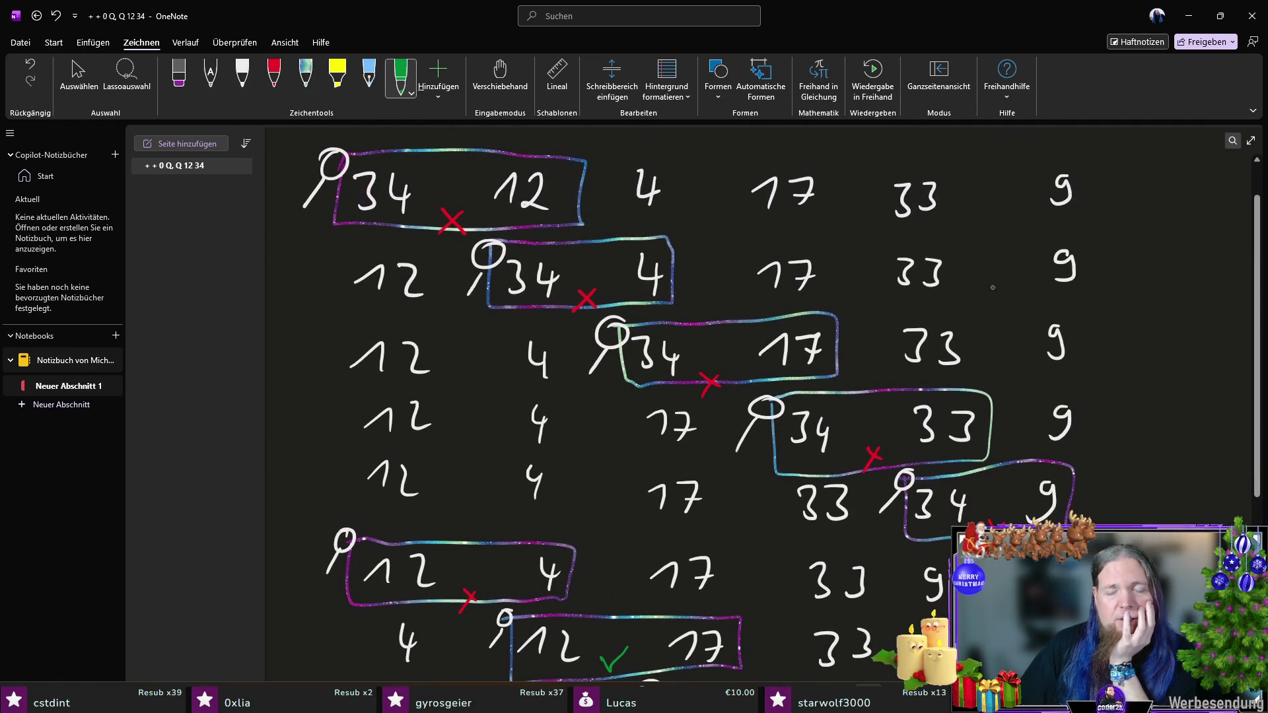
pyautogui.scroll(-7, 970, 434)
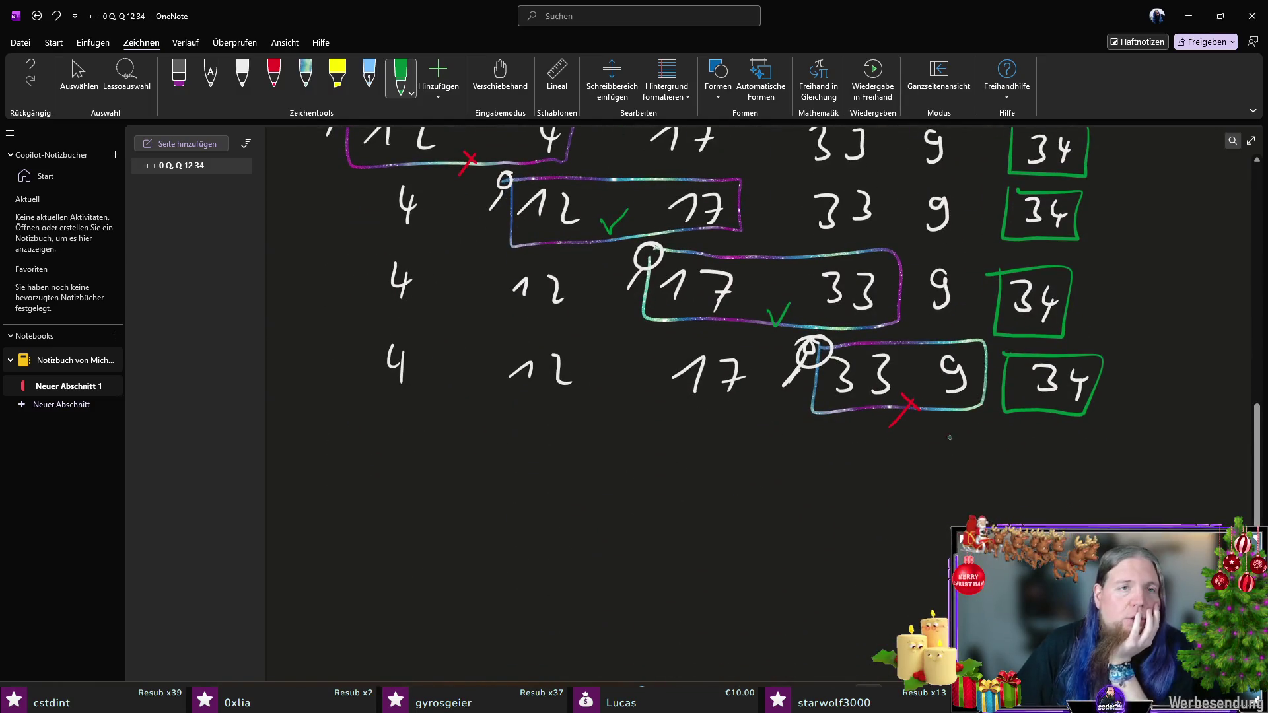
pyautogui.click(241, 77)
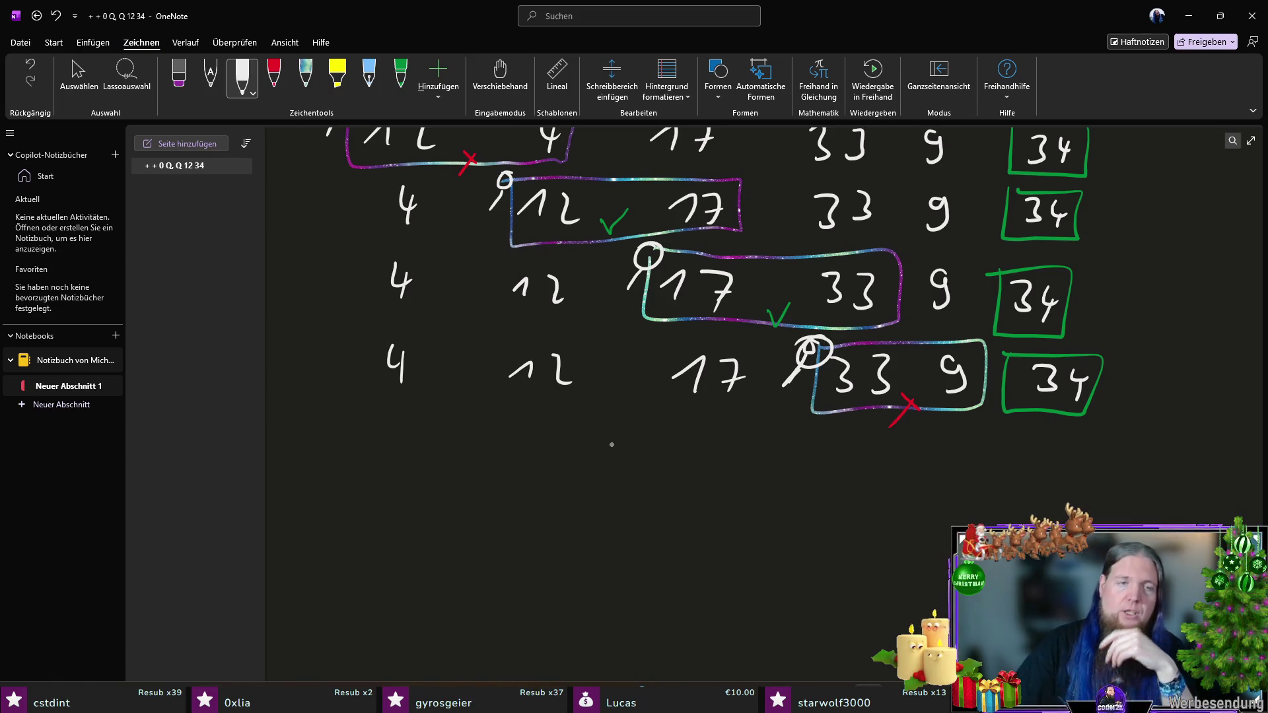
# Step: Draw a curly brace beside the first pass's rows and label it '1.'
pyautogui.scroll(7, 675, 246)
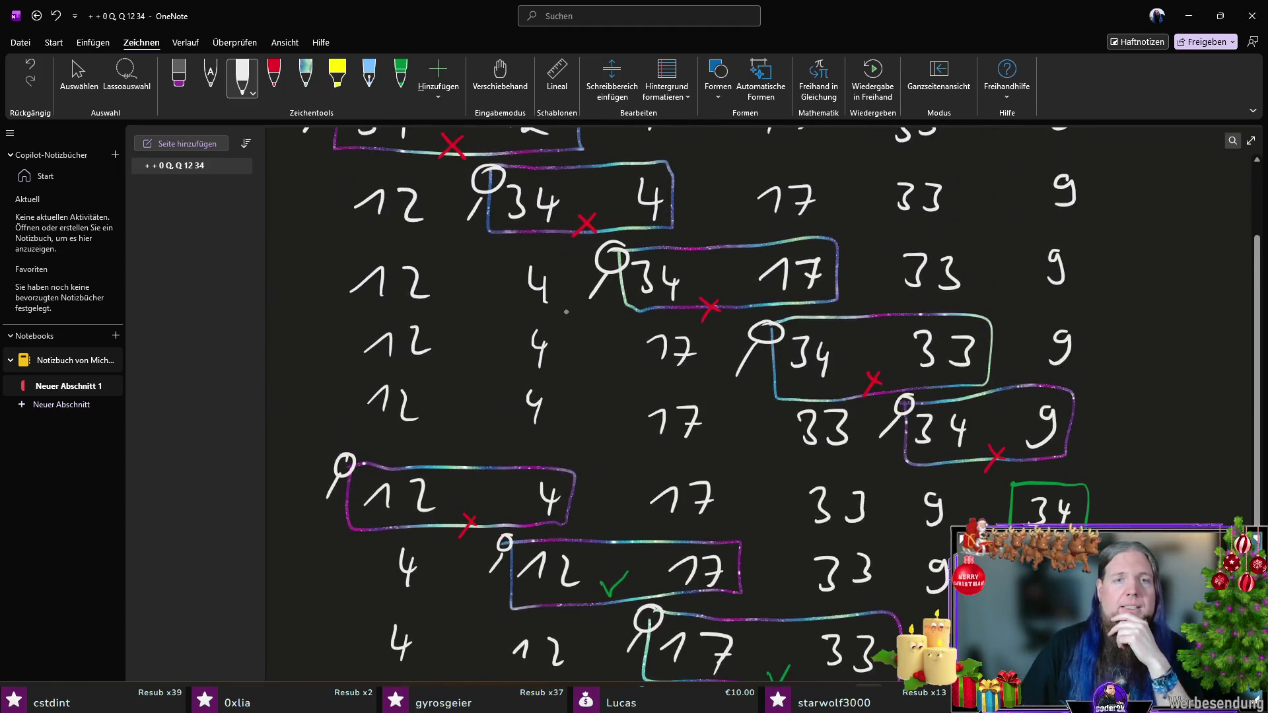
pyautogui.scroll(-1, 772, 415)
pyautogui.moveTo(311, 146)
pyautogui.mouseDown()
pyautogui.moveTo(291, 175)
pyautogui.moveTo(347, 484)
pyautogui.mouseUp()
pyautogui.moveTo(276, 325); pyautogui.dragTo(286, 346)
pyautogui.click(304, 349)
pyautogui.scroll(-5, 540, 356)
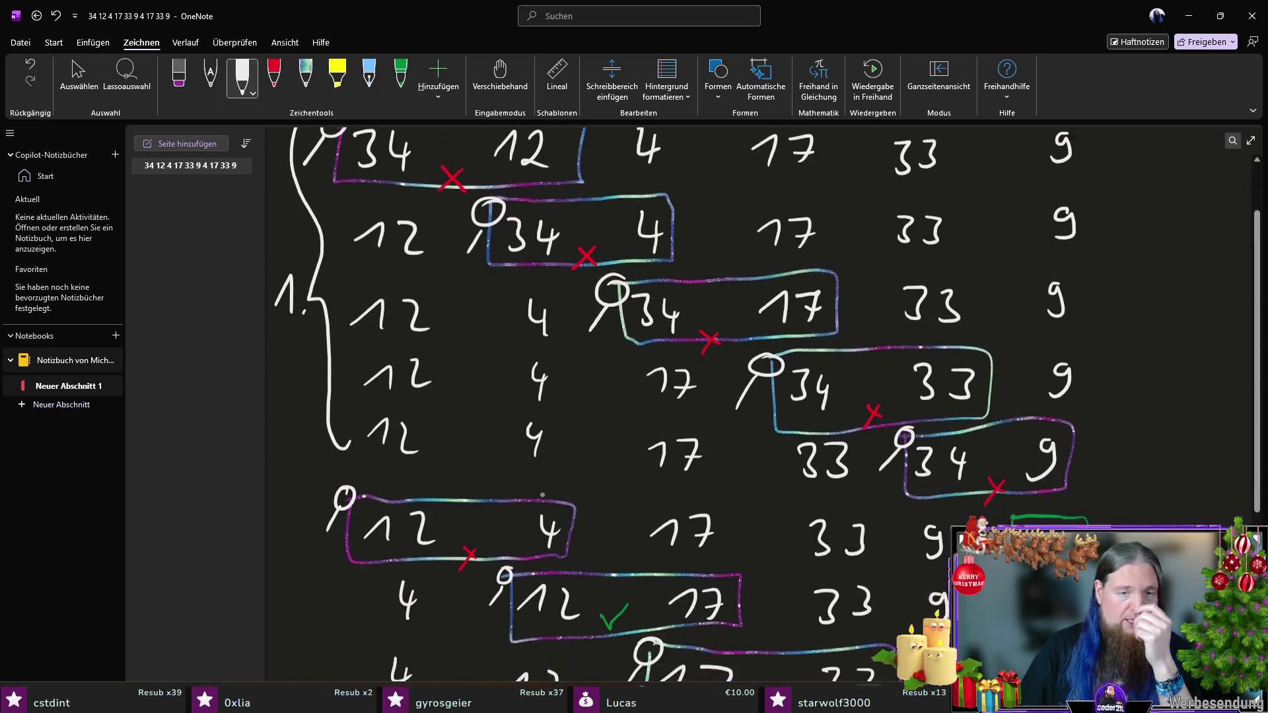
pyautogui.scroll(1, 448, 263)
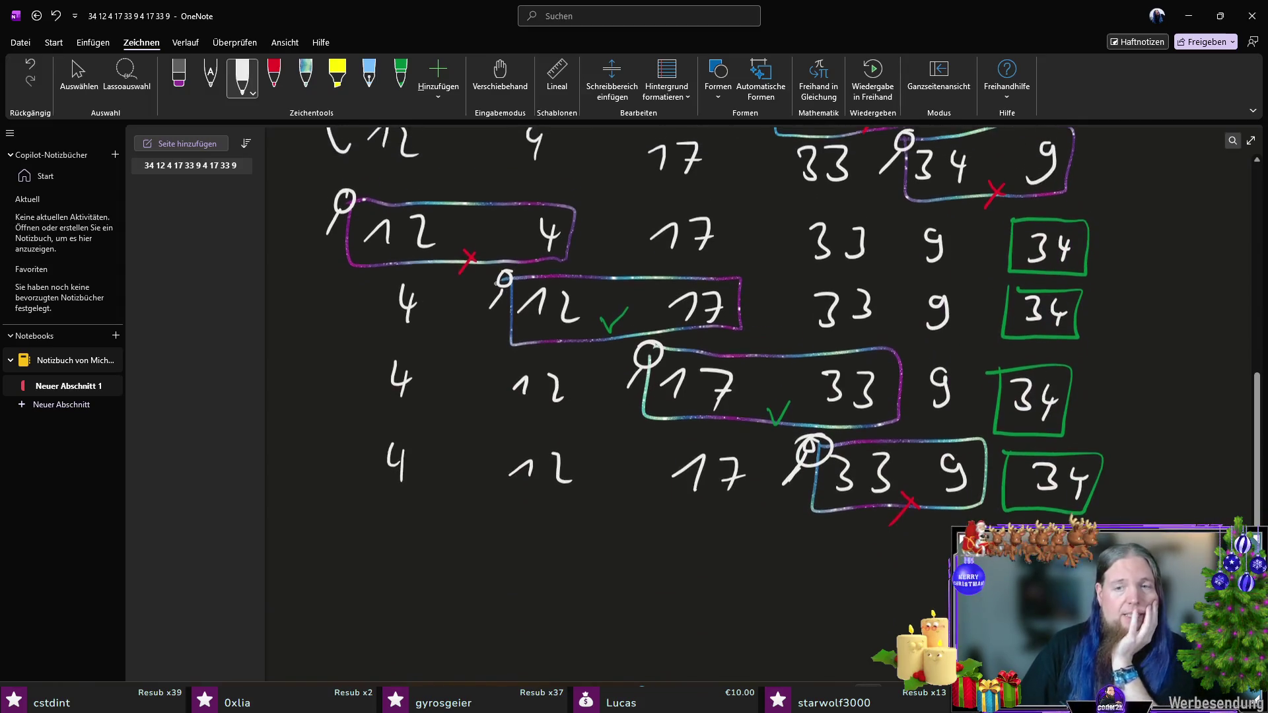
# Step: Start a new row reading 4 12 17 below, undoing a misdrawn 3
pyautogui.moveTo(392, 526); pyautogui.dragTo(408, 564)
pyautogui.moveTo(513, 542); pyautogui.dragTo(570, 558)
pyautogui.moveTo(678, 545)
pyautogui.mouseDown()
pyautogui.moveTo(694, 564)
pyautogui.moveTo(724, 563)
pyautogui.mouseUp()
pyautogui.moveTo(715, 554); pyautogui.dragTo(748, 550)
pyautogui.moveTo(843, 545)
pyautogui.mouseDown()
pyautogui.moveTo(849, 571)
pyautogui.moveTo(858, 547)
pyautogui.moveTo(853, 579)
pyautogui.mouseUp()
pyautogui.hotkey('ctrl', 'z')
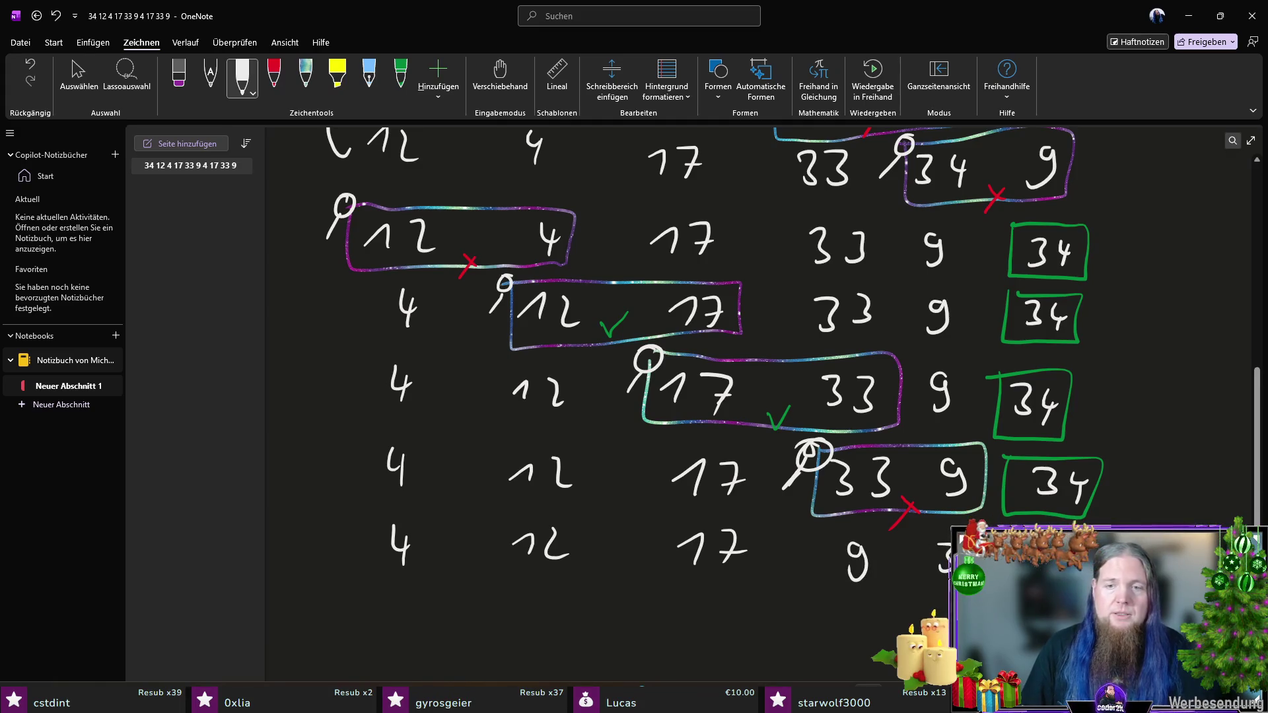
# Step: Box the newest row's 4 and 12 in glitter ink and add a white magnifier
pyautogui.click(400, 75)
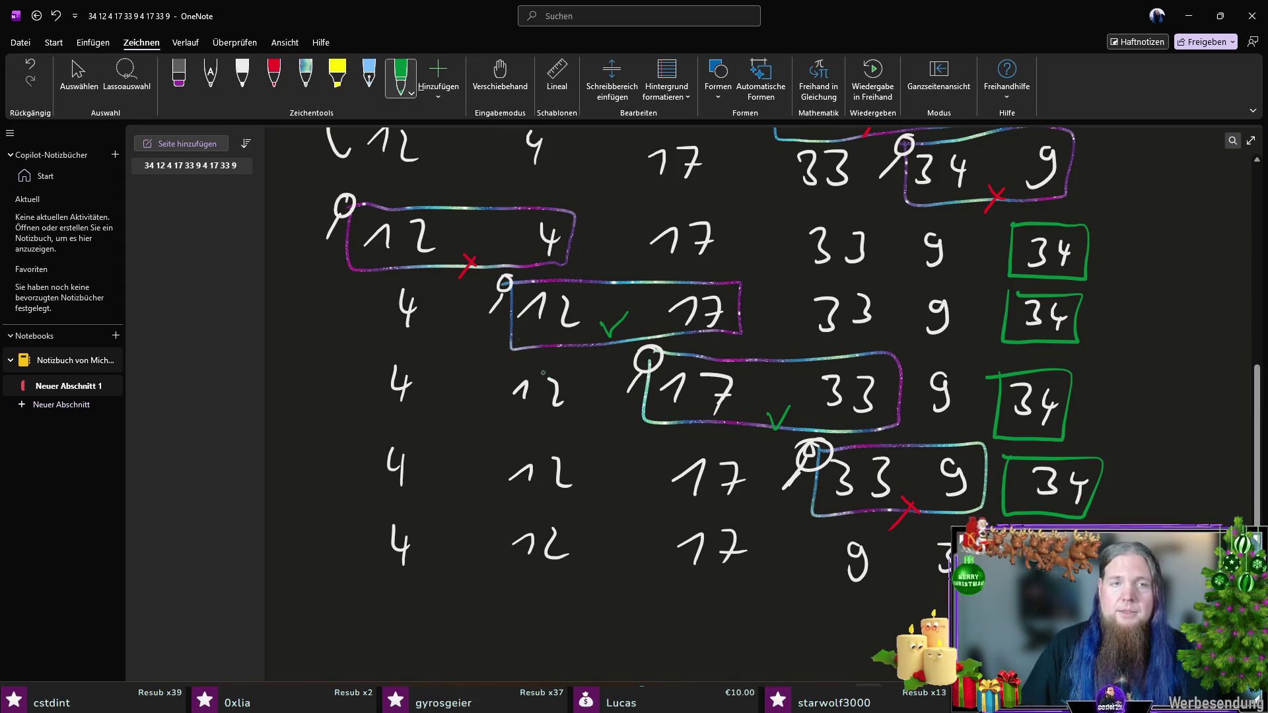
pyautogui.click(305, 74)
pyautogui.moveTo(380, 511)
pyautogui.mouseDown()
pyautogui.moveTo(379, 550)
pyautogui.moveTo(563, 579)
pyautogui.moveTo(583, 511)
pyautogui.moveTo(380, 508)
pyautogui.moveTo(365, 538)
pyautogui.mouseUp()
pyautogui.click(241, 75)
pyautogui.moveTo(316, 194); pyautogui.dragTo(348, 571)
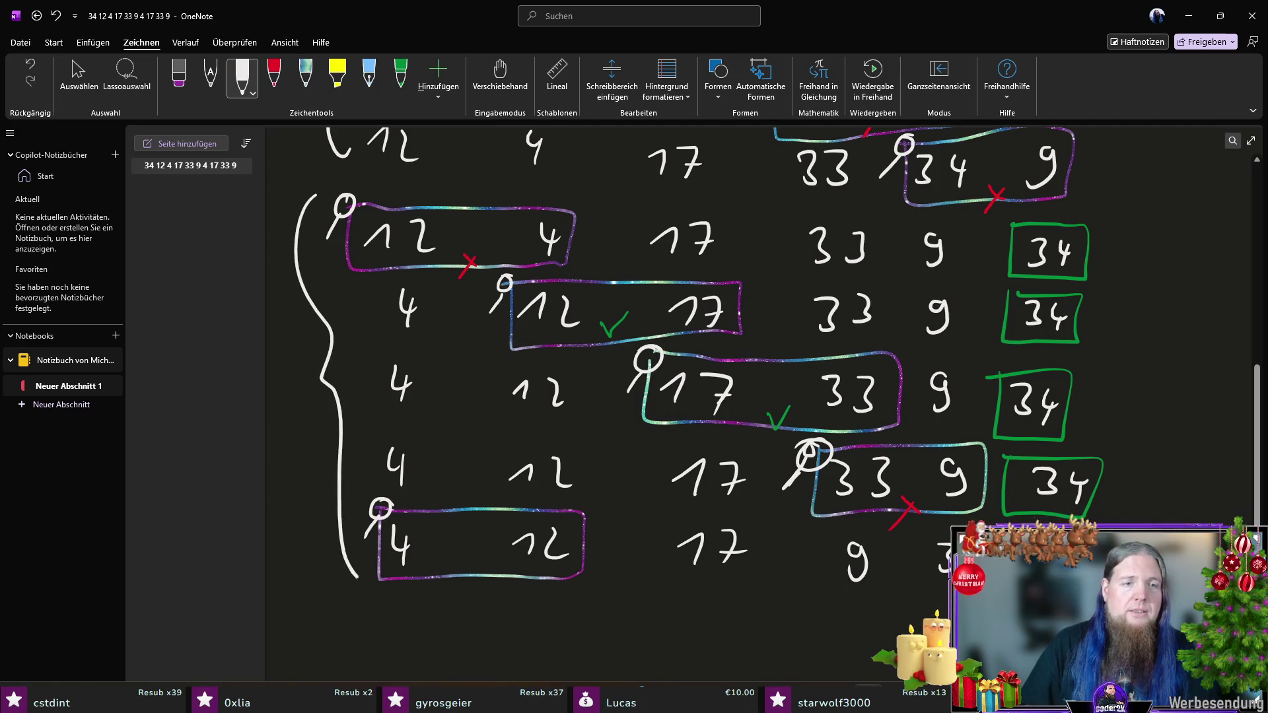
# Step: Draw a brace stroke beside the lower rows and erase its stray part with the Punktradierer
pyautogui.scroll(3, 396, 290)
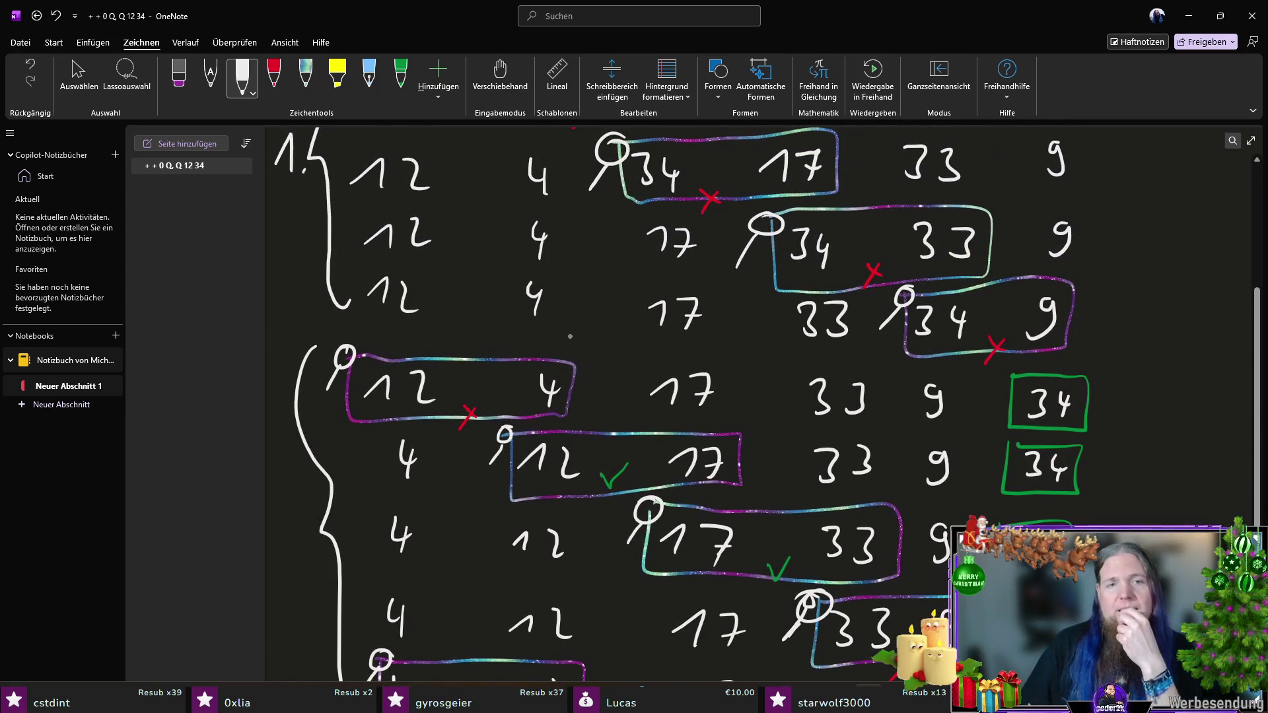
pyautogui.scroll(-3, 505, 307)
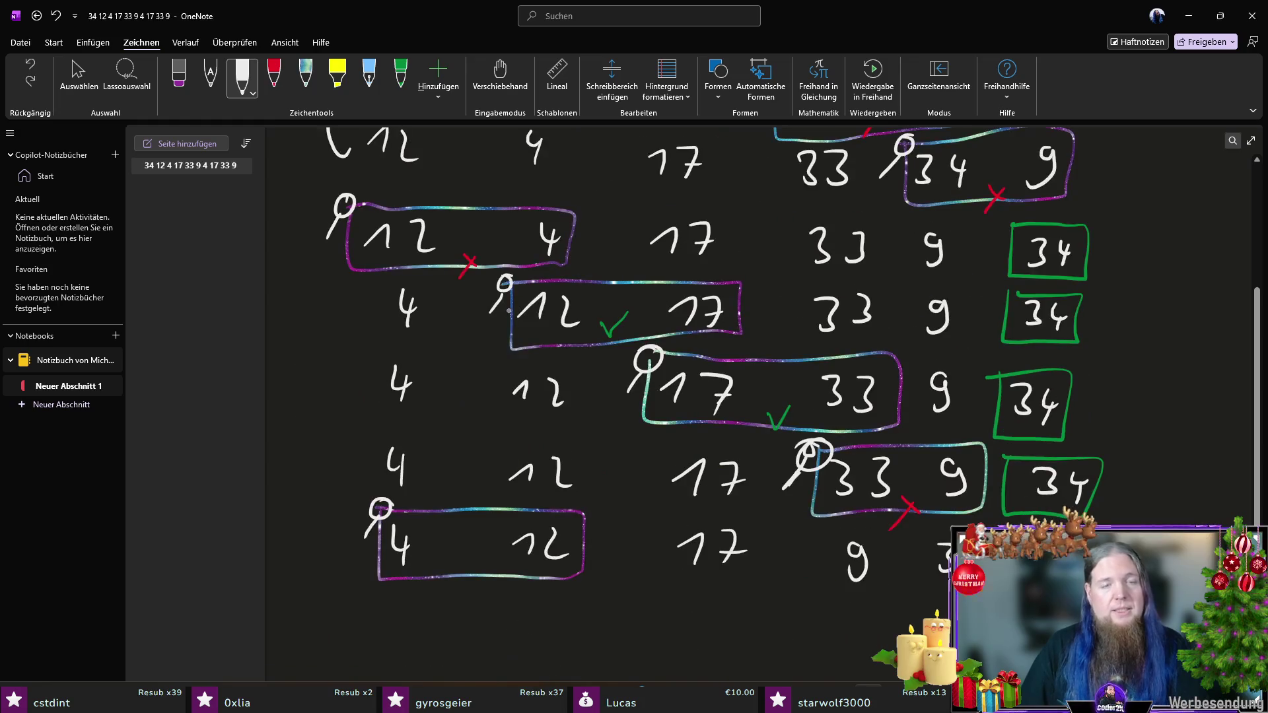
pyautogui.scroll(1, 533, 268)
pyautogui.scroll(4, 533, 268)
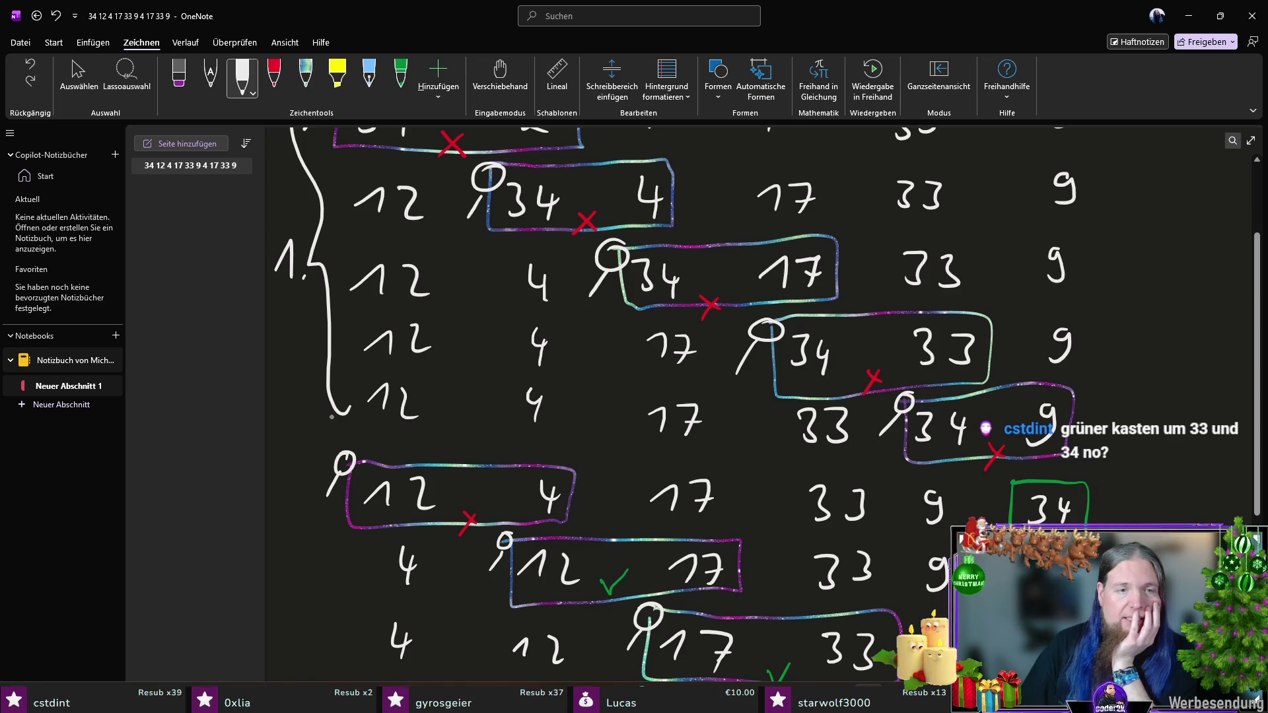
pyautogui.moveTo(330, 517)
pyautogui.mouseDown()
pyautogui.moveTo(312, 437)
pyautogui.moveTo(325, 361)
pyautogui.mouseUp()
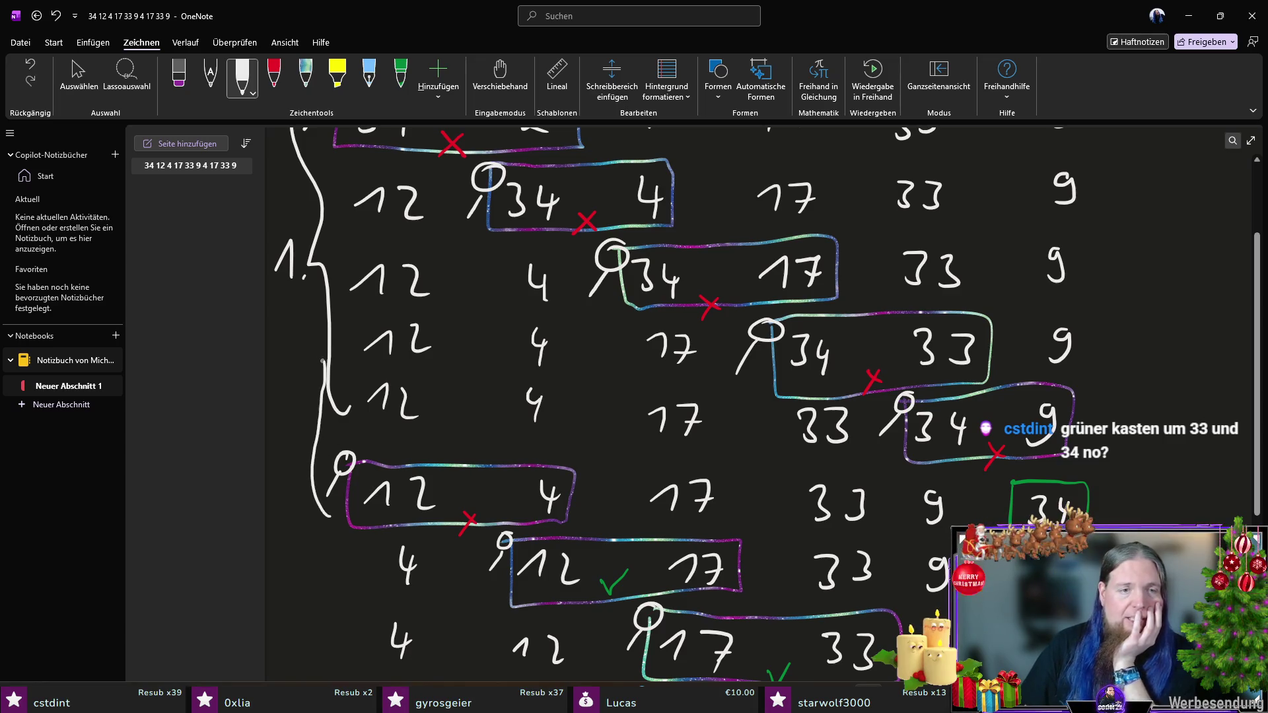
pyautogui.click(178, 74)
pyautogui.click(189, 93)
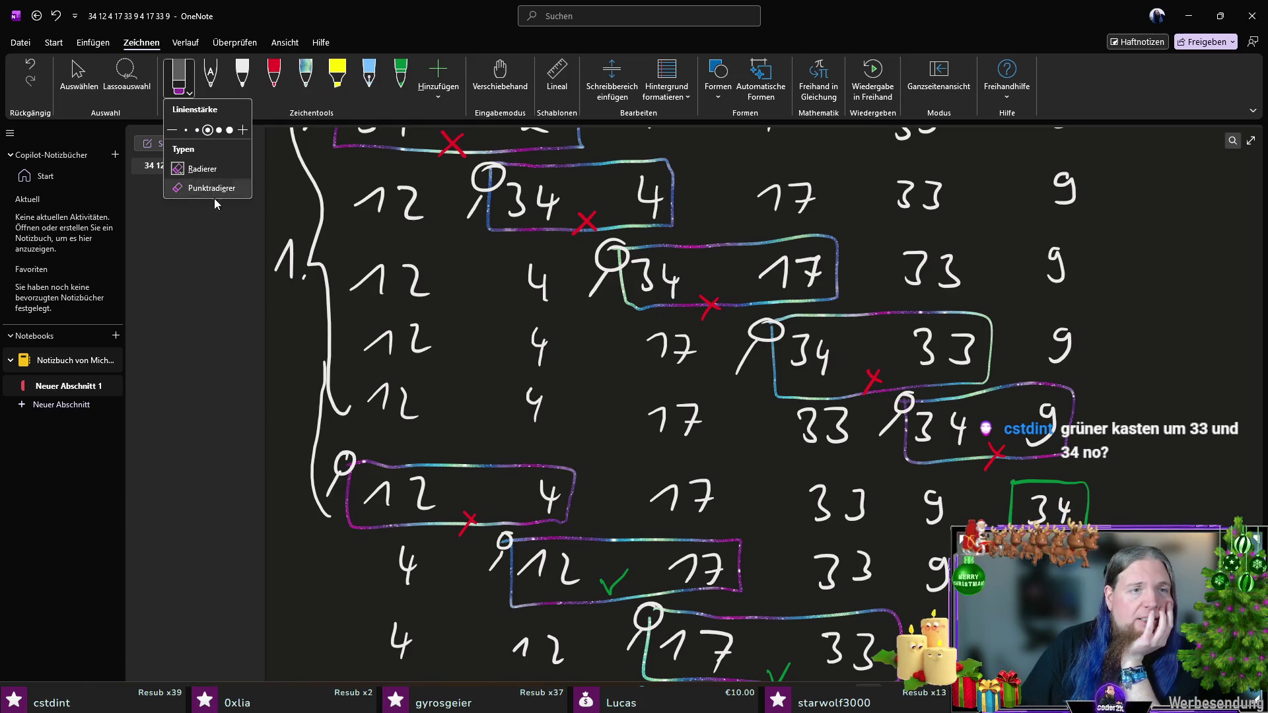
pyautogui.click(190, 187)
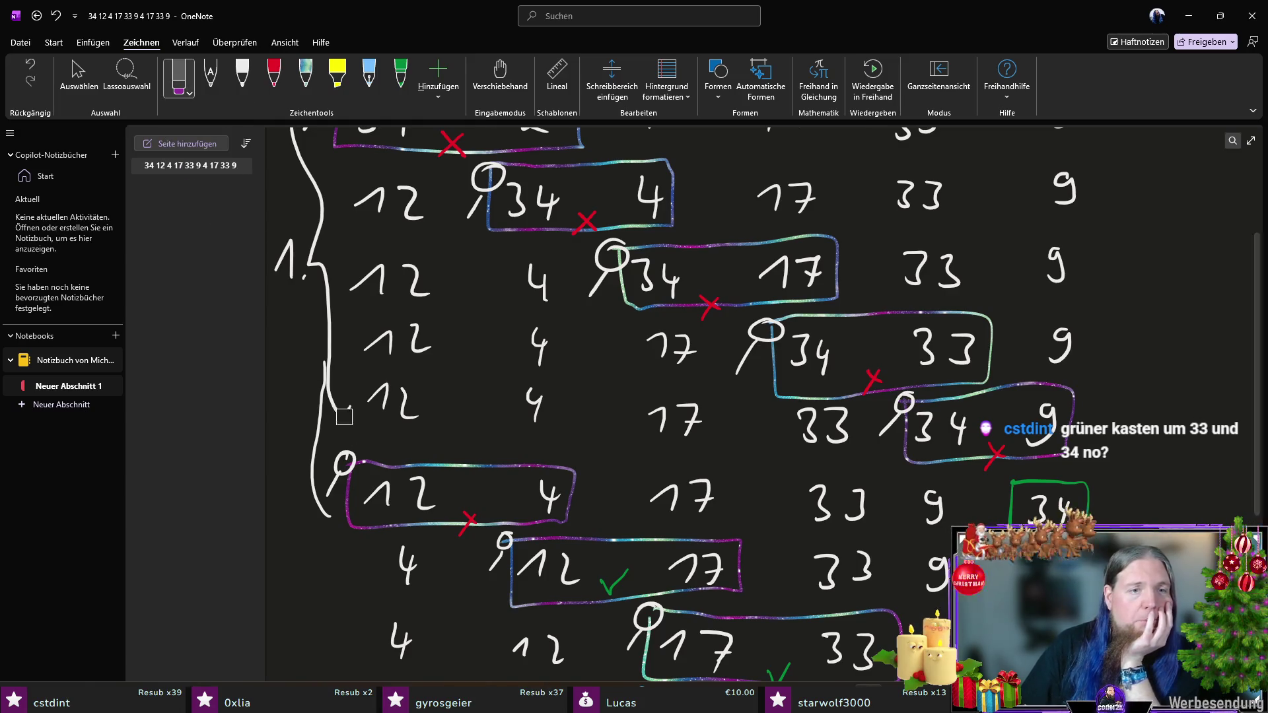
pyautogui.moveTo(344, 404); pyautogui.dragTo(334, 371)
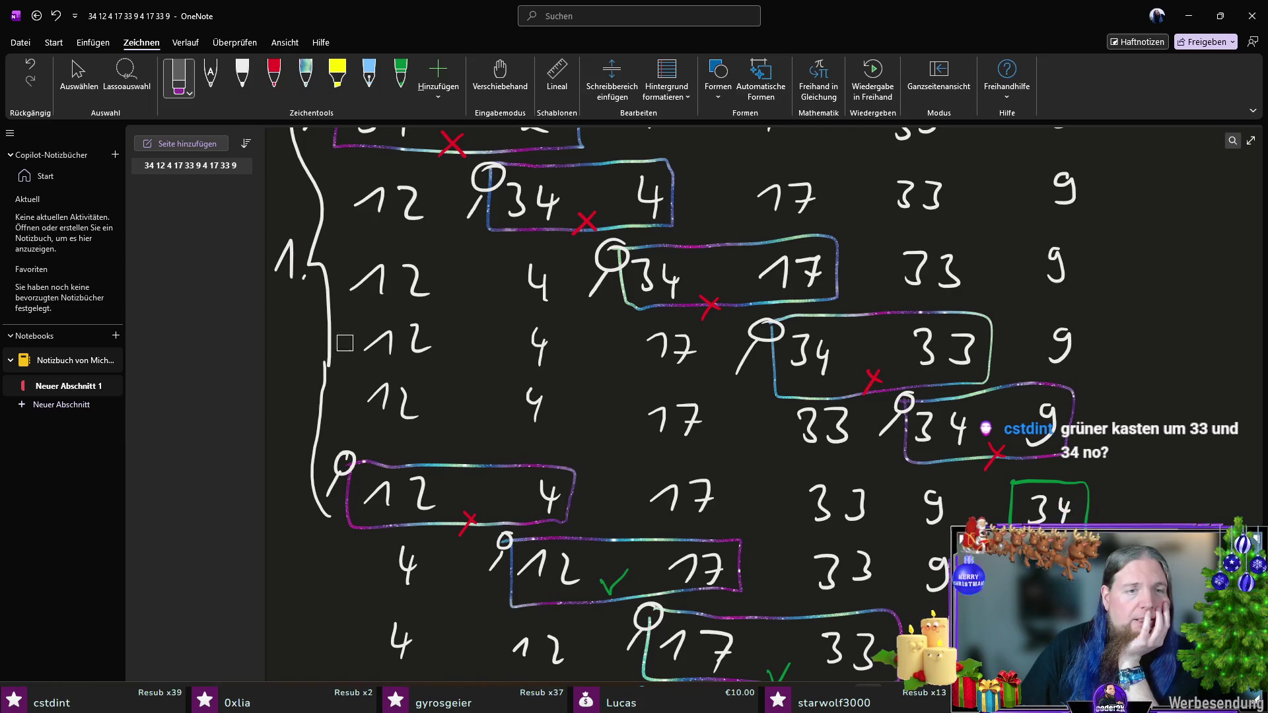
# Step: Redraw a white brace spanning the lower four rows
pyautogui.click(243, 76)
pyautogui.scroll(-5, 448, 376)
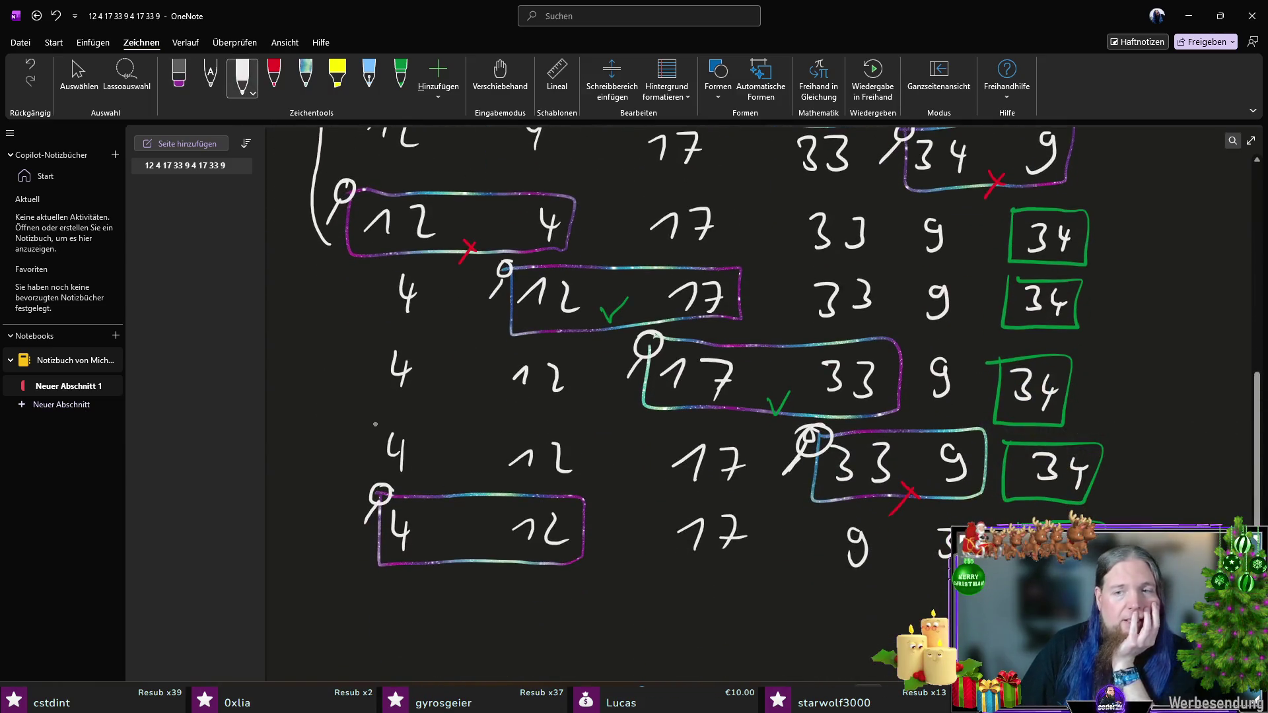
pyautogui.moveTo(361, 262)
pyautogui.mouseDown()
pyautogui.moveTo(329, 404)
pyautogui.moveTo(340, 538)
pyautogui.moveTo(362, 565)
pyautogui.mouseUp()
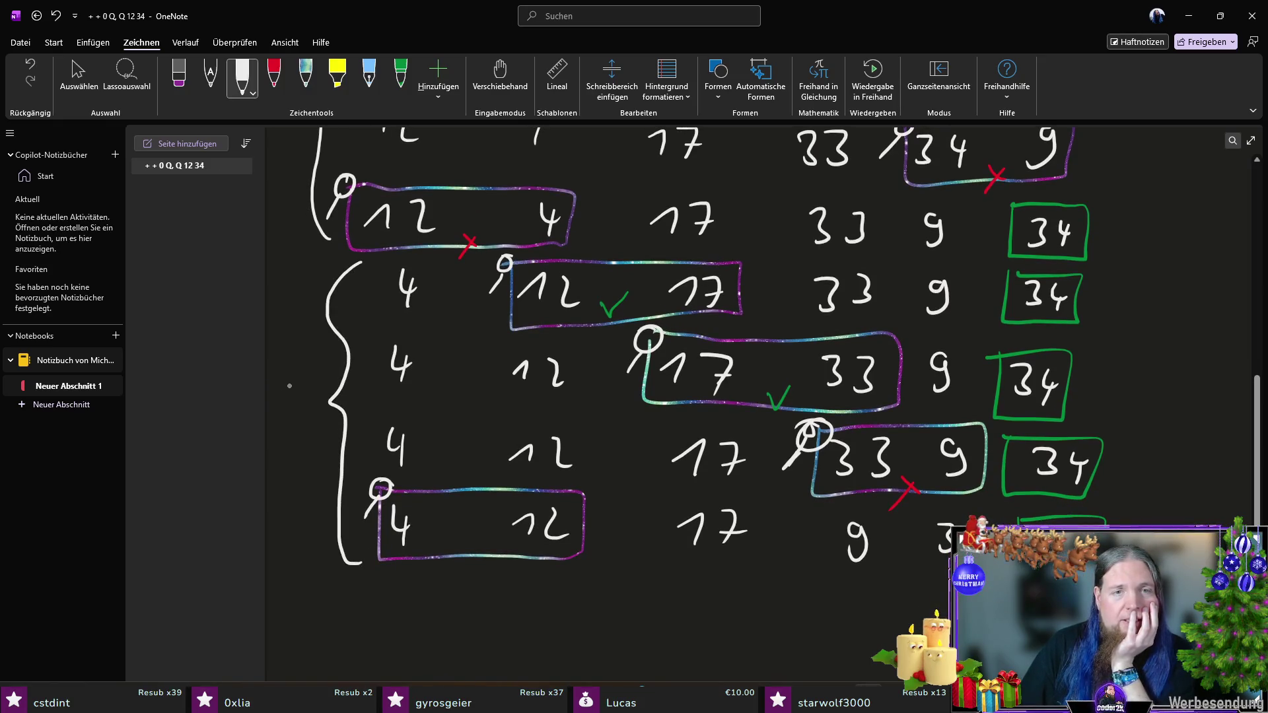
# Step: Label the second brace '2.' in white ink
pyautogui.moveTo(282, 389)
pyautogui.mouseDown()
pyautogui.moveTo(281, 413)
pyautogui.moveTo(298, 422)
pyautogui.mouseUp()
pyautogui.click(315, 422)
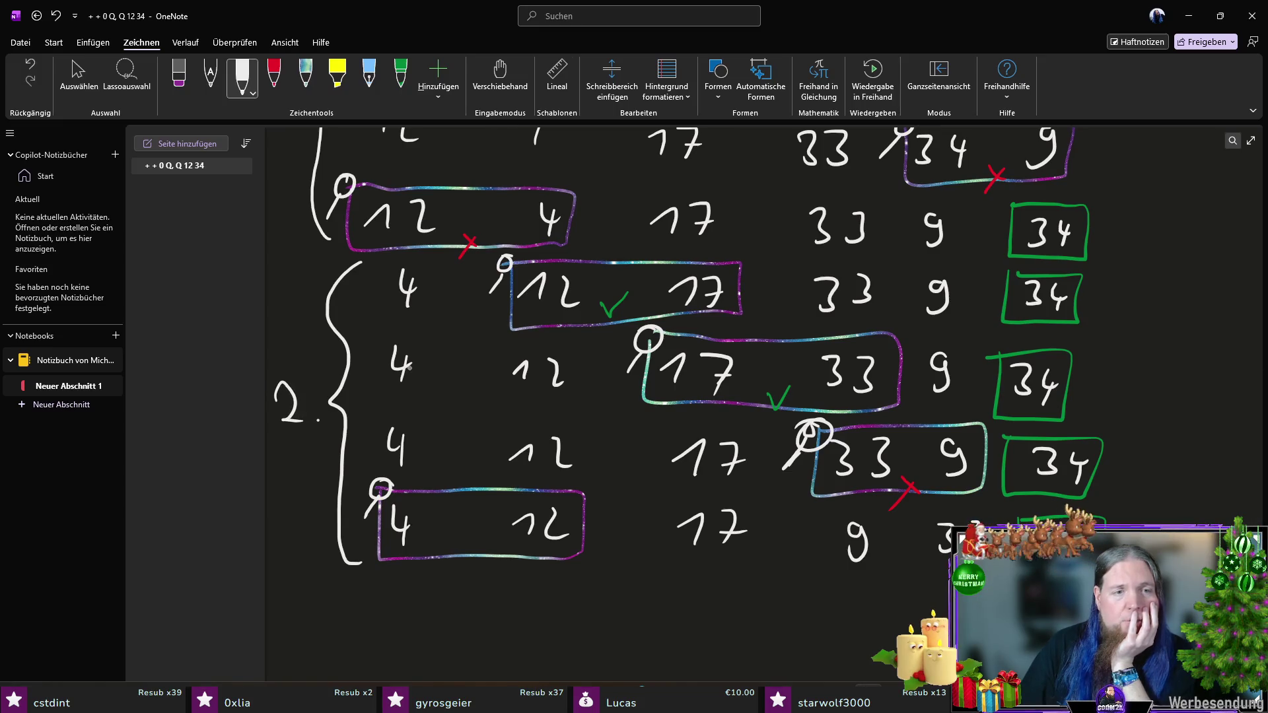
pyautogui.scroll(5, 483, 194)
pyautogui.scroll(1, 483, 194)
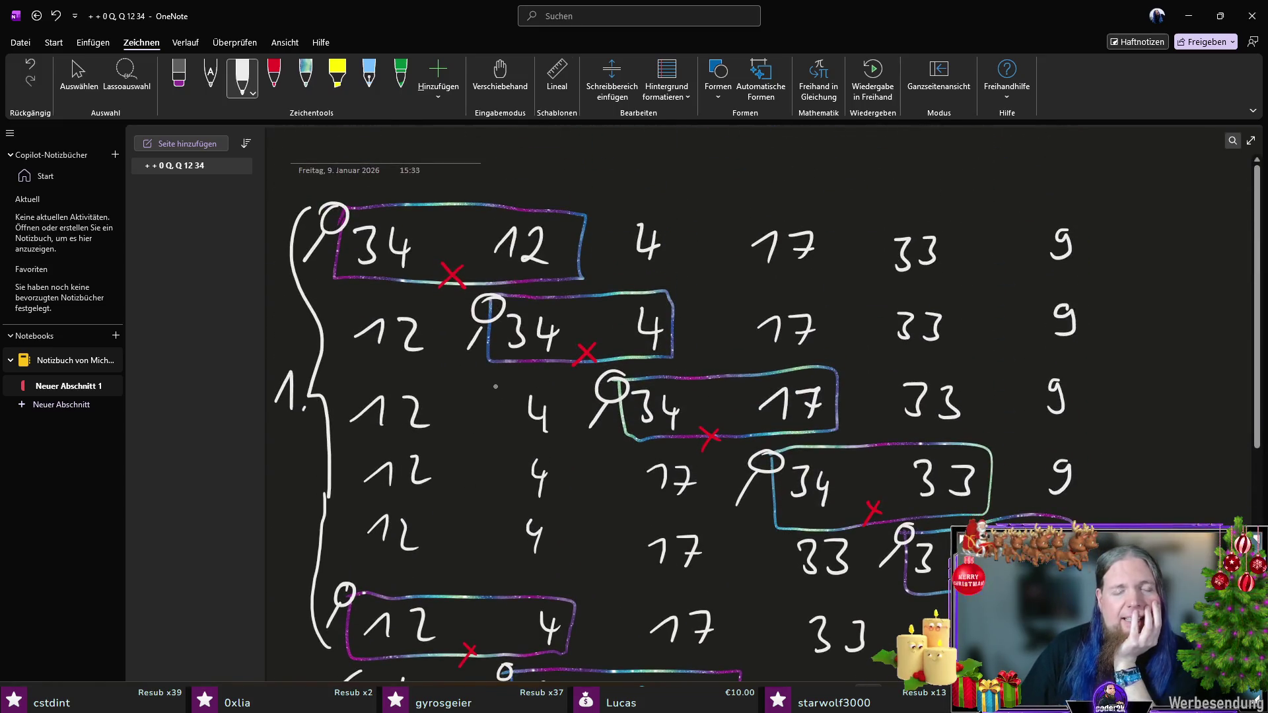
pyautogui.scroll(-3, 494, 386)
pyautogui.scroll(2, 393, 272)
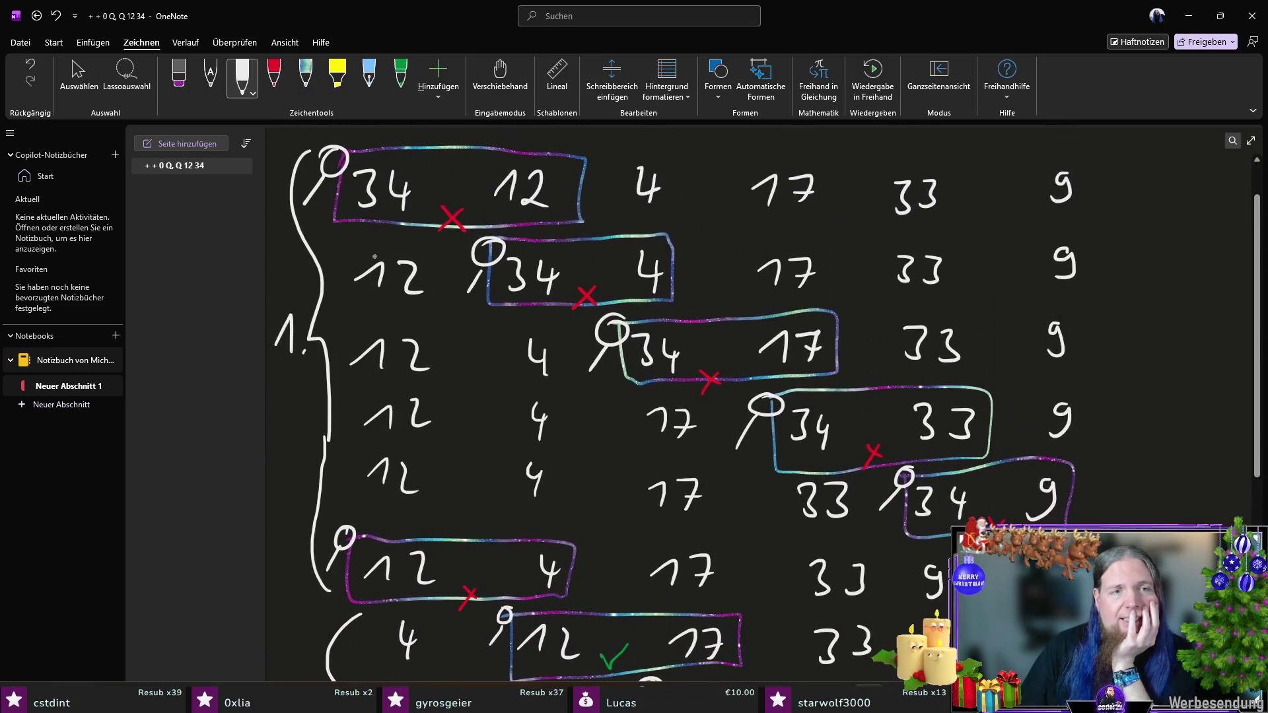
# Step: Erase the top of the '1.' brace and redraw it starting at the second row
pyautogui.click(178, 76)
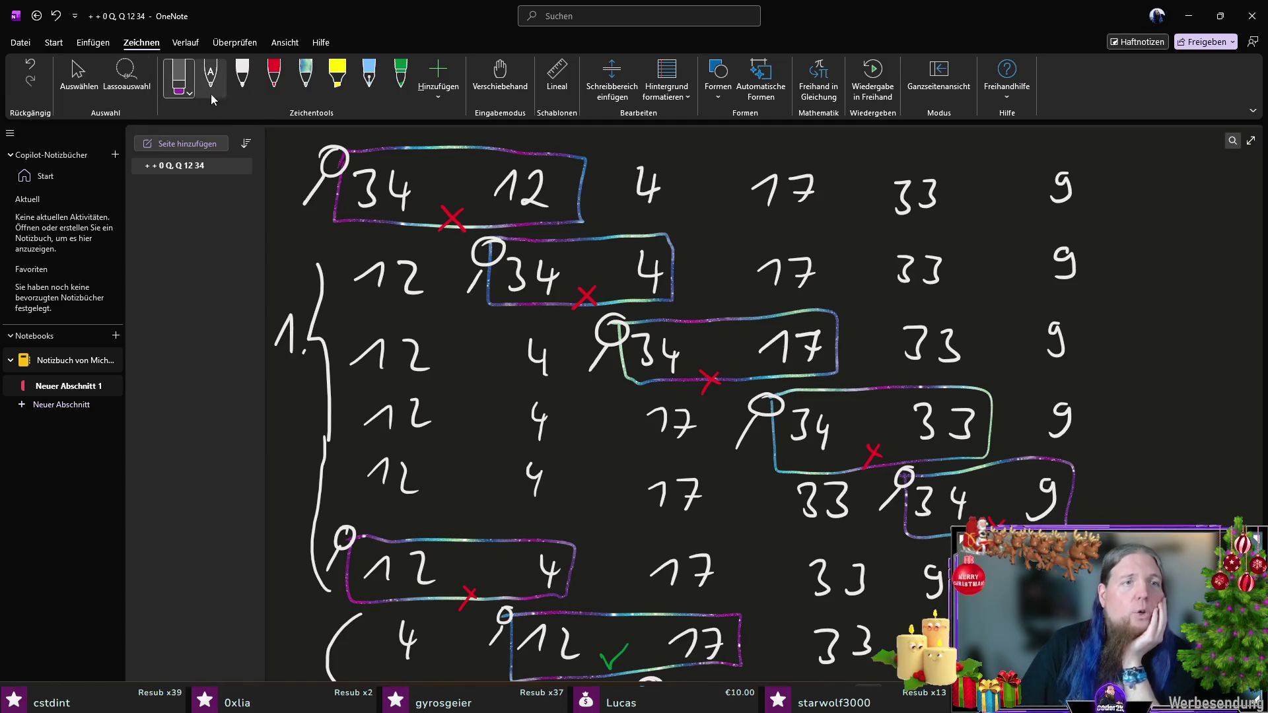
pyautogui.click(242, 76)
pyautogui.moveTo(324, 226); pyautogui.dragTo(322, 285)
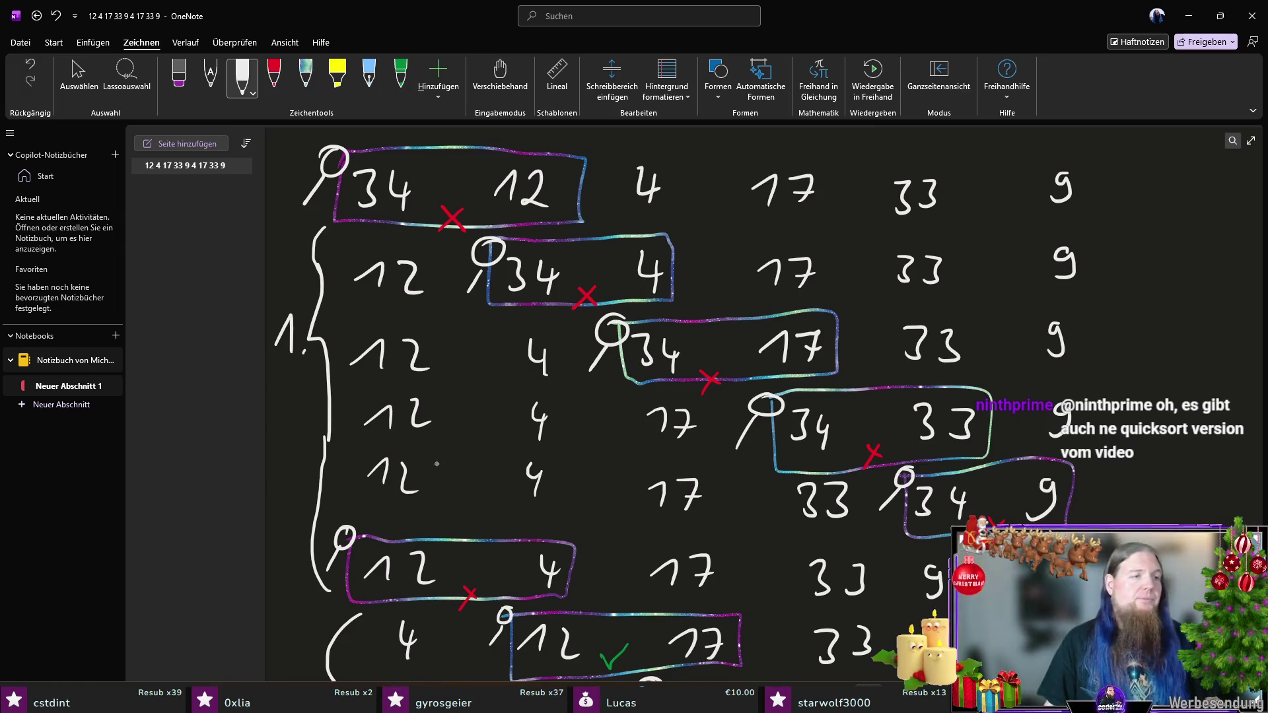
pyautogui.scroll(-7, 405, 388)
# Step: Box the bottom row's 33 in green beside the boxed 34, then switch to white ink
pyautogui.click(401, 74)
pyautogui.moveTo(927, 418)
pyautogui.mouseDown()
pyautogui.moveTo(992, 478)
pyautogui.moveTo(927, 416)
pyautogui.mouseUp()
pyautogui.scroll(4, 860, 329)
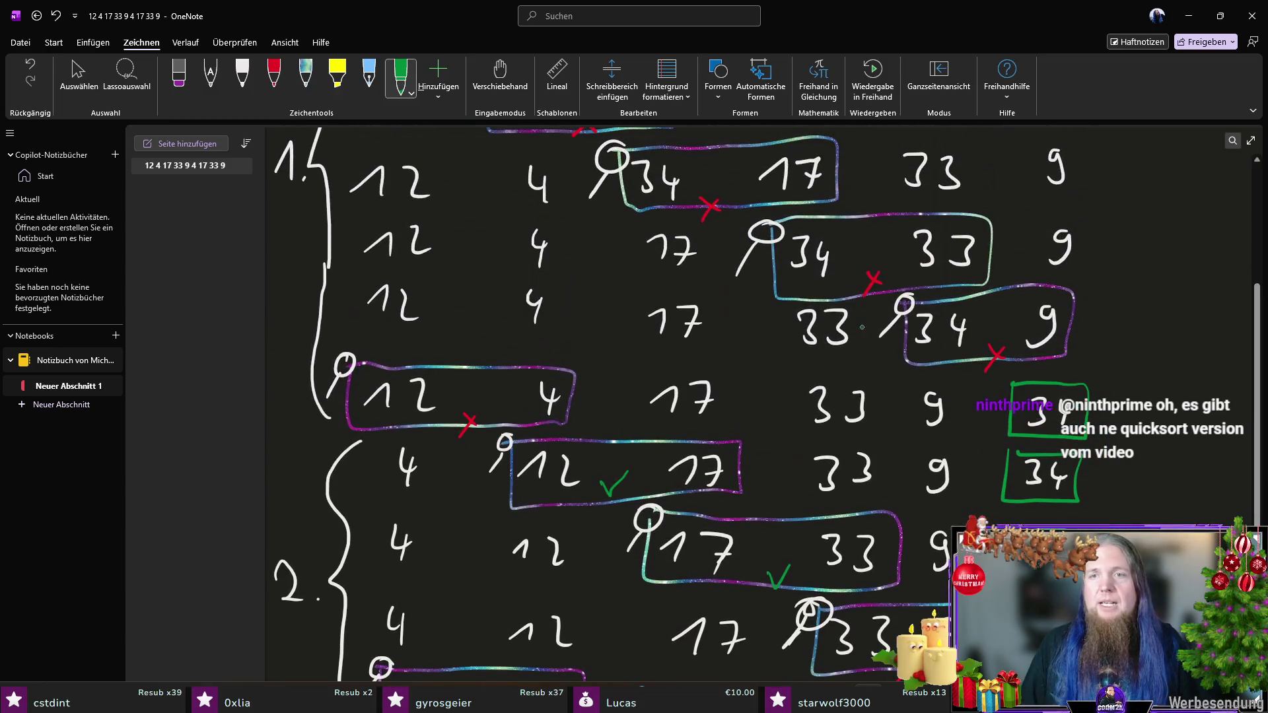
pyautogui.scroll(4, 860, 299)
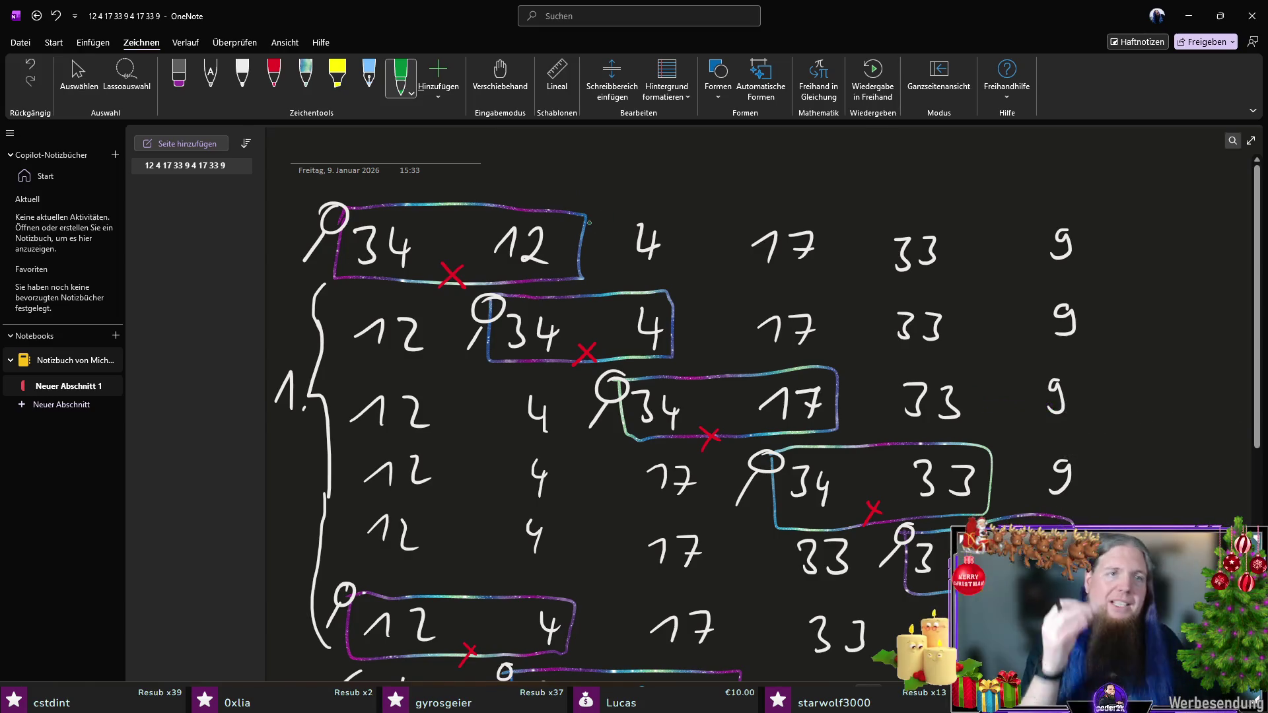
pyautogui.click(242, 74)
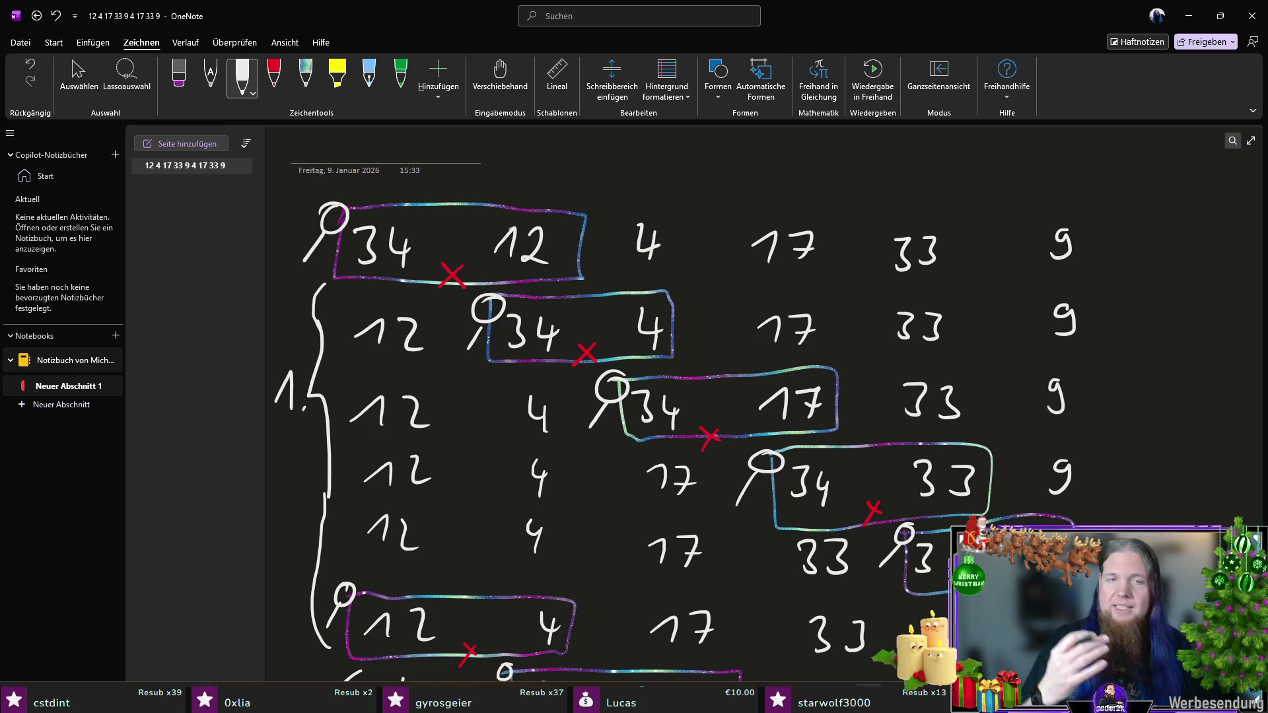
pyautogui.scroll(-3, 540, 282)
pyautogui.scroll(-4, 455, 359)
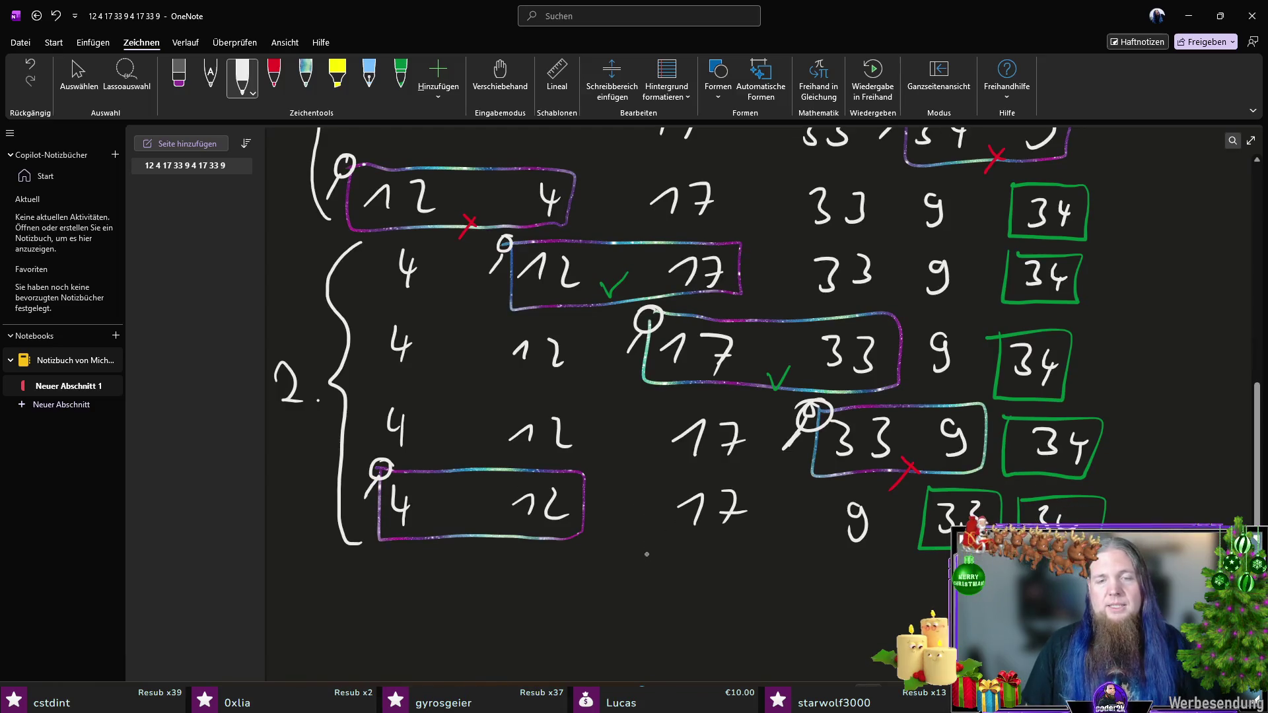
pyautogui.scroll(-1, 651, 541)
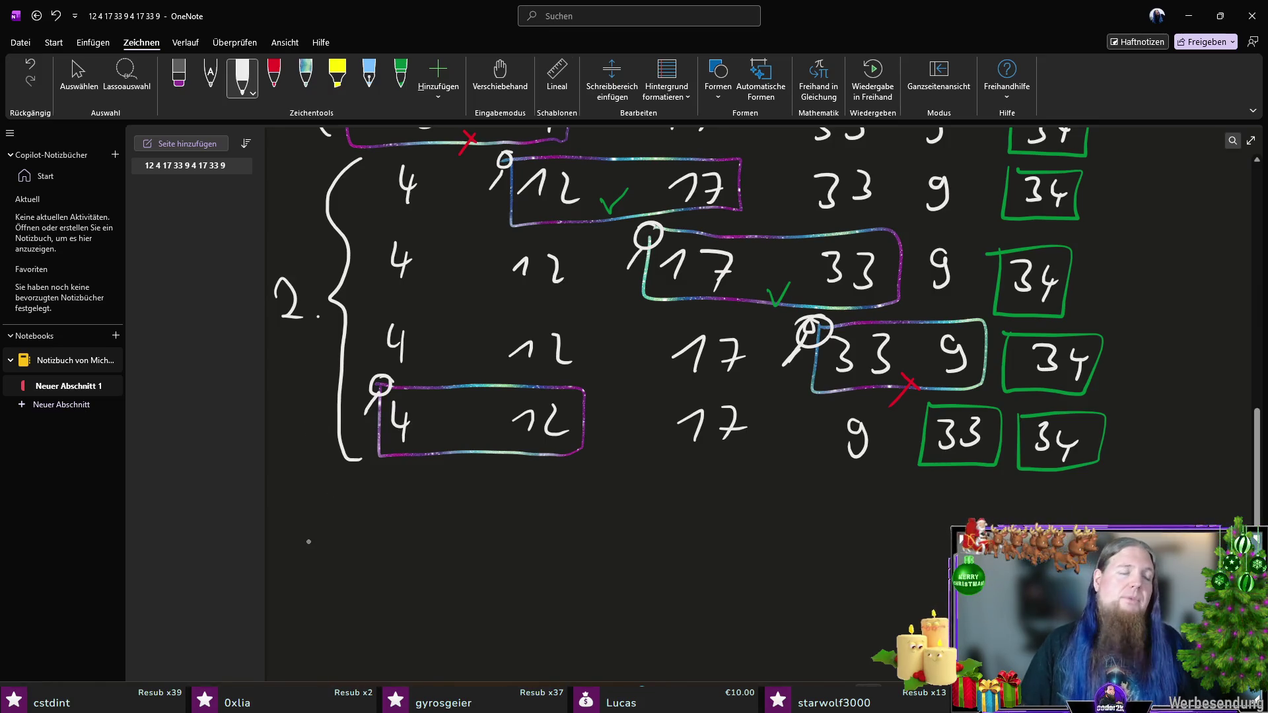
# Step: Write the '3.' label and the values 4, 12, 9, 17 on the third-pass row
pyautogui.moveTo(276, 500)
pyautogui.mouseDown()
pyautogui.moveTo(290, 515)
pyautogui.moveTo(278, 536)
pyautogui.mouseUp()
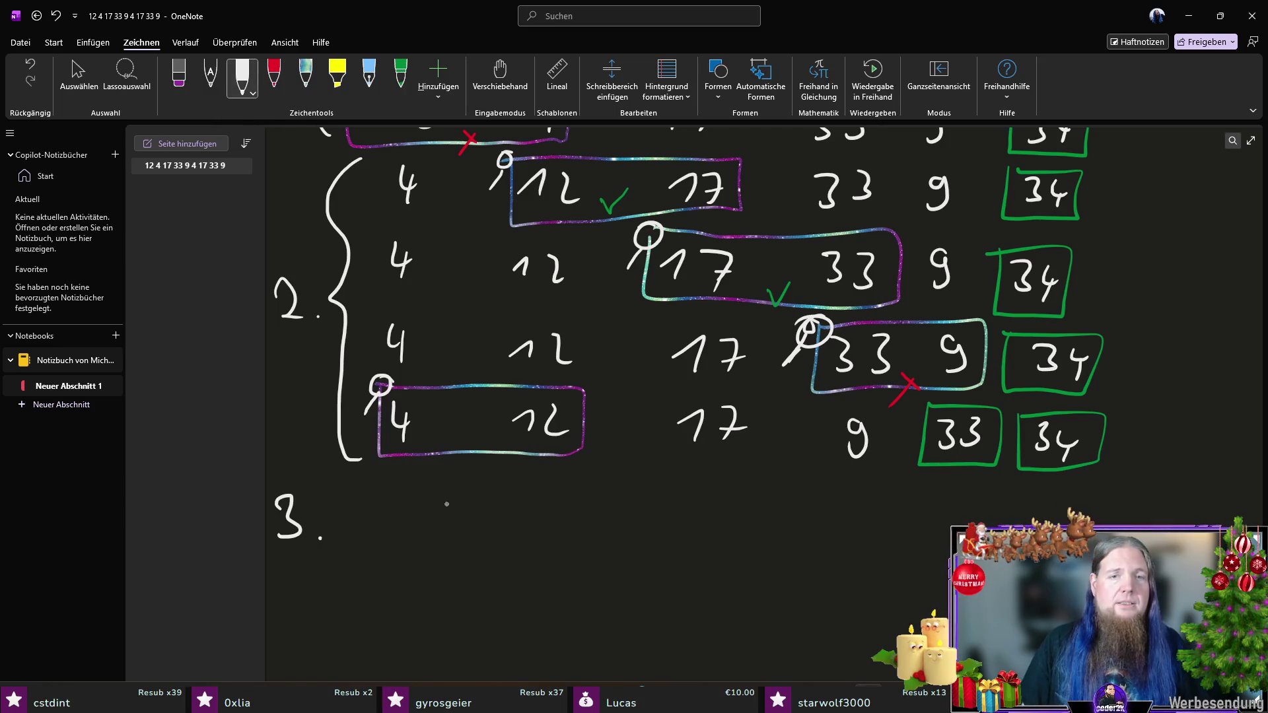
pyautogui.moveTo(390, 494)
pyautogui.mouseDown()
pyautogui.moveTo(407, 521)
pyautogui.moveTo(399, 550)
pyautogui.mouseUp()
pyautogui.moveTo(506, 532)
pyautogui.mouseDown()
pyautogui.moveTo(534, 516)
pyautogui.moveTo(561, 544)
pyautogui.mouseUp()
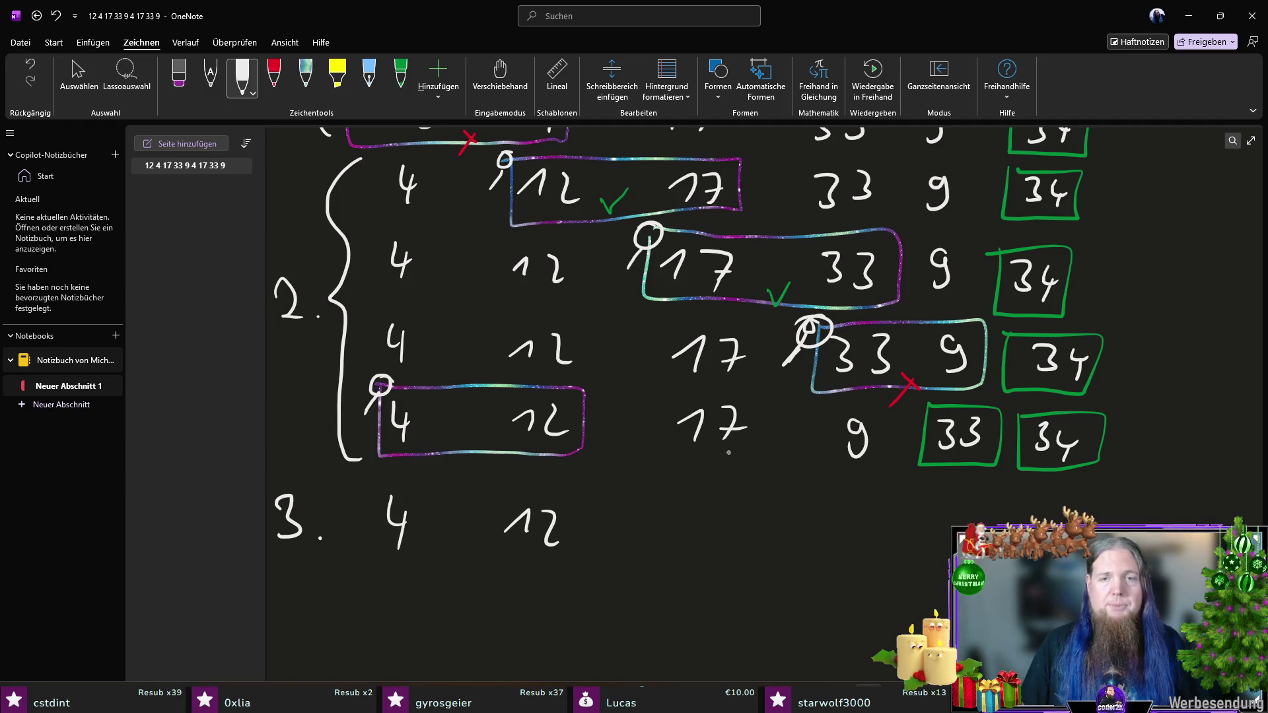
pyautogui.moveTo(715, 508)
pyautogui.mouseDown()
pyautogui.moveTo(695, 521)
pyautogui.moveTo(706, 547)
pyautogui.mouseUp()
pyautogui.moveTo(811, 532); pyautogui.dragTo(862, 547)
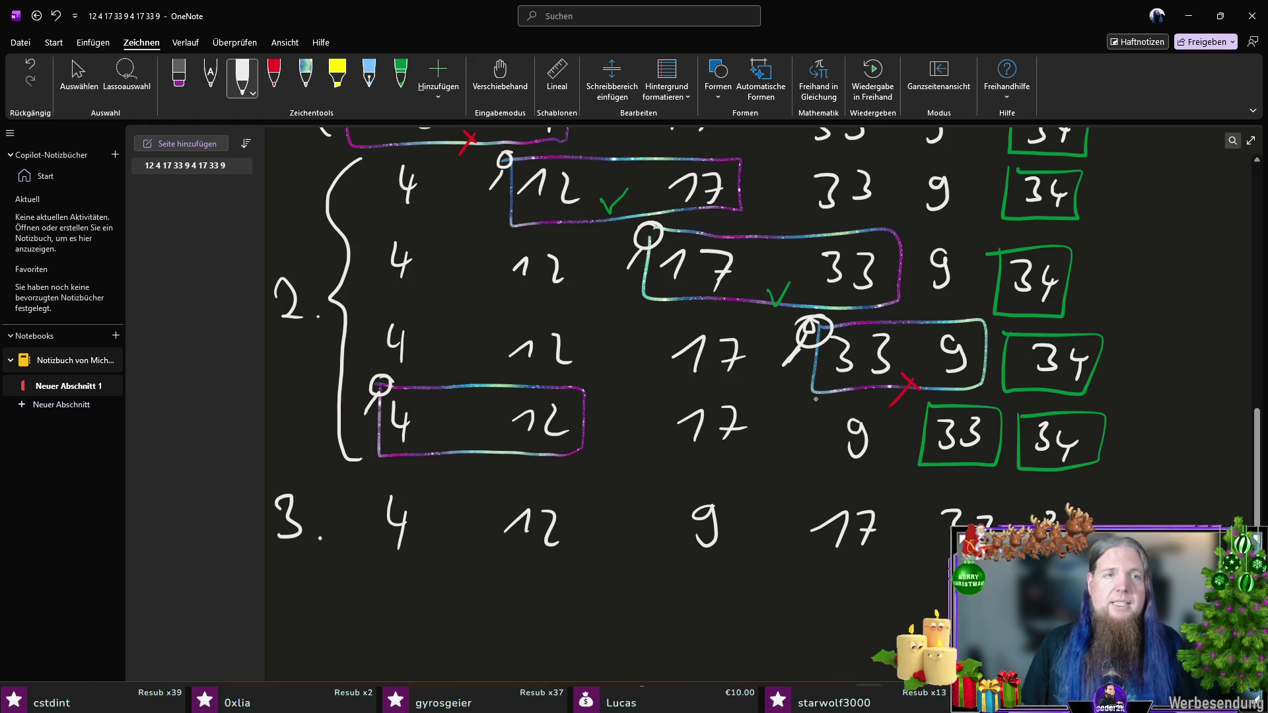
# Step: Box 4 and 12 in glitter ink and box the sorted tail 17 33 34 in green
pyautogui.click(305, 76)
pyautogui.moveTo(373, 487)
pyautogui.mouseDown()
pyautogui.moveTo(375, 558)
pyautogui.moveTo(531, 563)
pyautogui.moveTo(594, 493)
pyautogui.moveTo(376, 484)
pyautogui.mouseUp()
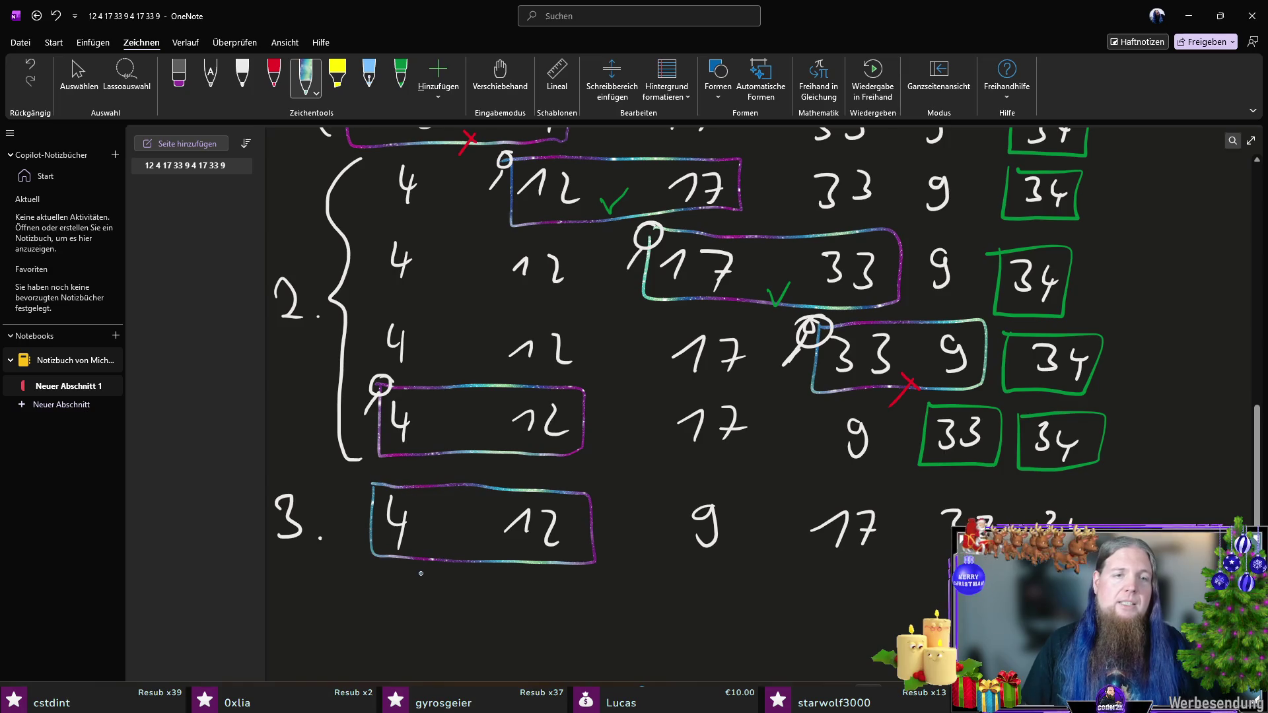
pyautogui.click(400, 76)
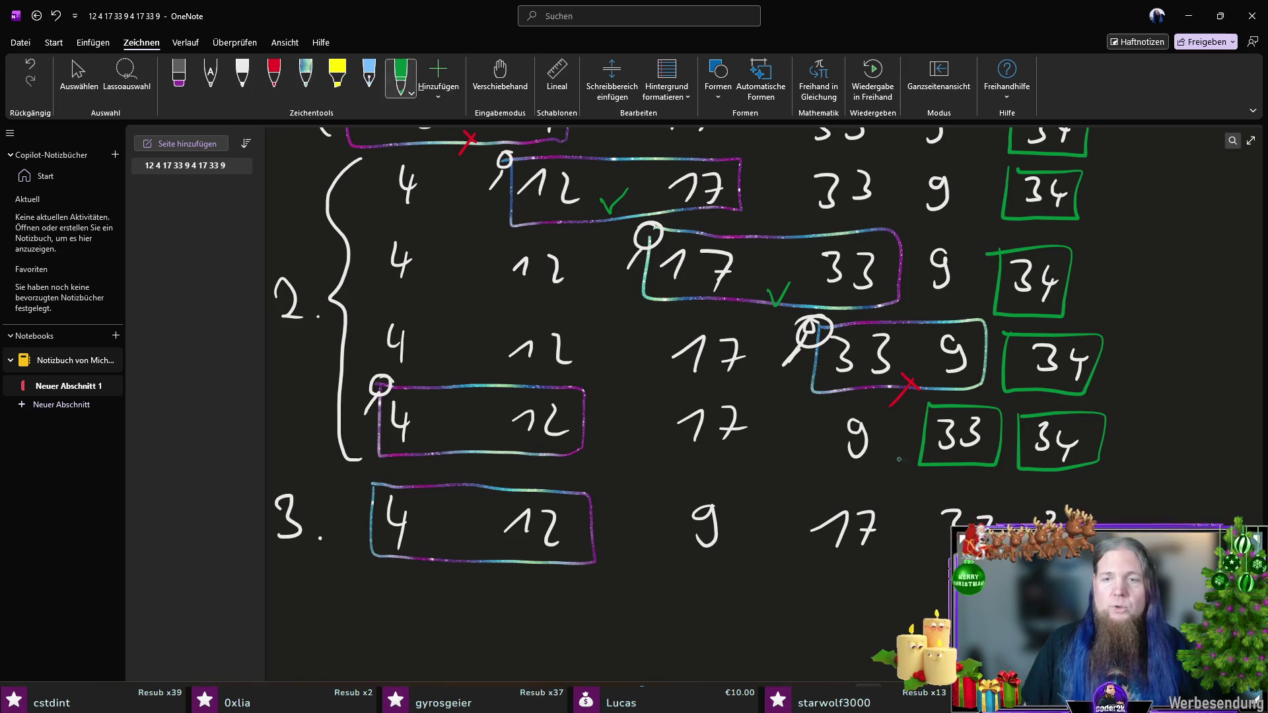
pyautogui.moveTo(806, 502)
pyautogui.mouseDown()
pyautogui.moveTo(919, 560)
pyautogui.moveTo(964, 559)
pyautogui.mouseUp()
pyautogui.moveTo(984, 501); pyautogui.dragTo(803, 495)
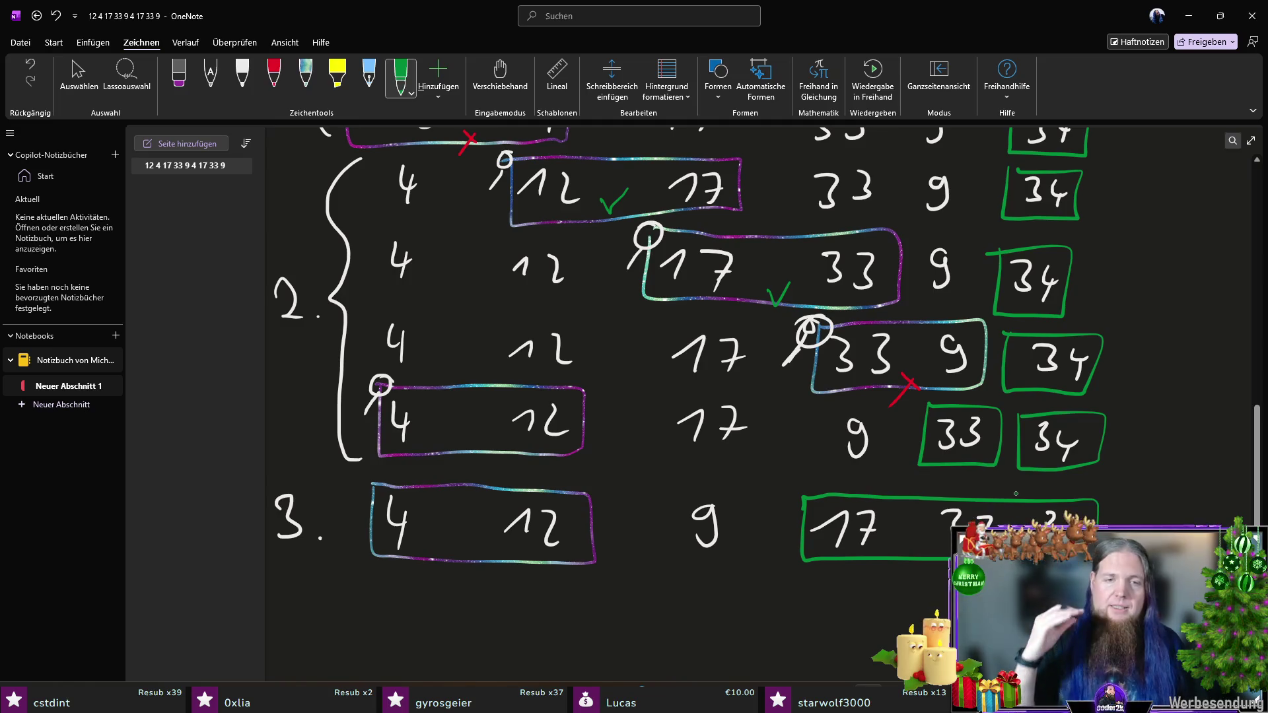
# Step: In white ink, mark the first comparison above the 4 12 box
pyautogui.click(241, 76)
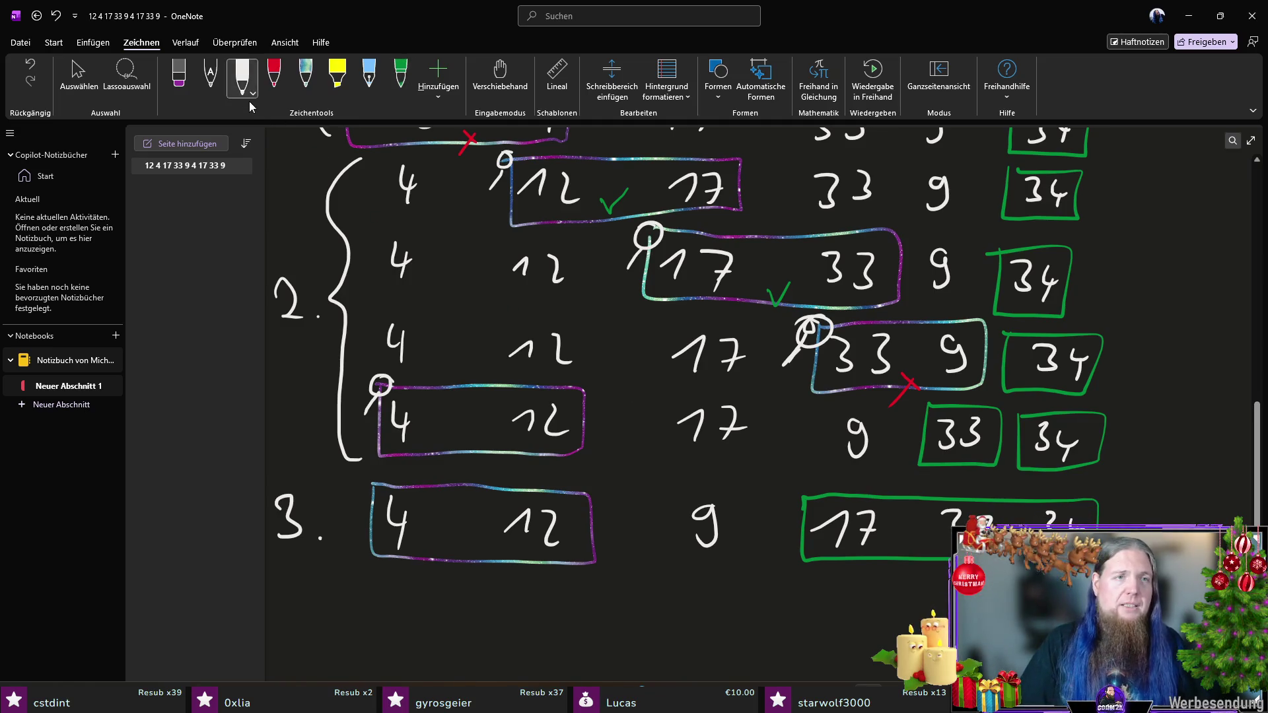
pyautogui.moveTo(377, 471)
pyautogui.mouseDown()
pyautogui.moveTo(362, 485)
pyautogui.moveTo(384, 480)
pyautogui.moveTo(352, 516)
pyautogui.mouseUp()
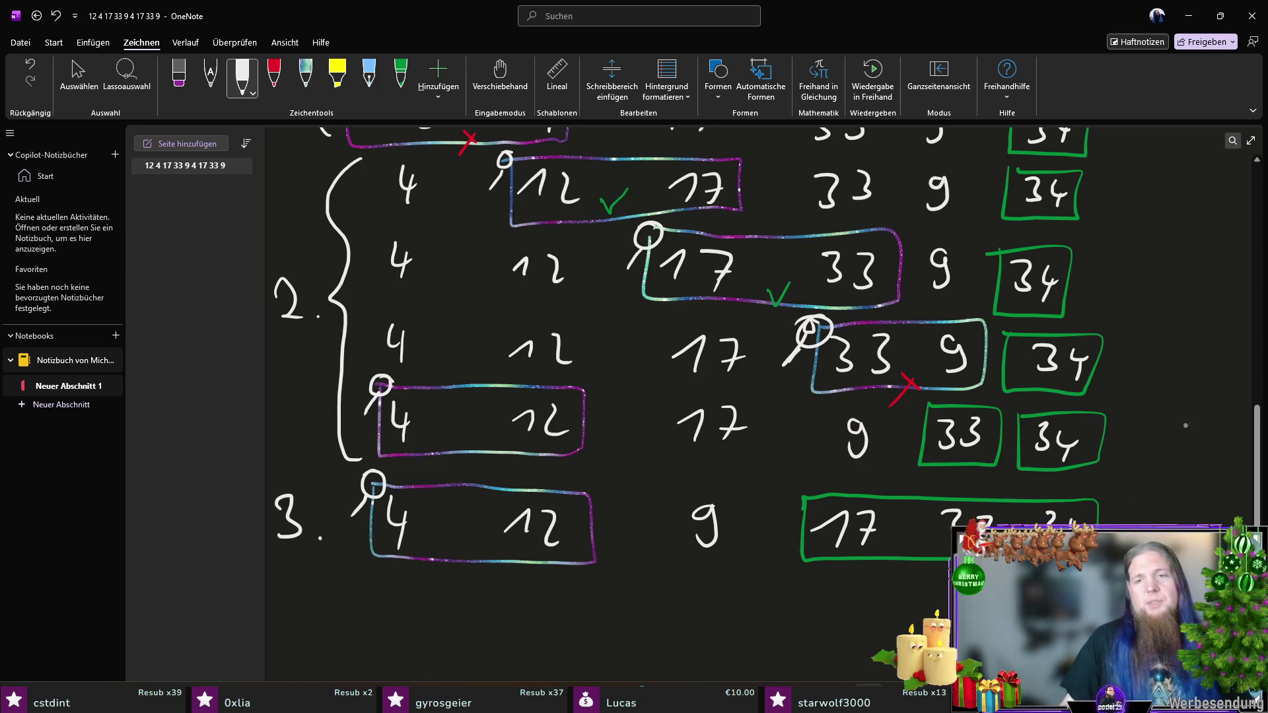
pyautogui.scroll(-3, 460, 487)
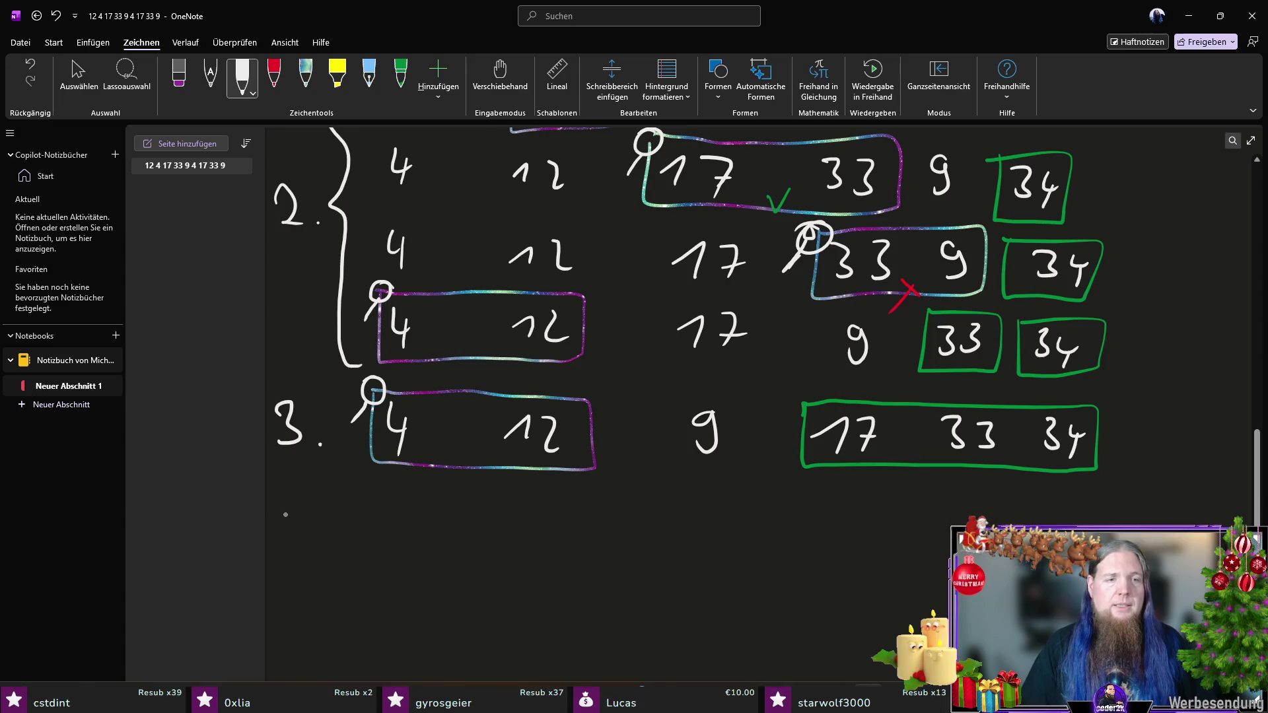
# Step: Write the '4.' label and the values 4, 9, 12, 17 on the fourth-pass row
pyautogui.moveTo(281, 506); pyautogui.dragTo(305, 529)
pyautogui.moveTo(300, 511); pyautogui.dragTo(302, 550)
pyautogui.click(324, 546)
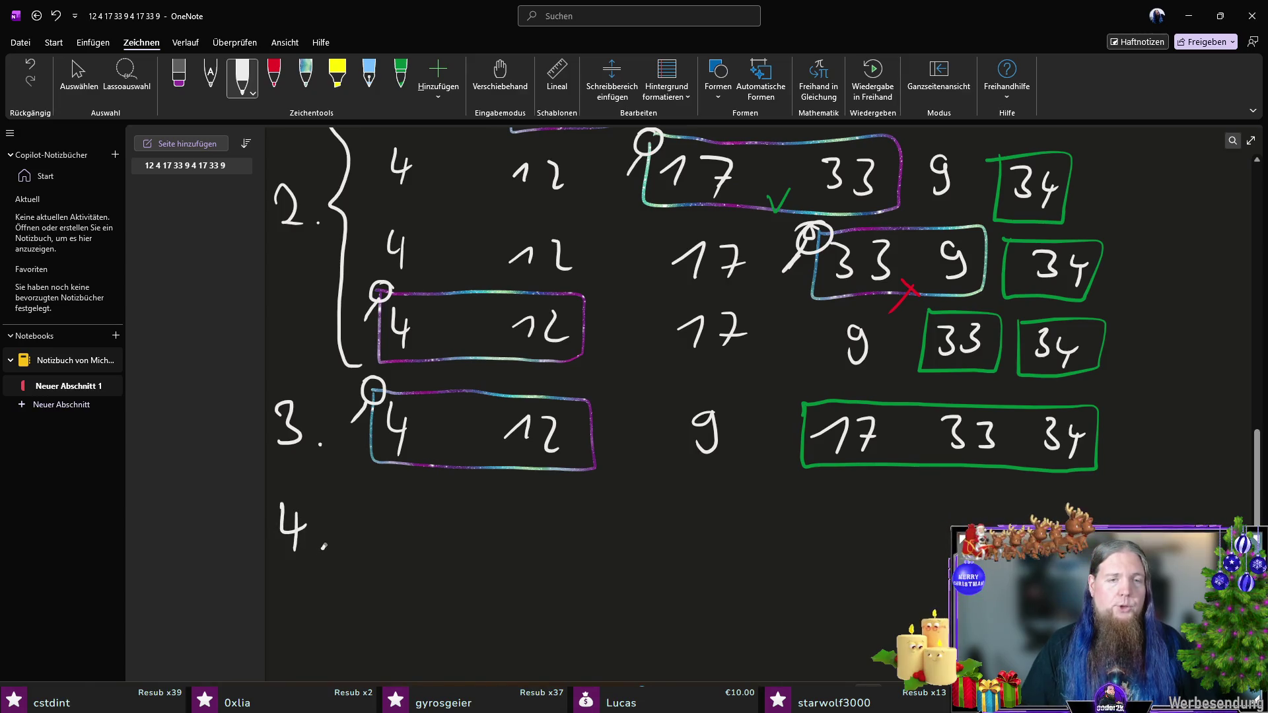
pyautogui.moveTo(388, 508); pyautogui.dragTo(404, 532)
pyautogui.moveTo(400, 519); pyautogui.dragTo(402, 555)
pyautogui.moveTo(532, 515); pyautogui.dragTo(531, 555)
pyautogui.moveTo(653, 539); pyautogui.dragTo(720, 548)
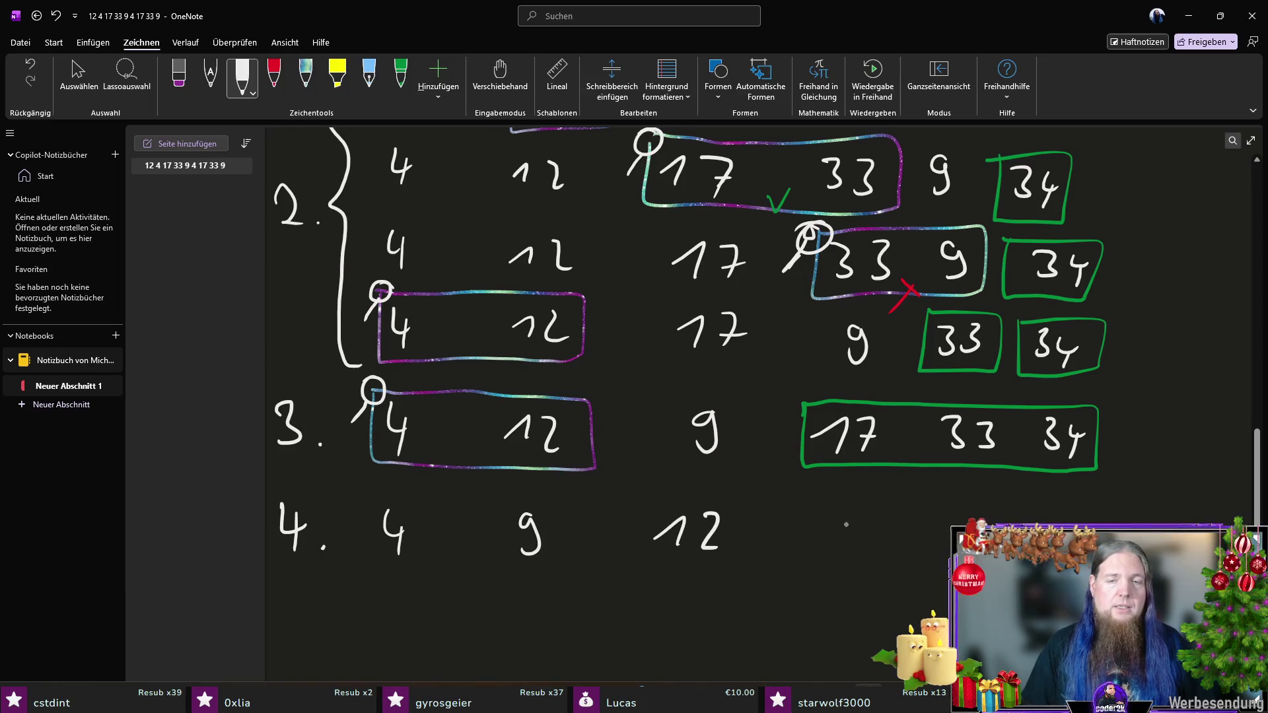
pyautogui.moveTo(811, 534); pyautogui.dragTo(825, 550)
pyautogui.moveTo(849, 522)
pyautogui.mouseDown()
pyautogui.moveTo(871, 517)
pyautogui.moveTo(857, 553)
pyautogui.mouseUp()
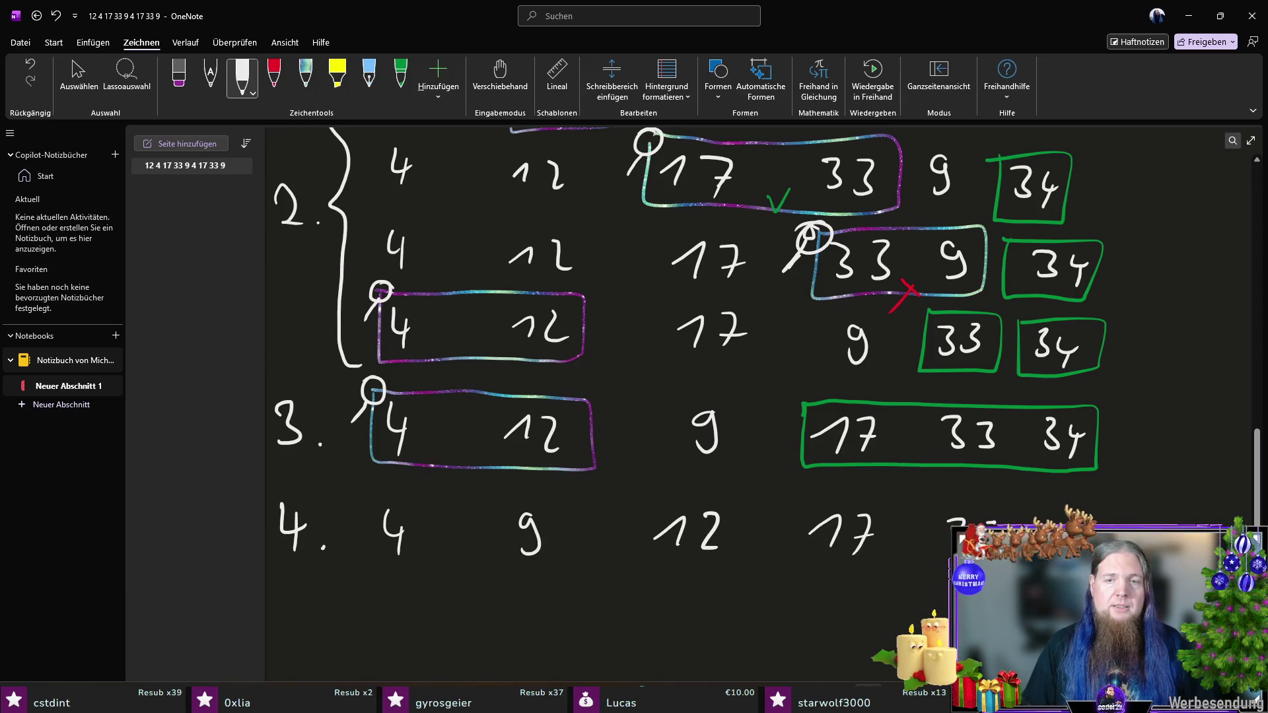
# Step: Box 12 17 33 34 in green and loop 4 9 in galaxy ink
pyautogui.click(399, 72)
pyautogui.moveTo(644, 494); pyautogui.dragTo(910, 581)
pyautogui.moveTo(1122, 509)
pyautogui.mouseDown()
pyautogui.moveTo(822, 487)
pyautogui.moveTo(644, 514)
pyautogui.mouseUp()
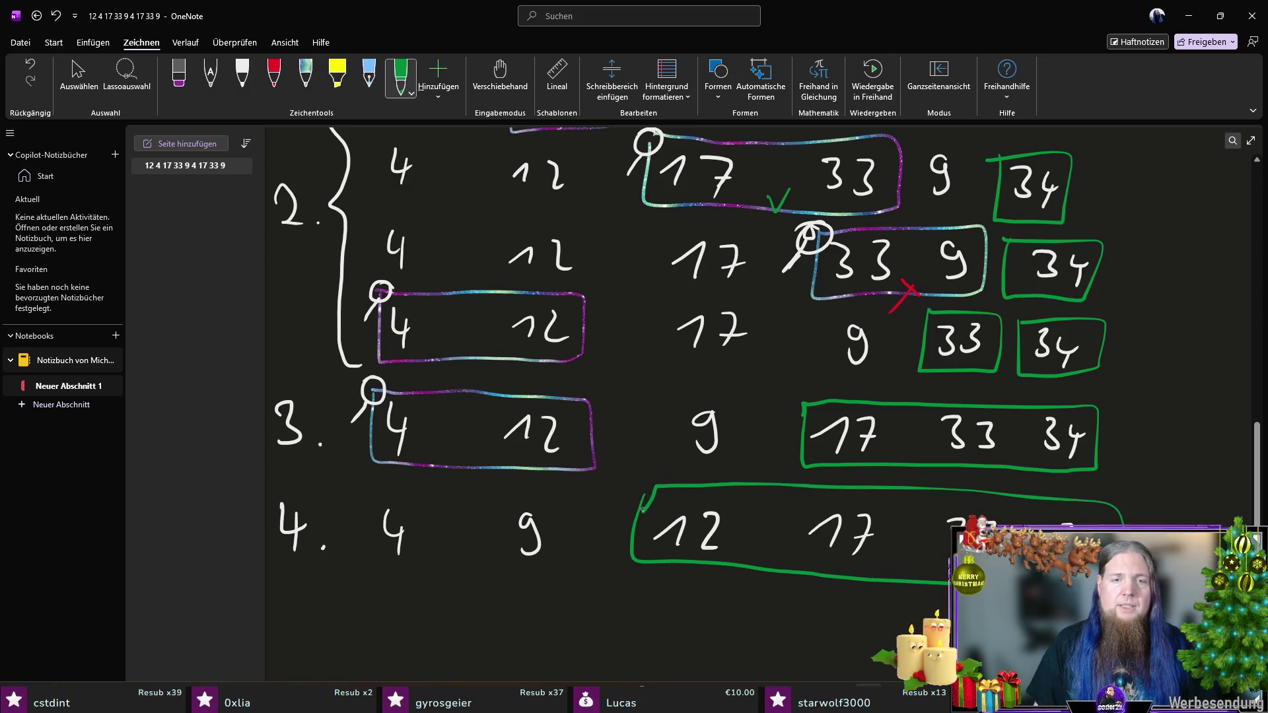
pyautogui.click(313, 92)
pyautogui.moveTo(370, 495)
pyautogui.mouseDown()
pyautogui.moveTo(558, 577)
pyautogui.moveTo(439, 497)
pyautogui.moveTo(370, 490)
pyautogui.moveTo(373, 476)
pyautogui.moveTo(341, 520)
pyautogui.mouseUp()
pyautogui.click(242, 78)
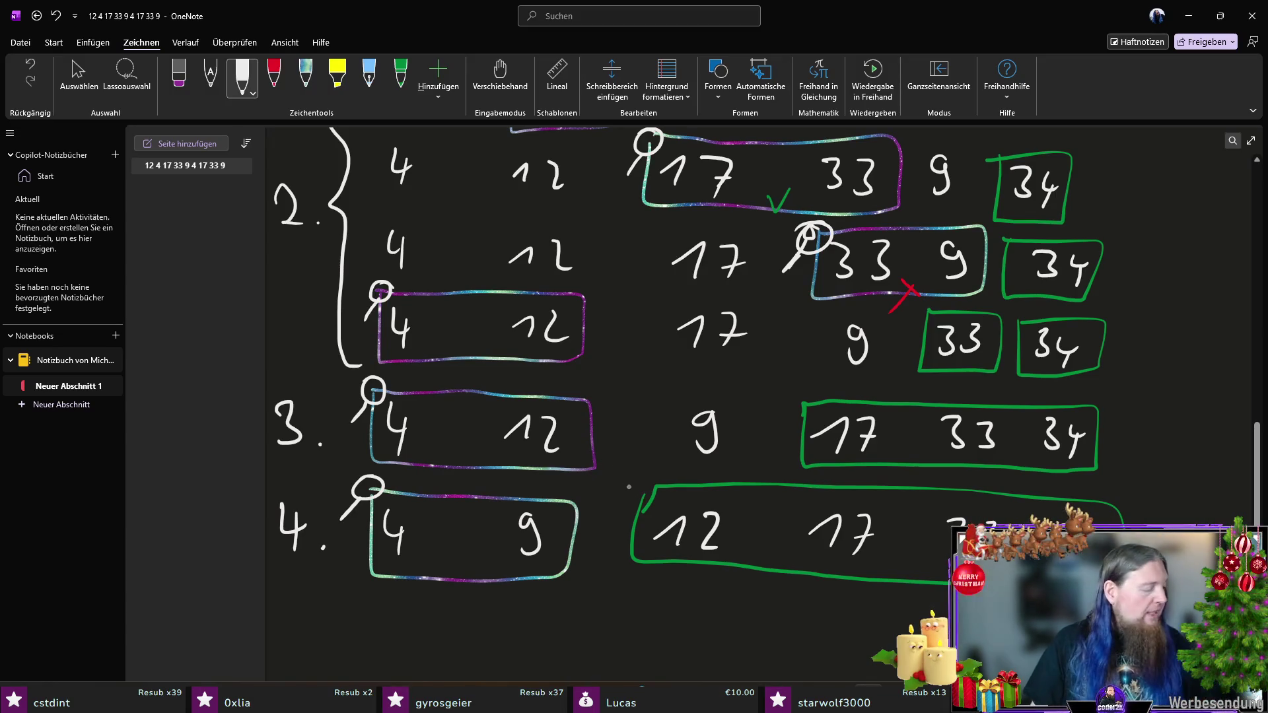
# Step: Start the '5.' label for the fifth pass below in white ink
pyautogui.scroll(-3, 304, 190)
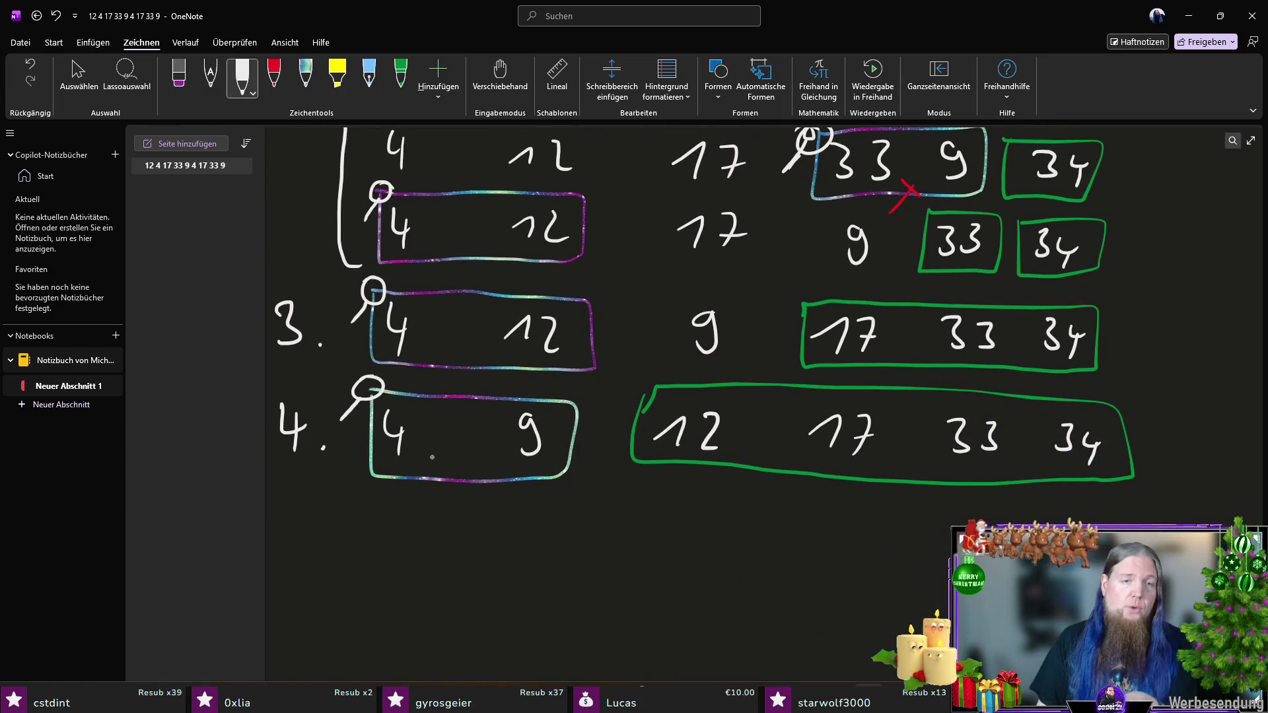
pyautogui.moveTo(282, 521); pyautogui.dragTo(280, 566)
pyautogui.moveTo(280, 522); pyautogui.dragTo(315, 522)
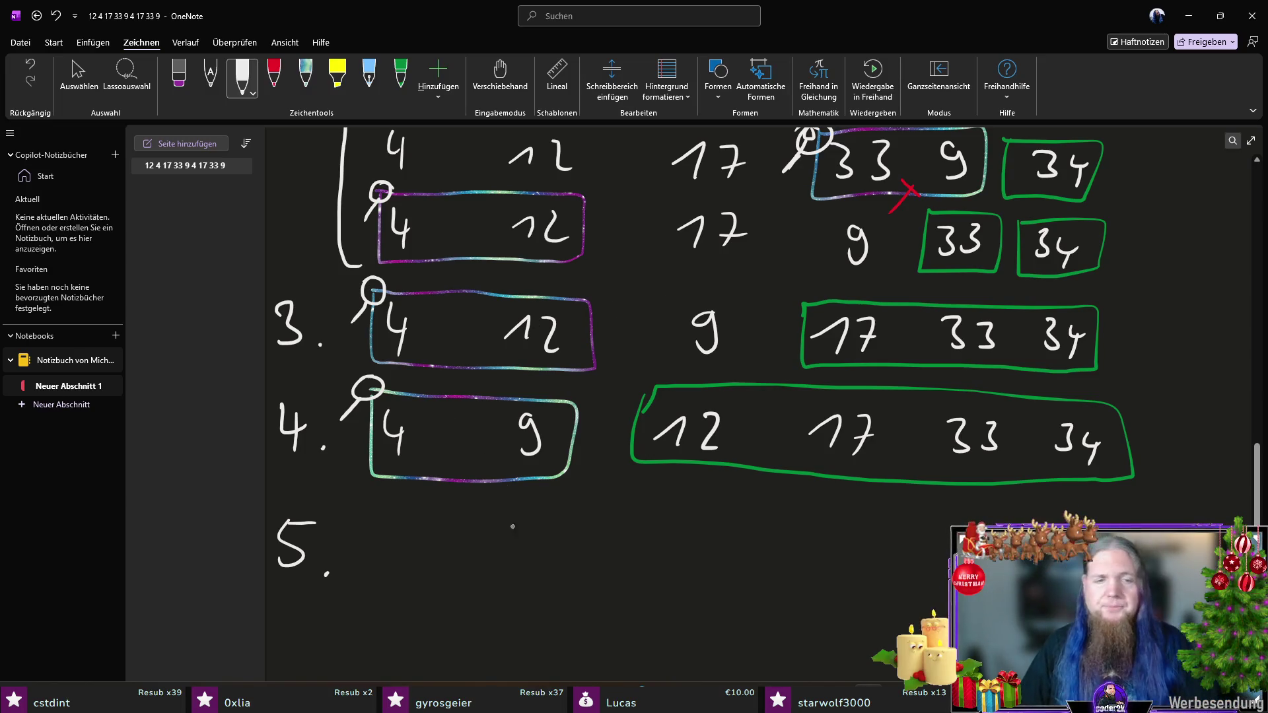
# Step: Write 4, 9, 12, 17 on the fifth-pass row
pyautogui.moveTo(396, 537)
pyautogui.mouseDown()
pyautogui.moveTo(412, 559)
pyautogui.moveTo(400, 581)
pyautogui.mouseUp()
pyautogui.moveTo(535, 536); pyautogui.dragTo(527, 579)
pyautogui.moveTo(644, 563); pyautogui.dragTo(677, 568)
pyautogui.moveTo(698, 542)
pyautogui.mouseDown()
pyautogui.moveTo(712, 541)
pyautogui.moveTo(726, 573)
pyautogui.mouseUp()
pyautogui.moveTo(815, 550); pyautogui.dragTo(830, 569)
pyautogui.moveTo(845, 542)
pyautogui.mouseDown()
pyautogui.moveTo(865, 569)
pyautogui.moveTo(879, 549)
pyautogui.mouseUp()
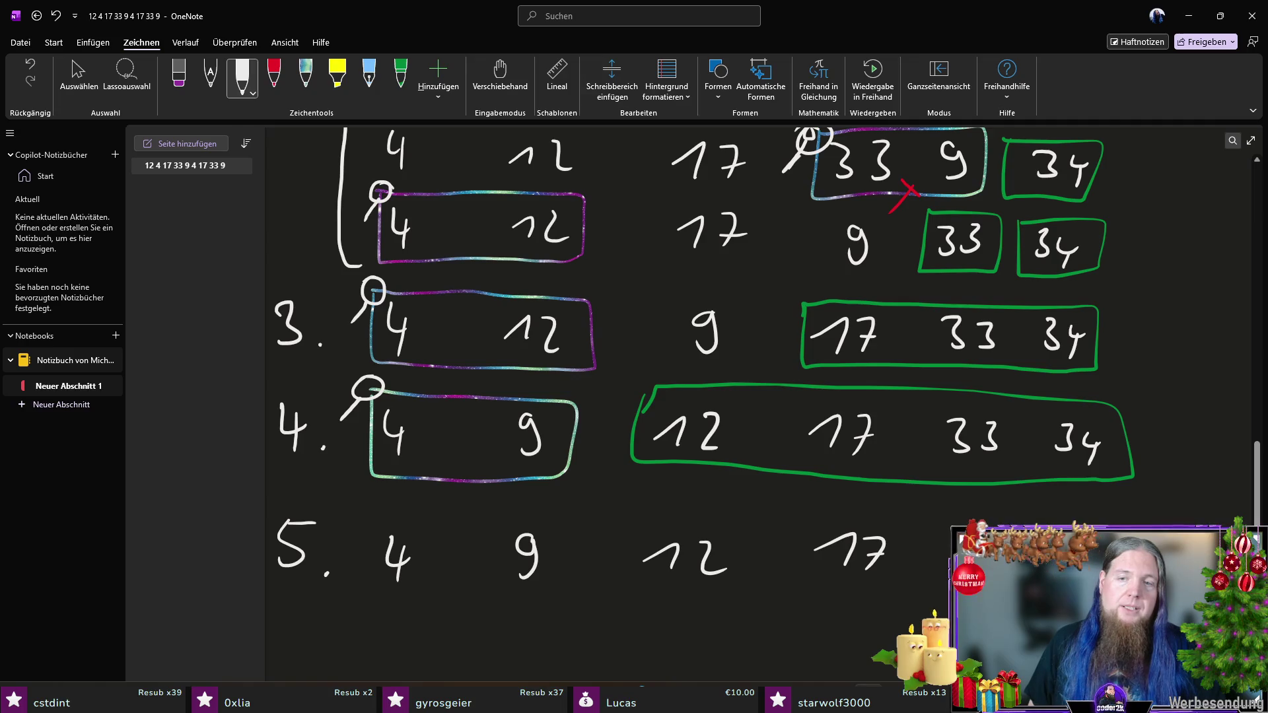
# Step: Draw a green box around the fifth-pass values from 9 onward, then return to white ink
pyautogui.click(400, 76)
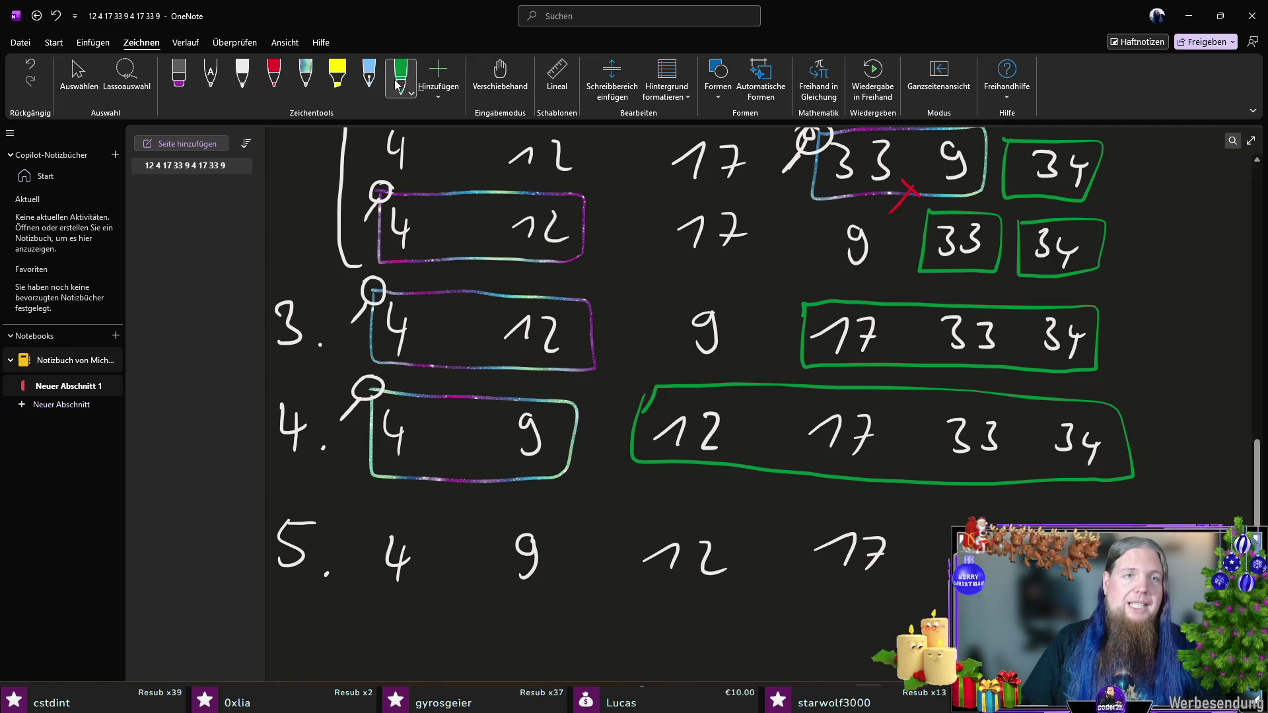
pyautogui.moveTo(498, 522)
pyautogui.mouseDown()
pyautogui.moveTo(497, 580)
pyautogui.moveTo(759, 598)
pyautogui.moveTo(951, 590)
pyautogui.mouseUp()
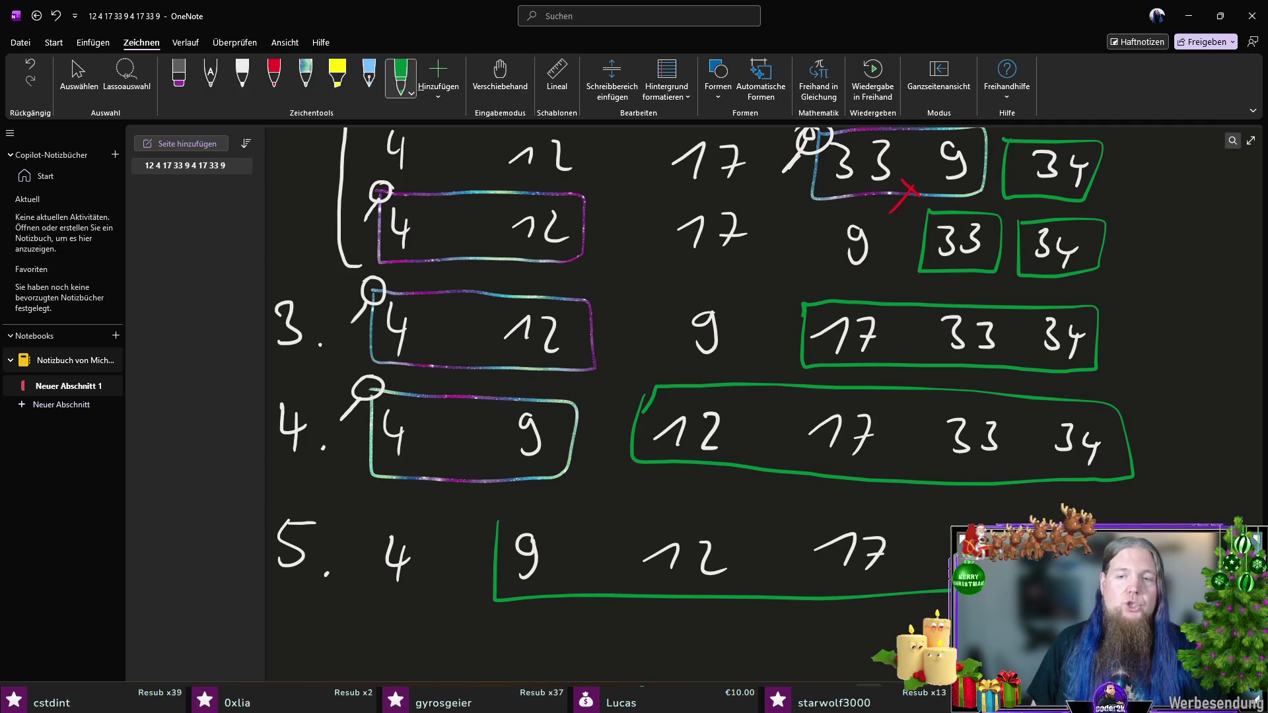
pyautogui.moveTo(1122, 518); pyautogui.dragTo(497, 523)
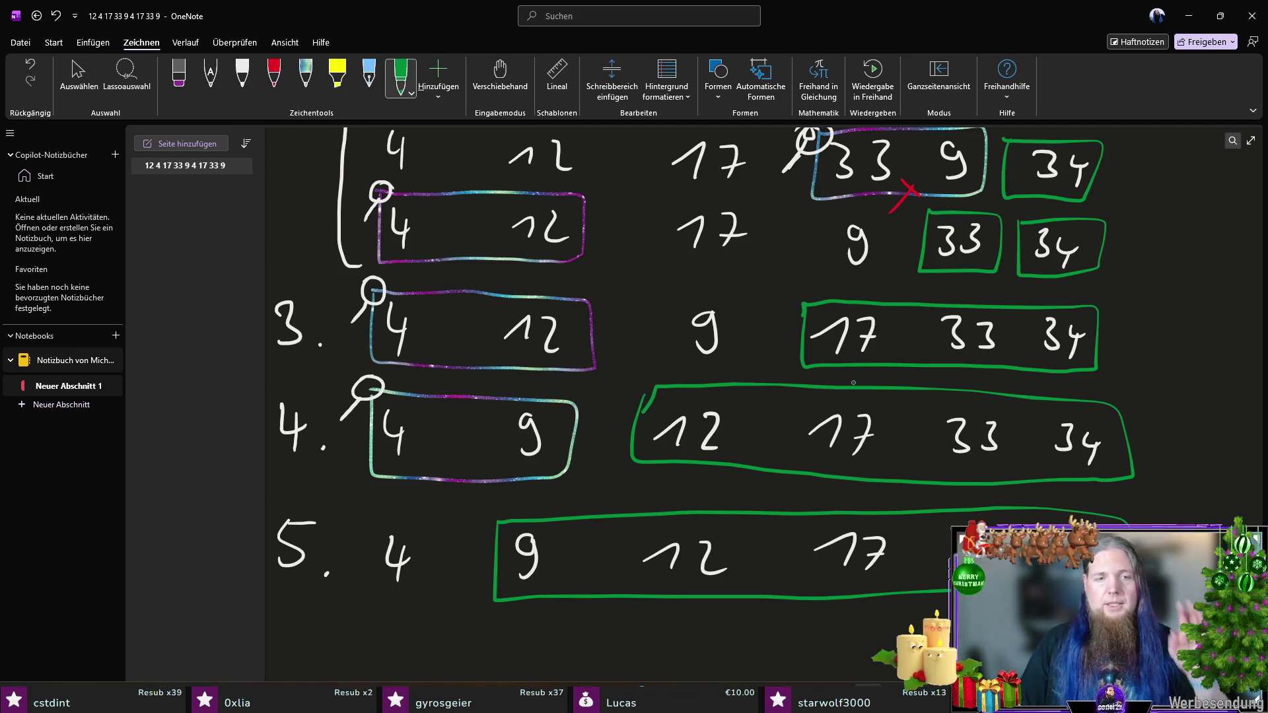
pyautogui.click(241, 78)
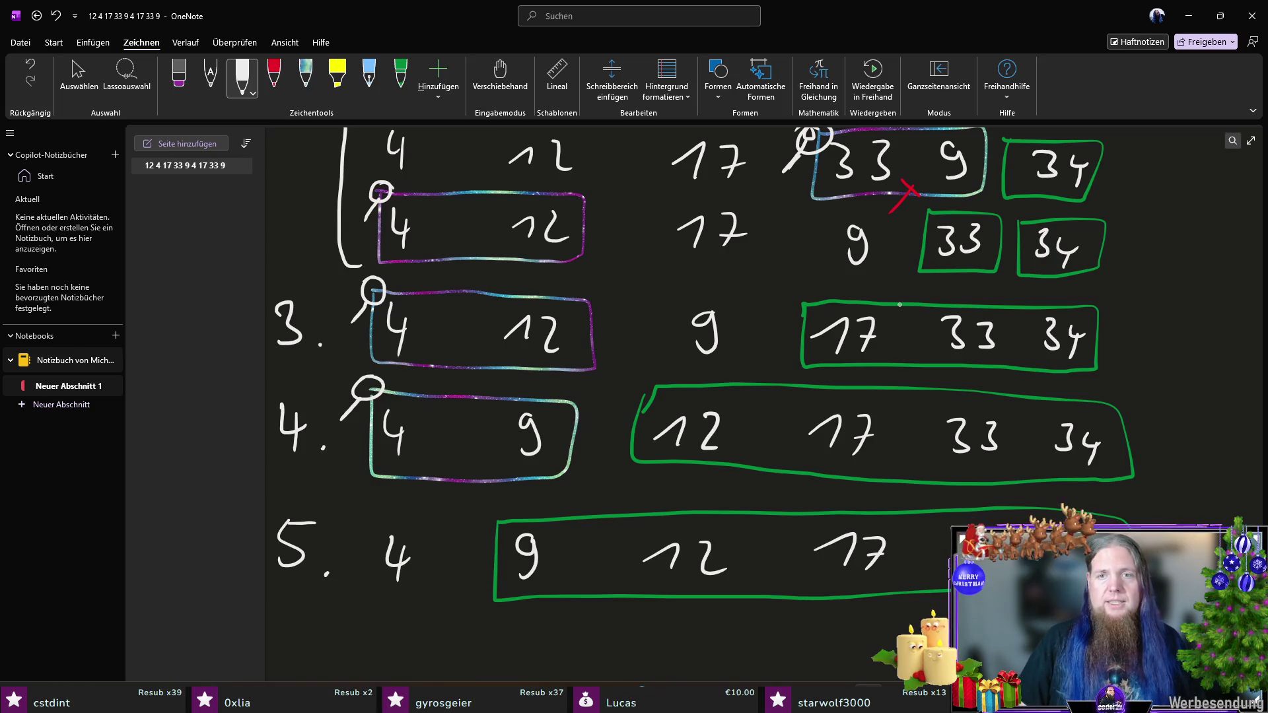
pyautogui.scroll(10, 906, 278)
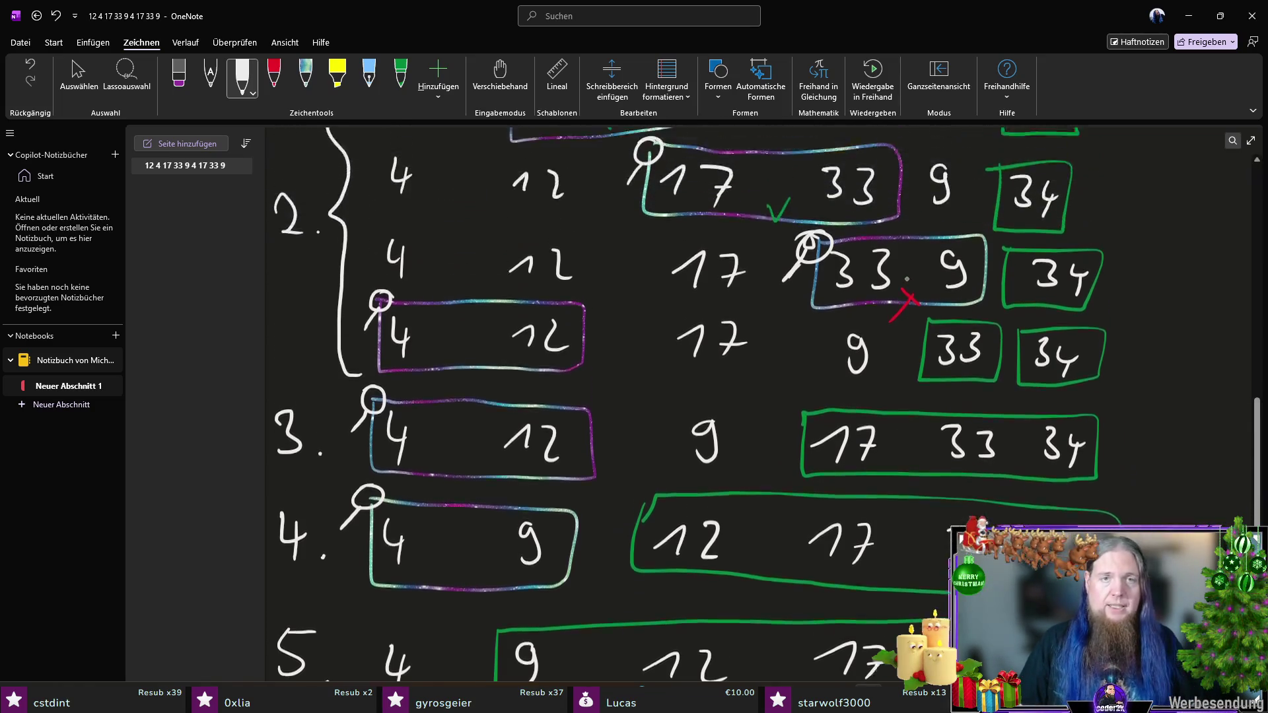
# Step: Erase the separate green boxes around 33 and 34 in pass 2 and redraw one green box around both
pyautogui.scroll(3, 901, 391)
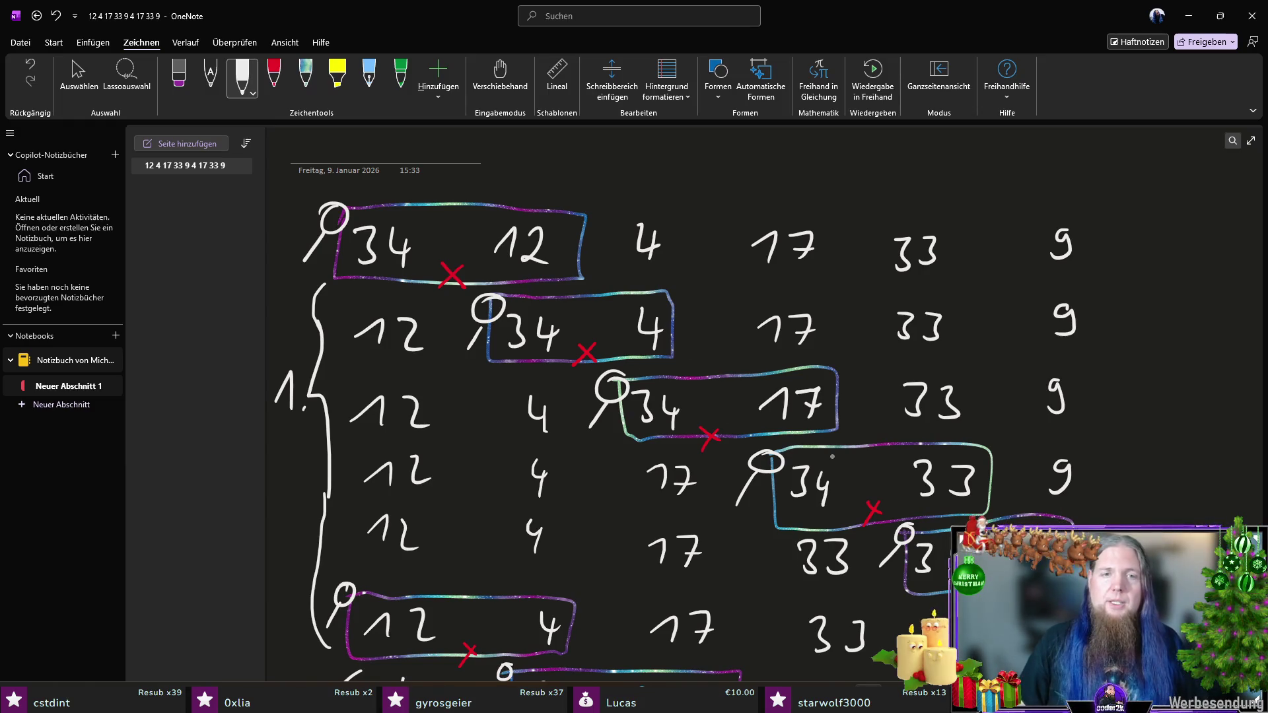
pyautogui.scroll(-6, 766, 403)
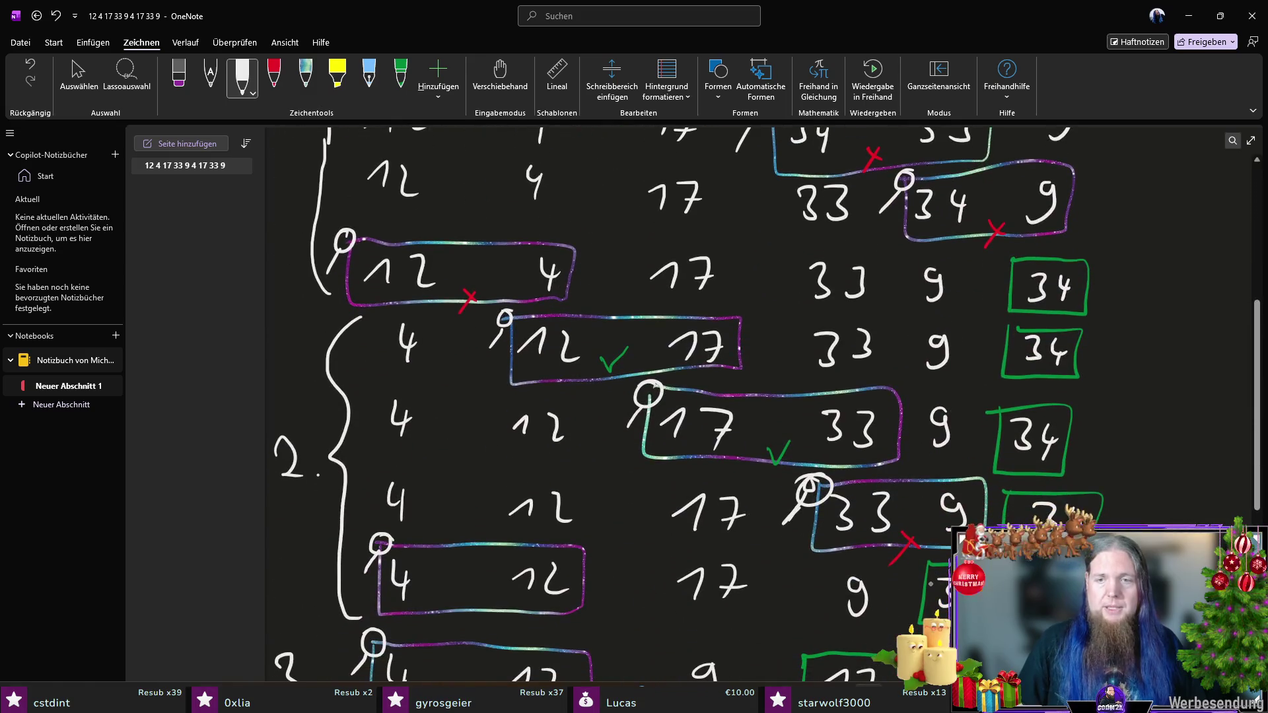
pyautogui.scroll(-2, 766, 403)
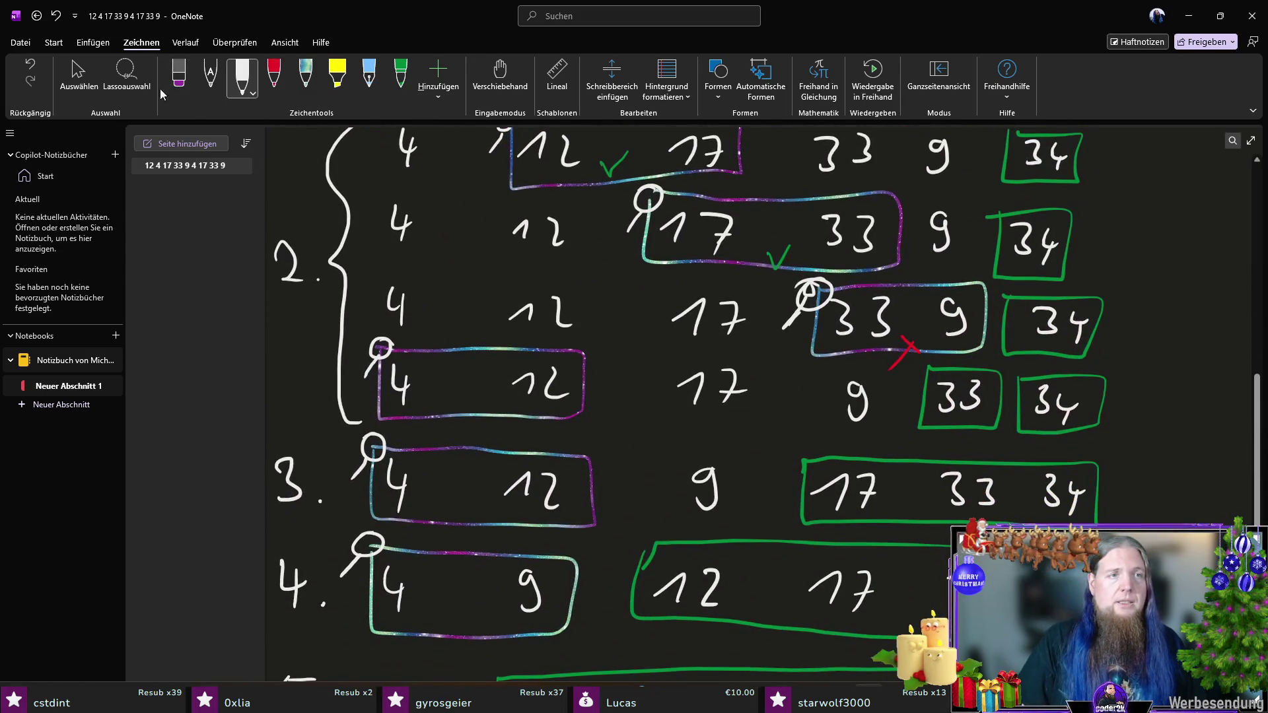
pyautogui.click(178, 78)
pyautogui.click(189, 94)
pyautogui.click(203, 169)
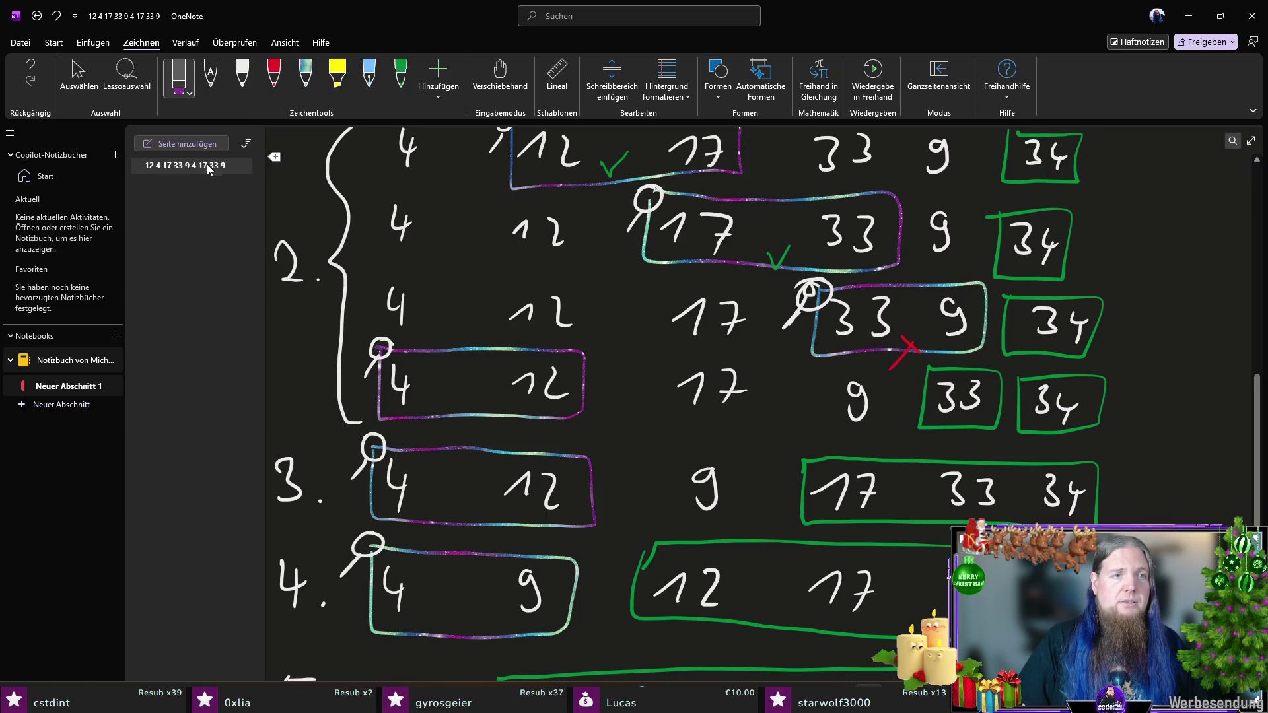
pyautogui.click(927, 426)
pyautogui.click(1025, 434)
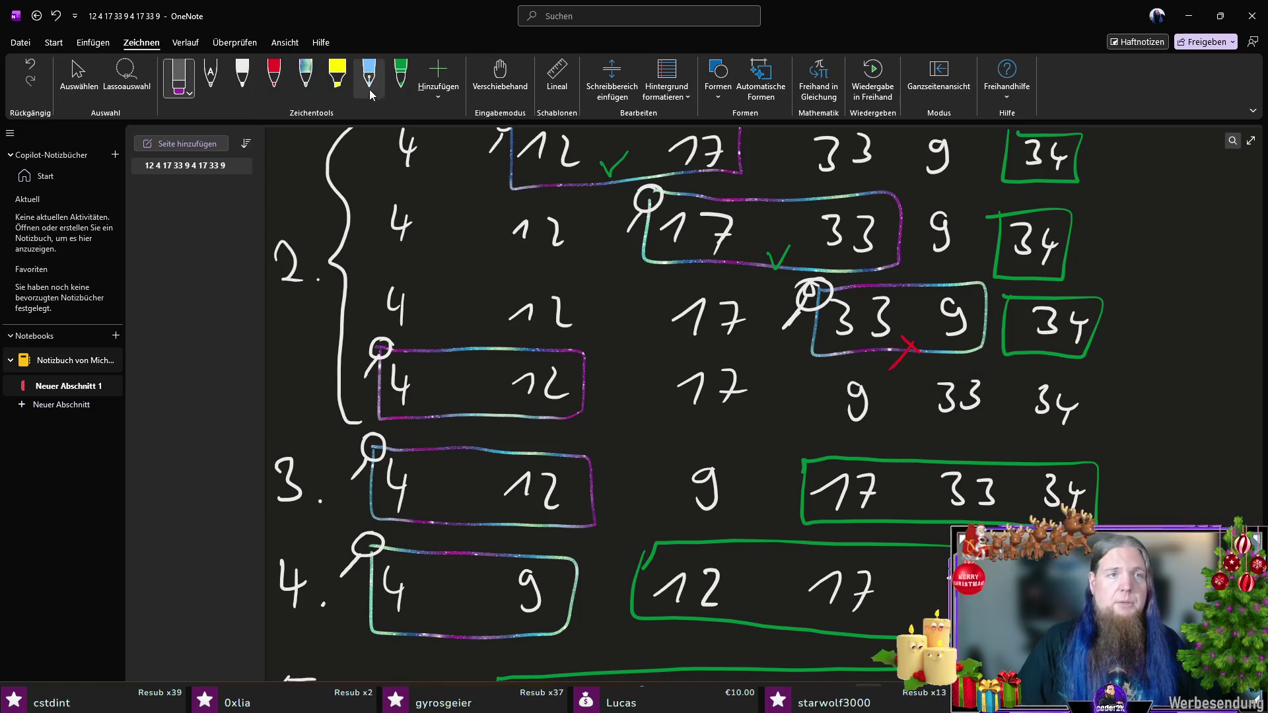
pyautogui.click(400, 84)
pyautogui.moveTo(924, 370)
pyautogui.mouseDown()
pyautogui.moveTo(1075, 437)
pyautogui.moveTo(1050, 367)
pyautogui.moveTo(923, 368)
pyautogui.mouseUp()
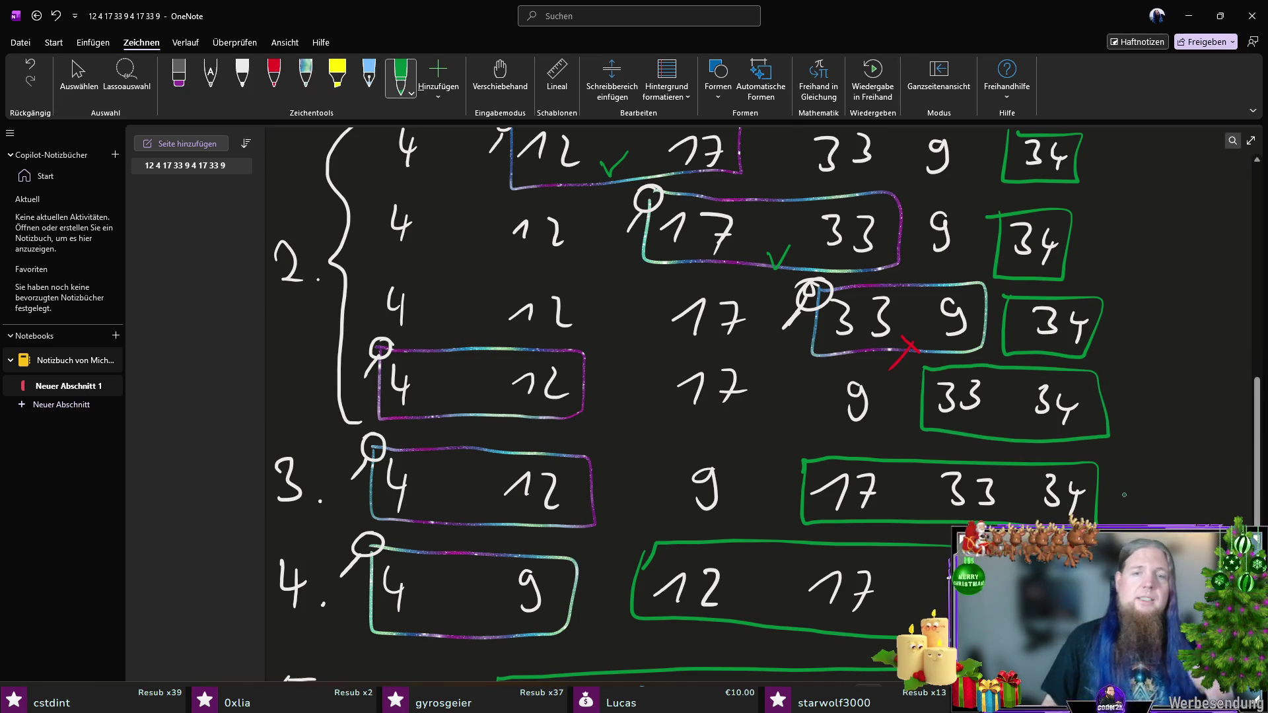
pyautogui.scroll(-5, 1125, 492)
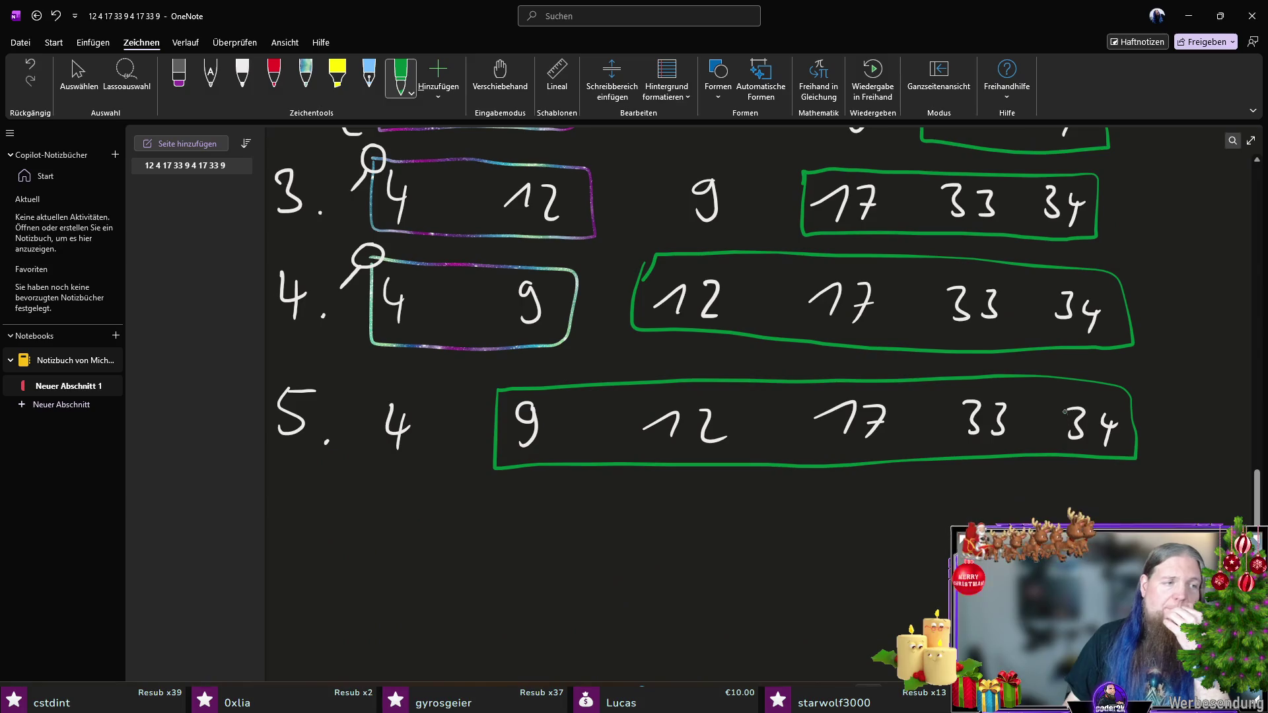
pyautogui.scroll(2, 1138, 346)
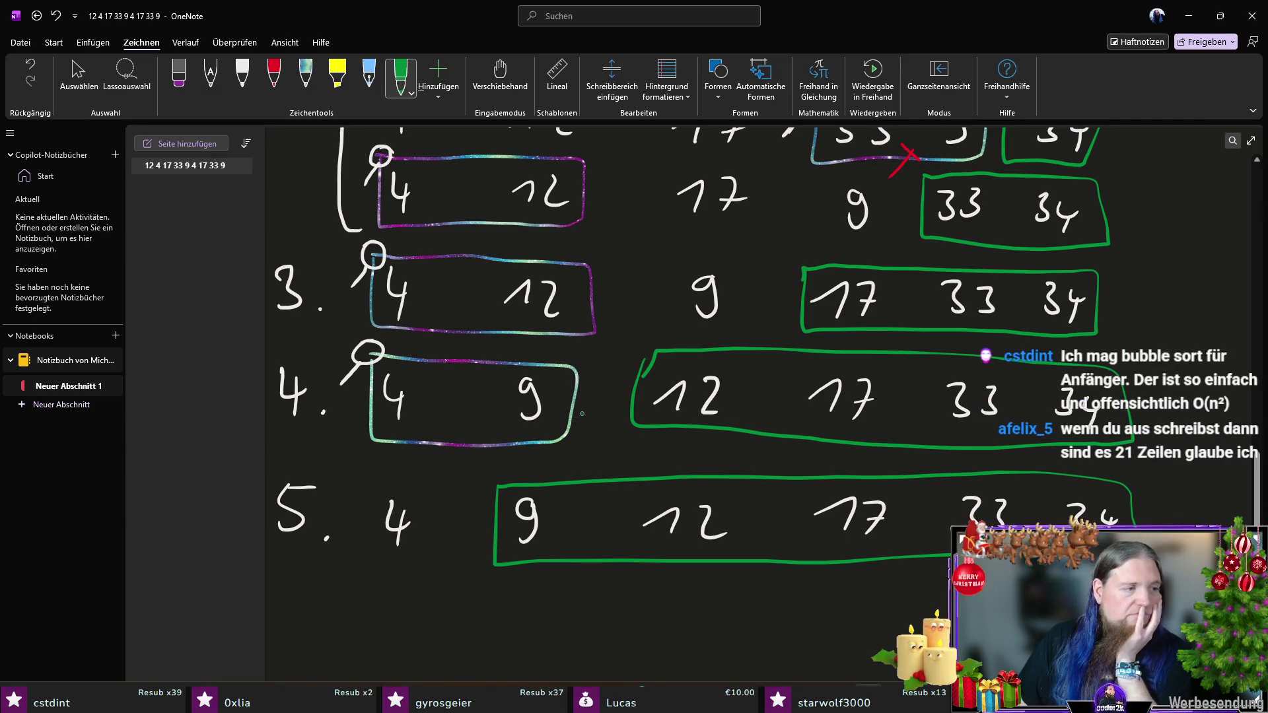
pyautogui.click(243, 67)
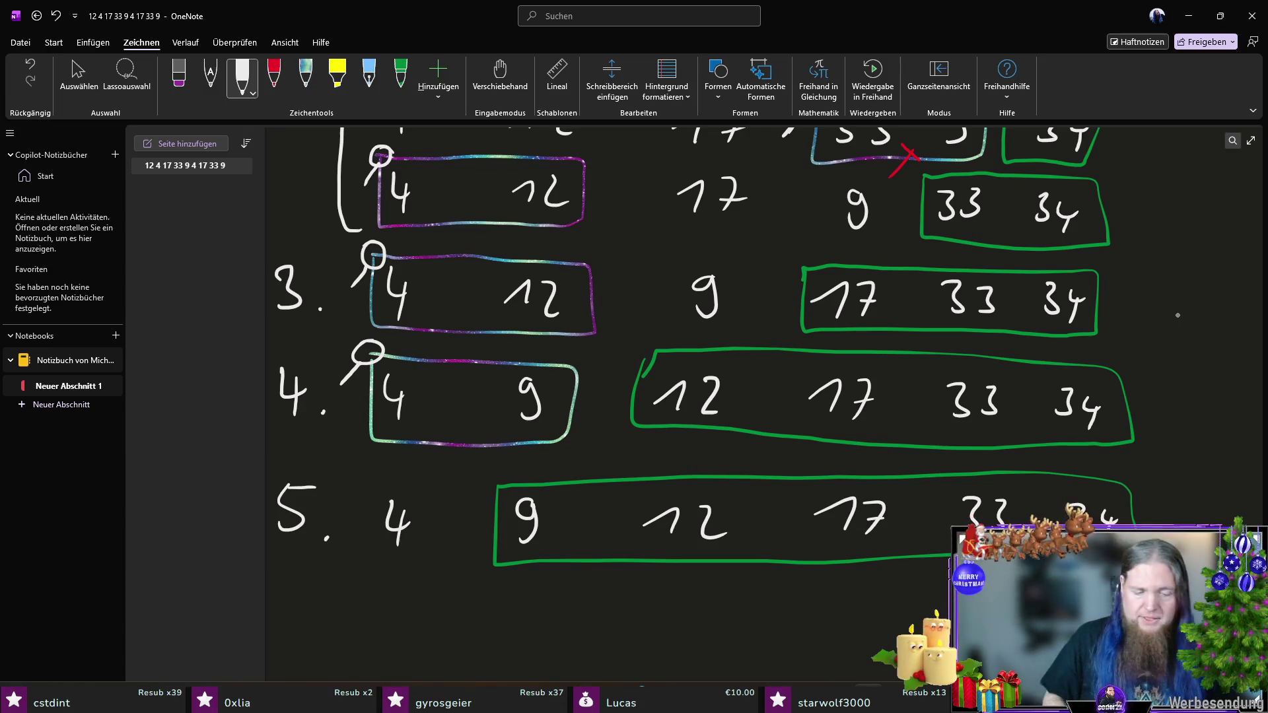
pyautogui.press('super')
pyautogui.write('illus')
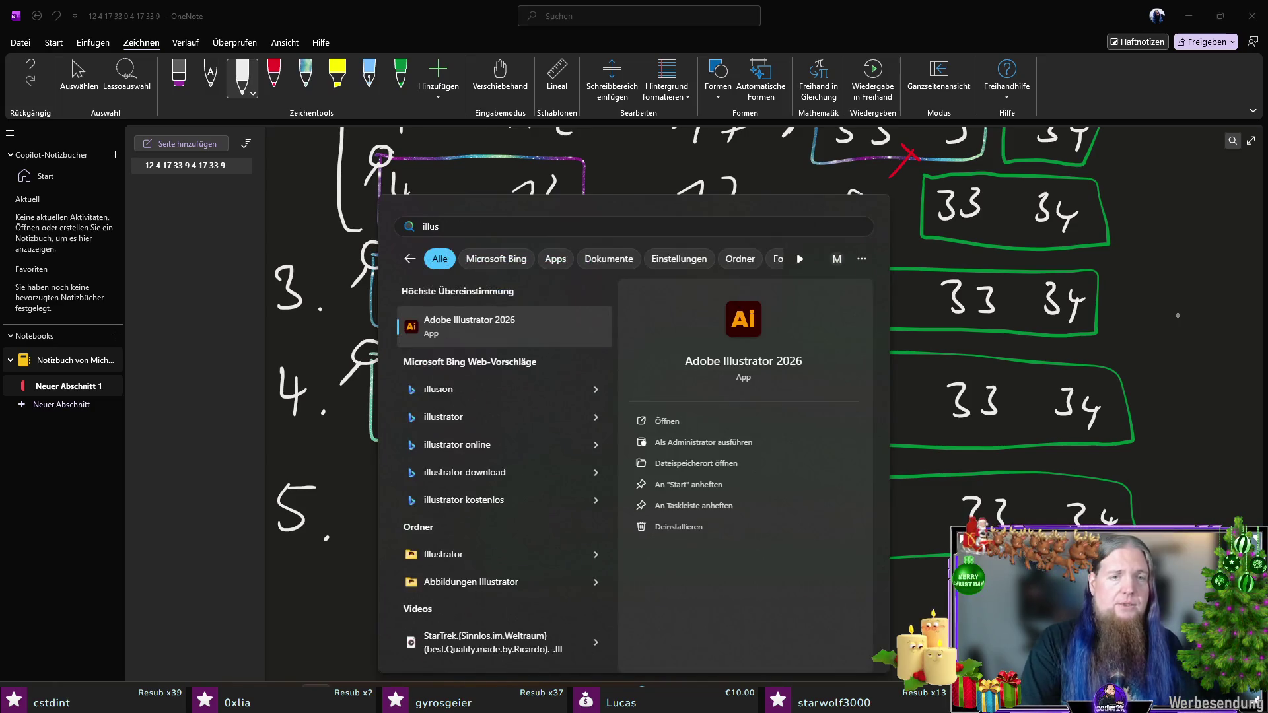
# Step: Launch Adobe Illustrator 2026, skip the welcome screen, and create a new blank document
pyautogui.press('Return')
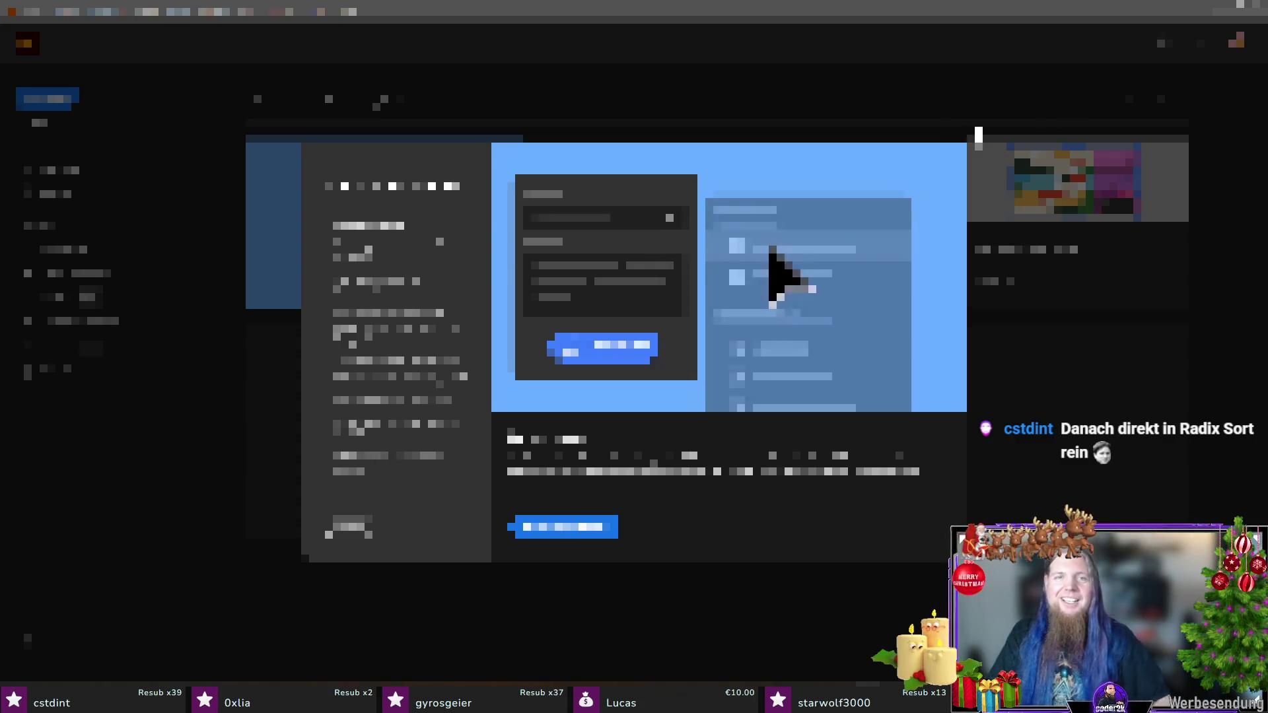
pyautogui.press('Escape')
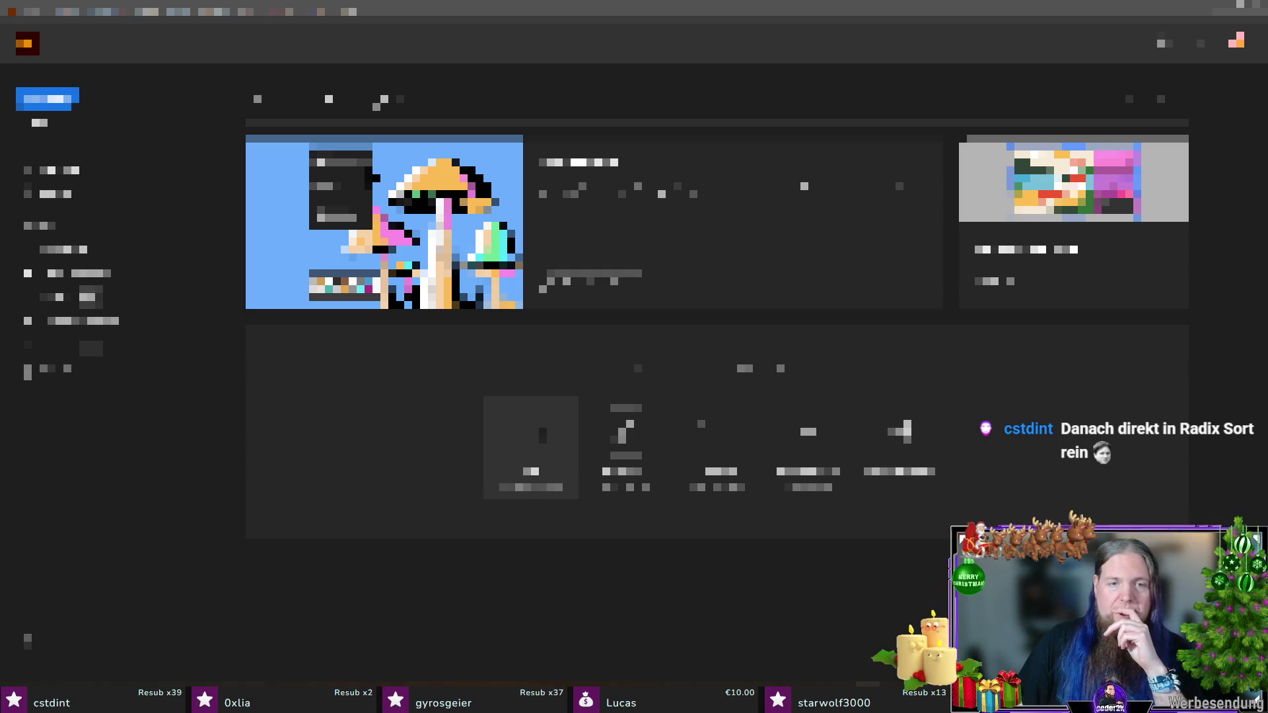
pyautogui.click(527, 440)
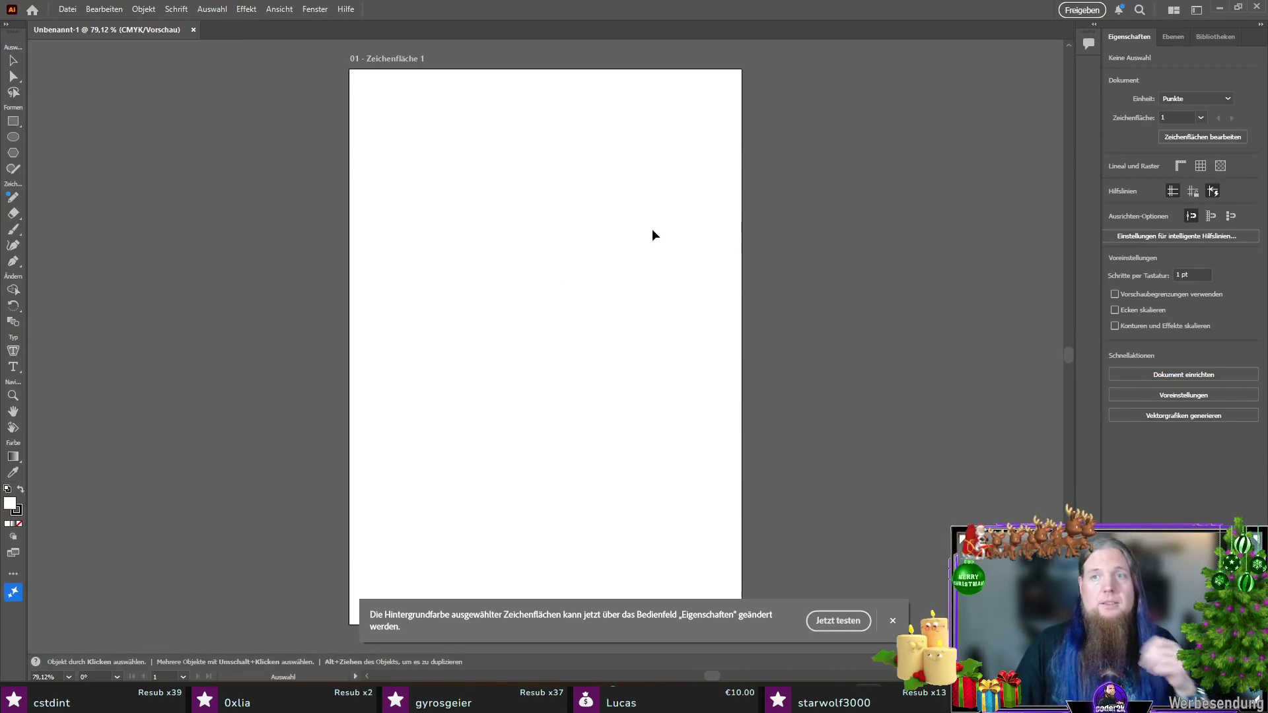
# Step: Dismiss the background-colour tip and place 'Lorem ipsum' placeholder text near the artboard's top
pyautogui.click(893, 621)
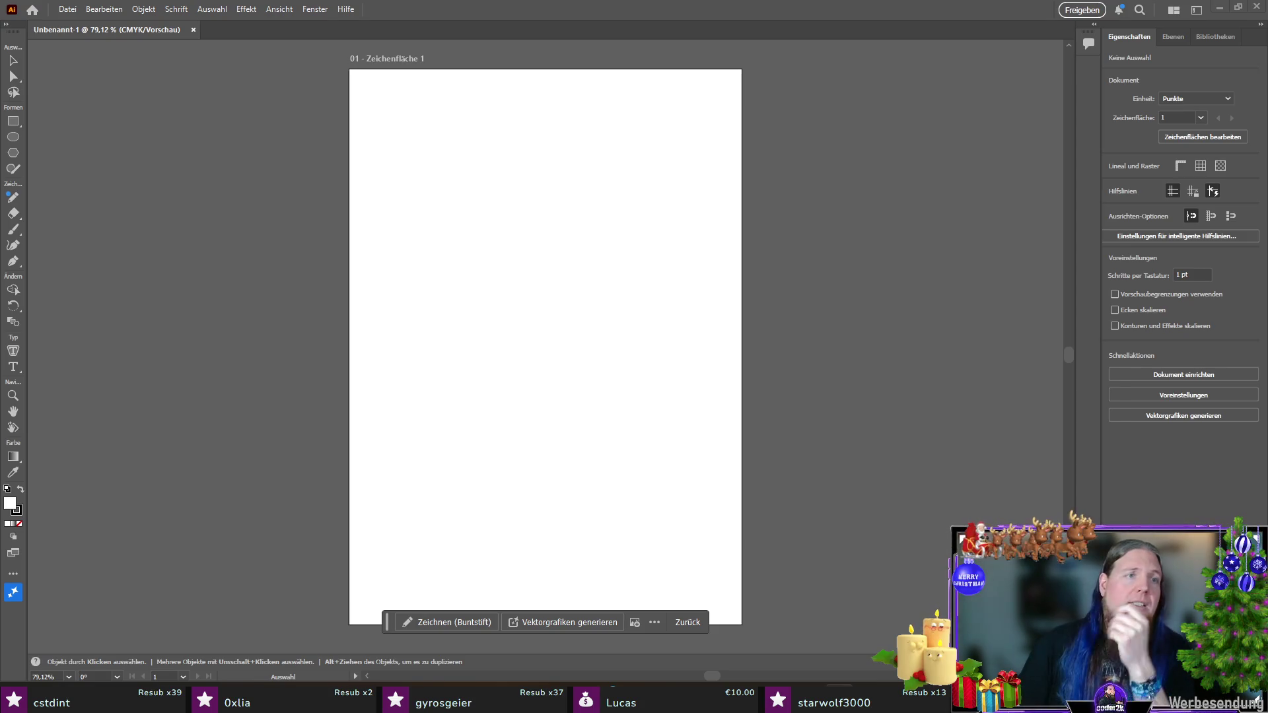
pyautogui.click(14, 367)
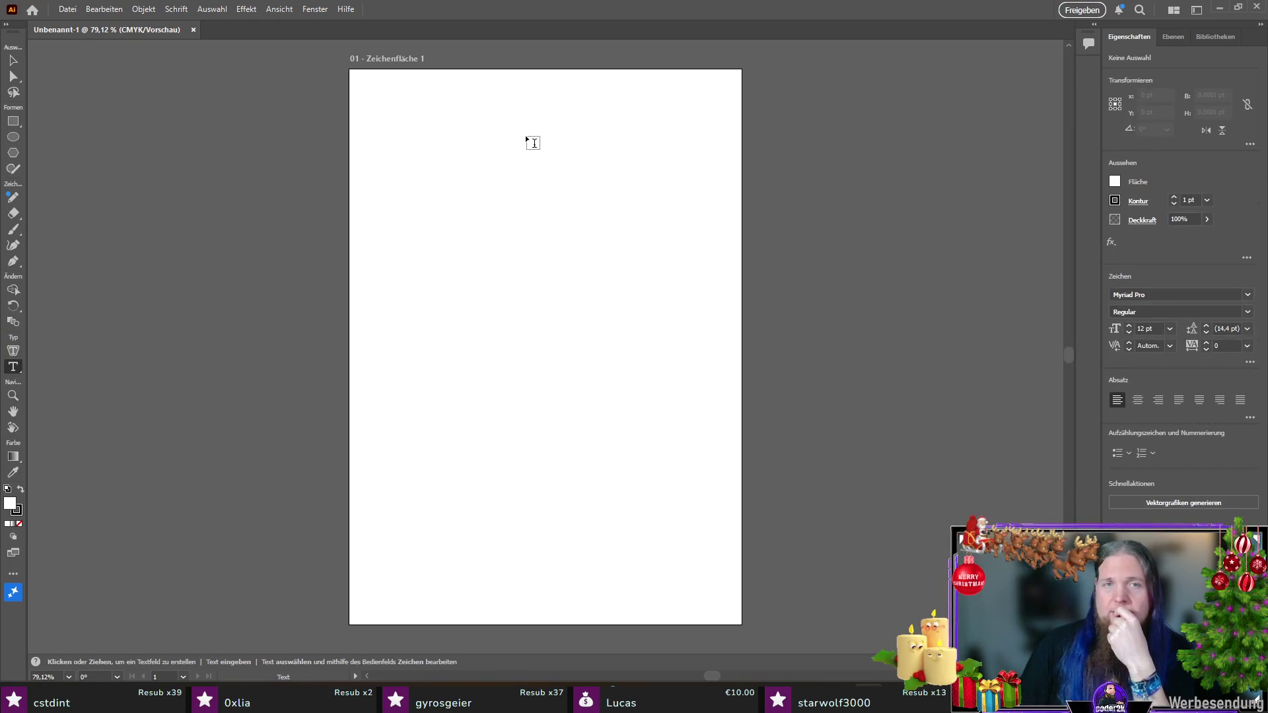
pyautogui.moveTo(509, 113); pyautogui.dragTo(540, 115)
pyautogui.scroll(3, 580, 124)
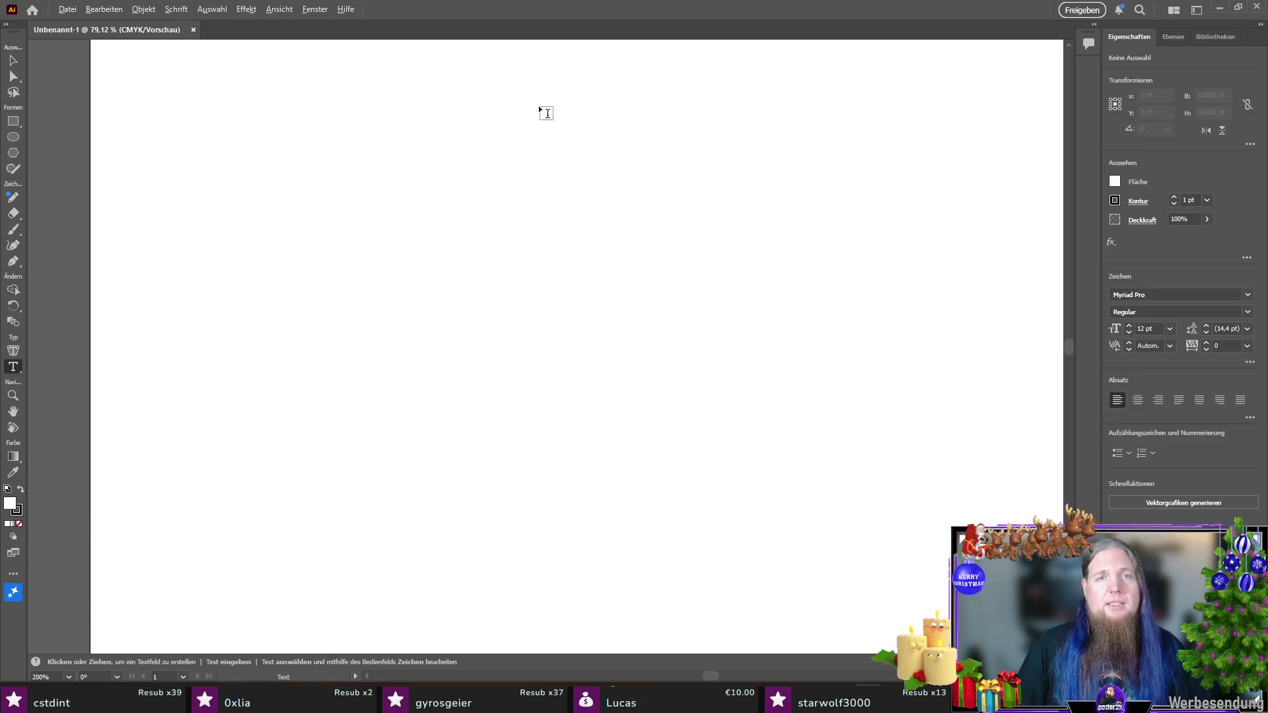
pyautogui.scroll(2, 561, 158)
pyautogui.click(586, 217)
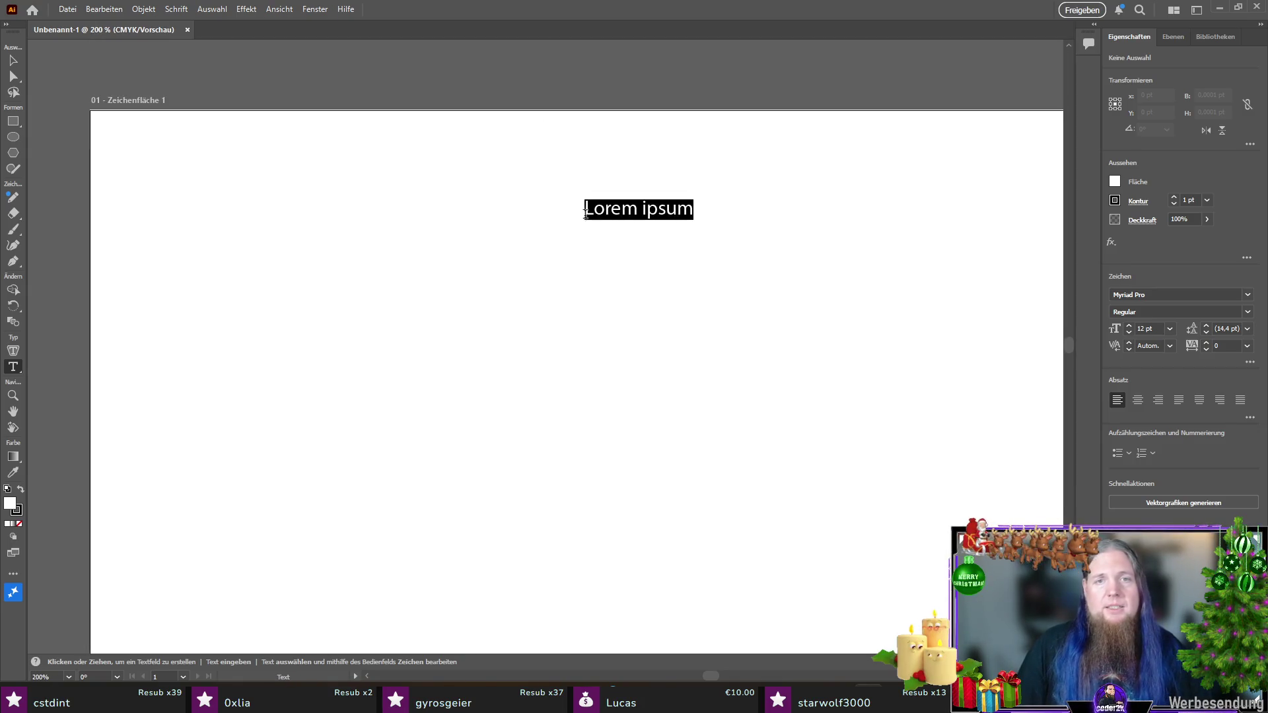
pyautogui.click(1247, 295)
# Step: Search fonts for 'cmu', set the Lorem ipsum text in CMU Serif Roman, then bring TeXstudio forward
pyautogui.write('cmu')
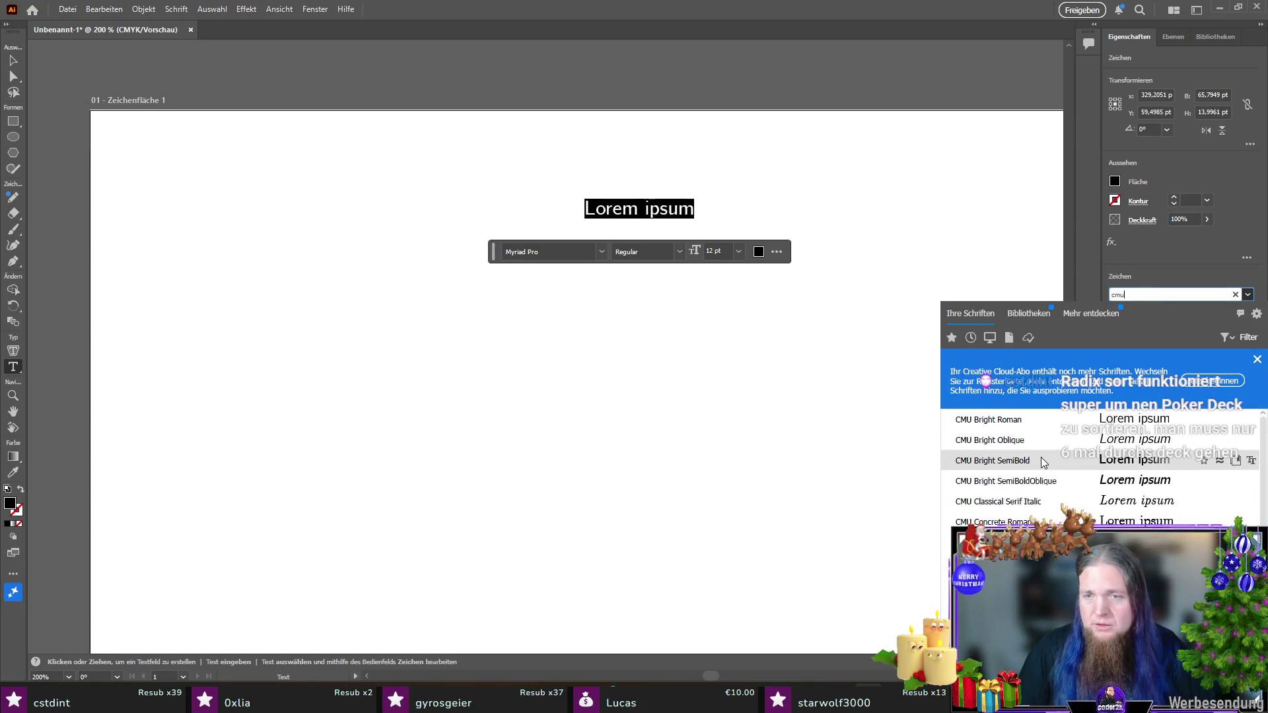
pyautogui.scroll(-1, 1040, 462)
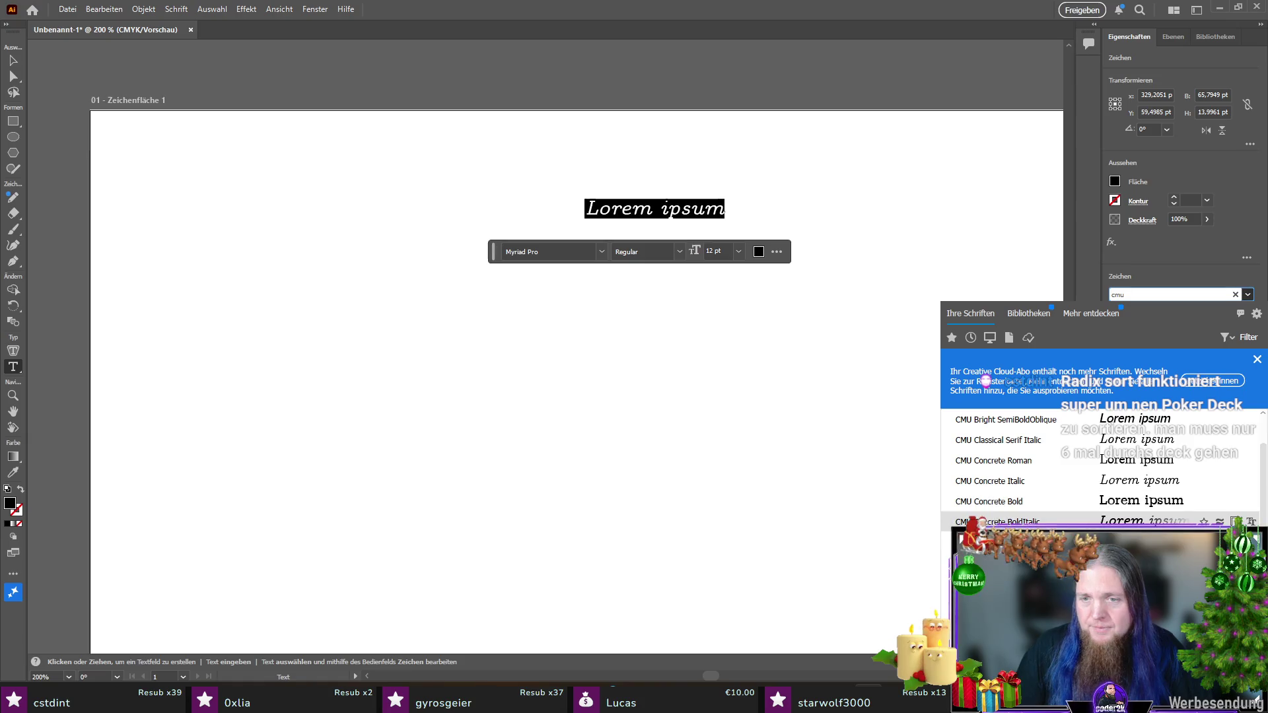
pyautogui.scroll(-5, 1100, 469)
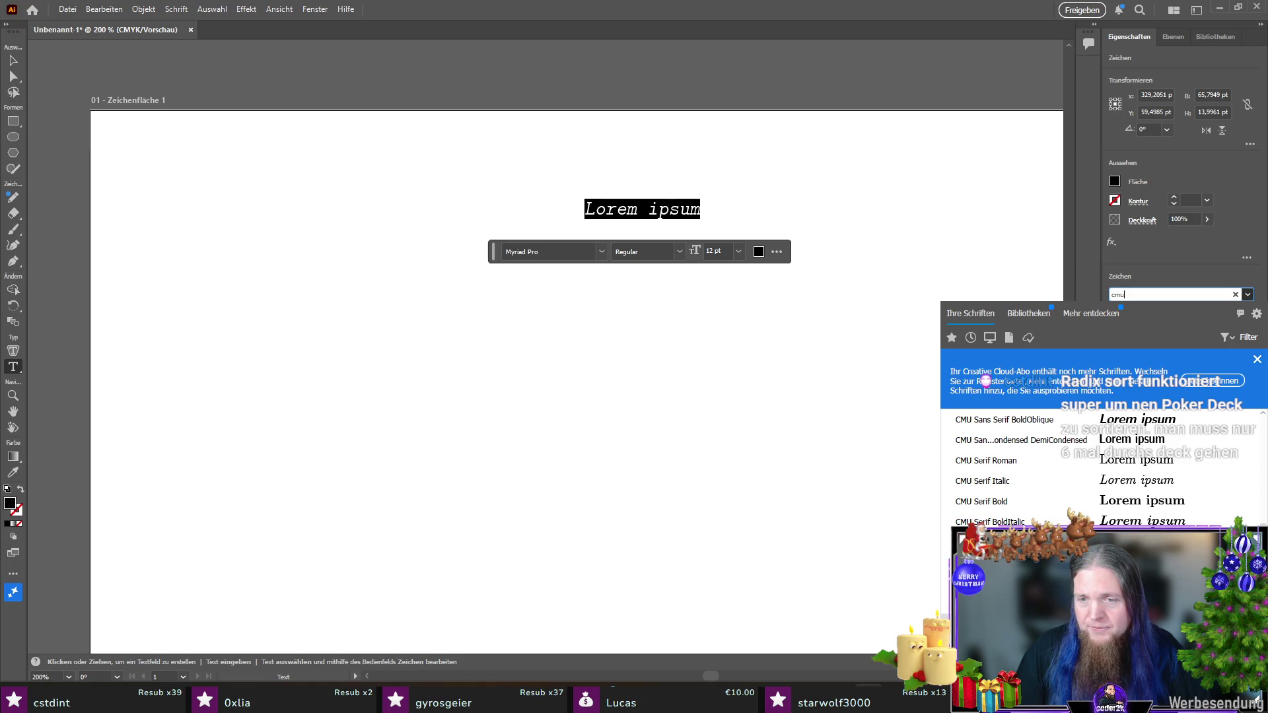
pyautogui.scroll(5, 1100, 469)
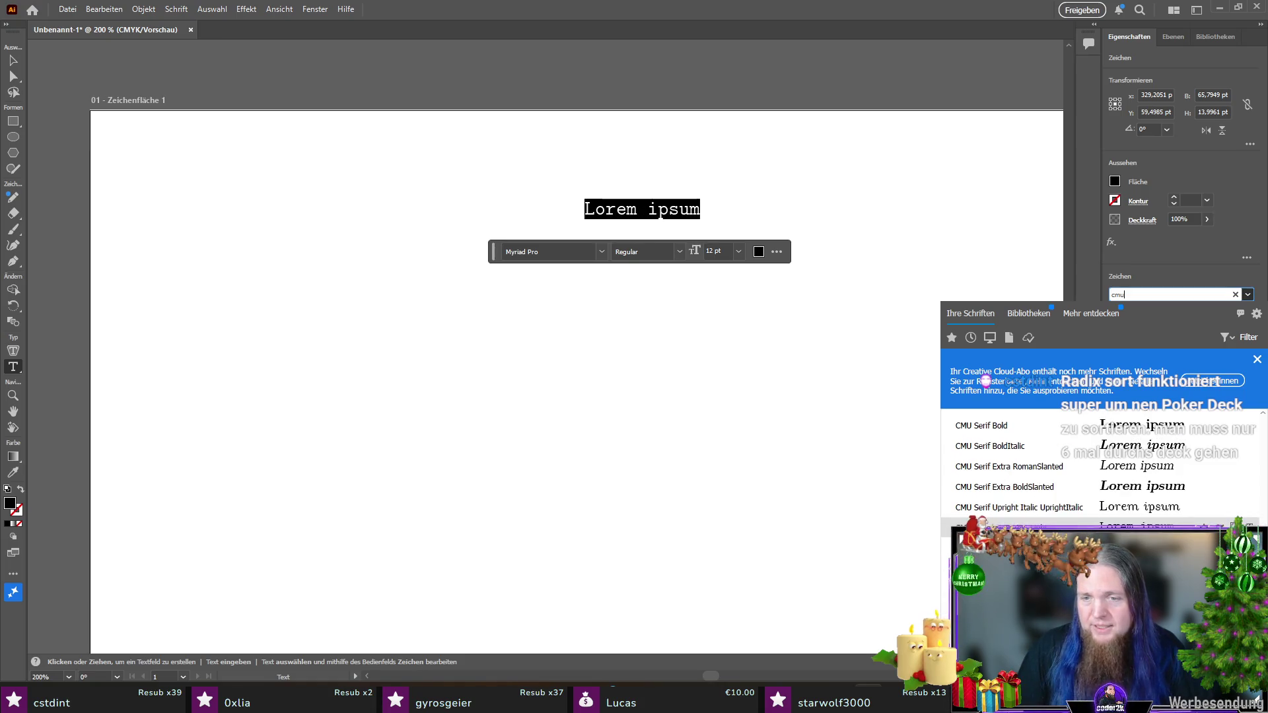
pyautogui.scroll(2, 1026, 458)
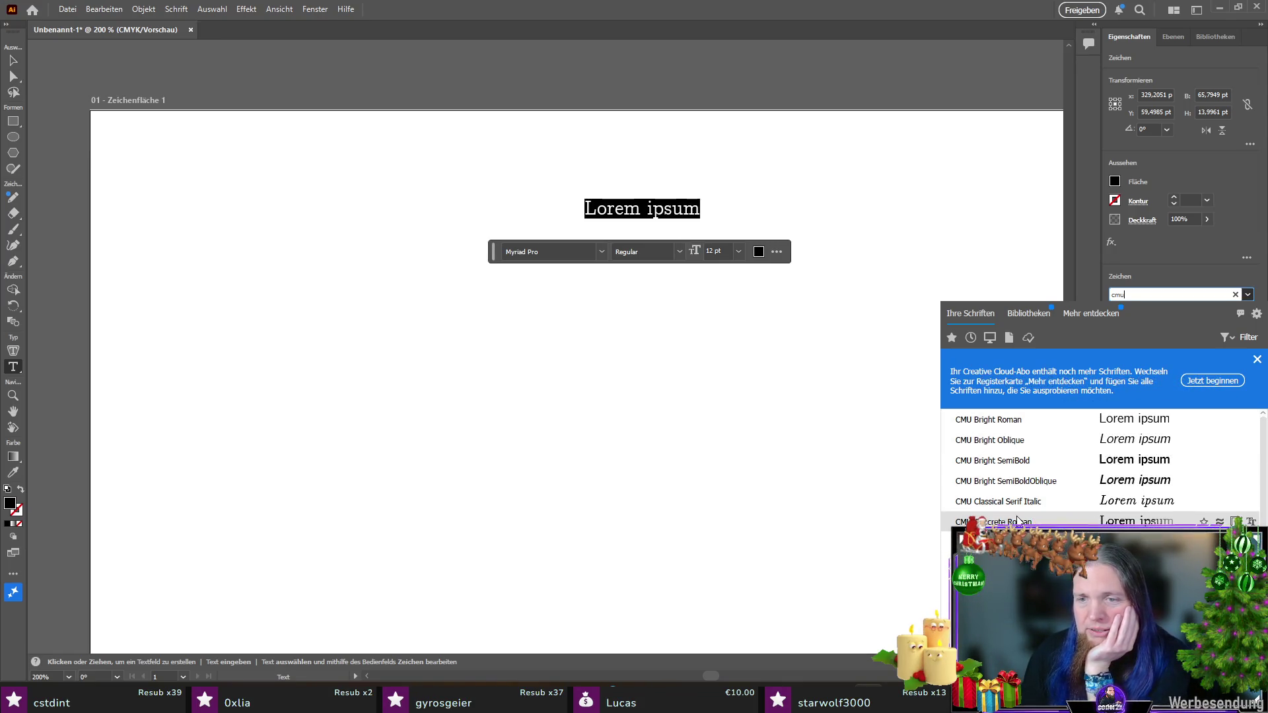
pyautogui.scroll(-1, 1040, 460)
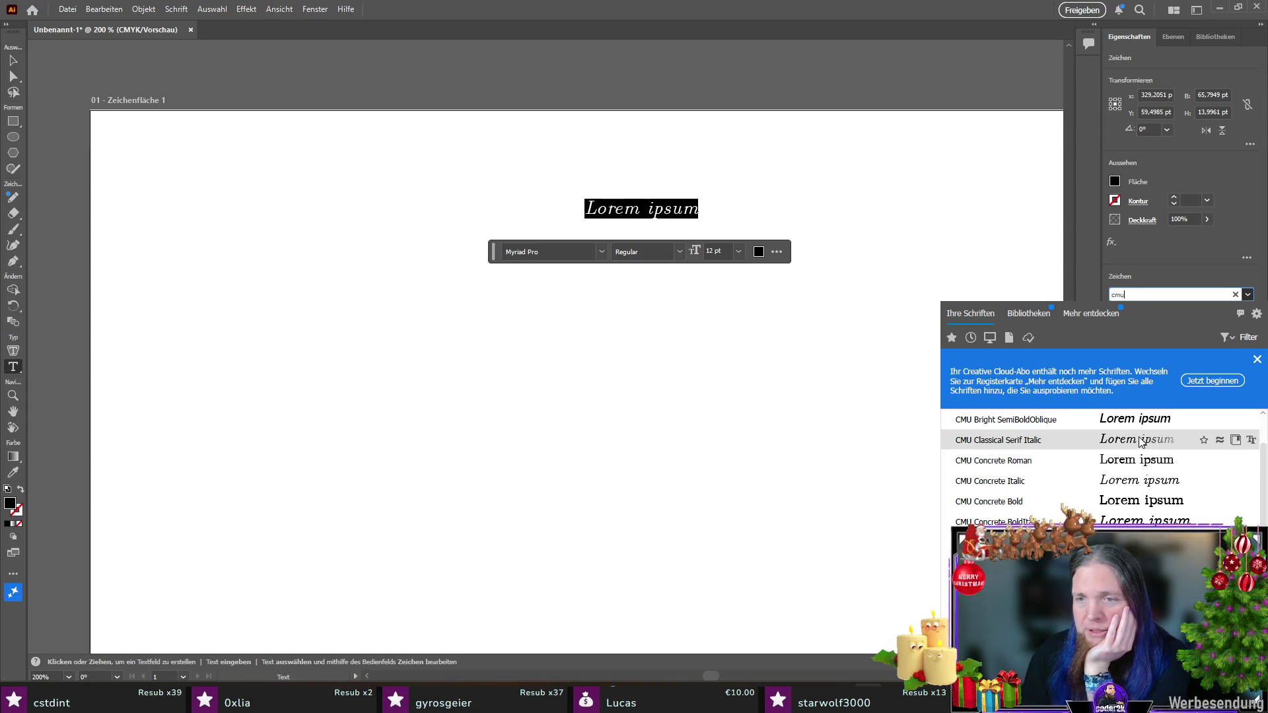
pyautogui.scroll(-1, 1017, 472)
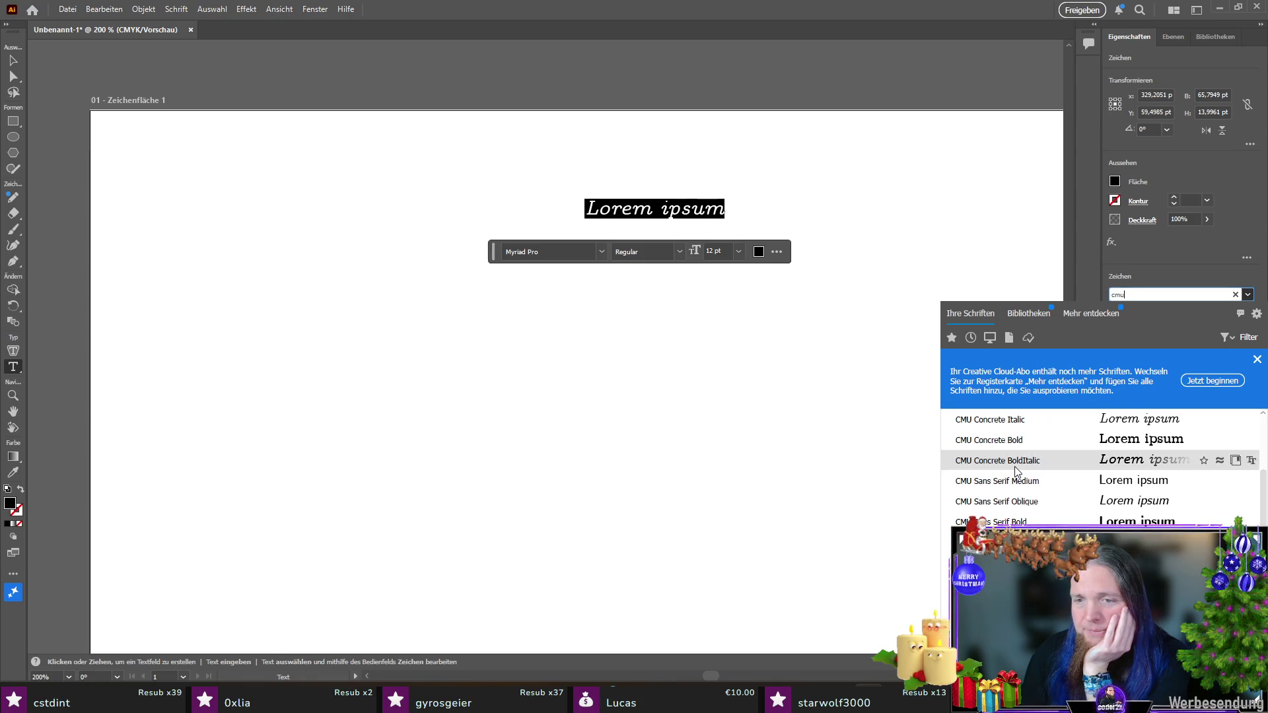
pyautogui.scroll(1, 1020, 472)
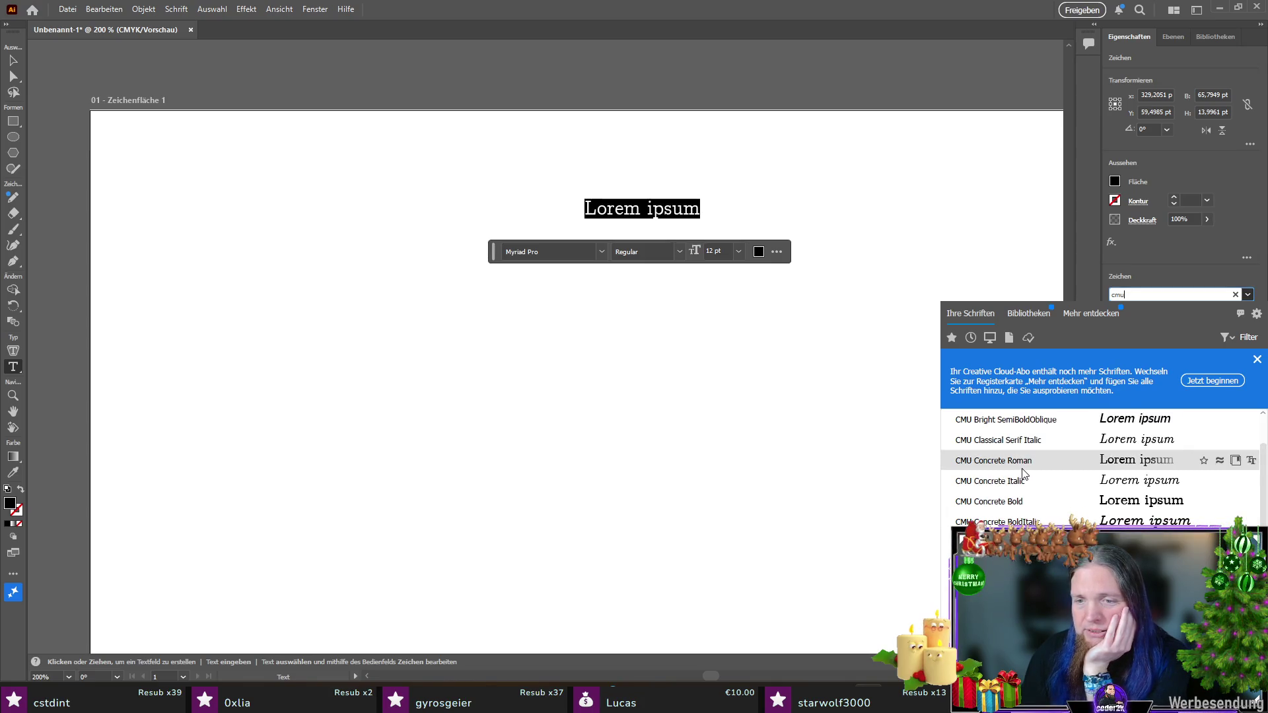
pyautogui.scroll(-2, 1023, 488)
pyautogui.scroll(-1, 1023, 515)
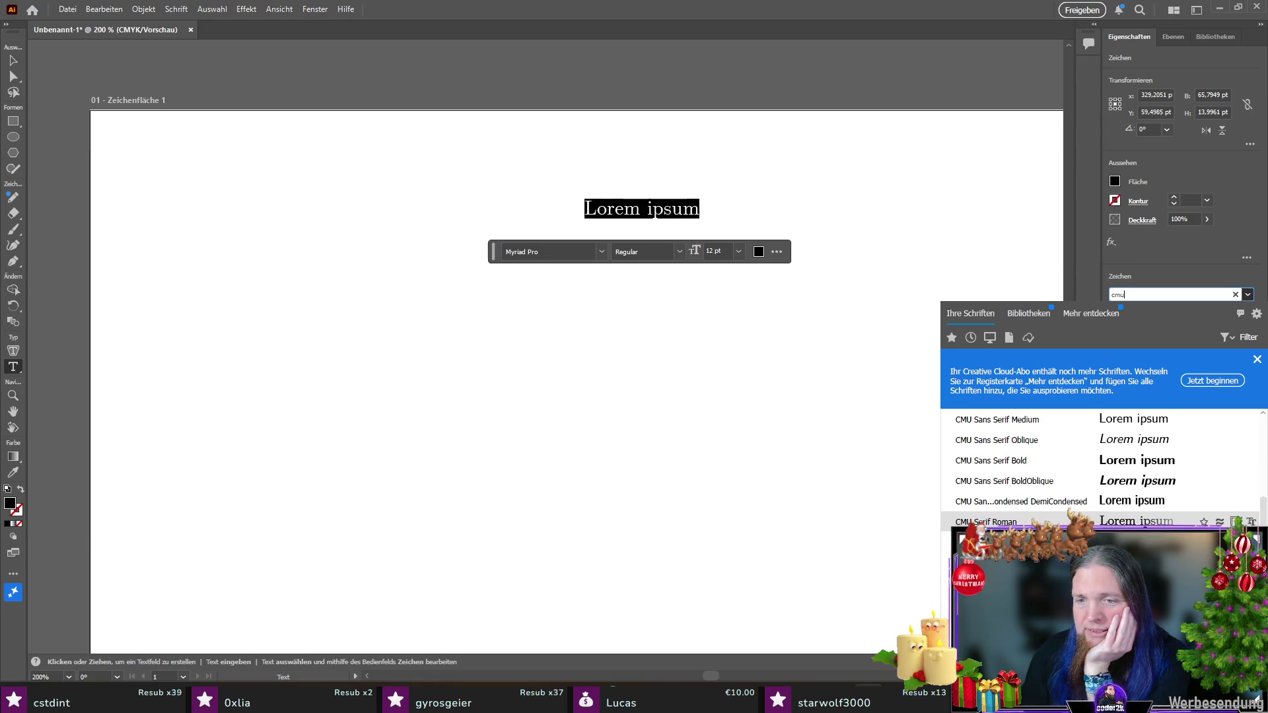
pyautogui.click(1030, 523)
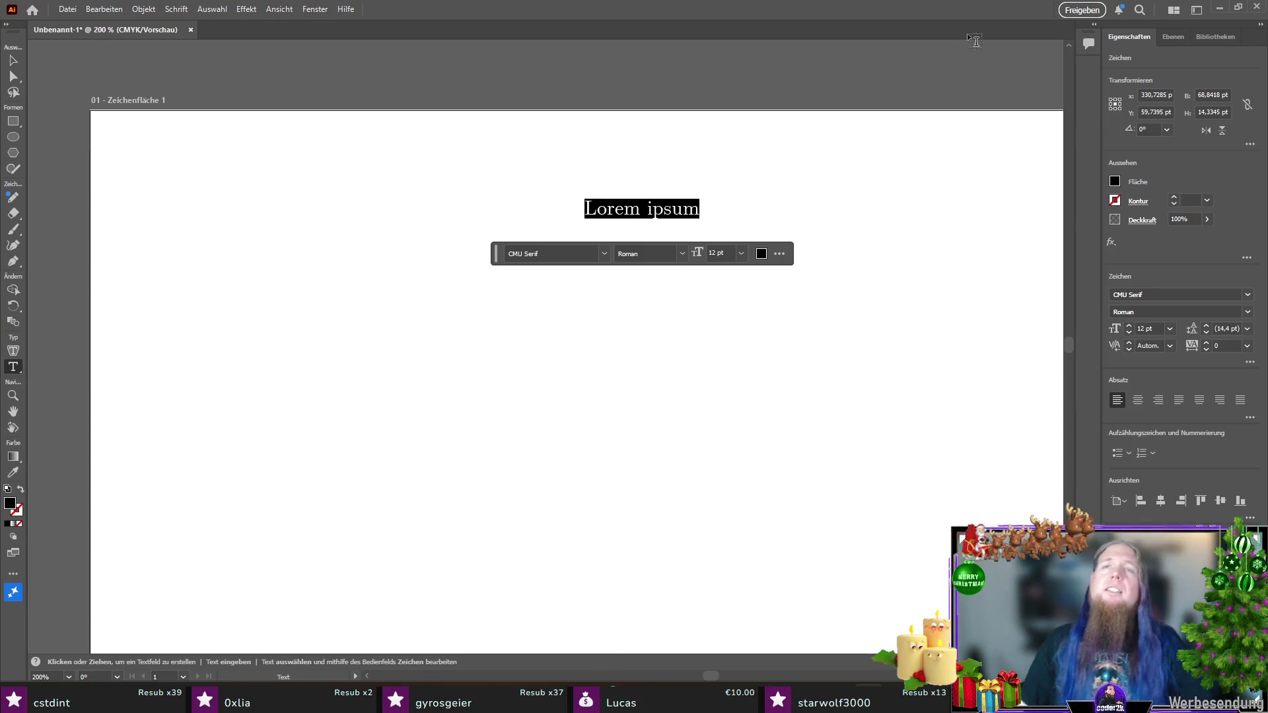
pyautogui.click(1219, 13)
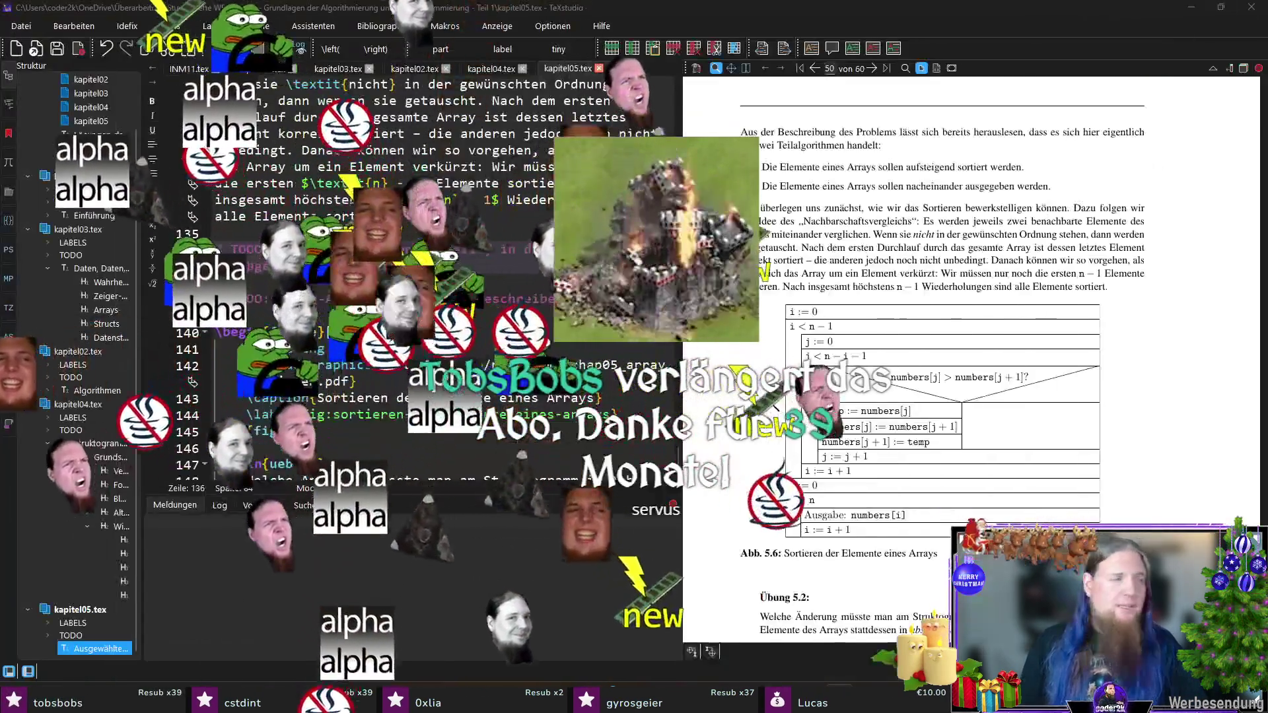
# Step: Open the master file INM11.tex from the structure tree
pyautogui.scroll(1, 305, 366)
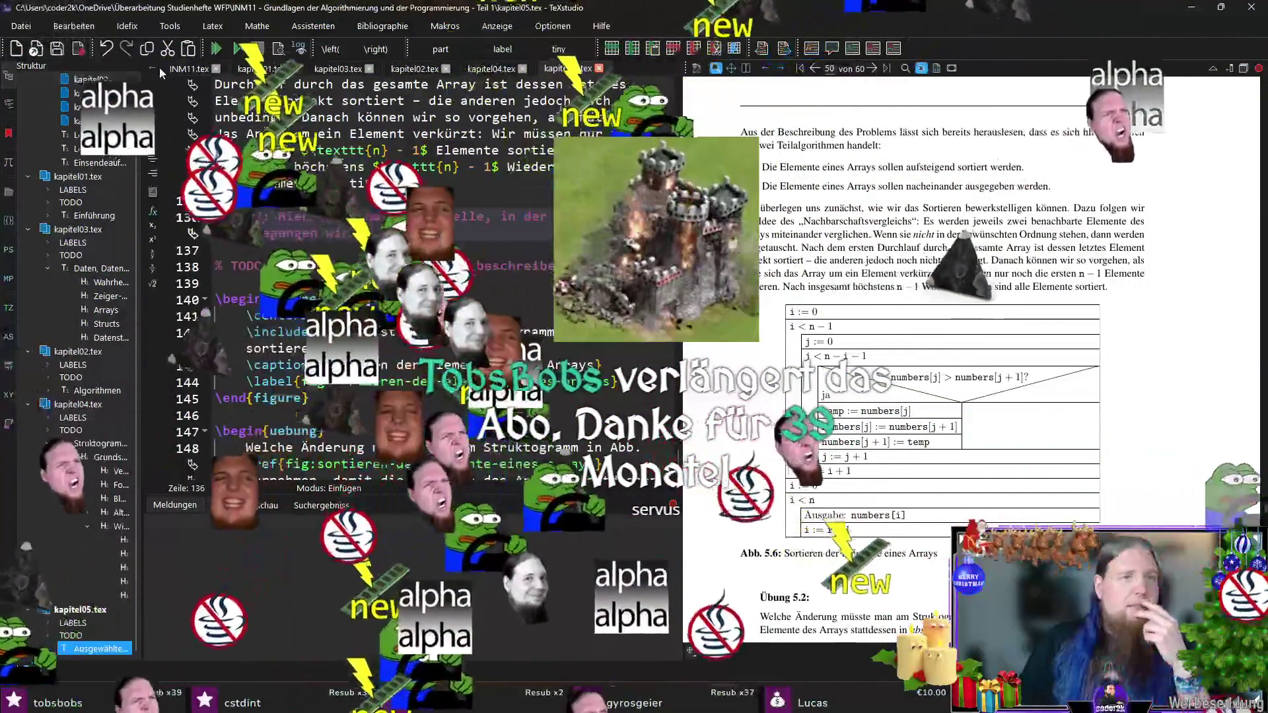
pyautogui.click(99, 149)
pyautogui.hotkey('ctrl', 'f')
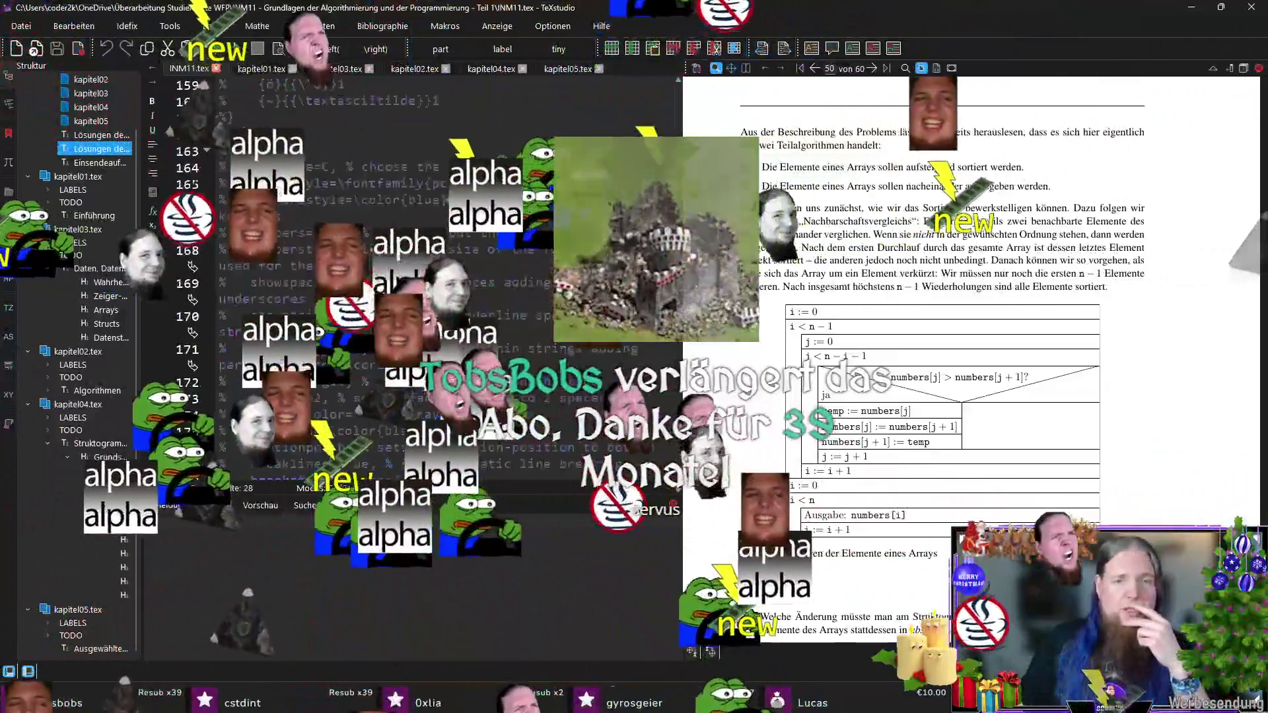
pyautogui.press('Escape')
pyautogui.scroll(-10, 597, 256)
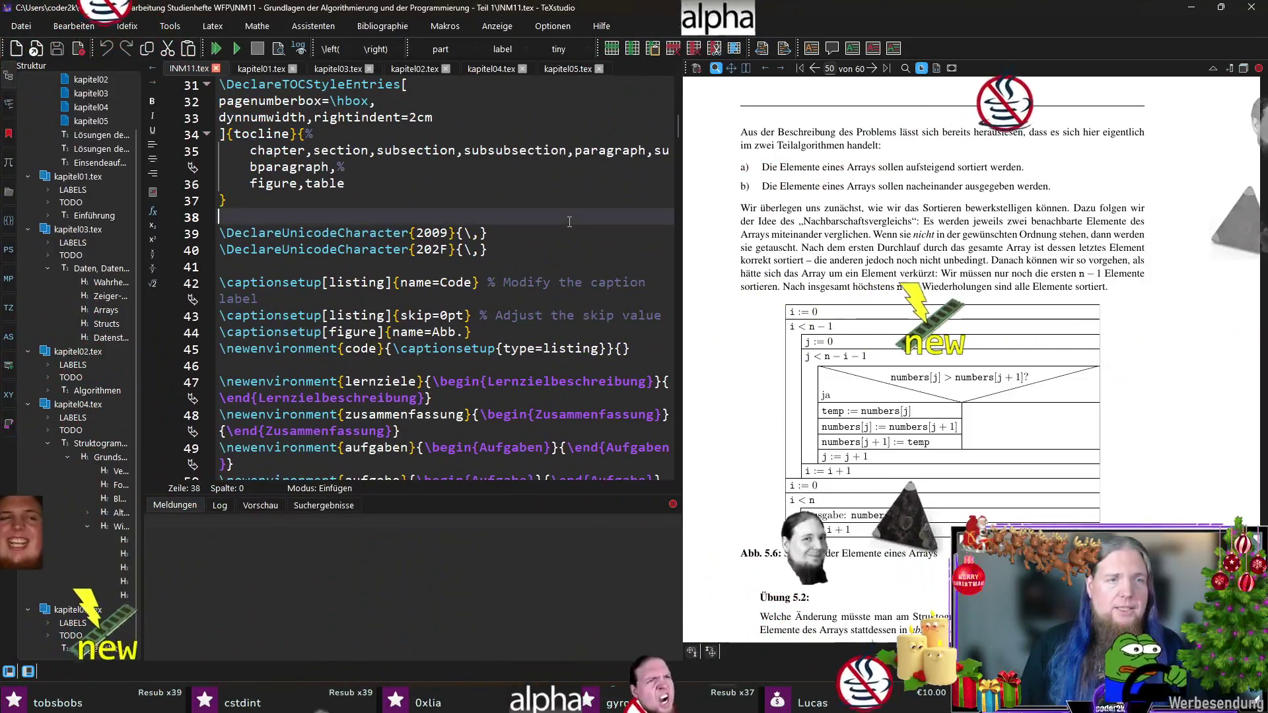
# Step: Search for 'document' to reach the \begin{document} line, then scroll back to the preamble
pyautogui.hotkey('ctrl', 'f')
pyautogui.write('document')
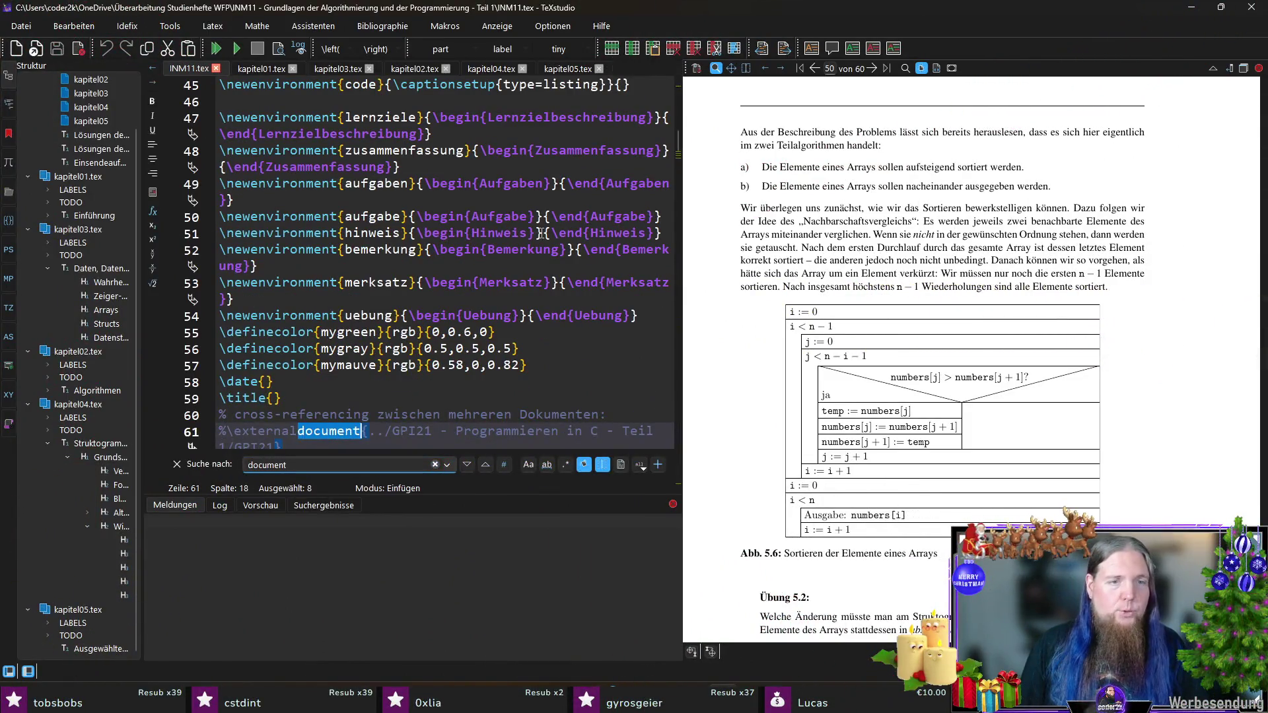
pyautogui.scroll(-5, 366, 314)
pyautogui.click(378, 298)
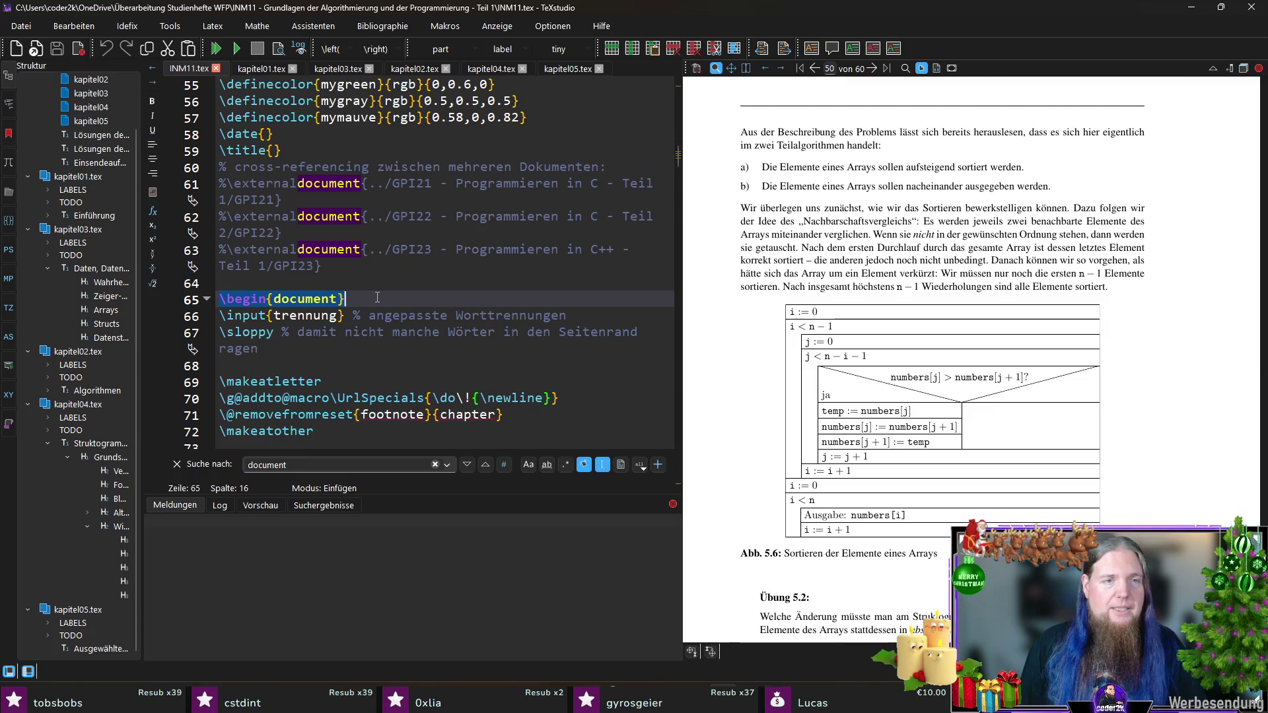
pyautogui.press('Escape')
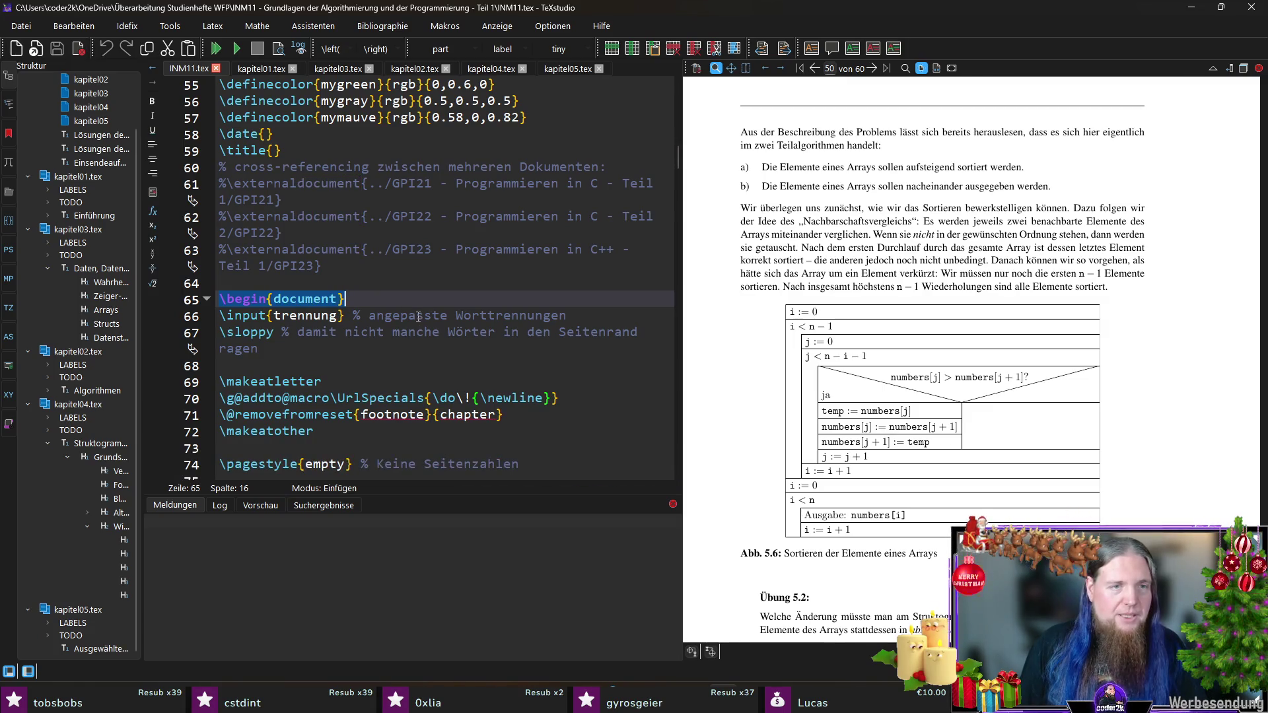
pyautogui.scroll(18, 405, 312)
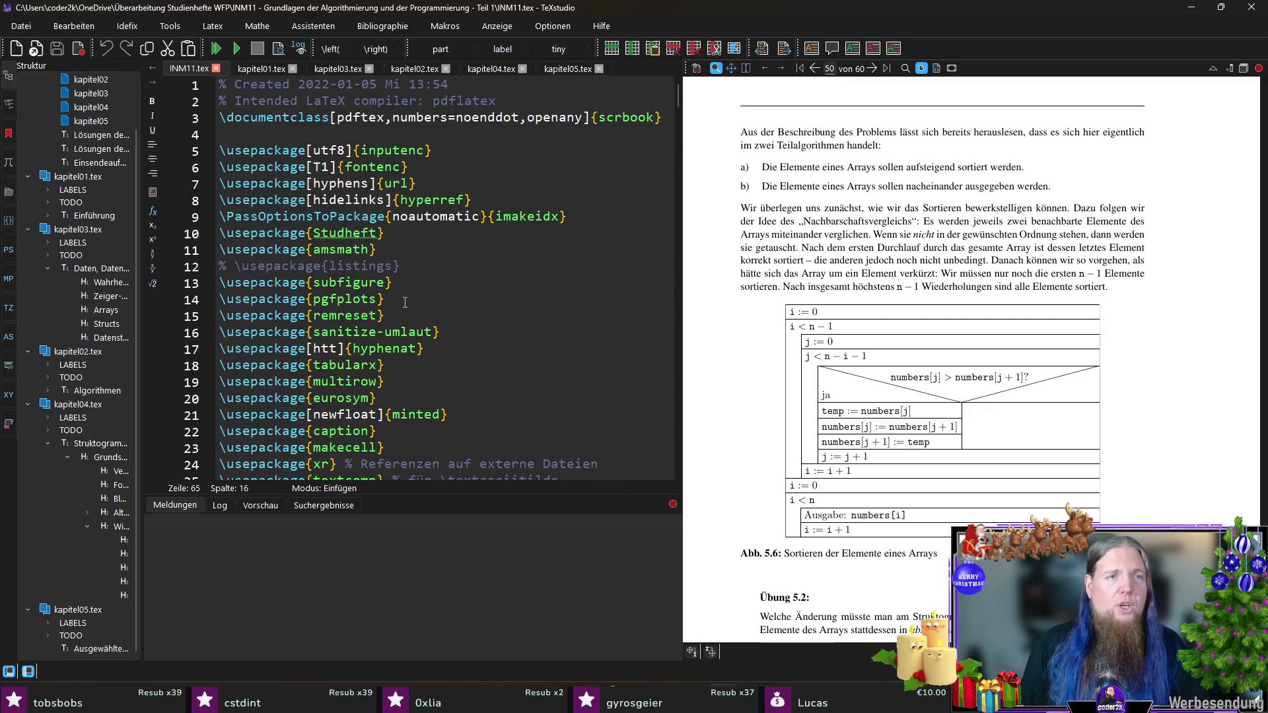
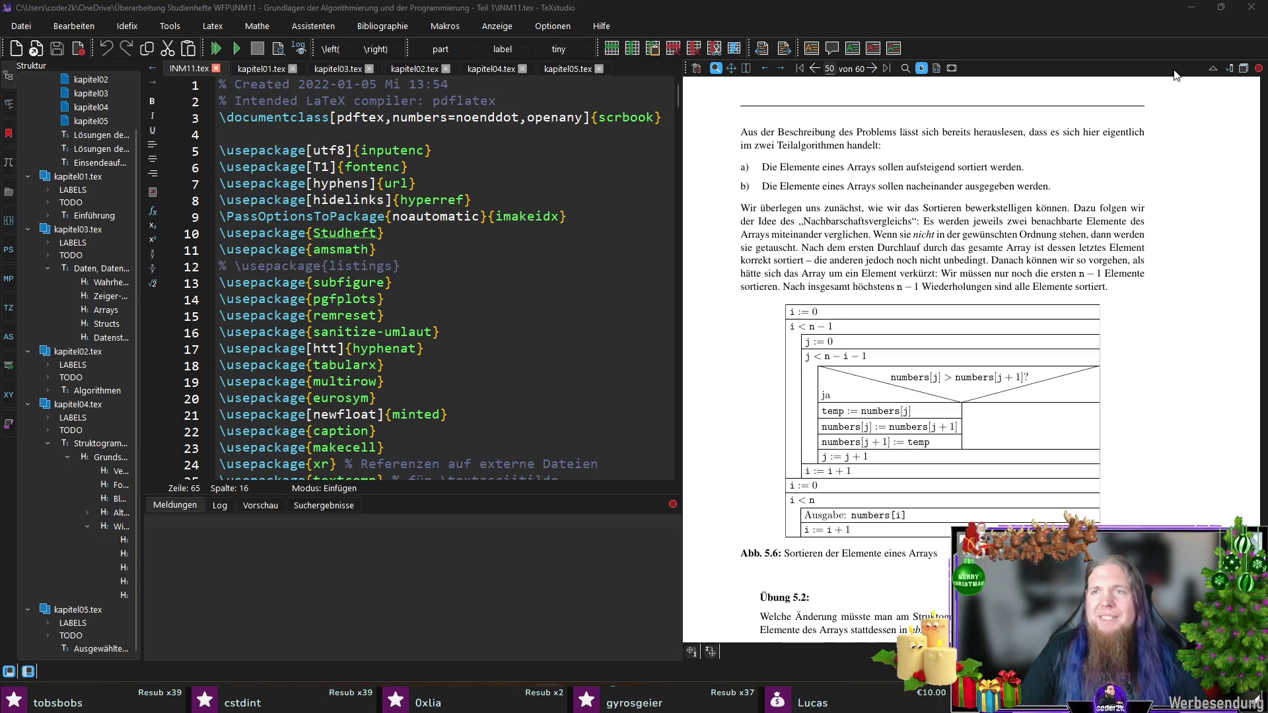
# Step: Switch from TeXstudio to the untitled Illustrator document with the Lorem ipsum text
pyautogui.hotkey('alt', 'Tab')
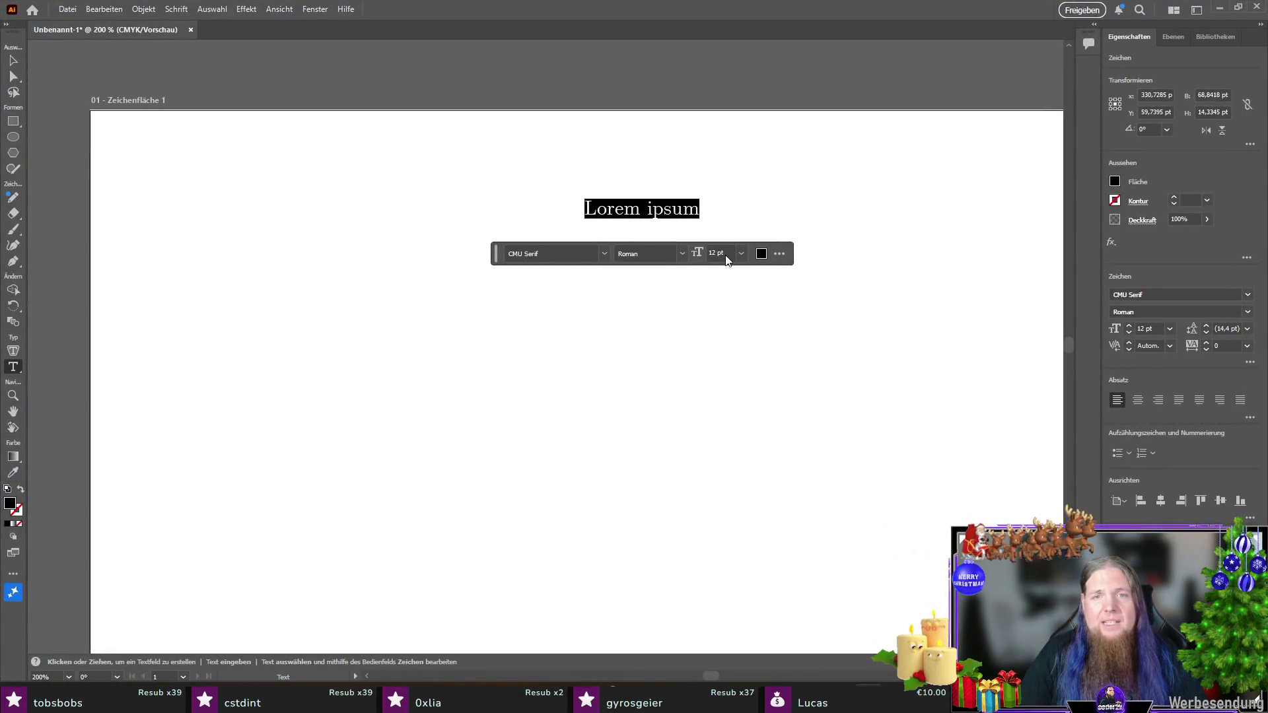
pyautogui.click(722, 255)
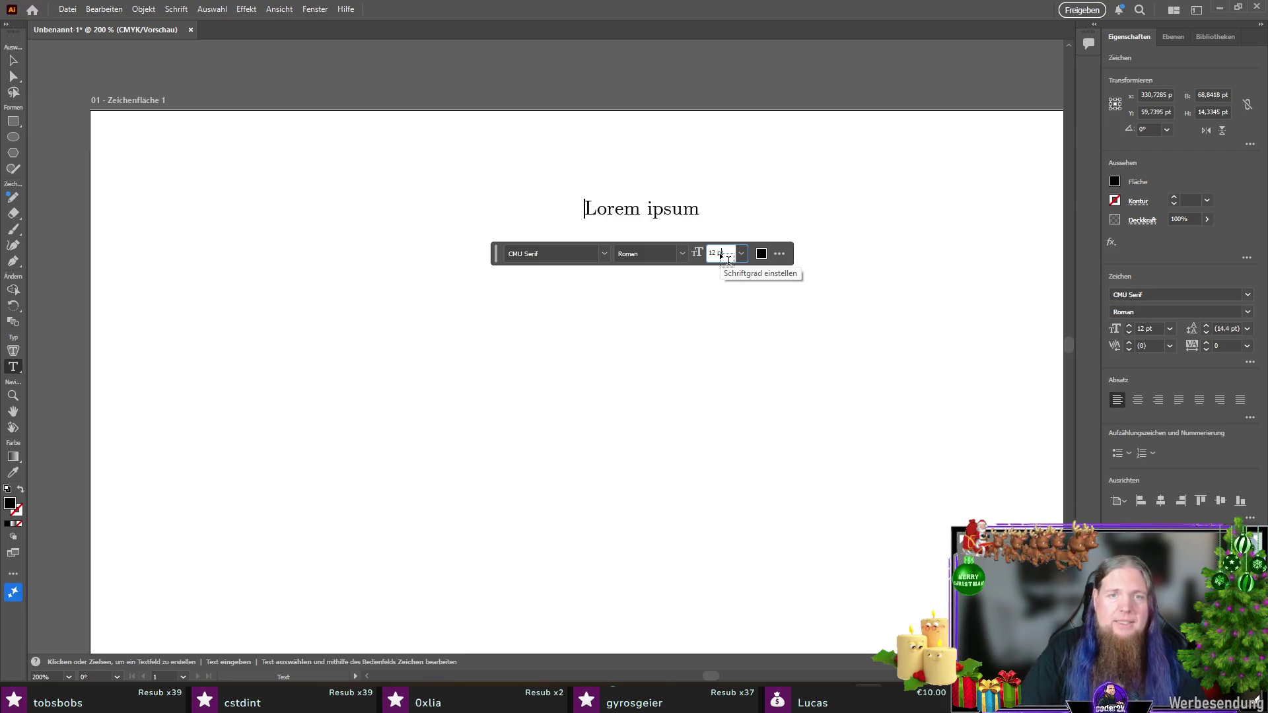
# Step: Enter 11 pt as the font size and overwrite the Lorem ipsum line with the number 34
pyautogui.write('1')
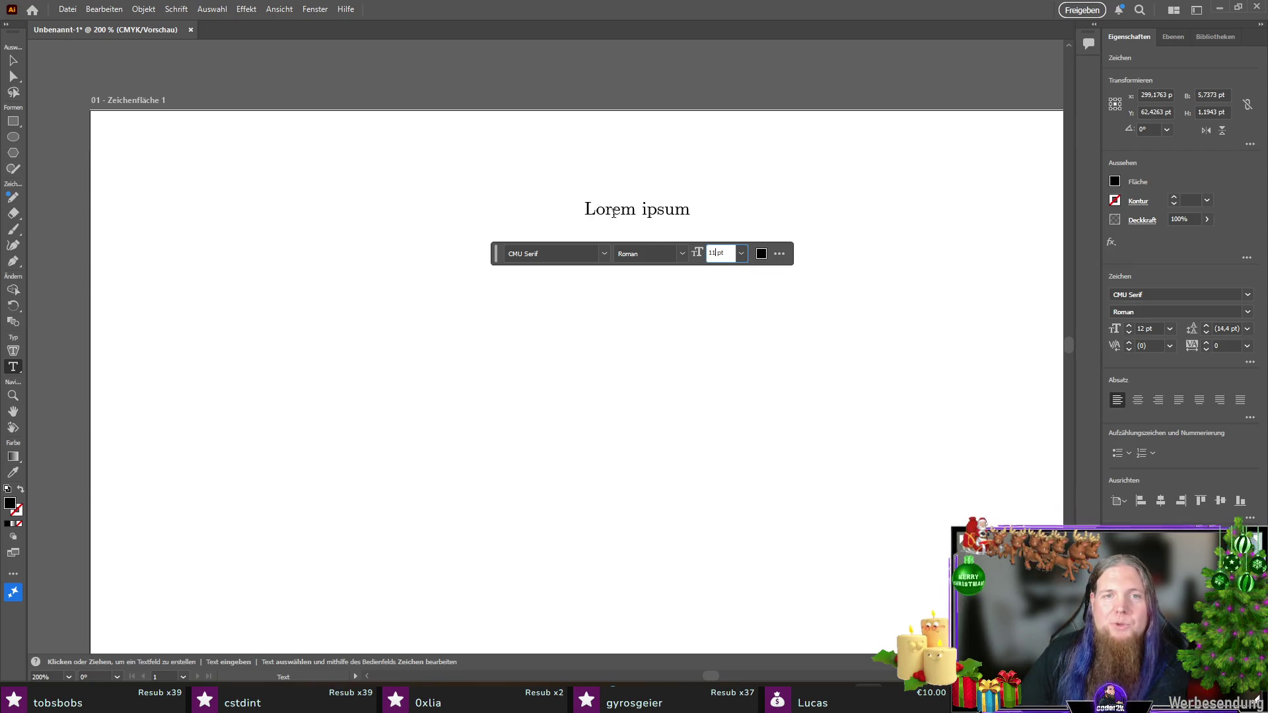
pyautogui.click(727, 253)
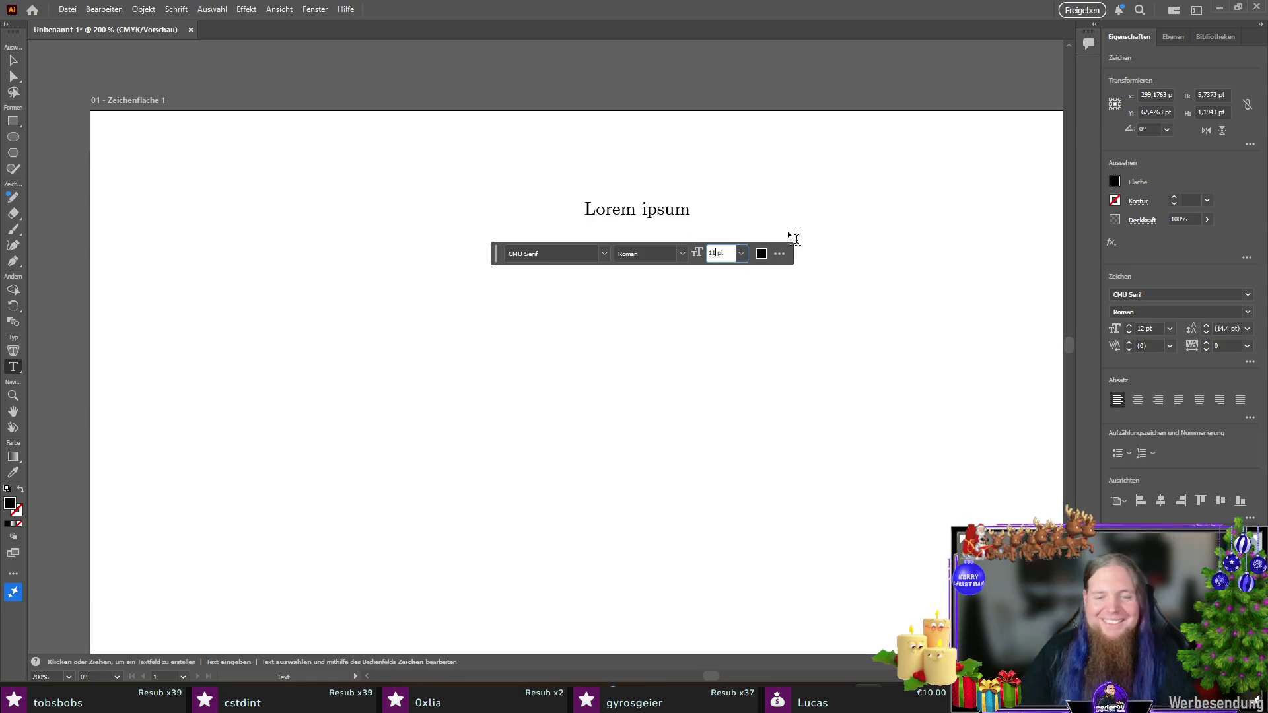
pyautogui.press('Return')
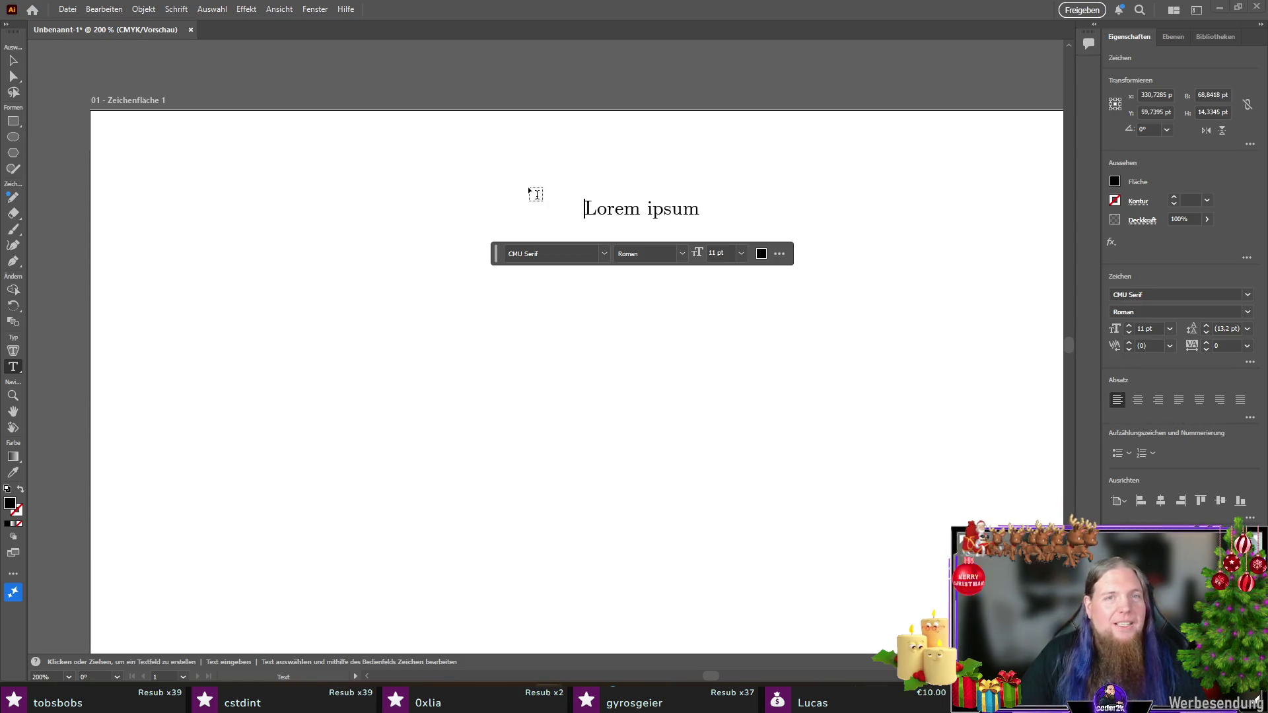
pyautogui.tripleClick(632, 209)
pyautogui.write('34')
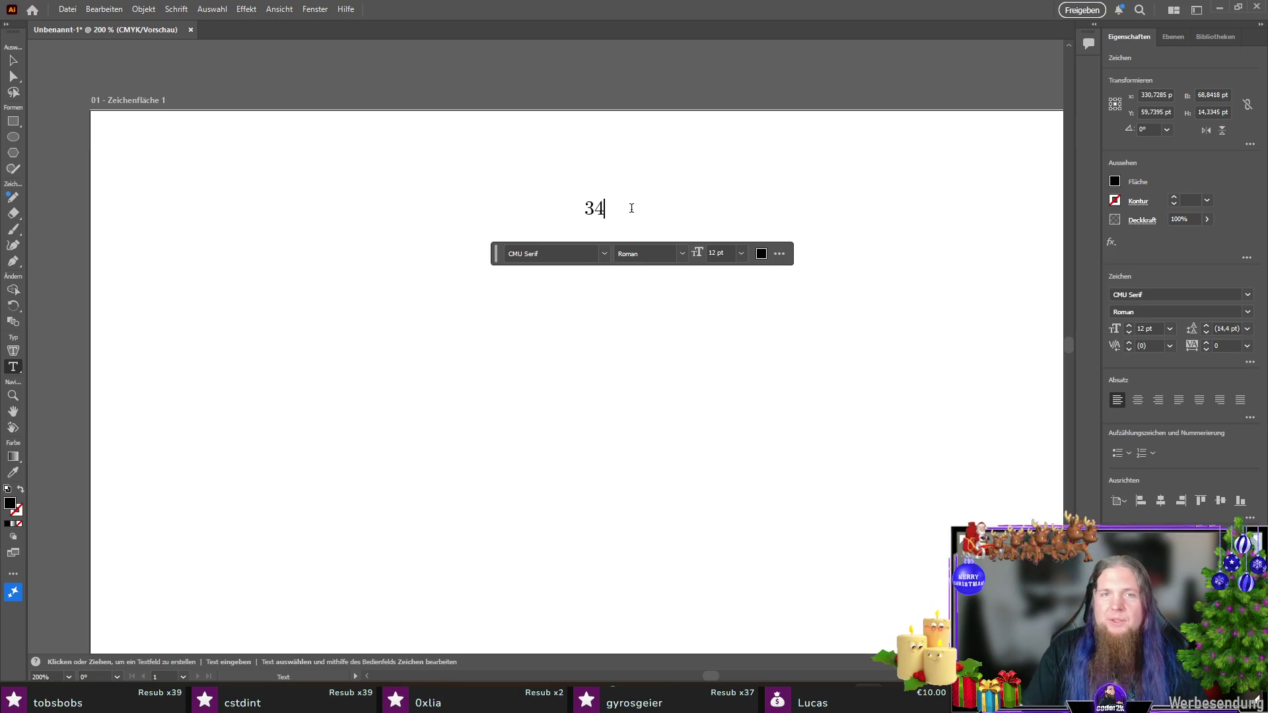
pyautogui.click(11, 61)
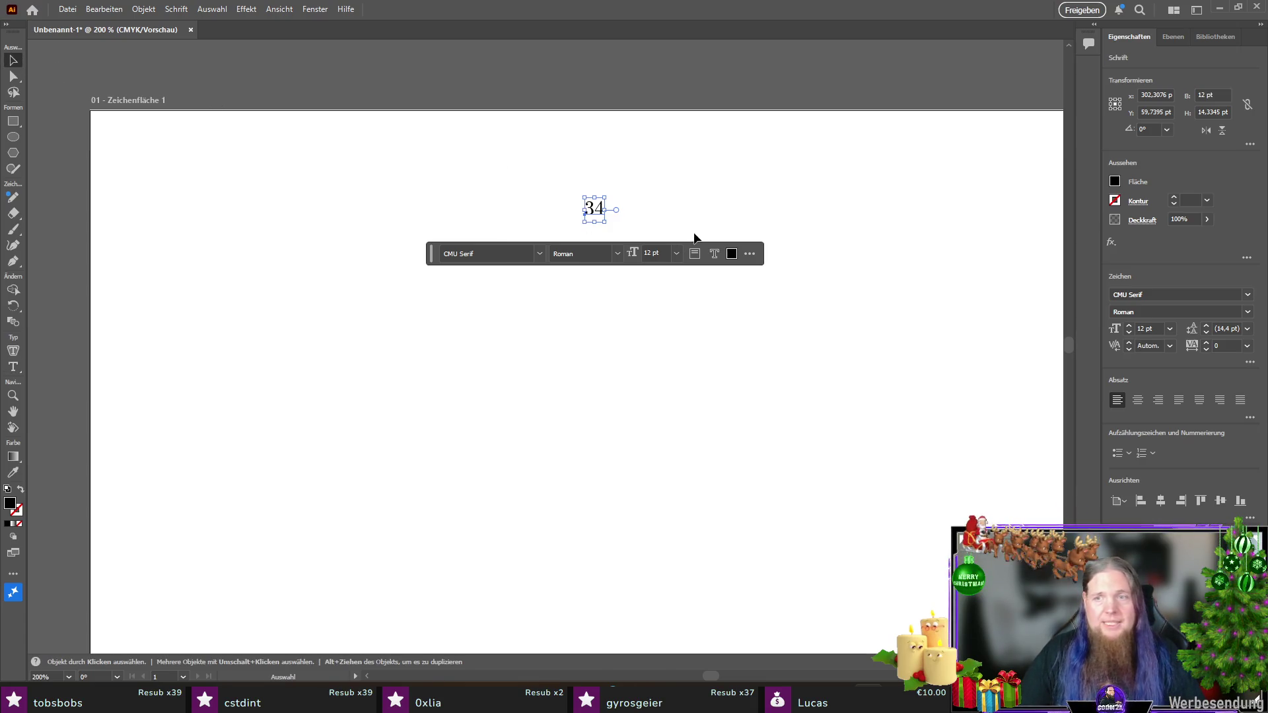
# Step: Center-align the 34, size it to 11 pt, and drag it left and down on the artboard
pyautogui.click(1138, 401)
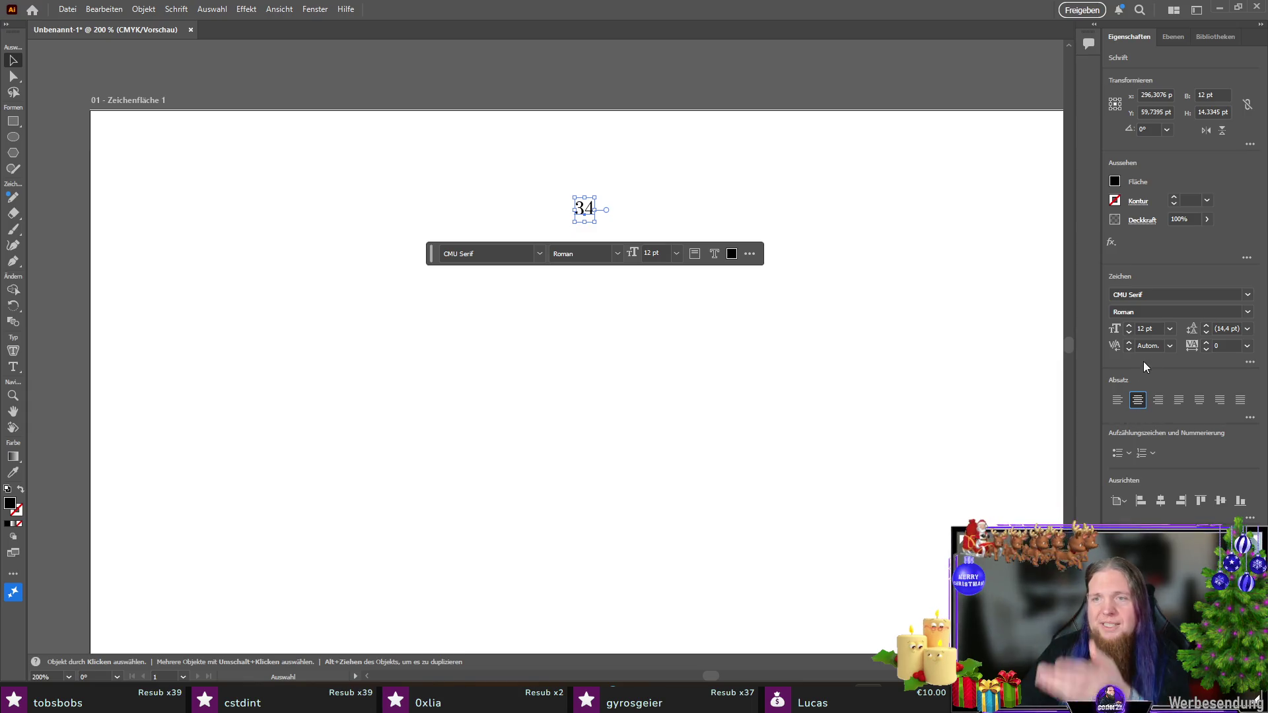
pyautogui.click(1144, 329)
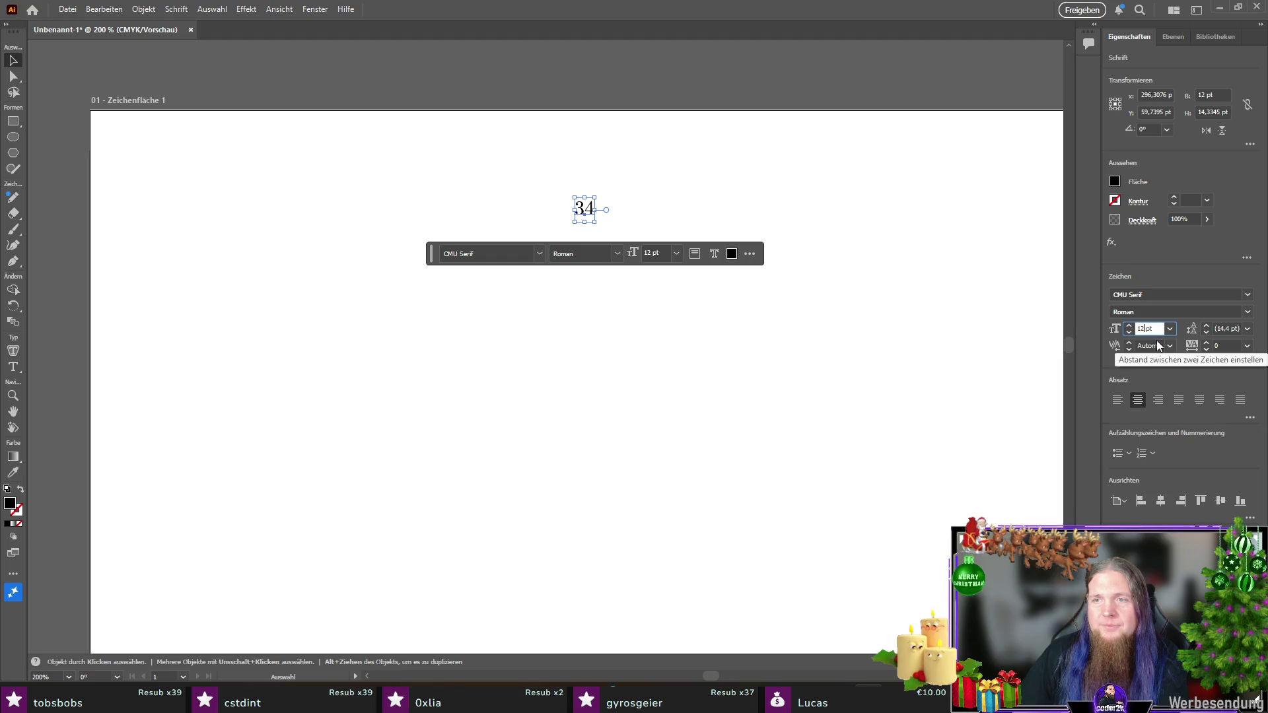
pyautogui.write('11')
pyautogui.press('Return')
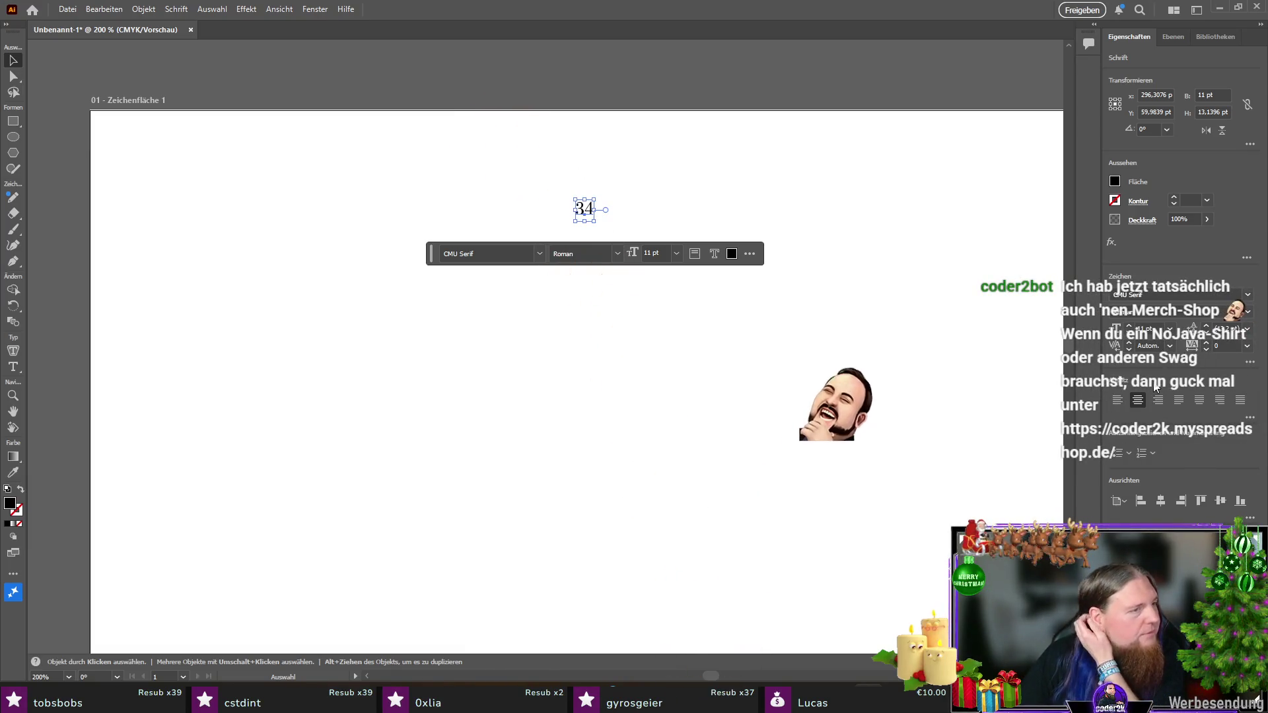
pyautogui.moveTo(585, 212)
pyautogui.mouseDown()
pyautogui.moveTo(502, 270)
pyautogui.moveTo(459, 272)
pyautogui.mouseUp()
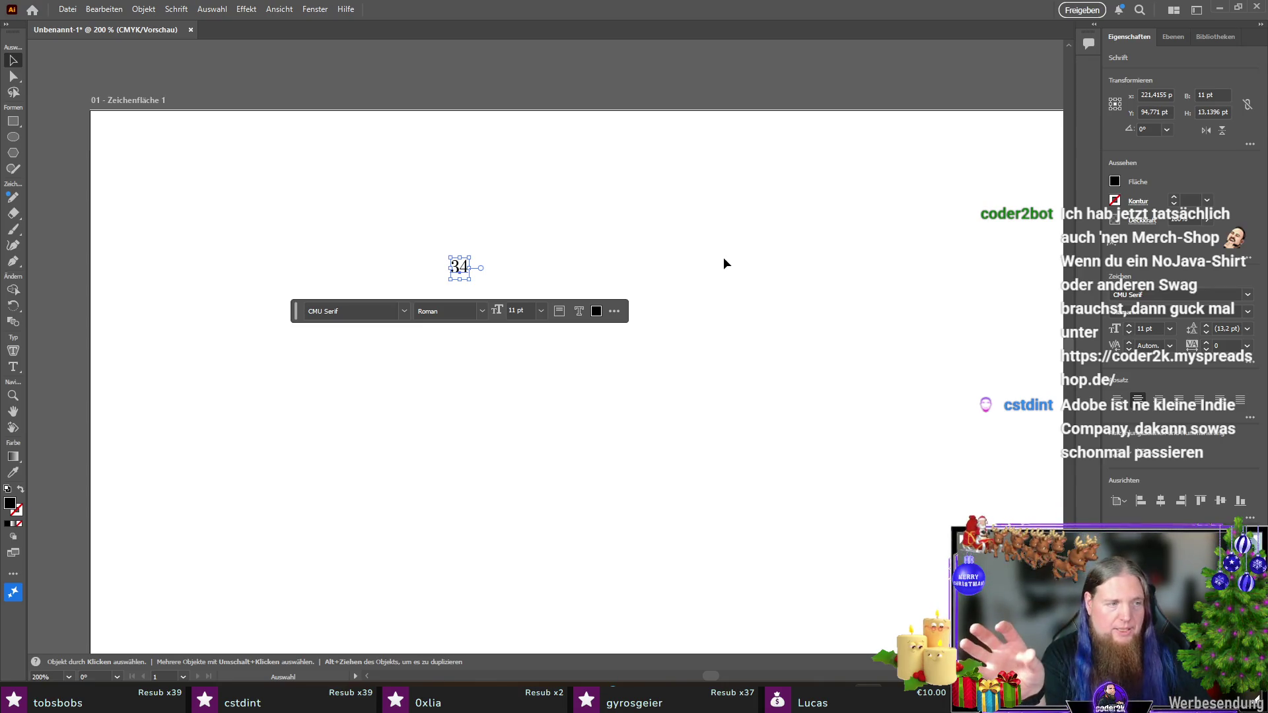
# Step: Paste two more copies of 34 and drag them into line beside the first
pyautogui.press('a')
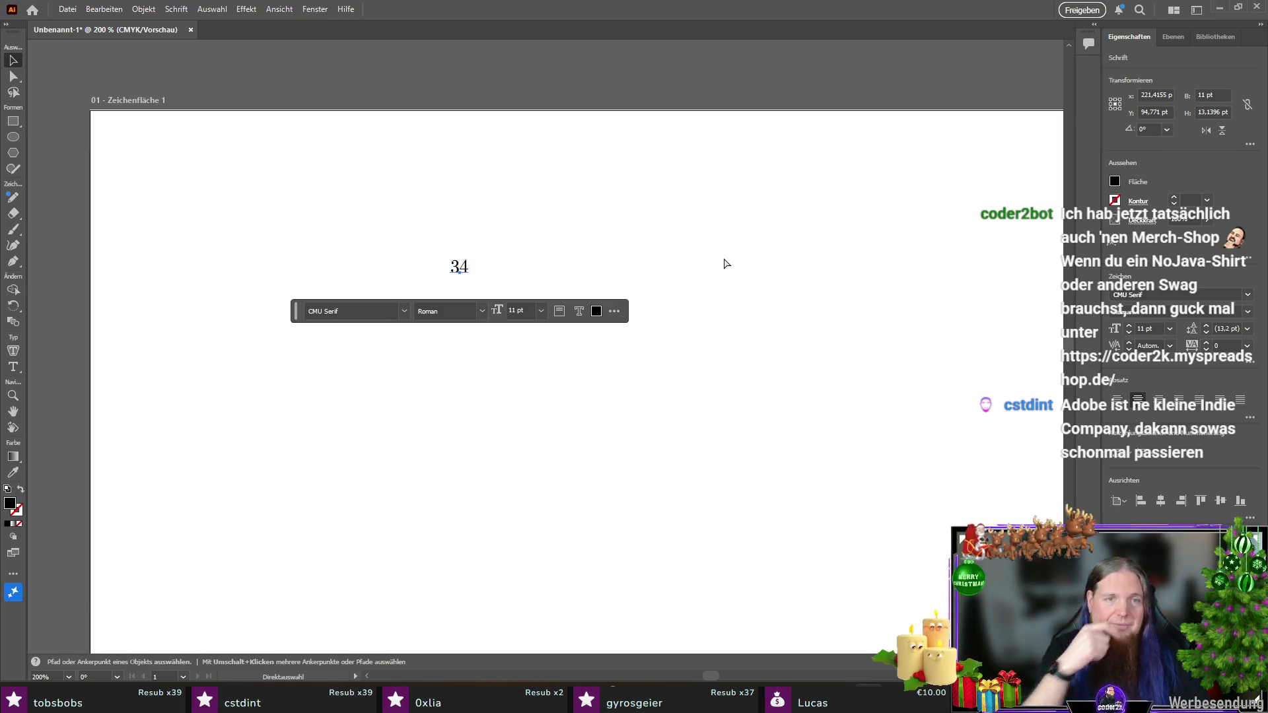
pyautogui.press('v')
pyautogui.click(658, 279)
pyautogui.hotkey('ctrl', 'v')
pyautogui.moveTo(541, 346)
pyautogui.mouseDown()
pyautogui.moveTo(504, 271)
pyautogui.moveTo(516, 273)
pyautogui.mouseUp()
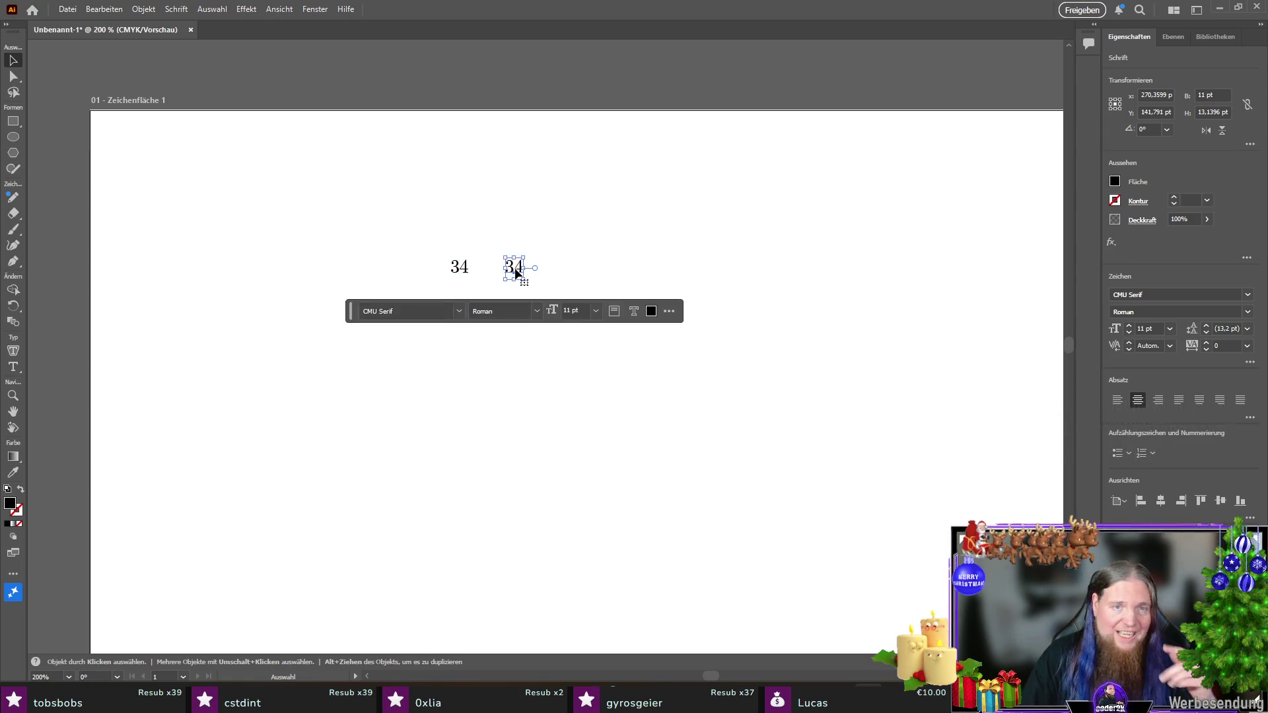
pyautogui.click(482, 369)
pyautogui.hotkey('ctrl', 'v')
pyautogui.moveTo(541, 346)
pyautogui.mouseDown()
pyautogui.moveTo(545, 276)
pyautogui.moveTo(644, 274)
pyautogui.moveTo(367, 272)
pyautogui.moveTo(565, 277)
pyautogui.mouseUp()
# Step: Set the first 34's X position to 200 pt and the middle one's to 243 pt
pyautogui.click(460, 265)
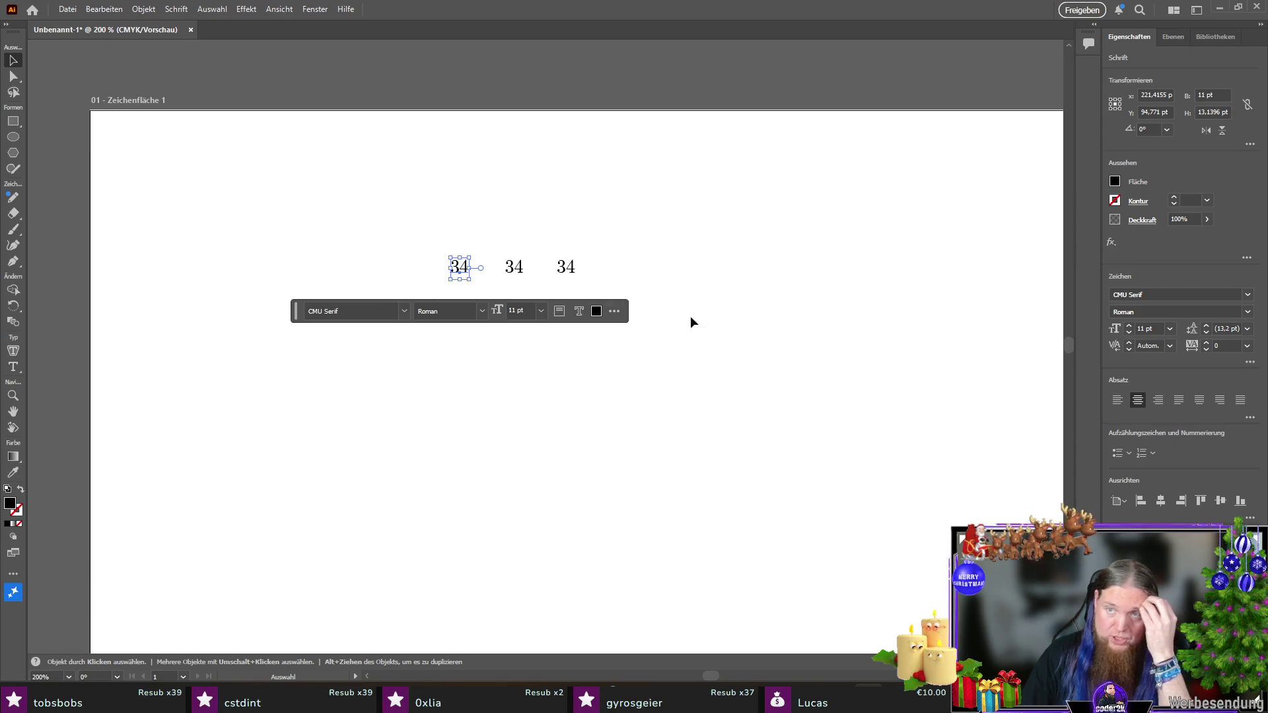
pyautogui.doubleClick(1146, 96)
pyautogui.write('200')
pyautogui.moveTo(513, 271); pyautogui.dragTo(479, 273)
pyautogui.click(1154, 95)
pyautogui.write('23')
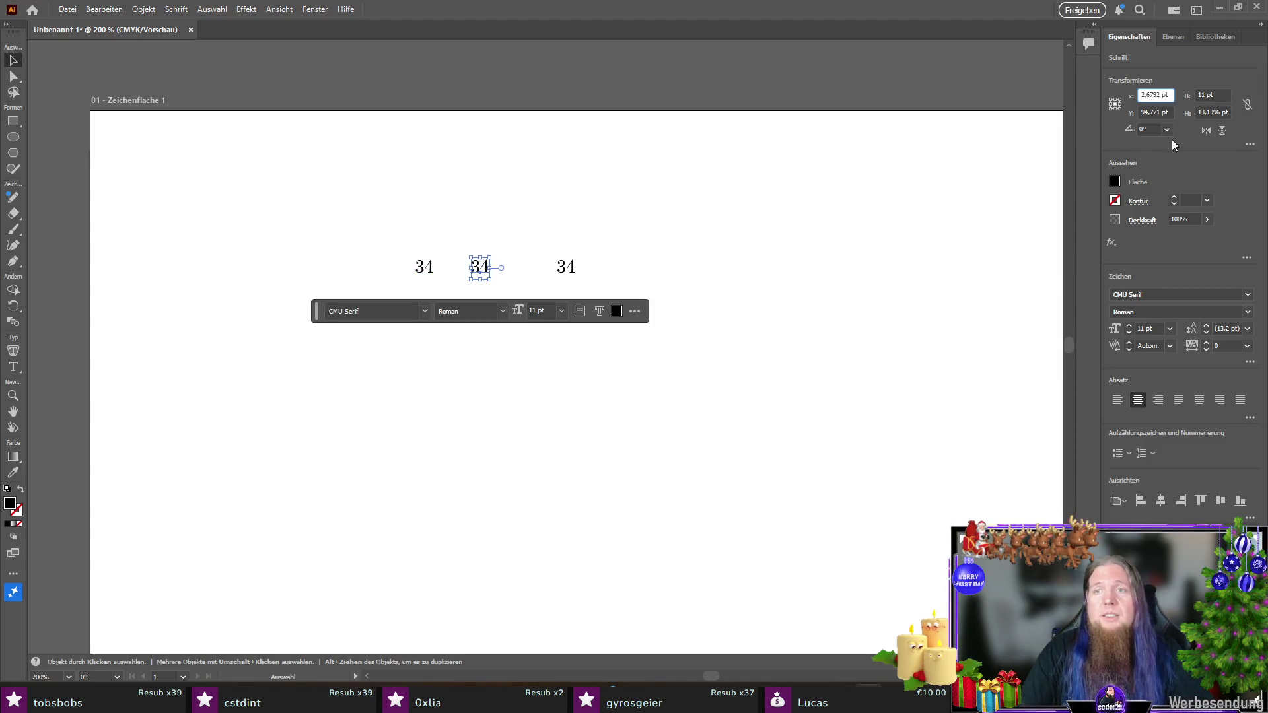
pyautogui.write('0')
pyautogui.press('Return')
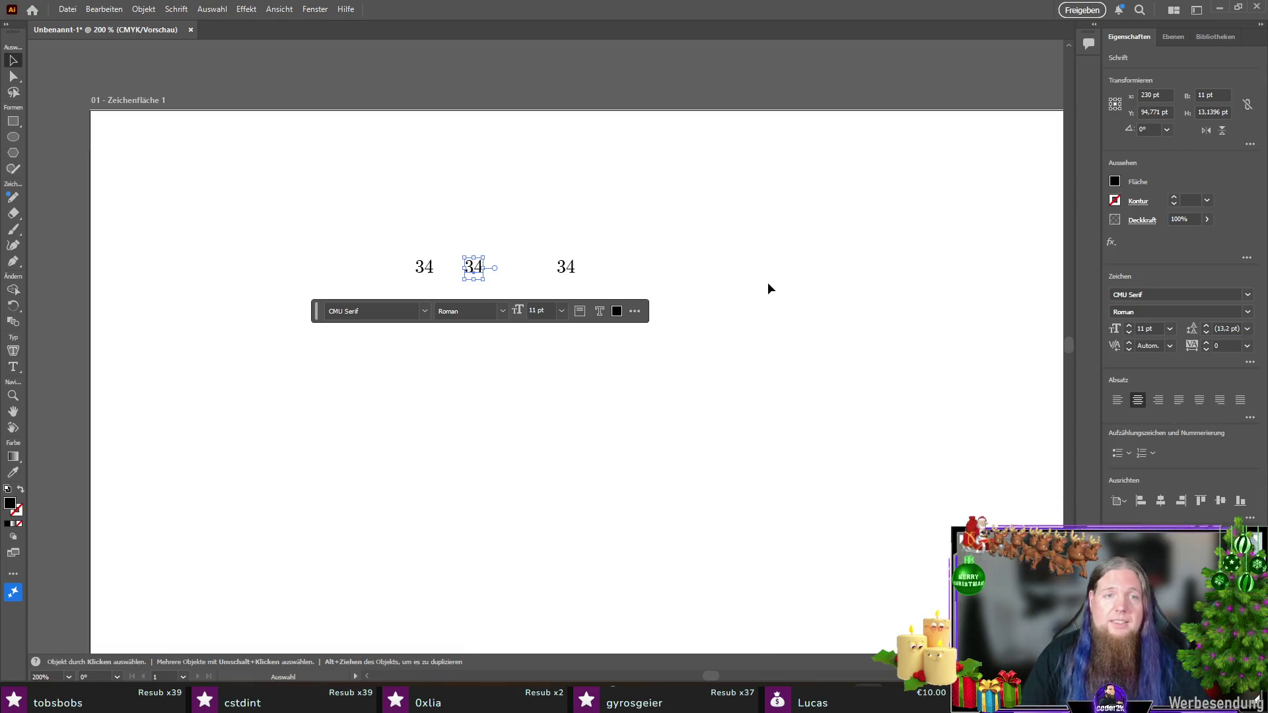
pyautogui.click(624, 261)
pyautogui.click(477, 272)
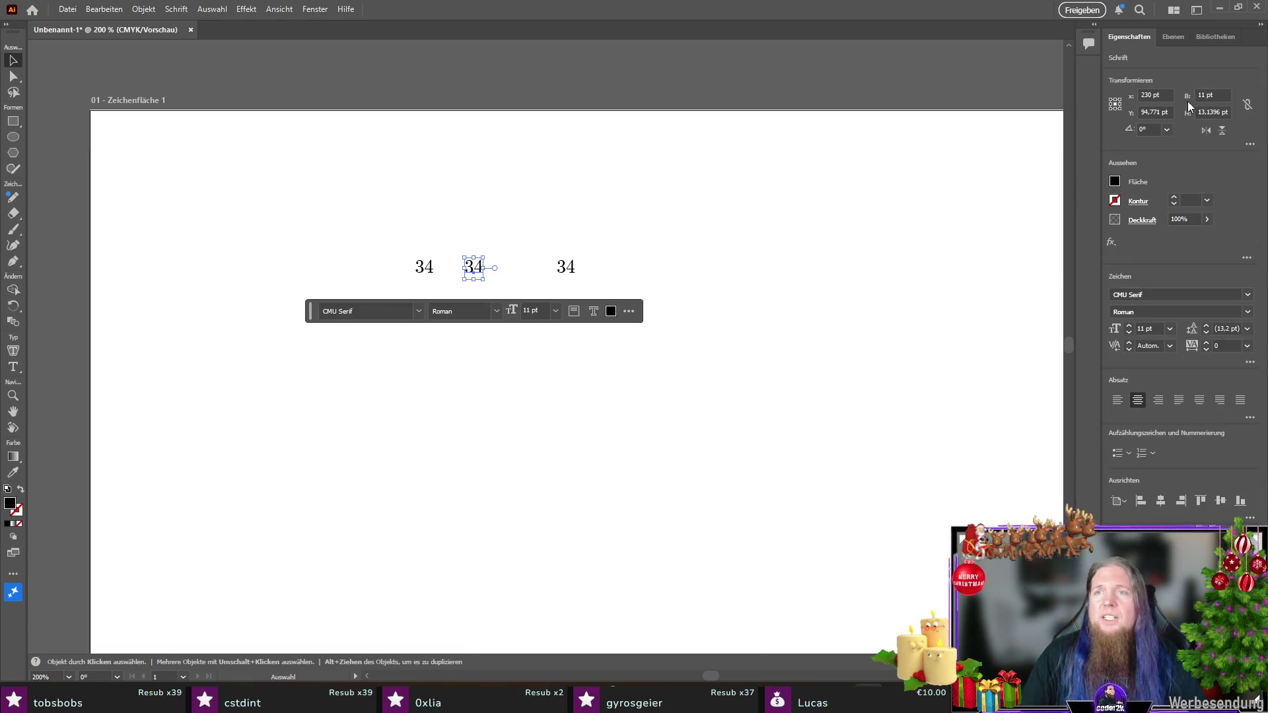
pyautogui.click(1150, 93)
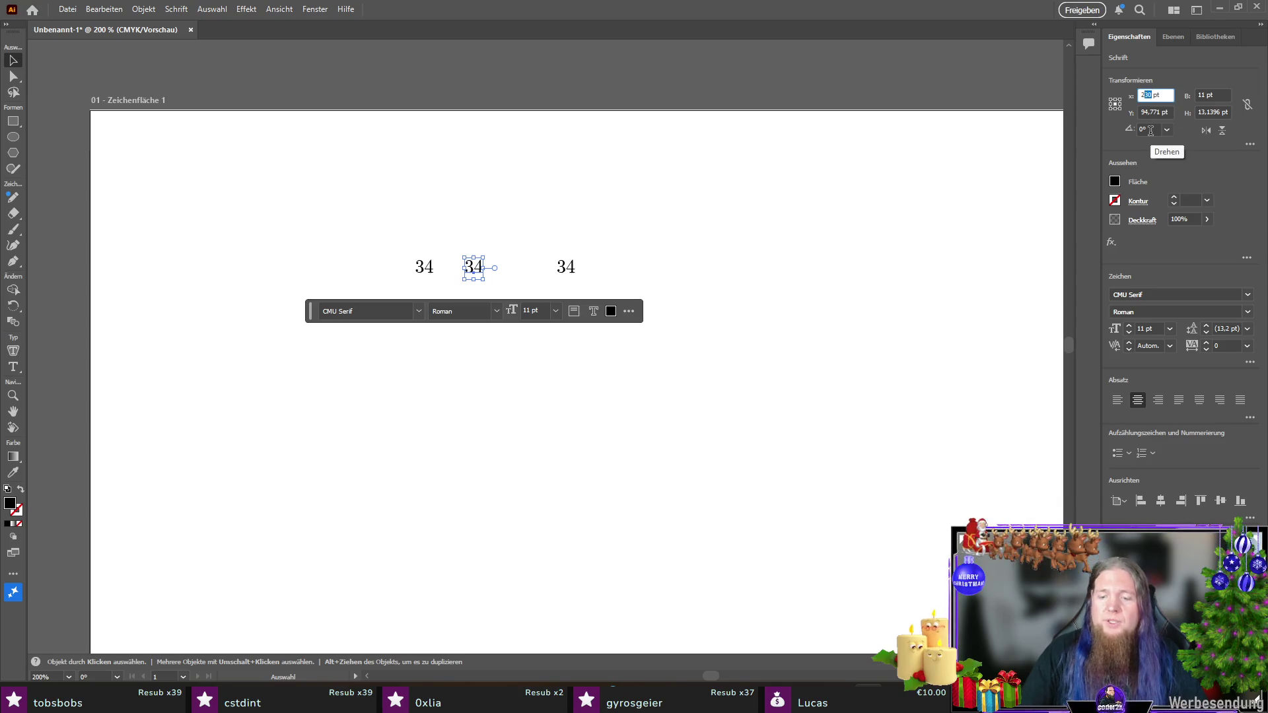
pyautogui.write('243')
pyautogui.press('Return')
pyautogui.click(848, 257)
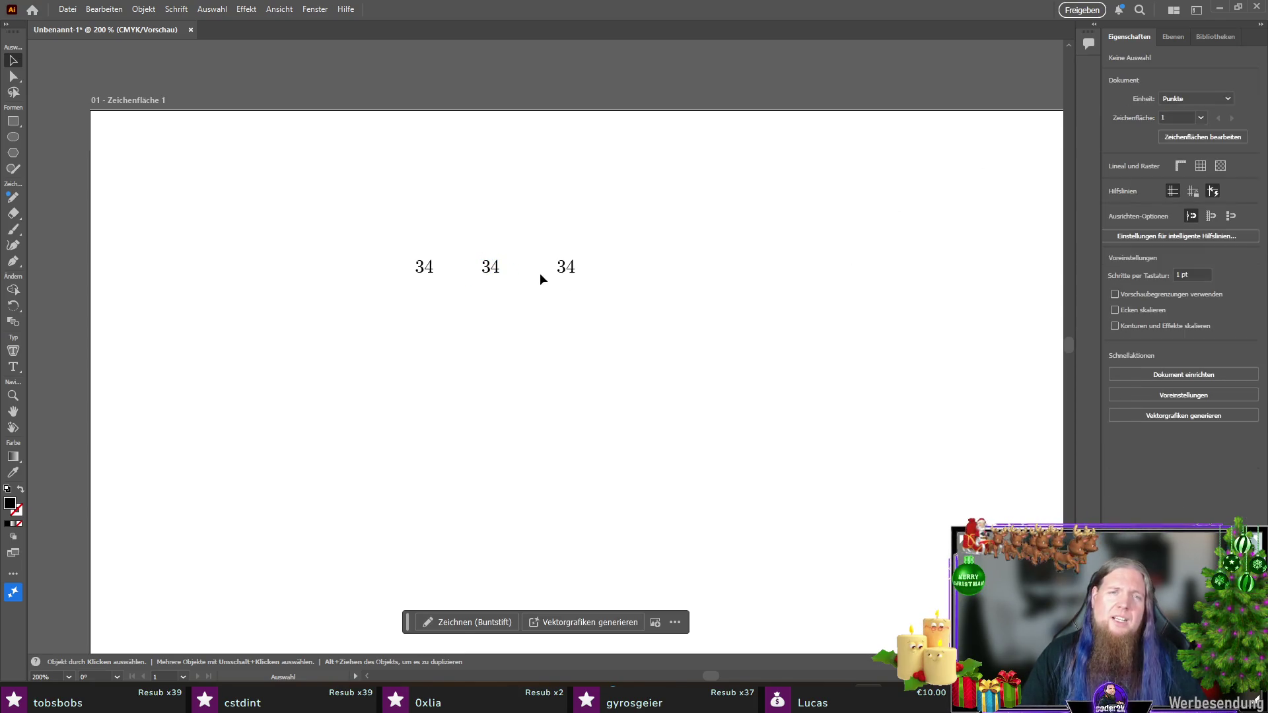
# Step: Move the right 34 to X 280 pt and place a fourth copy at 320 pt
pyautogui.moveTo(425, 271); pyautogui.dragTo(490, 271)
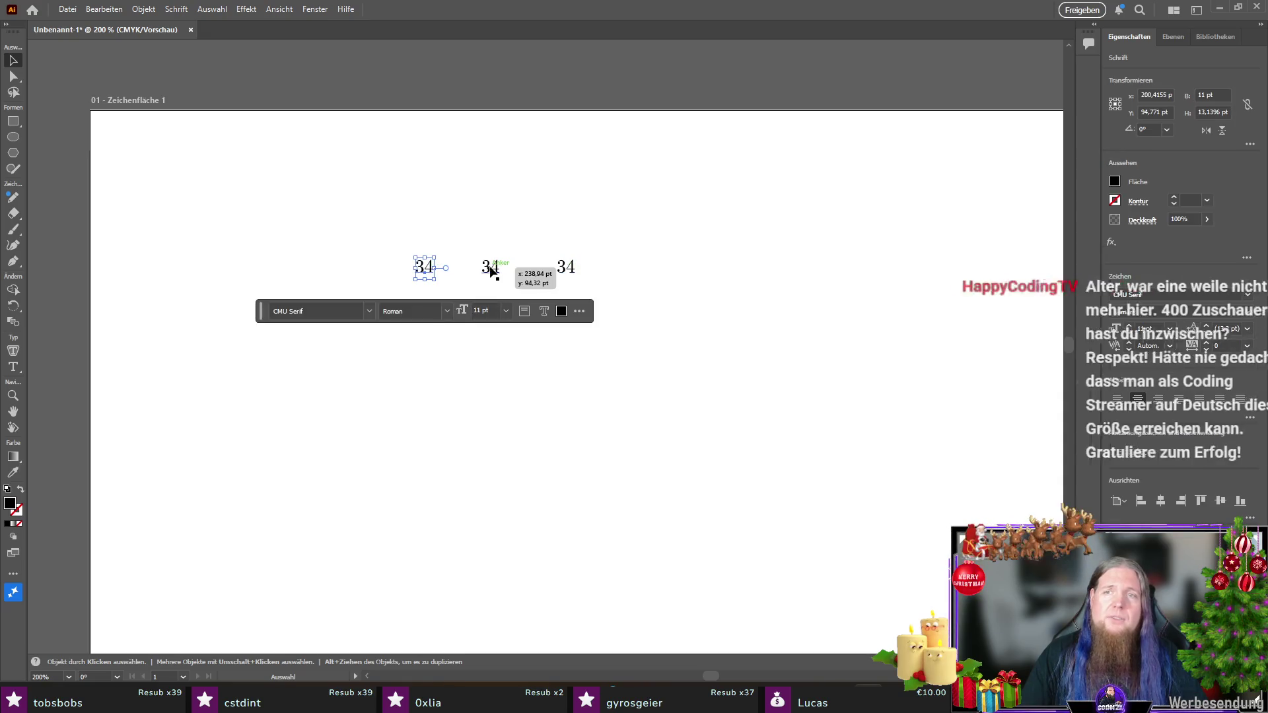
pyautogui.click(489, 269)
pyautogui.click(556, 239)
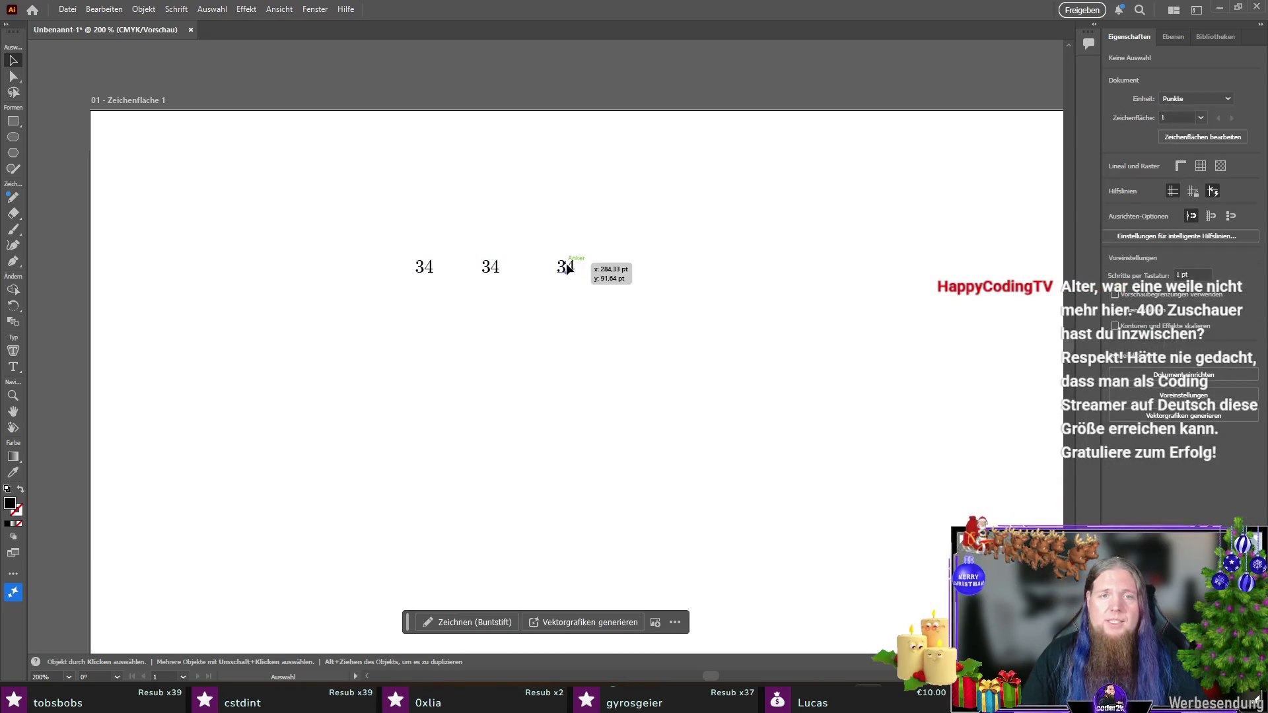
pyautogui.click(567, 269)
pyautogui.click(1152, 95)
pyautogui.write('280')
pyautogui.press('Return')
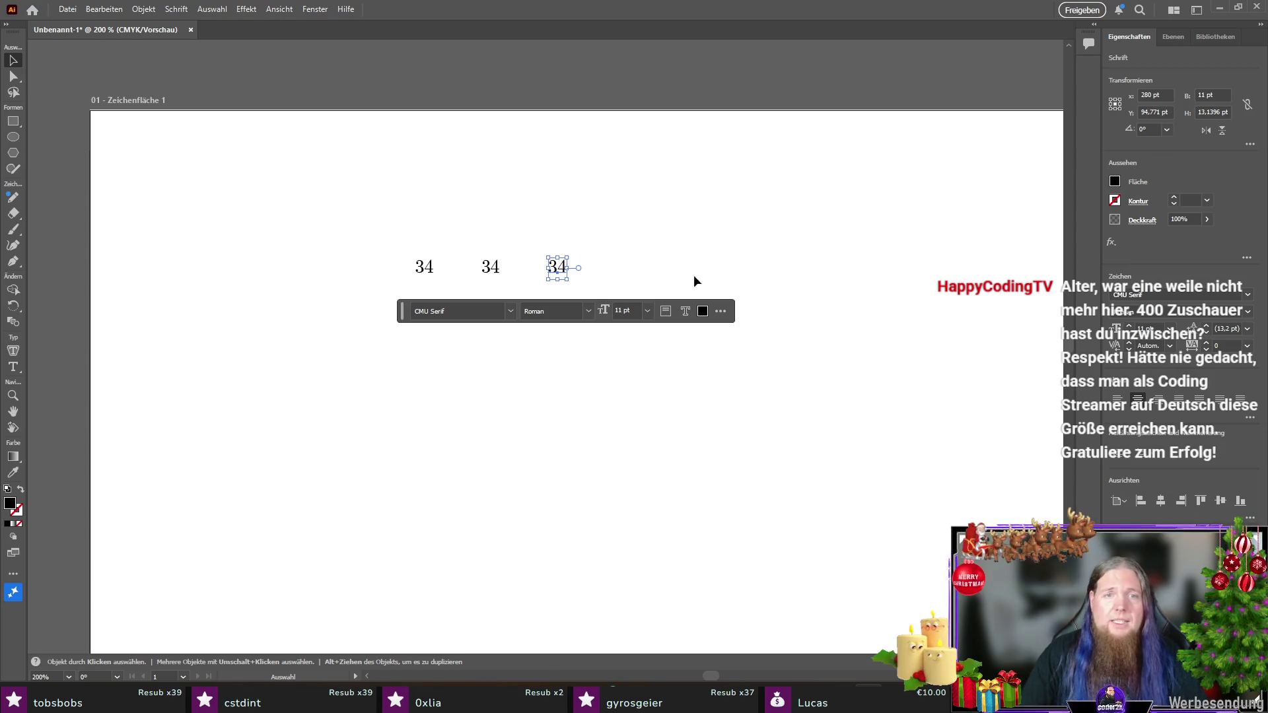
pyautogui.moveTo(558, 270)
pyautogui.mouseDown()
pyautogui.moveTo(541, 348)
pyautogui.moveTo(628, 270)
pyautogui.mouseUp()
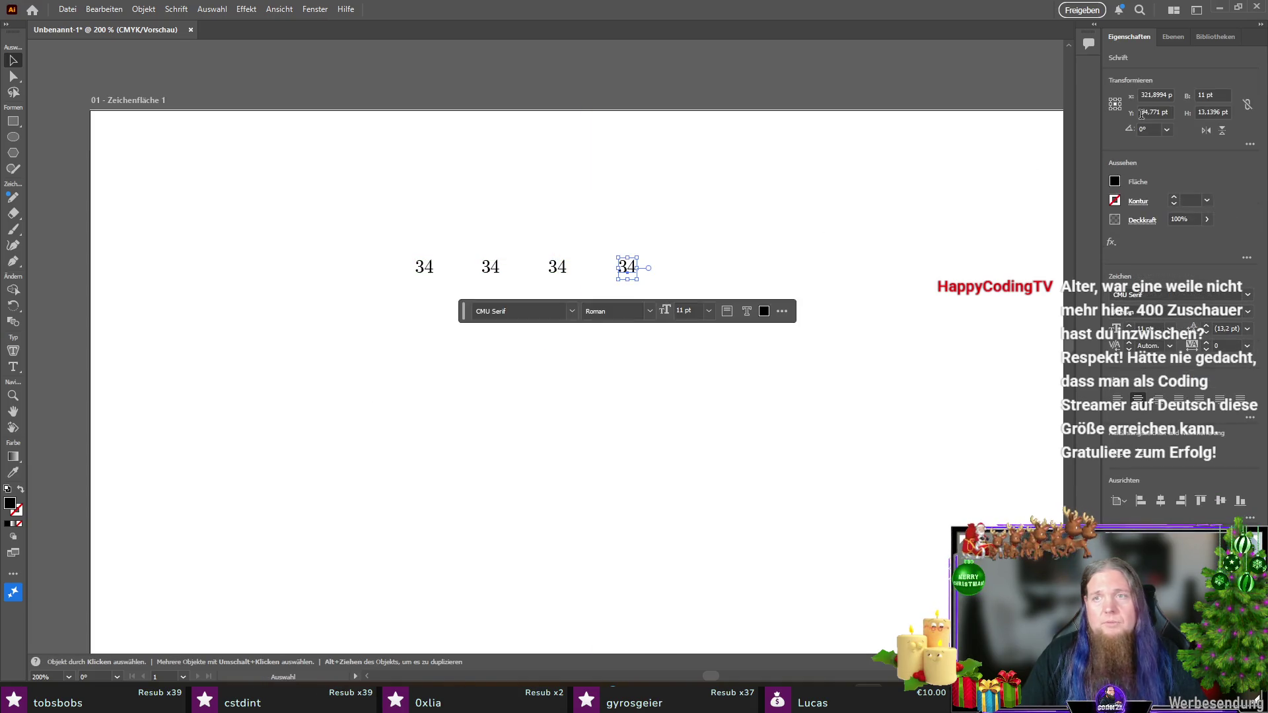
pyautogui.click(1154, 95)
pyautogui.write('320')
pyautogui.press('Return')
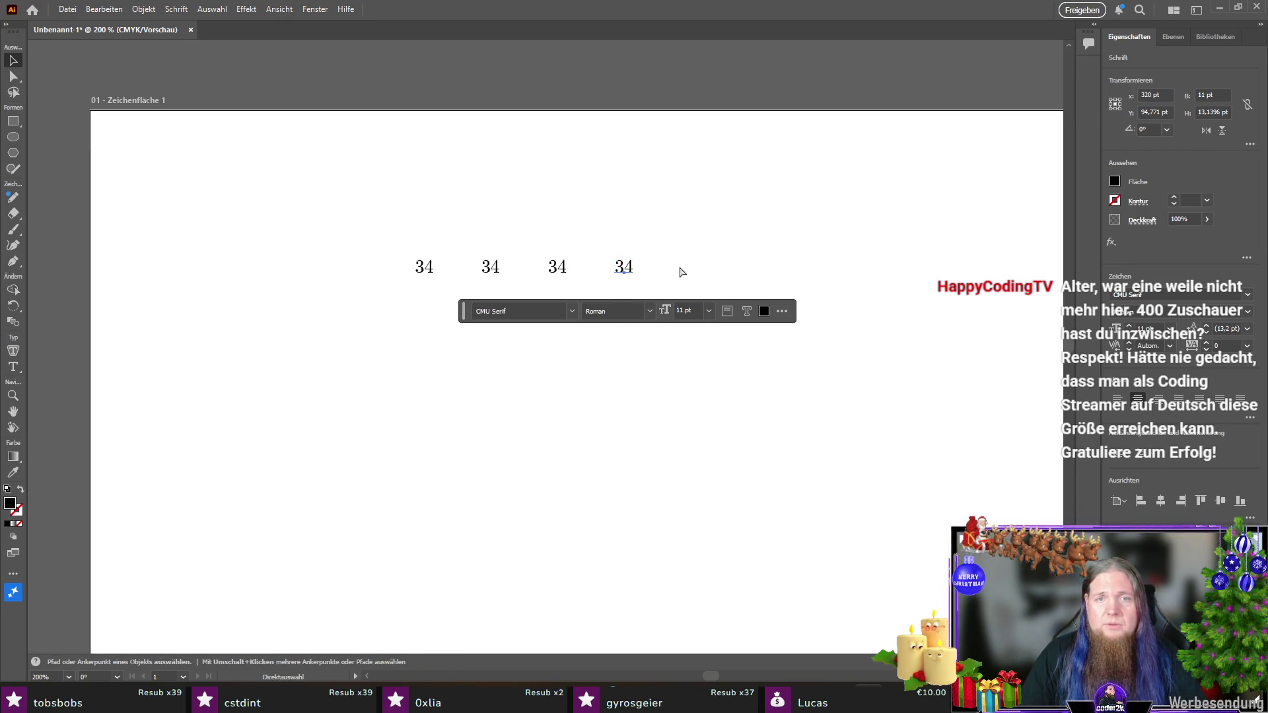
# Step: Paste two more copies of 34 into the row at X 360 and 400 pt
pyautogui.click(827, 267)
pyautogui.hotkey('ctrl', 'v')
pyautogui.moveTo(550, 346); pyautogui.dragTo(697, 269)
pyautogui.write('360')
pyautogui.press('Return')
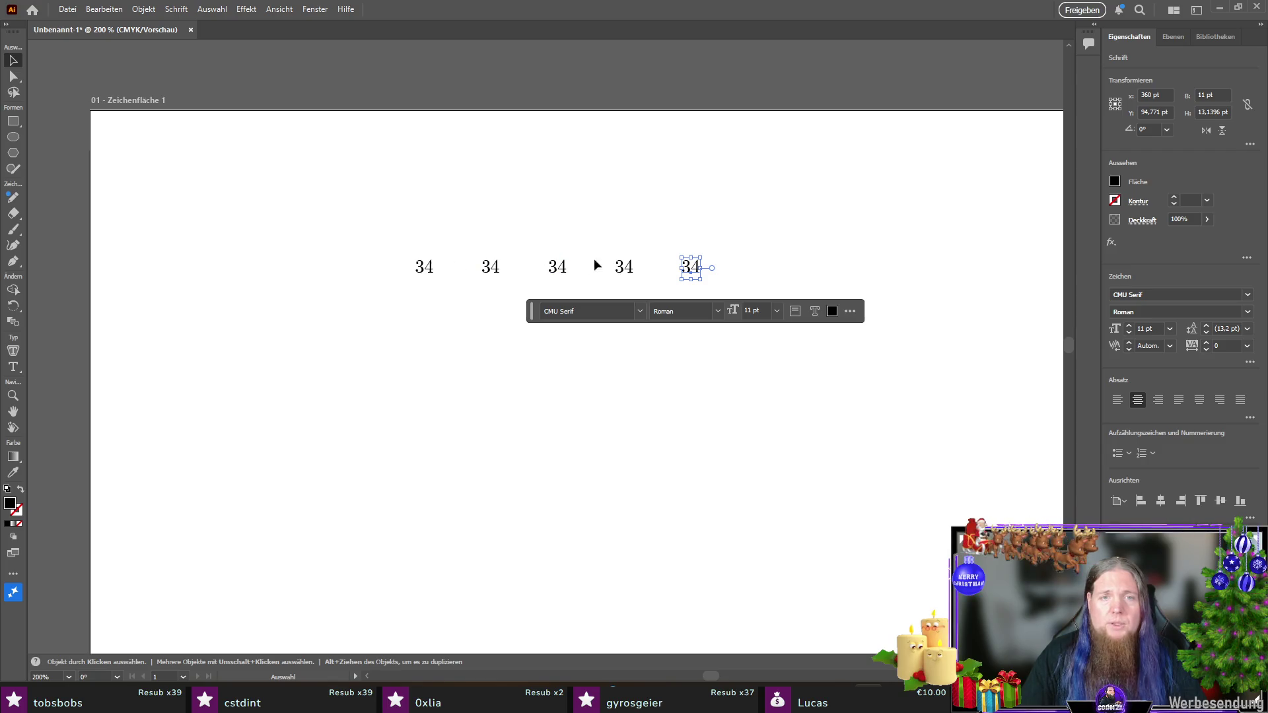
pyautogui.click(835, 279)
pyautogui.hotkey('ctrl', 'v')
pyautogui.moveTo(541, 345); pyautogui.dragTo(686, 276)
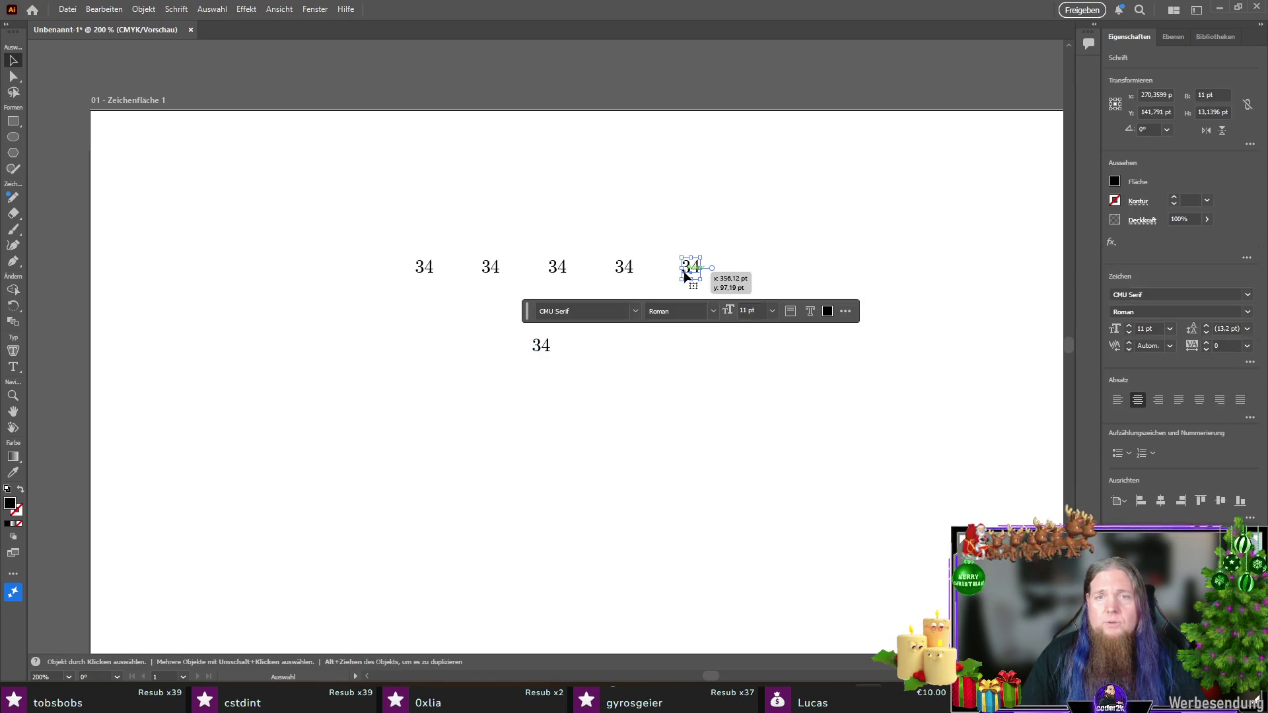
pyautogui.moveTo(539, 348)
pyautogui.mouseDown()
pyautogui.moveTo(754, 264)
pyautogui.moveTo(765, 272)
pyautogui.mouseUp()
pyautogui.click(1158, 94)
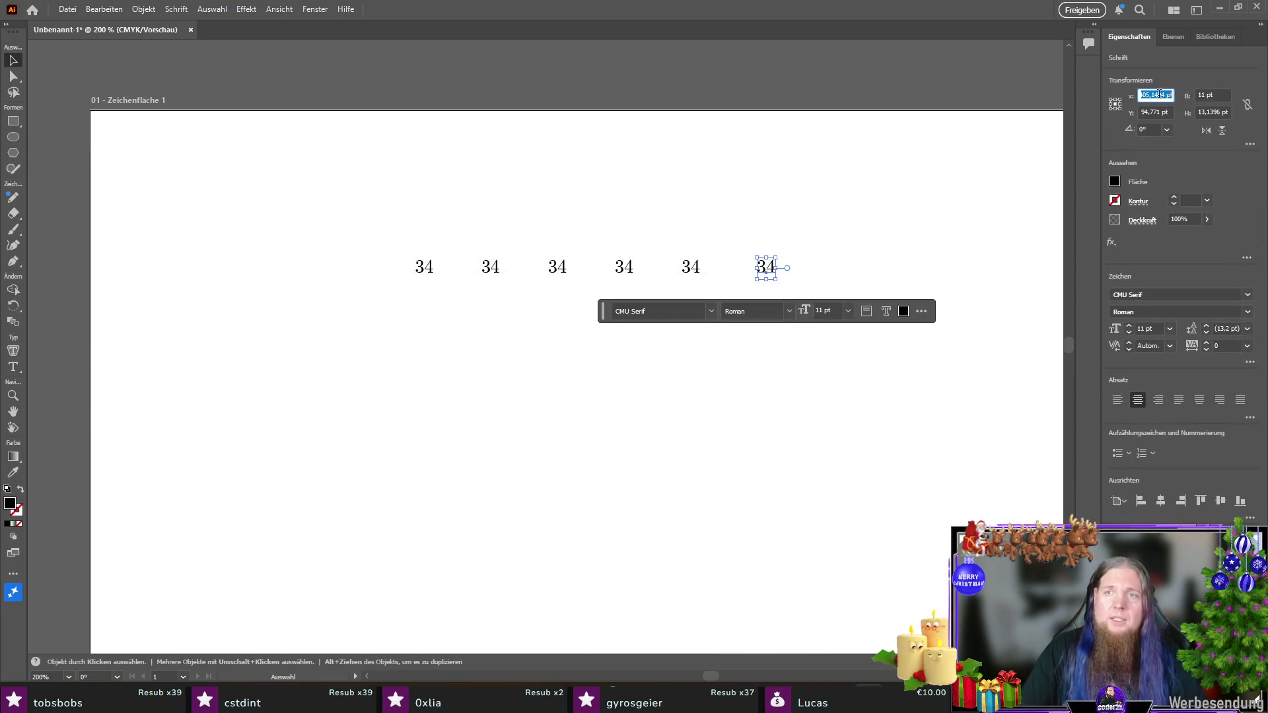
pyautogui.write('400')
pyautogui.press('Return')
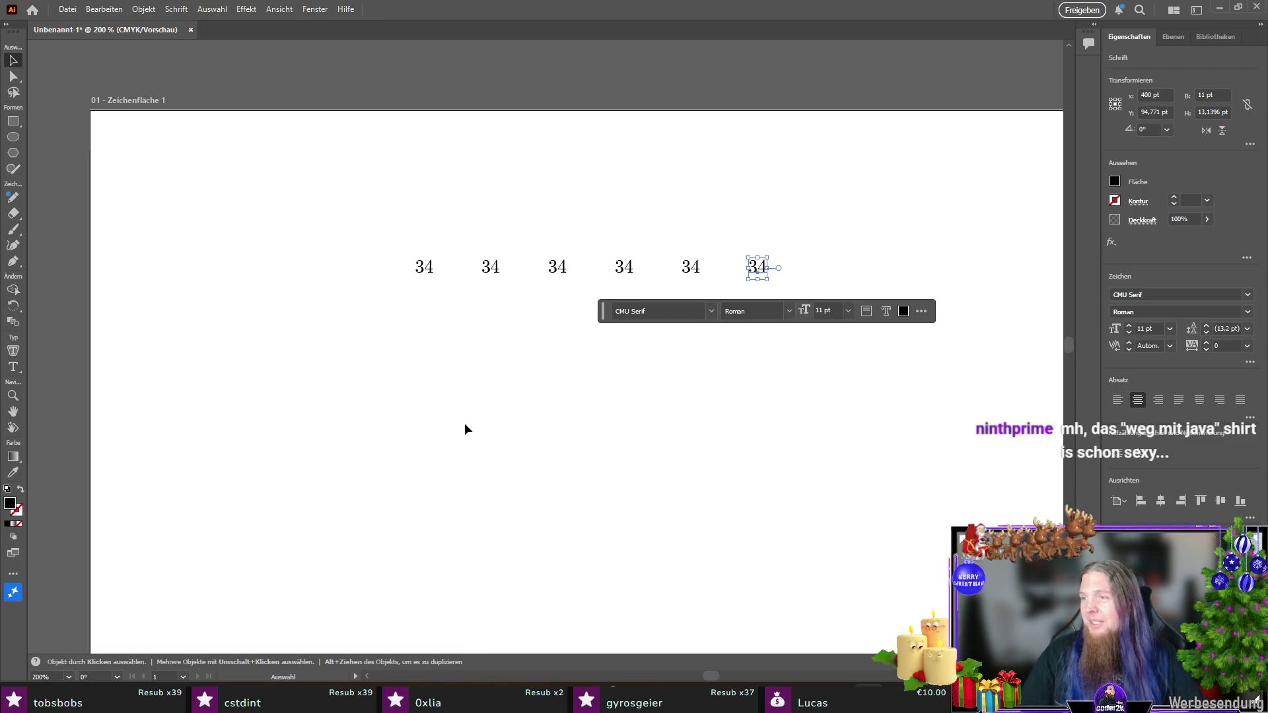
# Step: Retype the second, third and fourth 34s as 12, 4 and 17
pyautogui.click(492, 267)
pyautogui.doubleClick(492, 268)
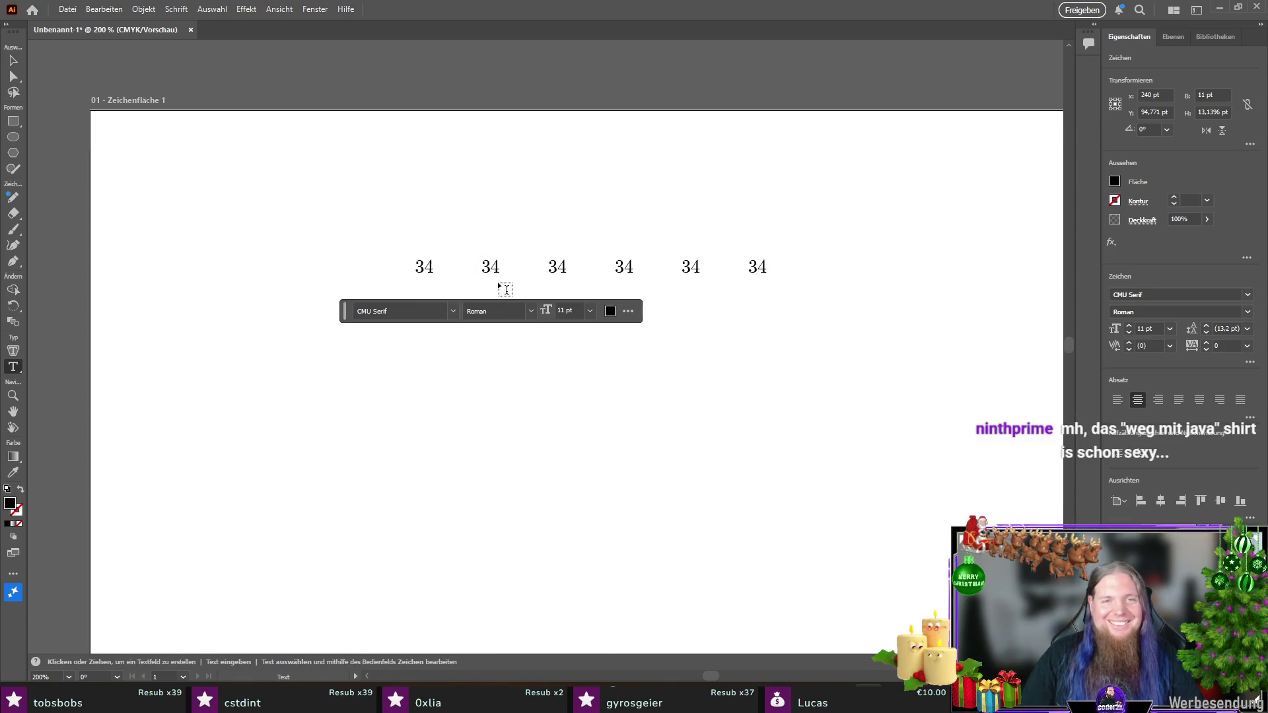
pyautogui.doubleClick(489, 267)
pyautogui.write('12')
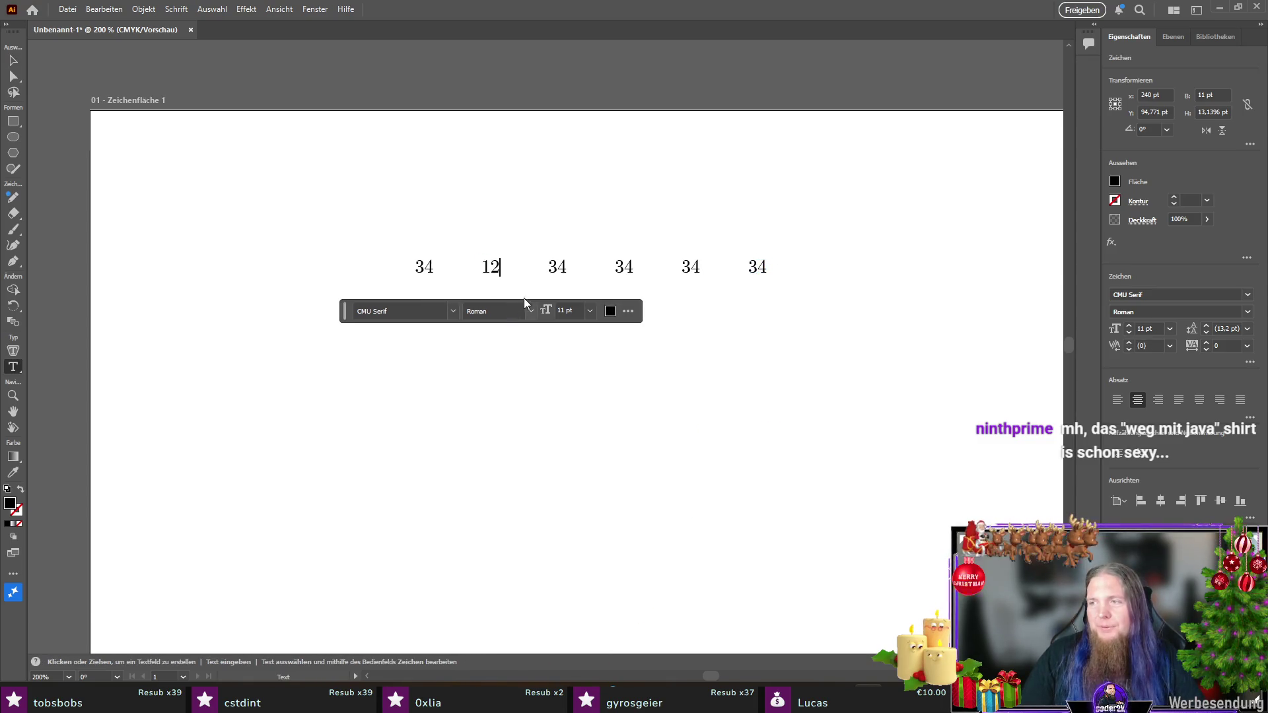
pyautogui.doubleClick(557, 267)
pyautogui.write('4')
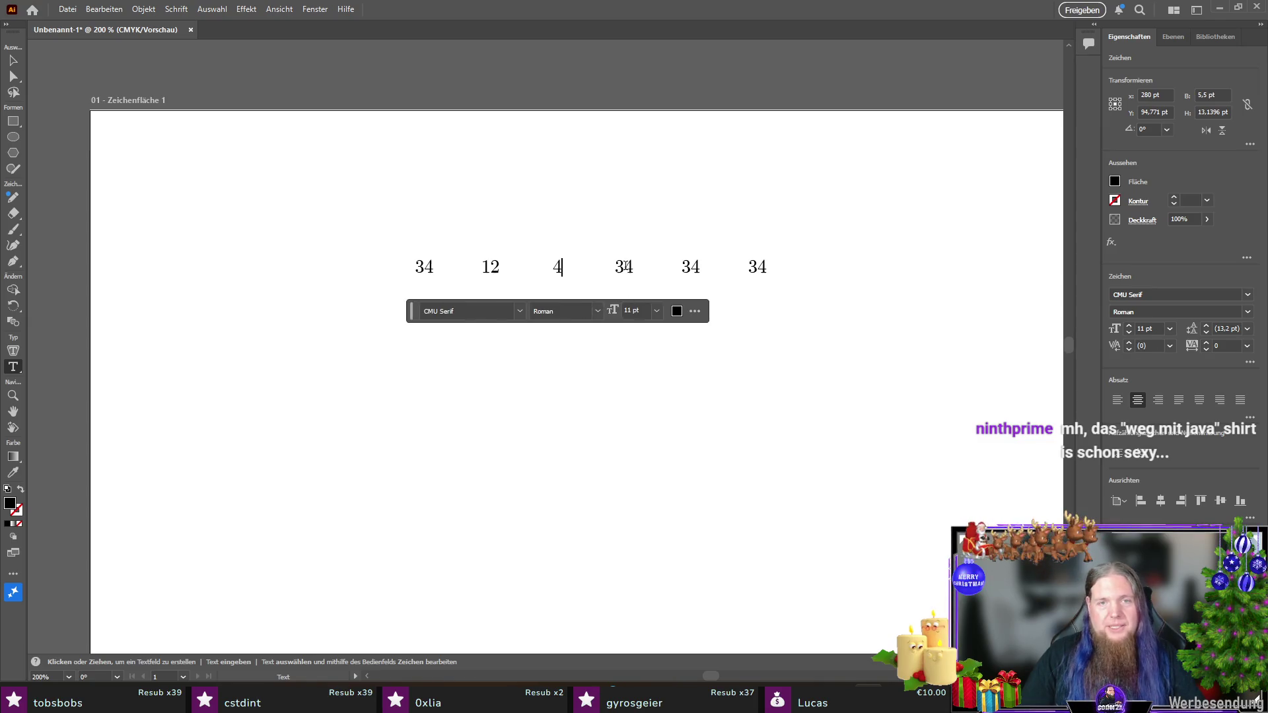
pyautogui.doubleClick(625, 265)
pyautogui.write('17')
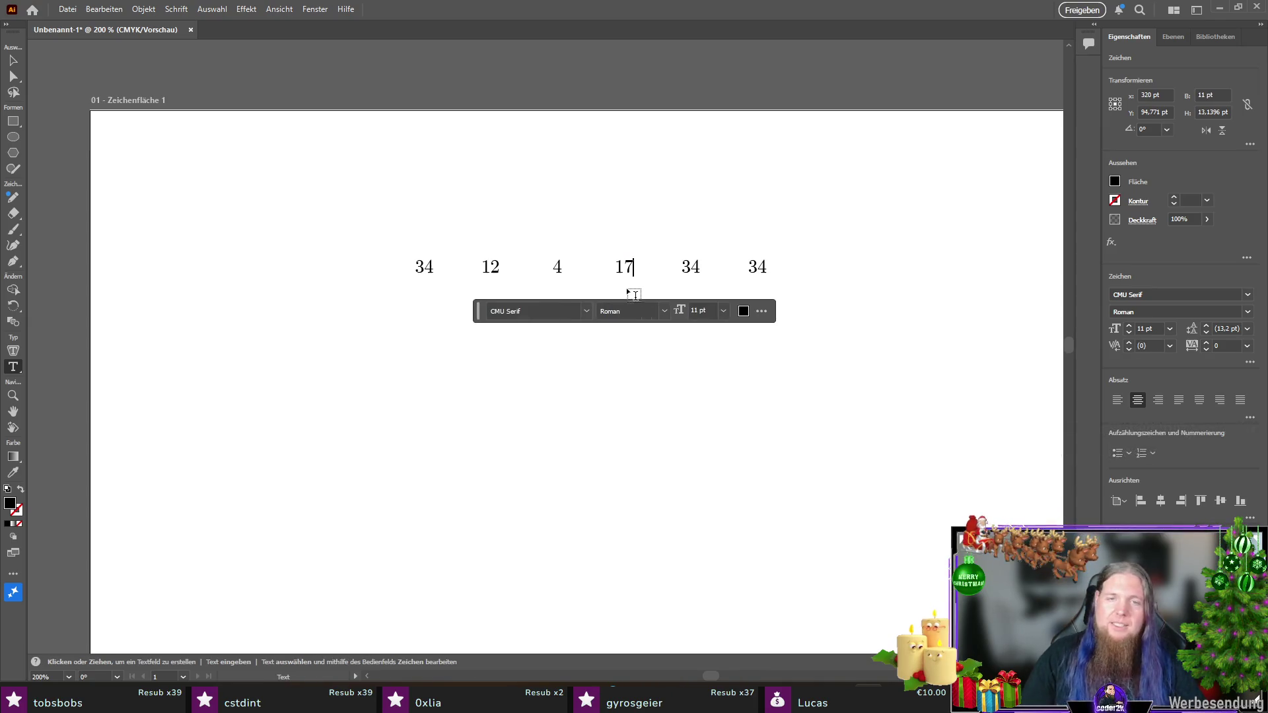
# Step: Retype the fifth and sixth 34s as 33 and 9
pyautogui.click(691, 266)
pyautogui.hotkey('ctrl', 'a')
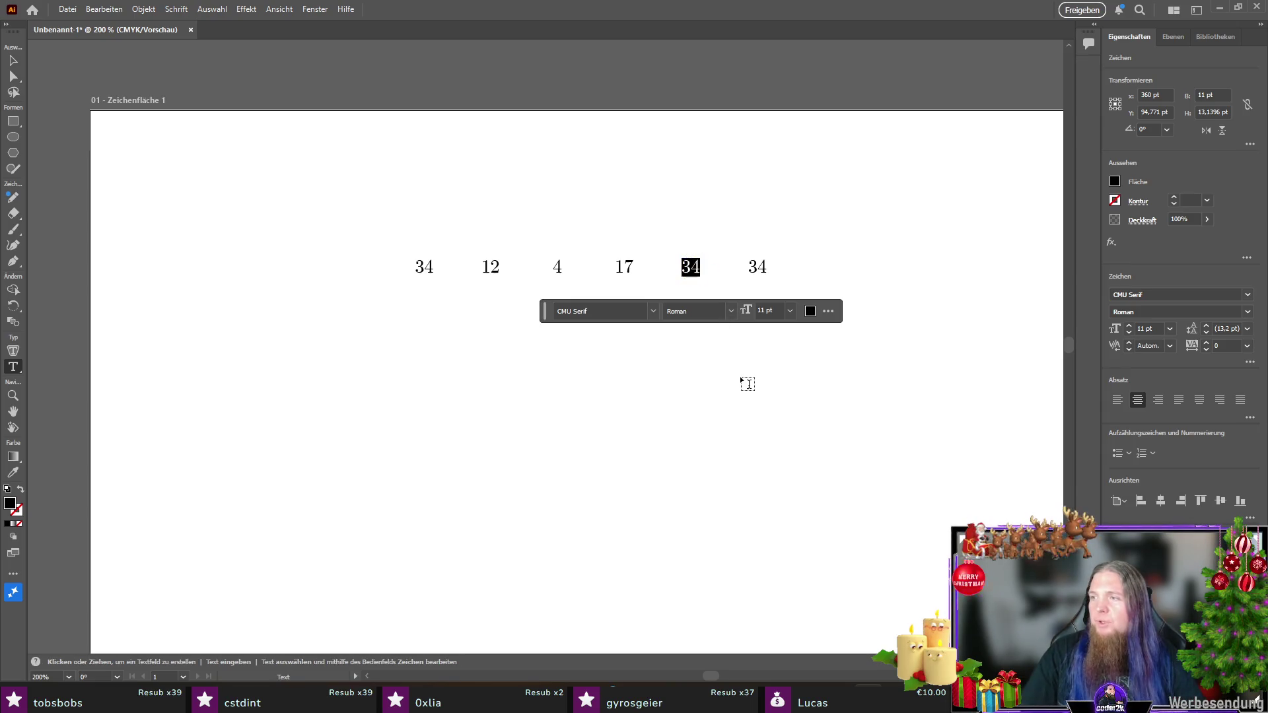
pyautogui.write('33')
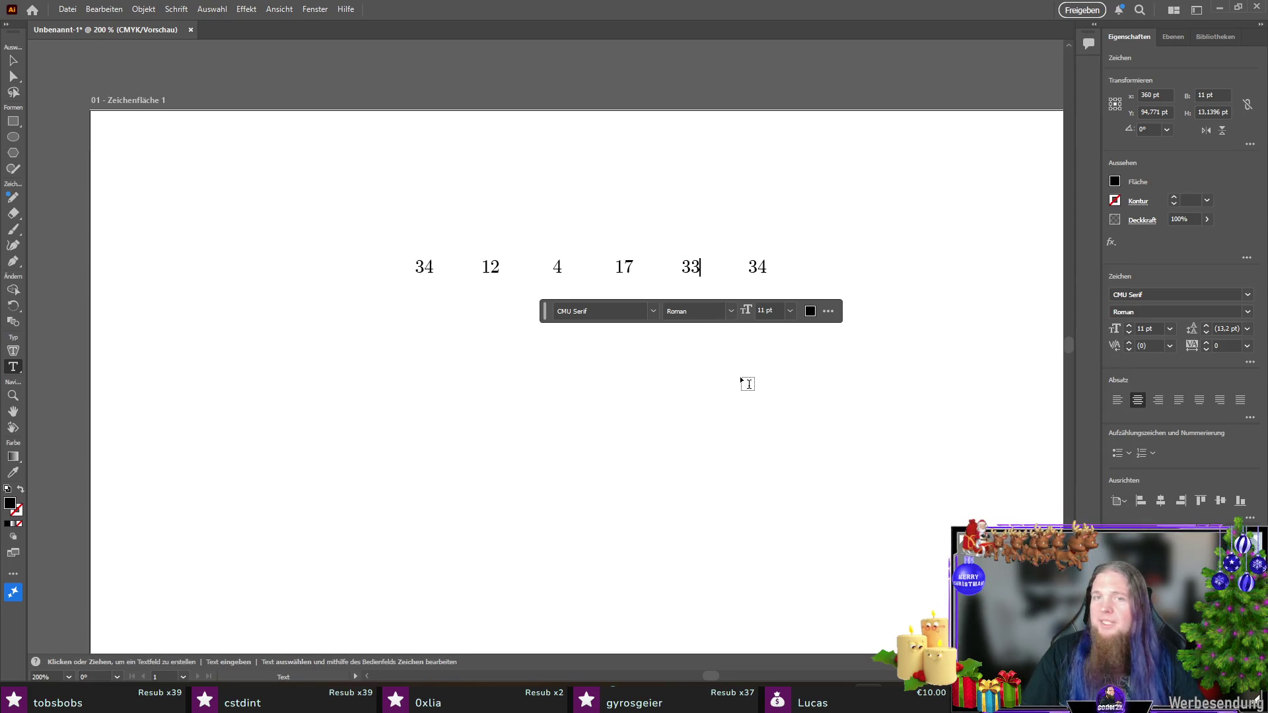
pyautogui.click(756, 267)
pyautogui.hotkey('ctrl', 'a')
pyautogui.write('9')
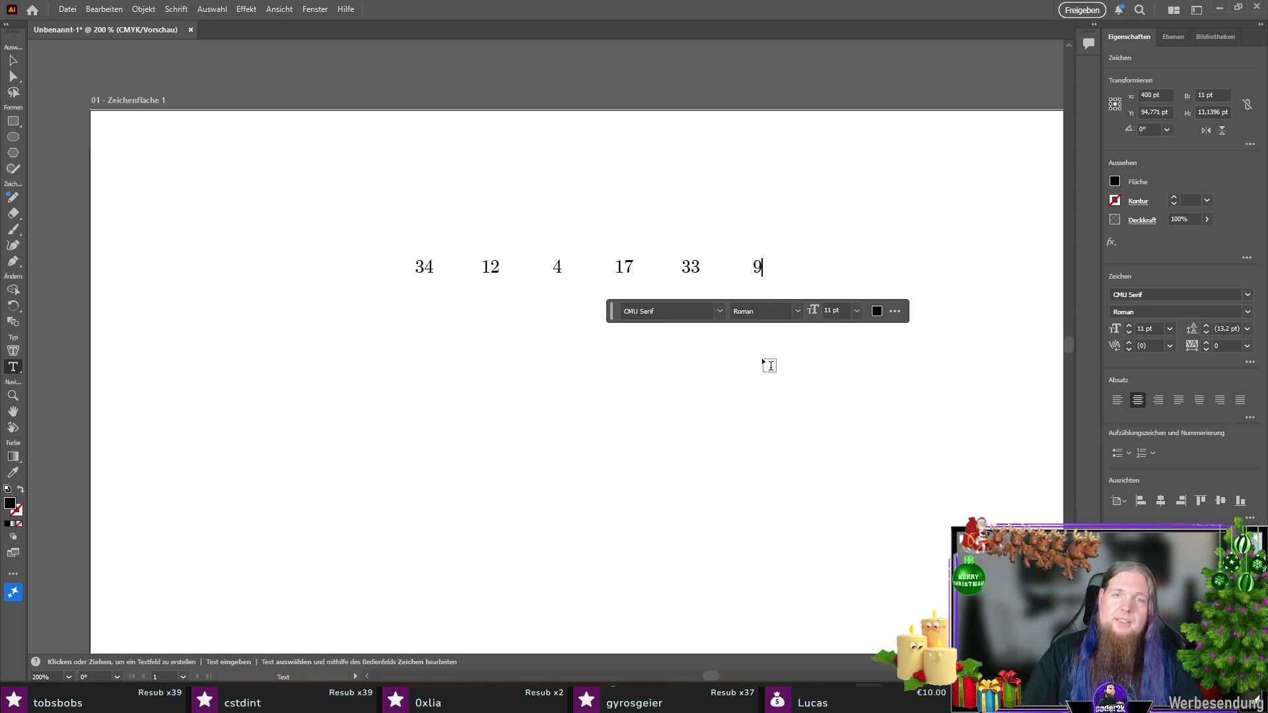
pyautogui.click(13, 60)
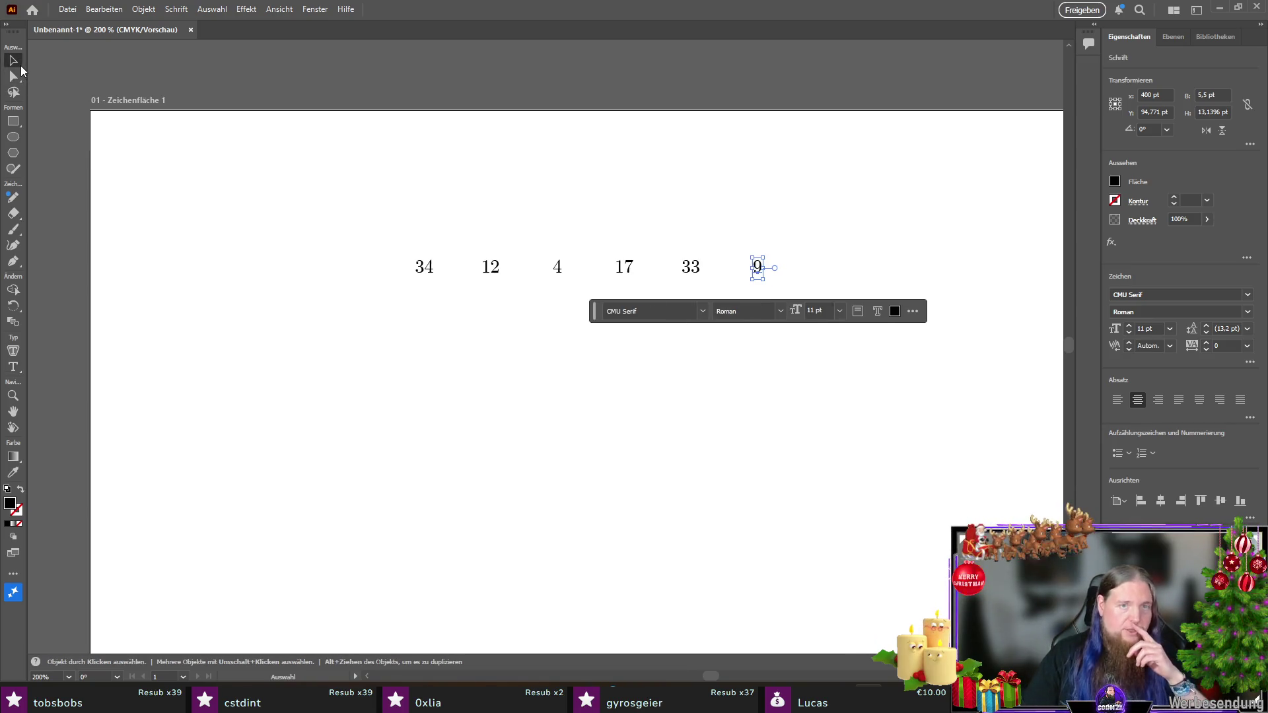
# Step: Check the six-number row by selecting it, then switch to TeXstudio and scroll its PDF preview
pyautogui.click(528, 371)
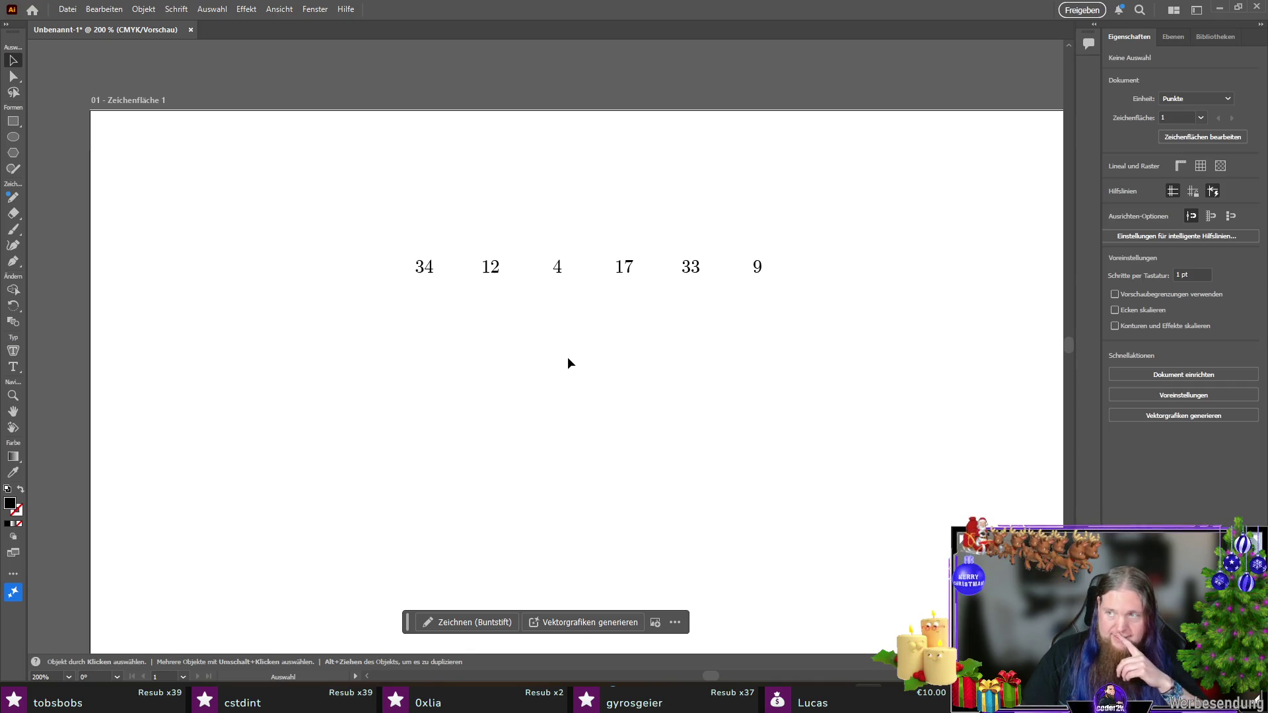
pyautogui.moveTo(795, 241)
pyautogui.mouseDown()
pyautogui.moveTo(393, 291)
pyautogui.moveTo(505, 265)
pyautogui.mouseUp()
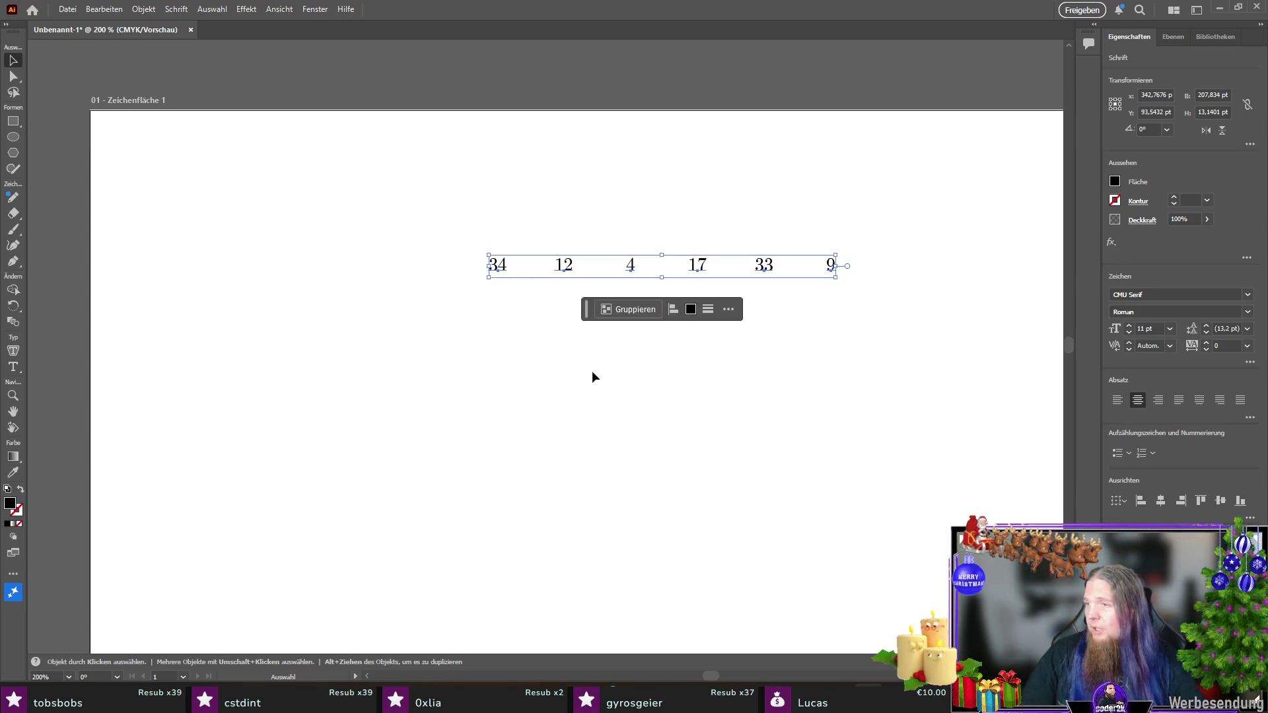
pyautogui.click(534, 368)
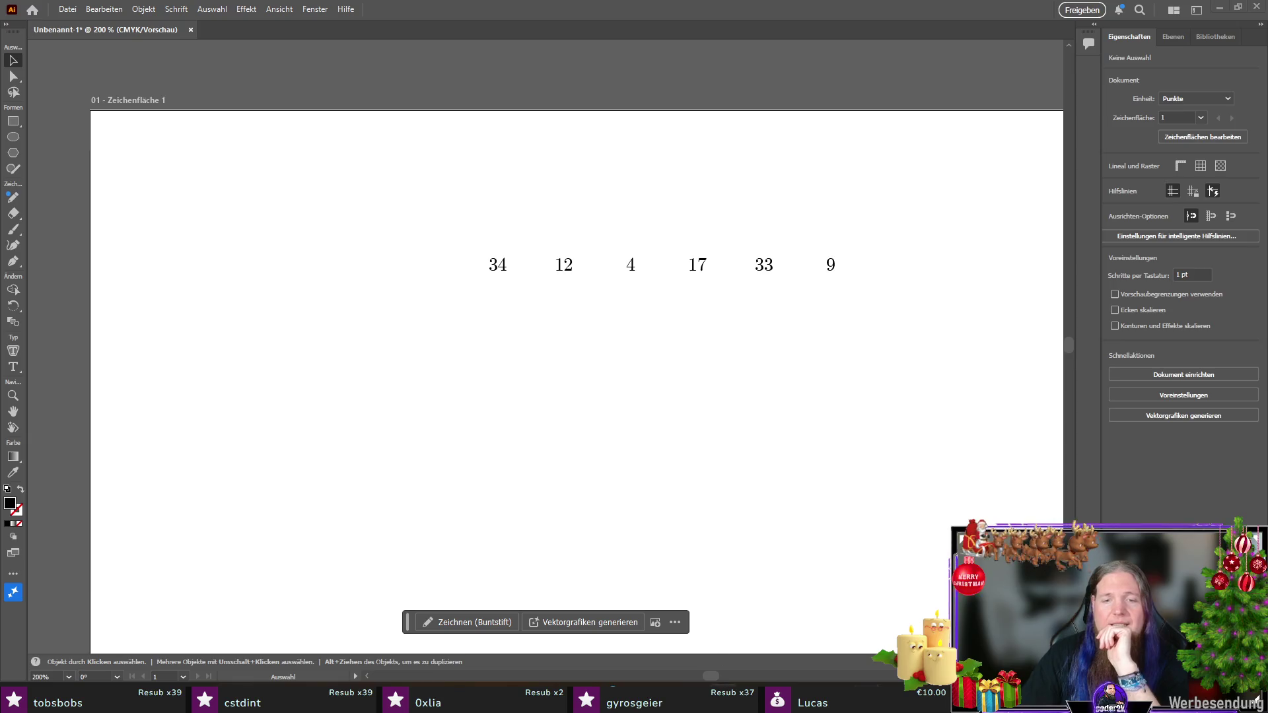
pyautogui.hotkey('alt', 'Tab')
pyautogui.scroll(5, 1070, 455)
pyautogui.moveTo(1253, 526); pyautogui.dragTo(1260, 164)
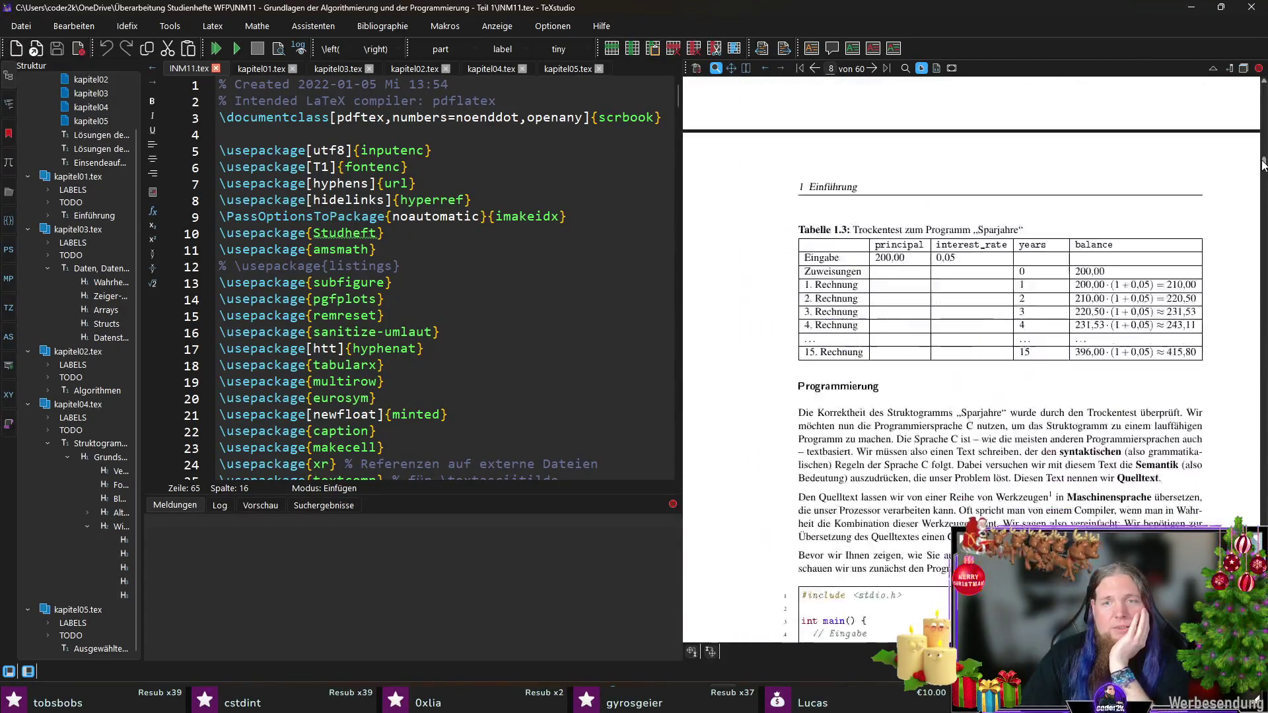
# Step: Scroll the PDF preview up to Tabelle 1.3, then minimise TeXstudio to return to Illustrator
pyautogui.scroll(1, 819, 350)
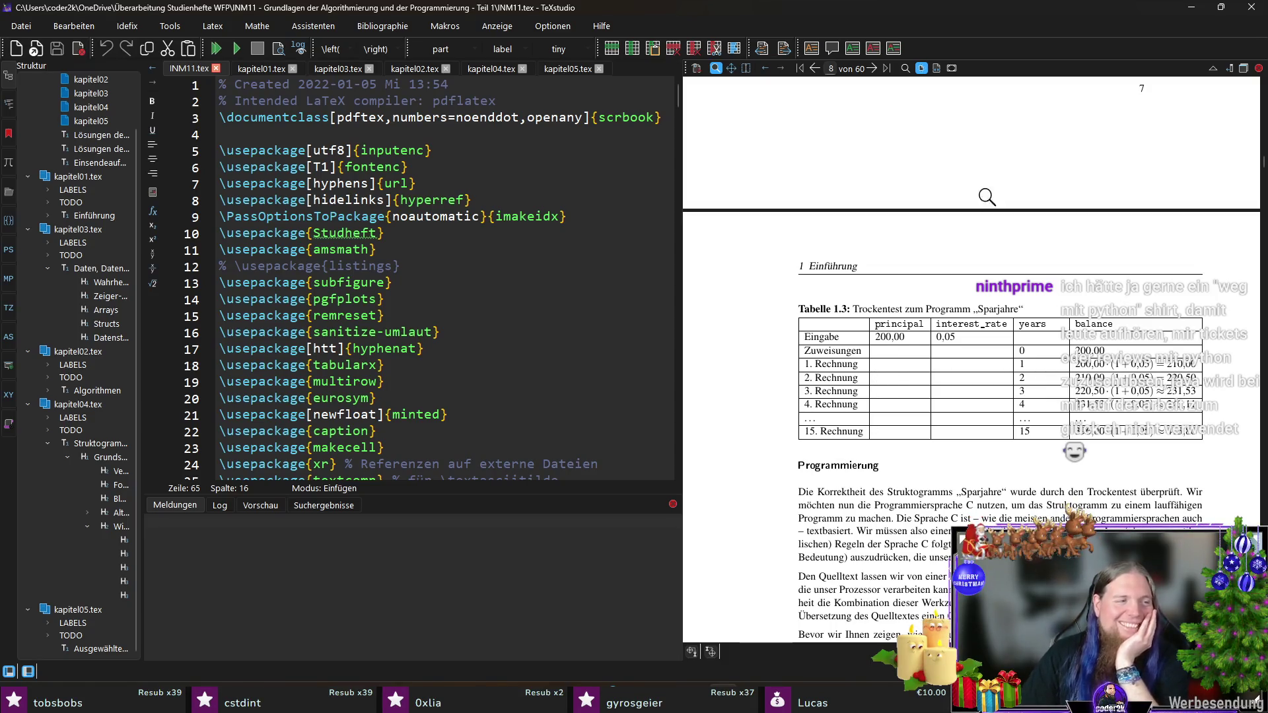
pyautogui.click(1190, 7)
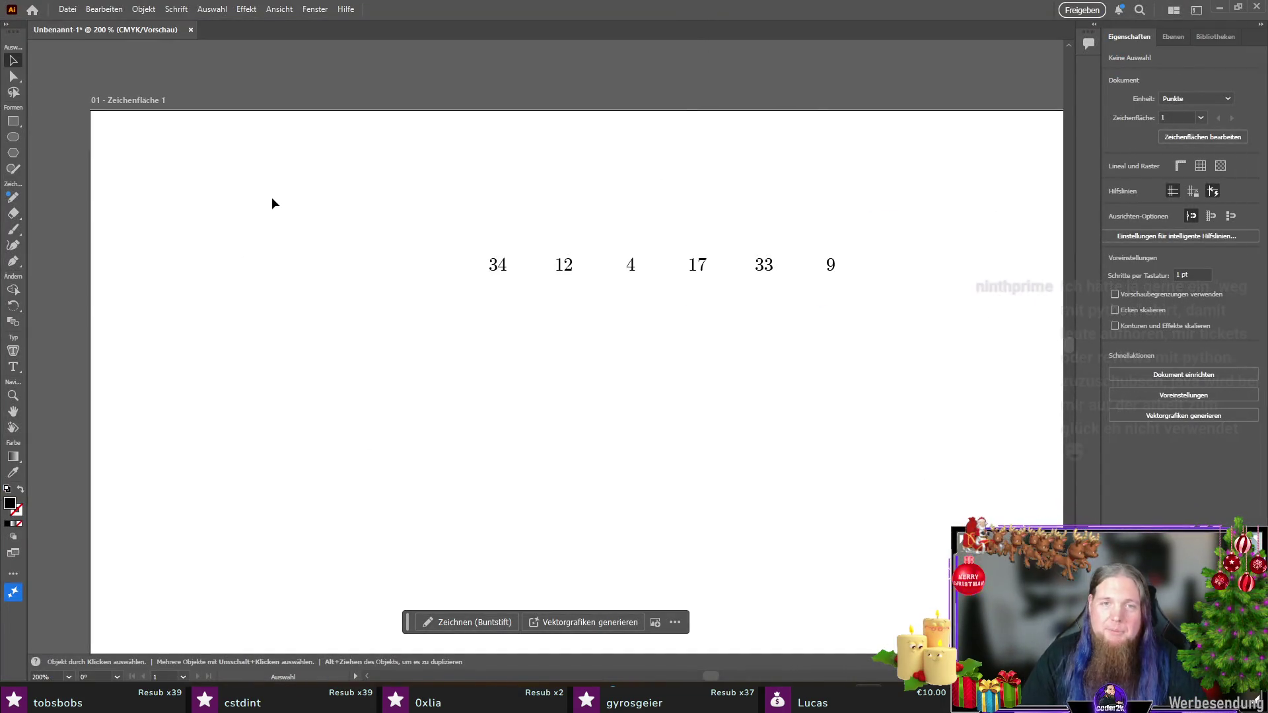
# Step: Pick the Rectangle tool and open its flyout of shape tools
pyautogui.click(13, 121)
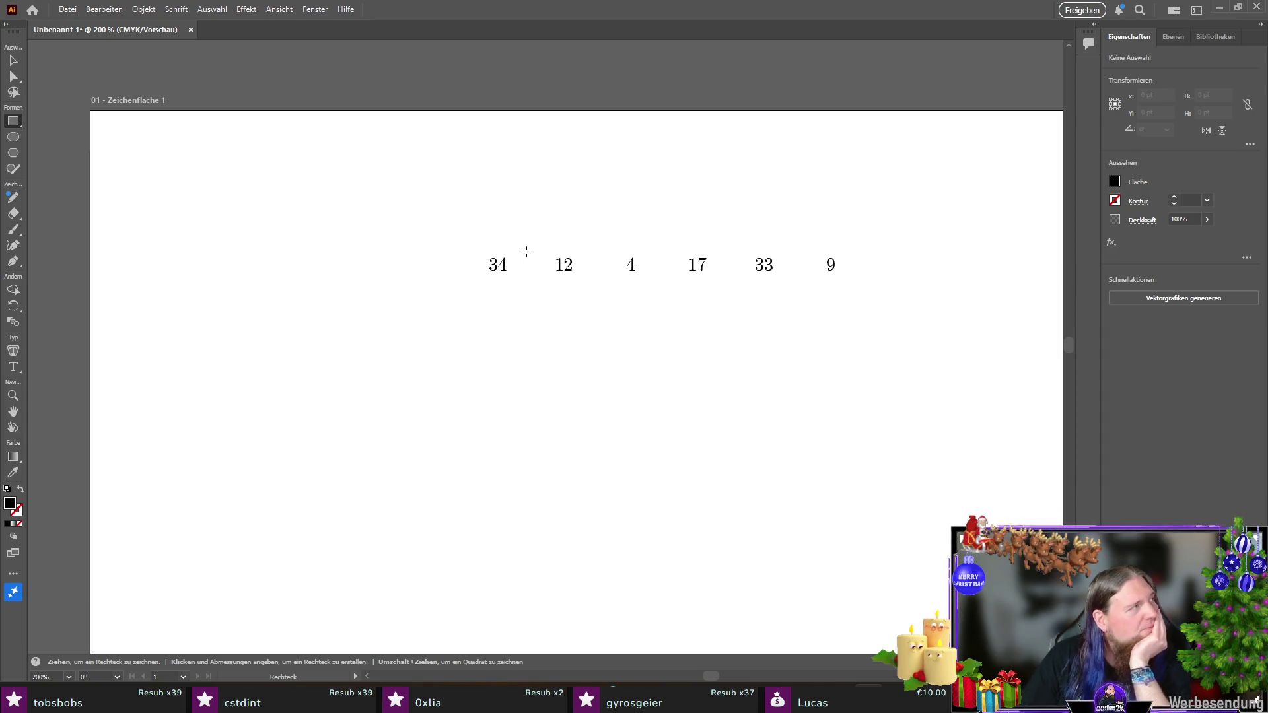
pyautogui.click(17, 124)
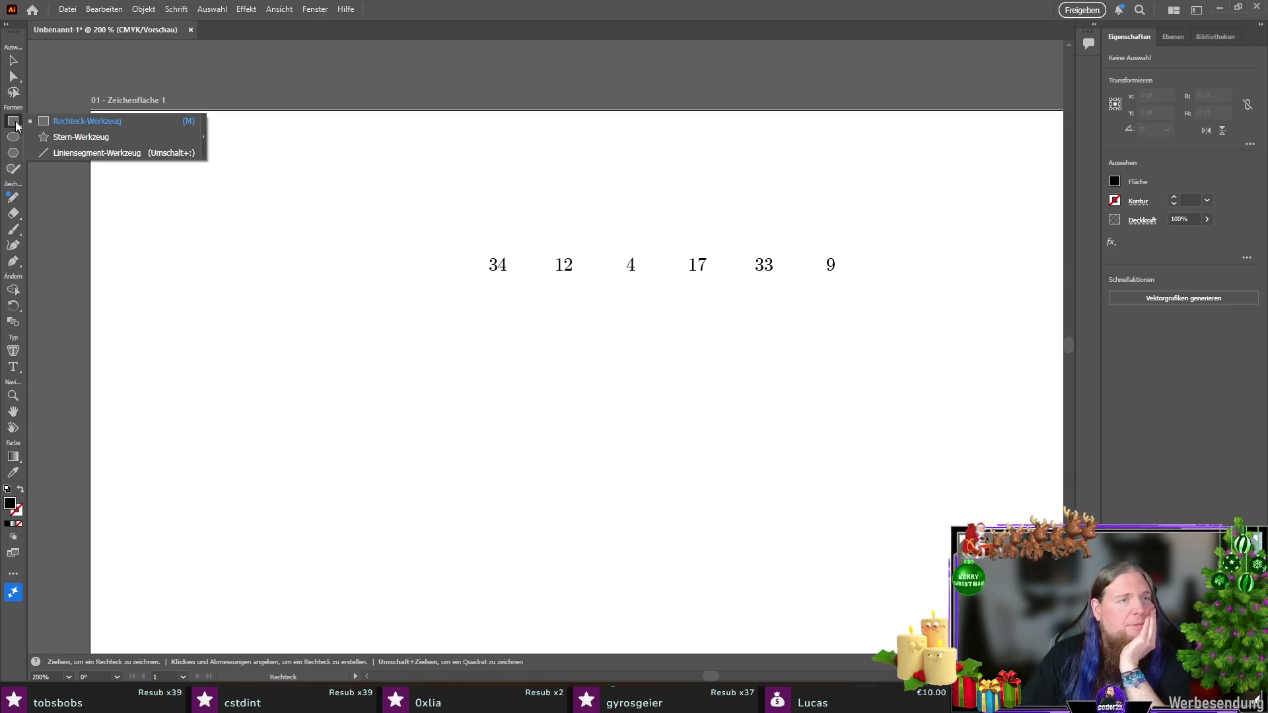
# Step: Draw a horizontal line above the number row, extending past 34, with a thin black stroke
pyautogui.click(80, 152)
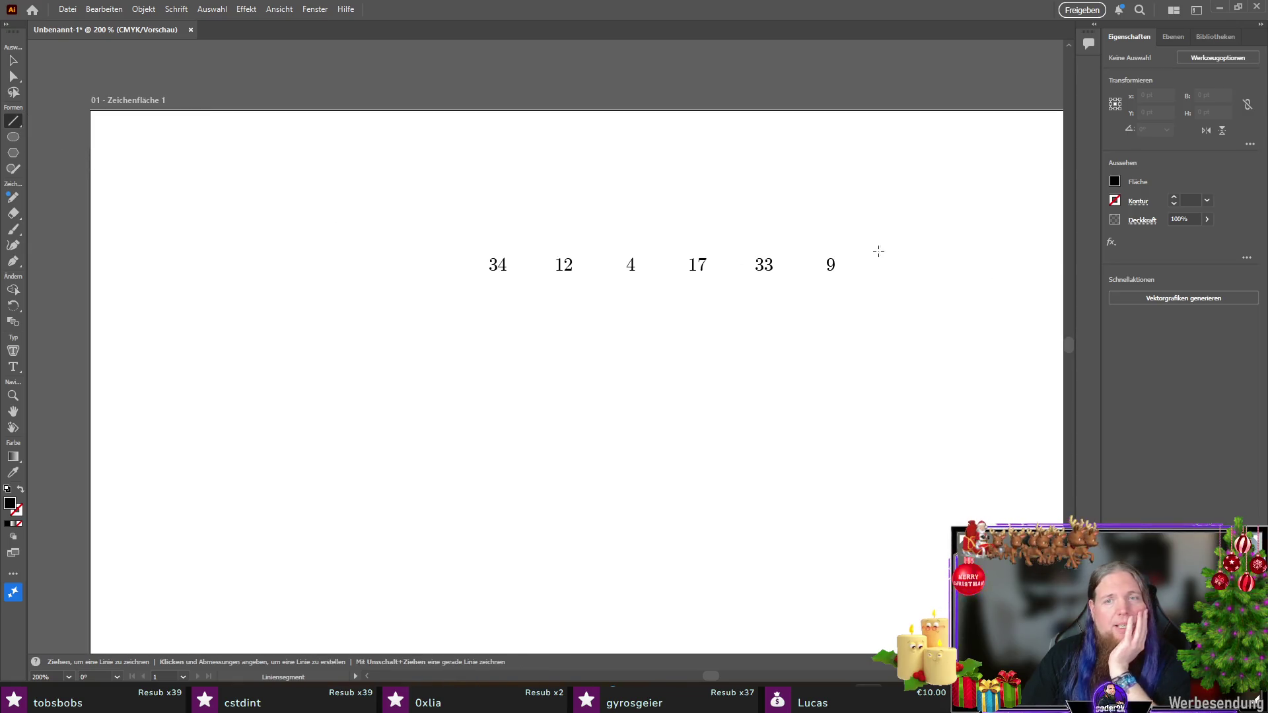
pyautogui.moveTo(879, 249); pyautogui.dragTo(206, 250)
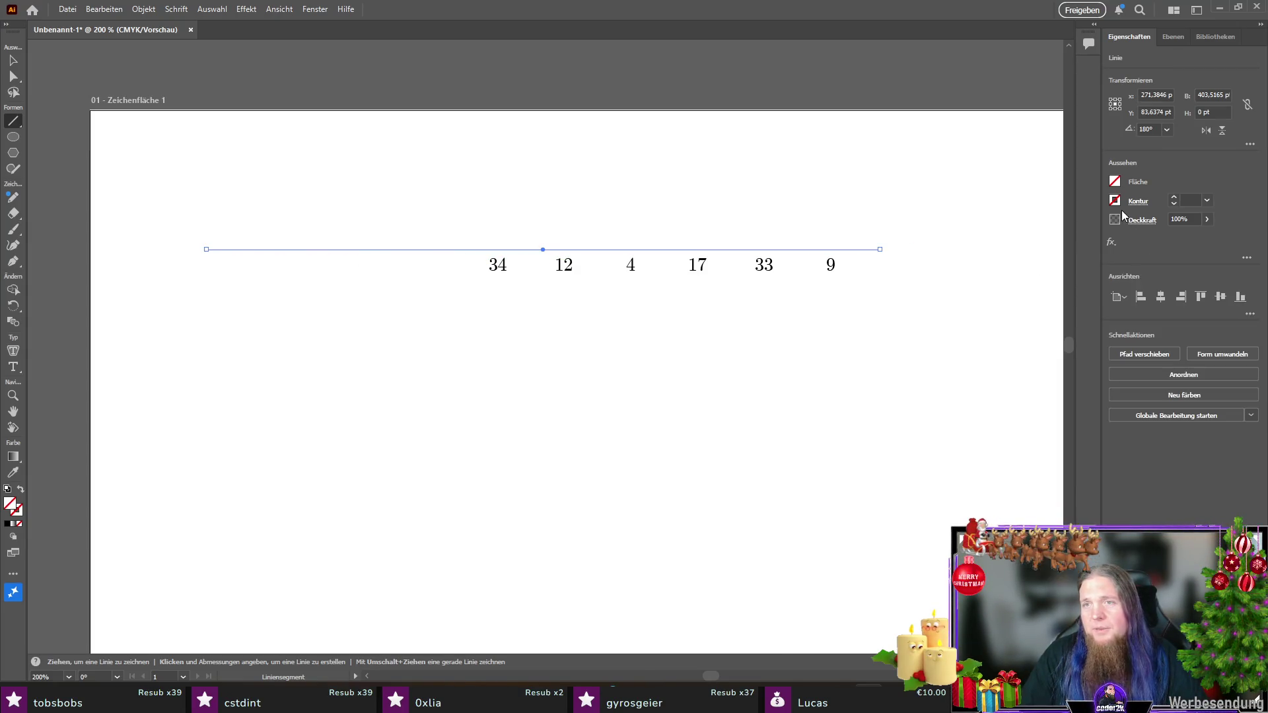
pyautogui.click(1174, 198)
pyautogui.click(1174, 198)
pyautogui.click(1174, 198)
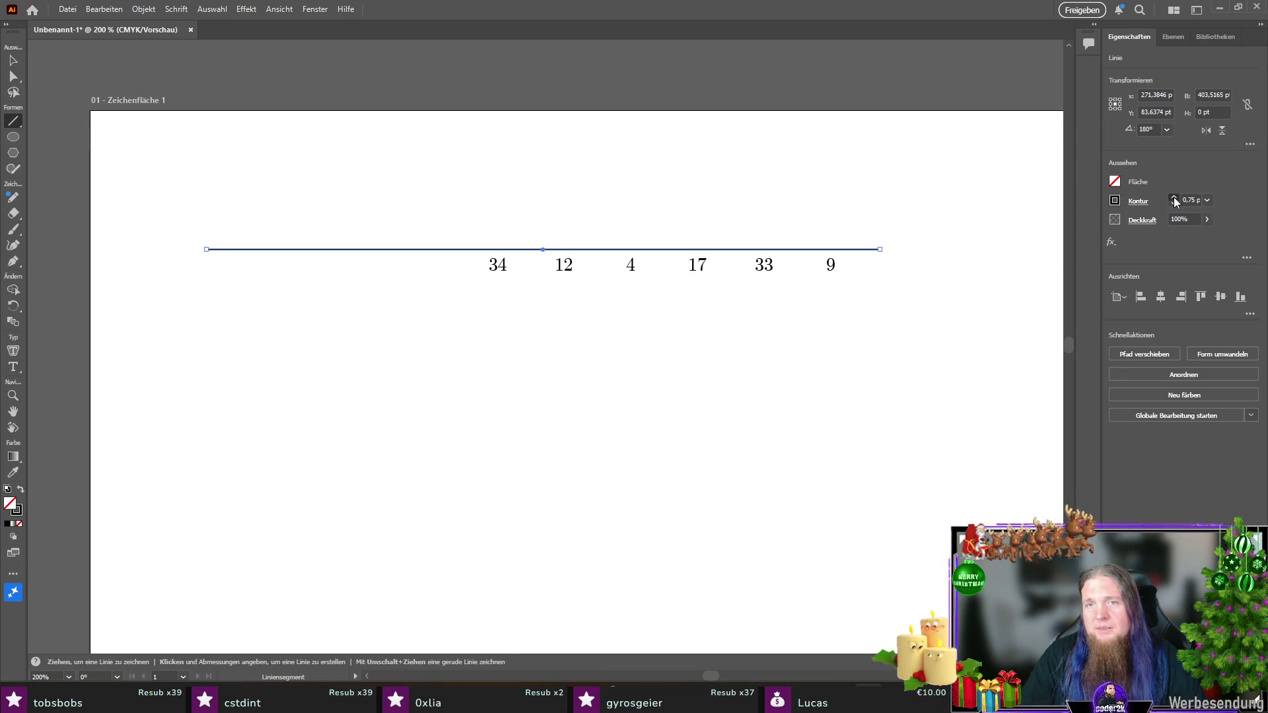
pyautogui.click(1175, 207)
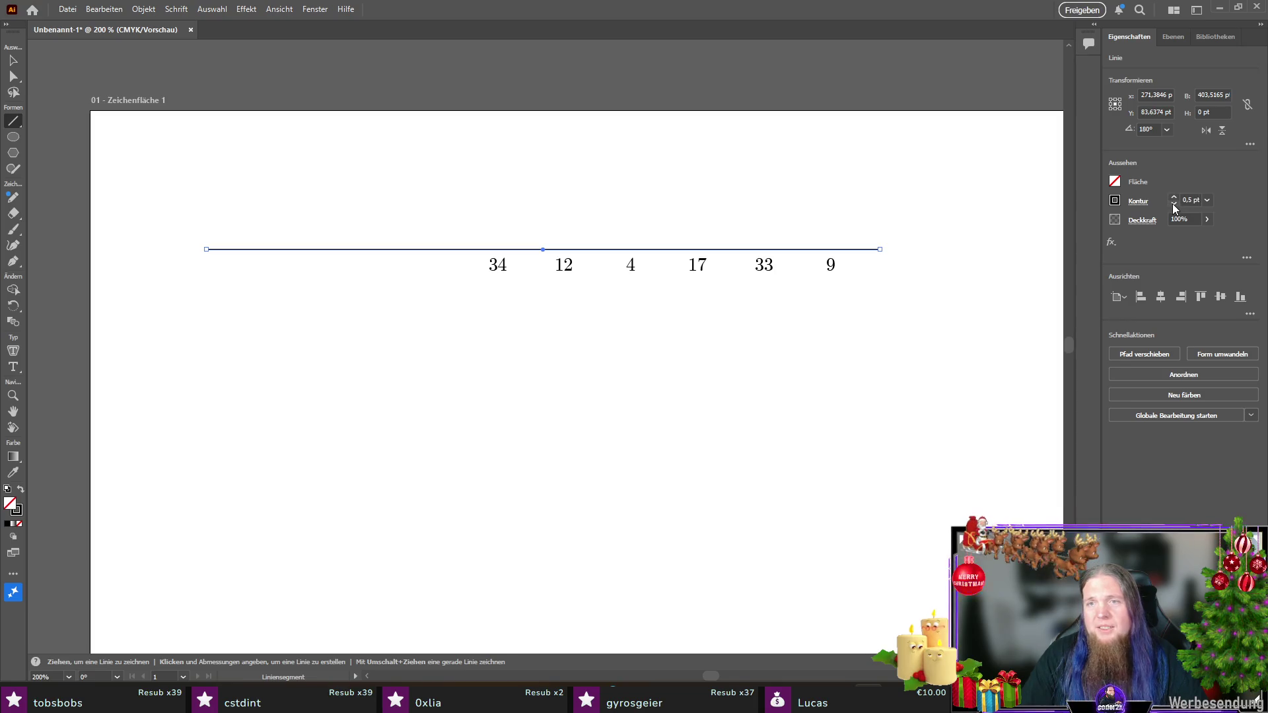
pyautogui.click(14, 61)
pyautogui.click(450, 348)
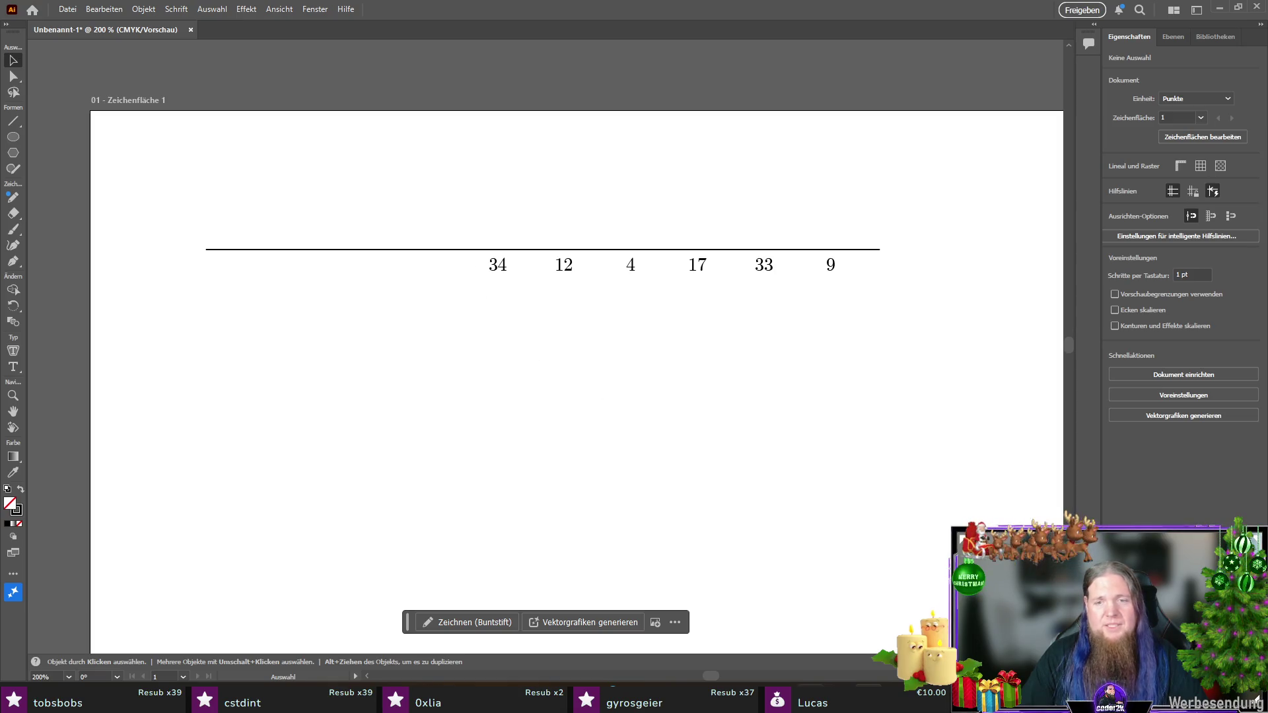
# Step: Check the table in TeXstudio's PDF preview, then return to Illustrator and select the rule
pyautogui.hotkey('alt', 'Tab')
pyautogui.moveTo(873, 319); pyautogui.dragTo(869, 320)
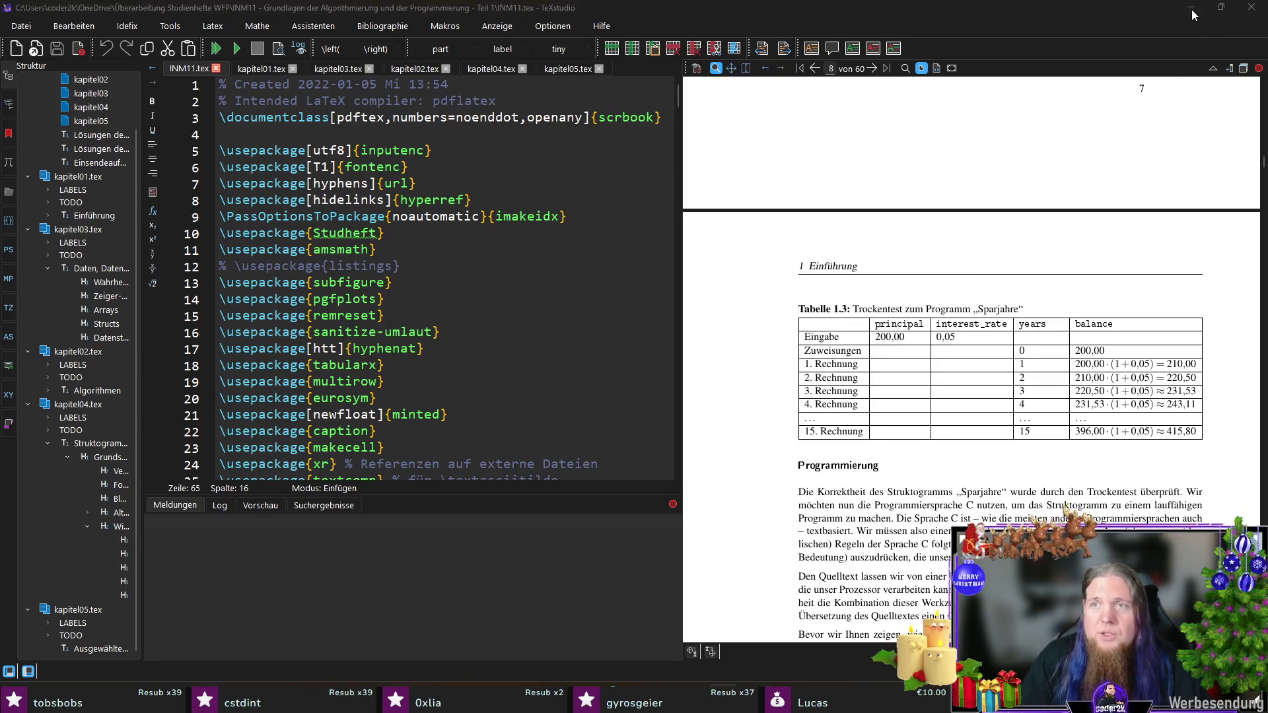
pyautogui.hotkey('alt', 'Tab')
pyautogui.click(857, 249)
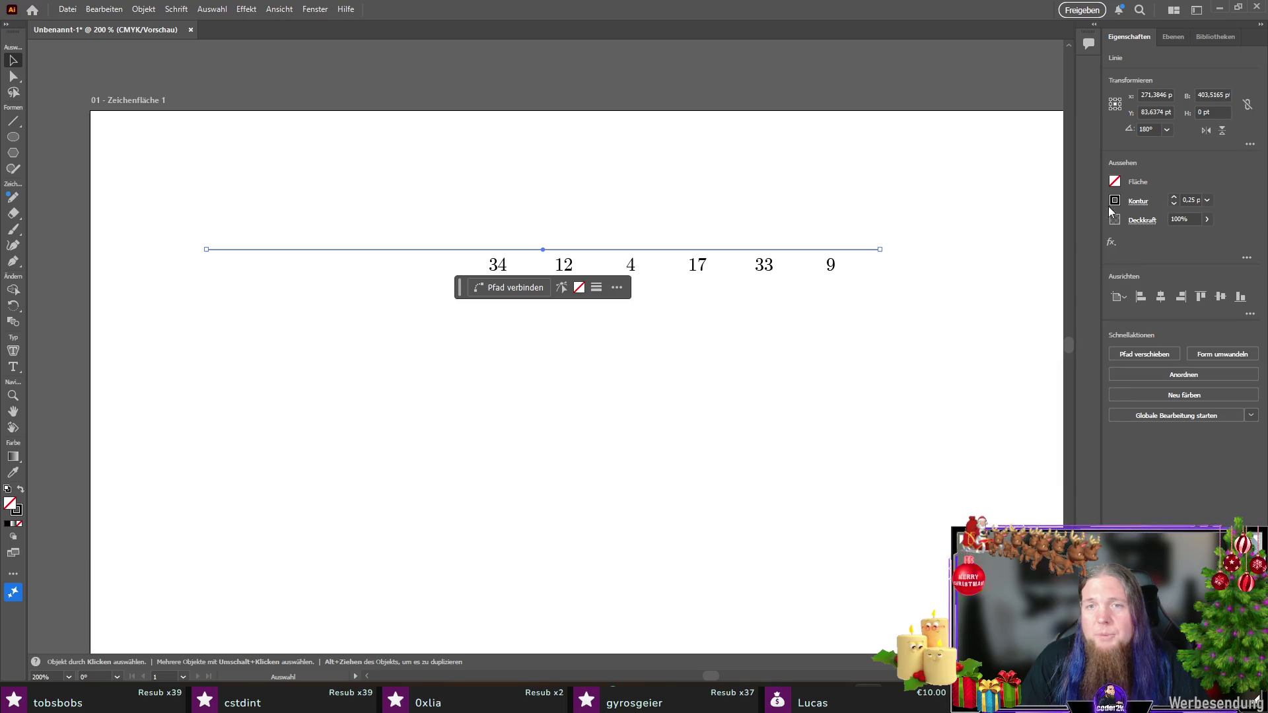
# Step: Select the rule together with all six numbers and set their Y position to 90 pt
pyautogui.click(948, 230)
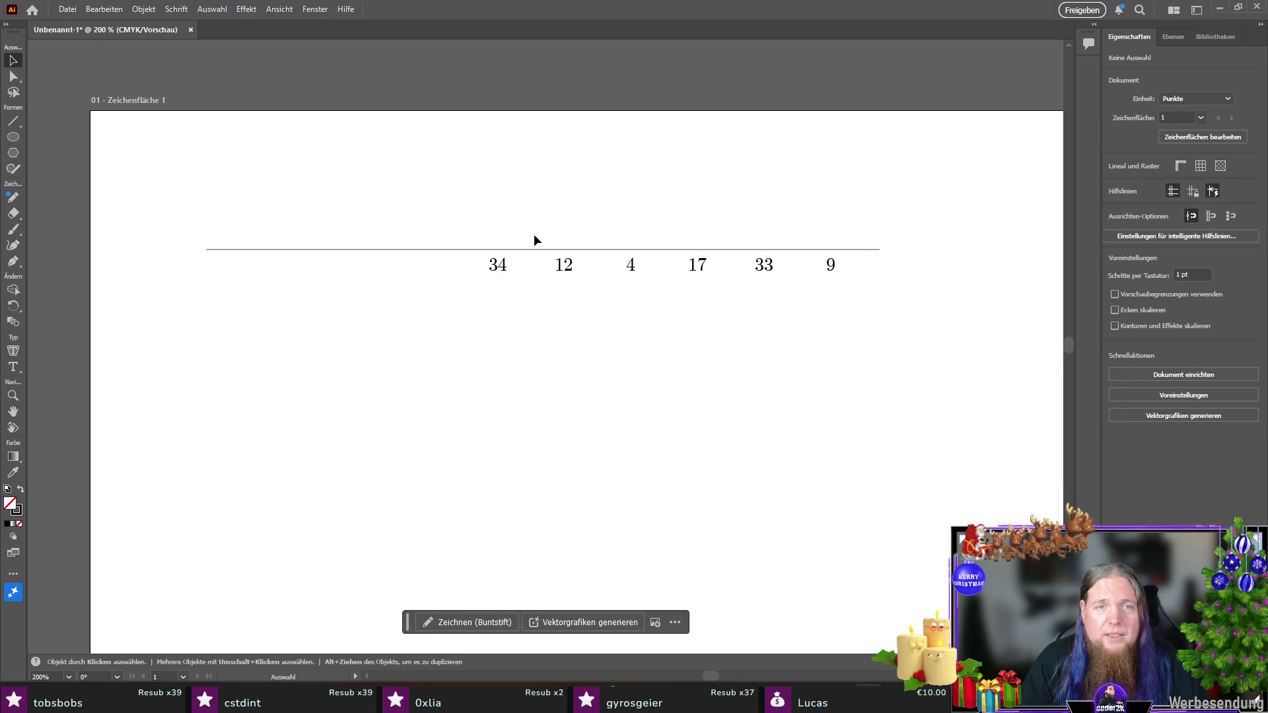
pyautogui.scroll(3, 475, 248)
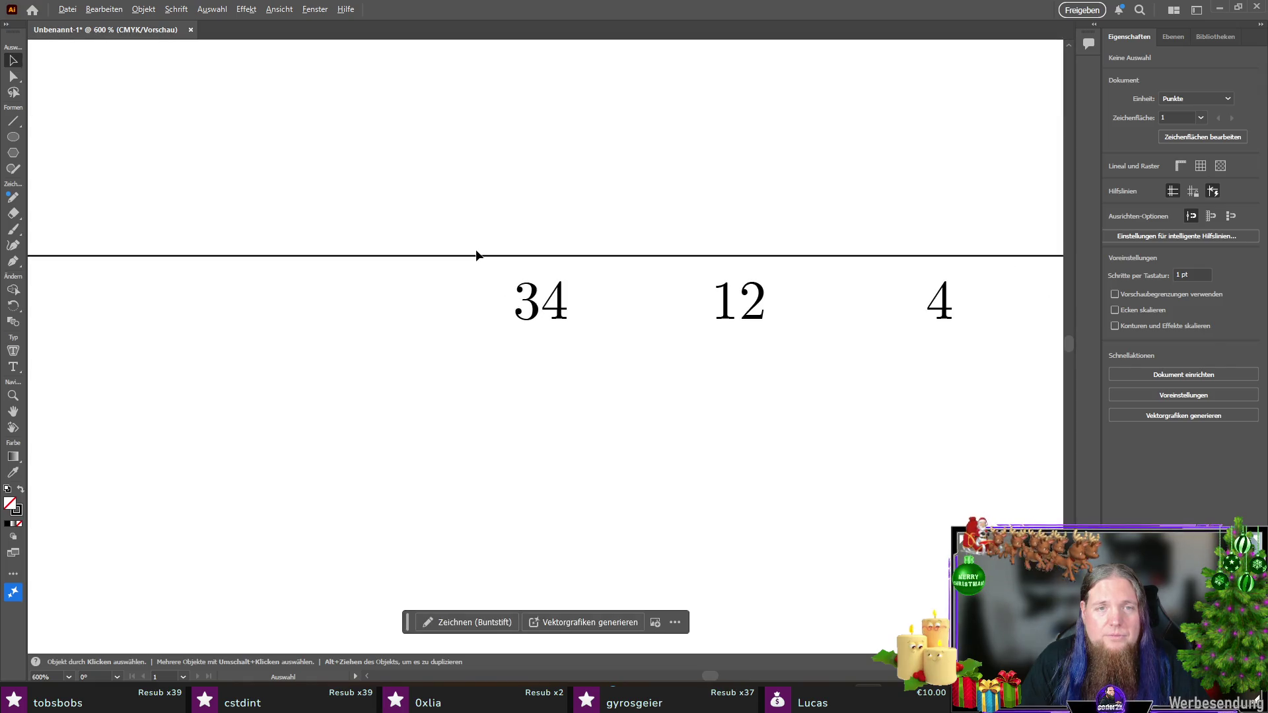
pyautogui.scroll(-3, 476, 254)
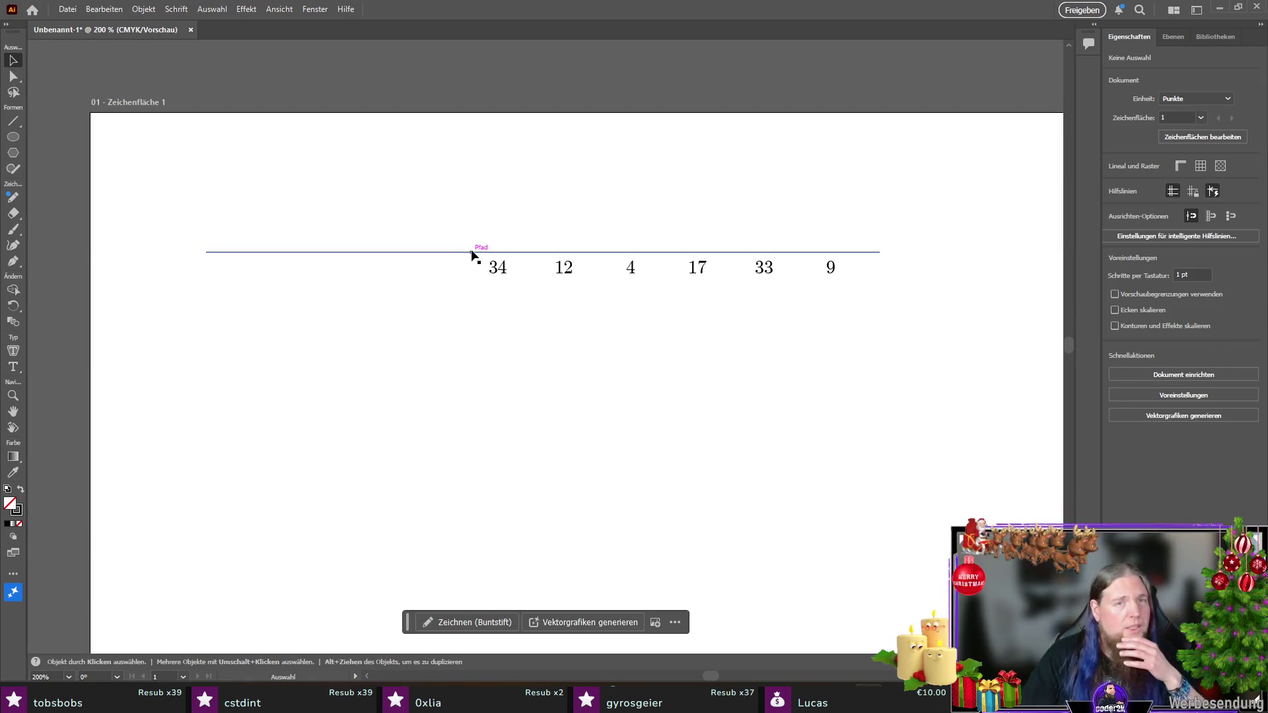
pyautogui.moveTo(954, 214); pyautogui.dragTo(188, 352)
pyautogui.click(518, 286)
pyautogui.moveTo(941, 225); pyautogui.dragTo(175, 386)
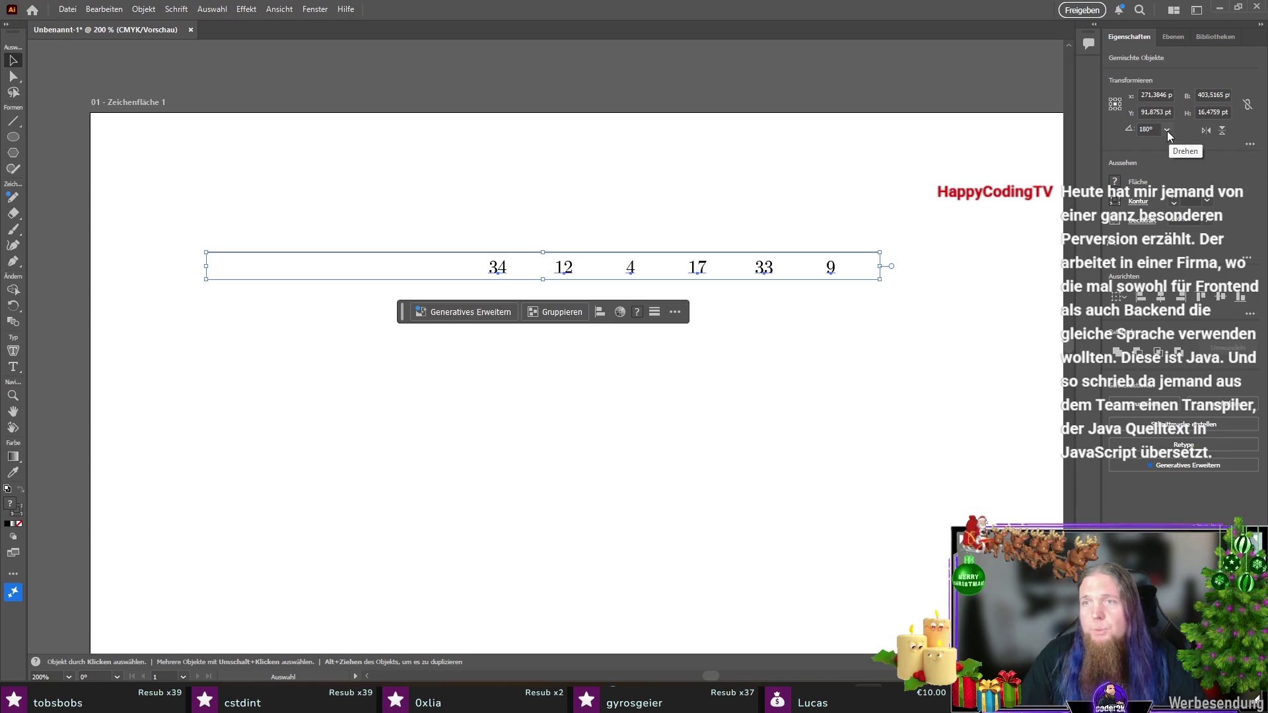
pyautogui.click(1156, 112)
pyautogui.write('90')
pyautogui.press('Return')
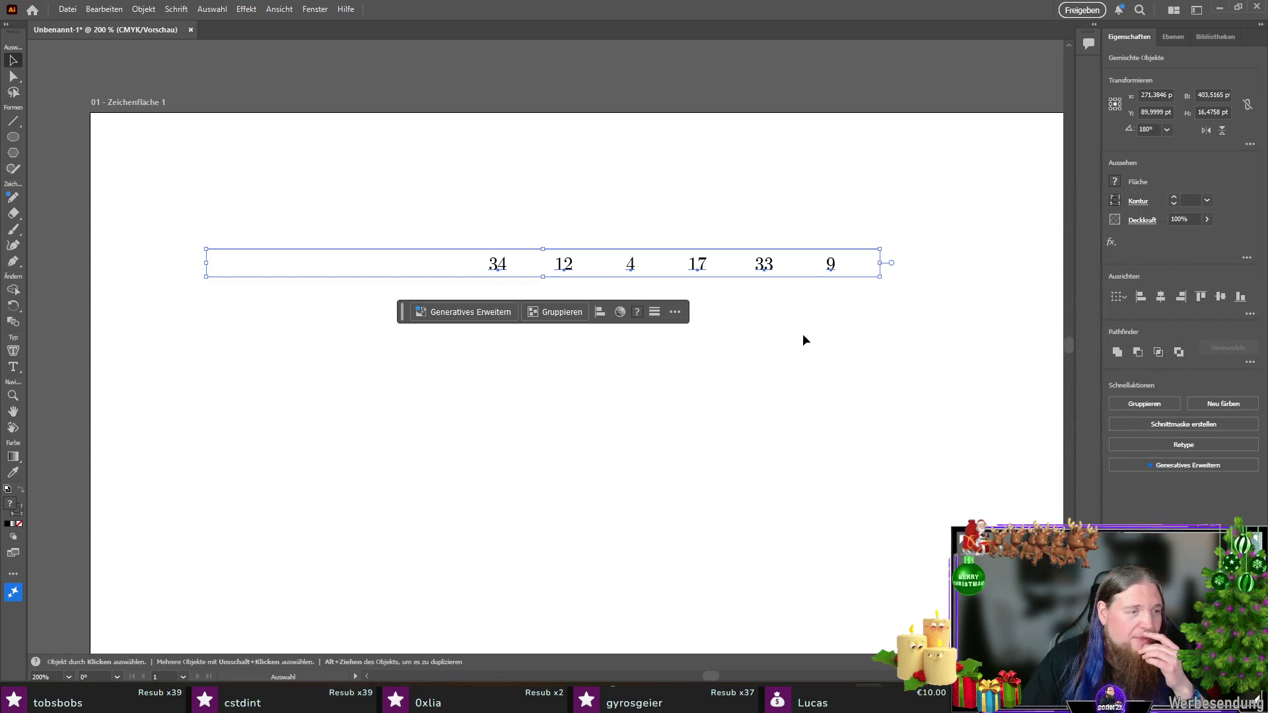
# Step: Duplicate the rule line and number row below, positioning the copy at X 2 and Y 110 pt
pyautogui.moveTo(934, 196); pyautogui.dragTo(198, 370)
pyautogui.moveTo(844, 266)
pyautogui.mouseDown()
pyautogui.moveTo(846, 349)
pyautogui.moveTo(815, 310)
pyautogui.moveTo(809, 279)
pyautogui.mouseUp()
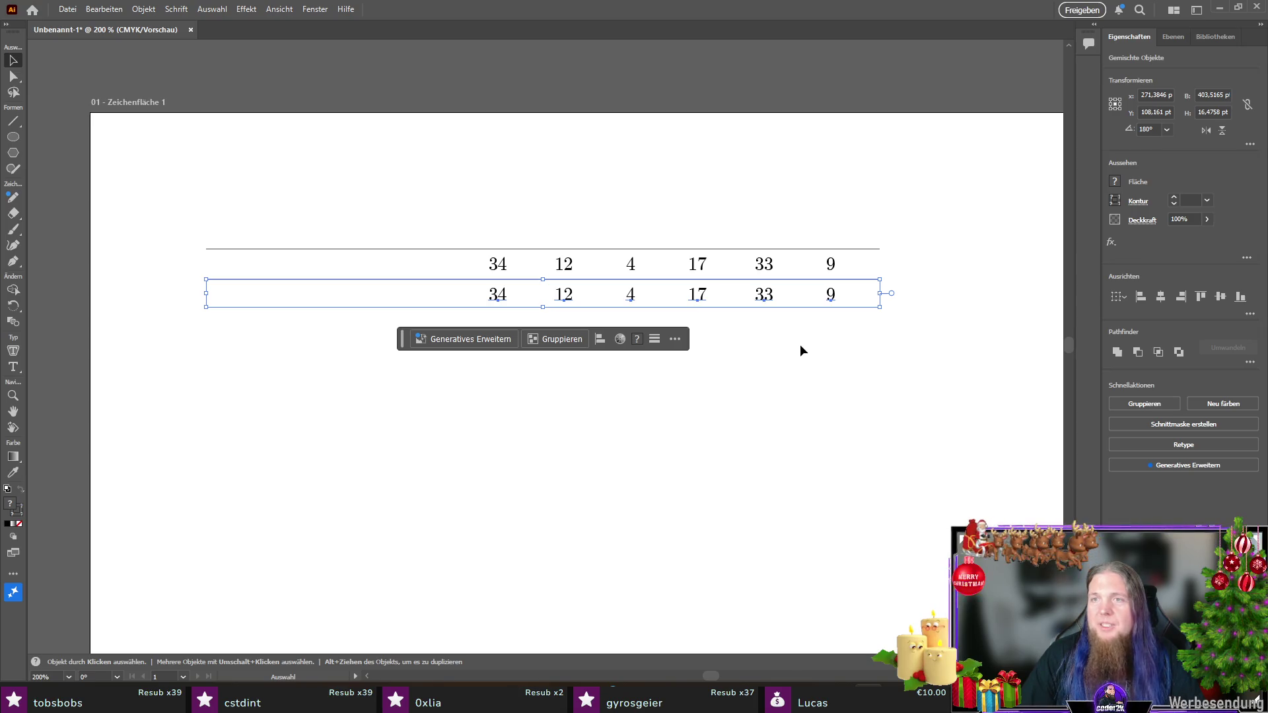
pyautogui.click(1154, 94)
pyautogui.write('2')
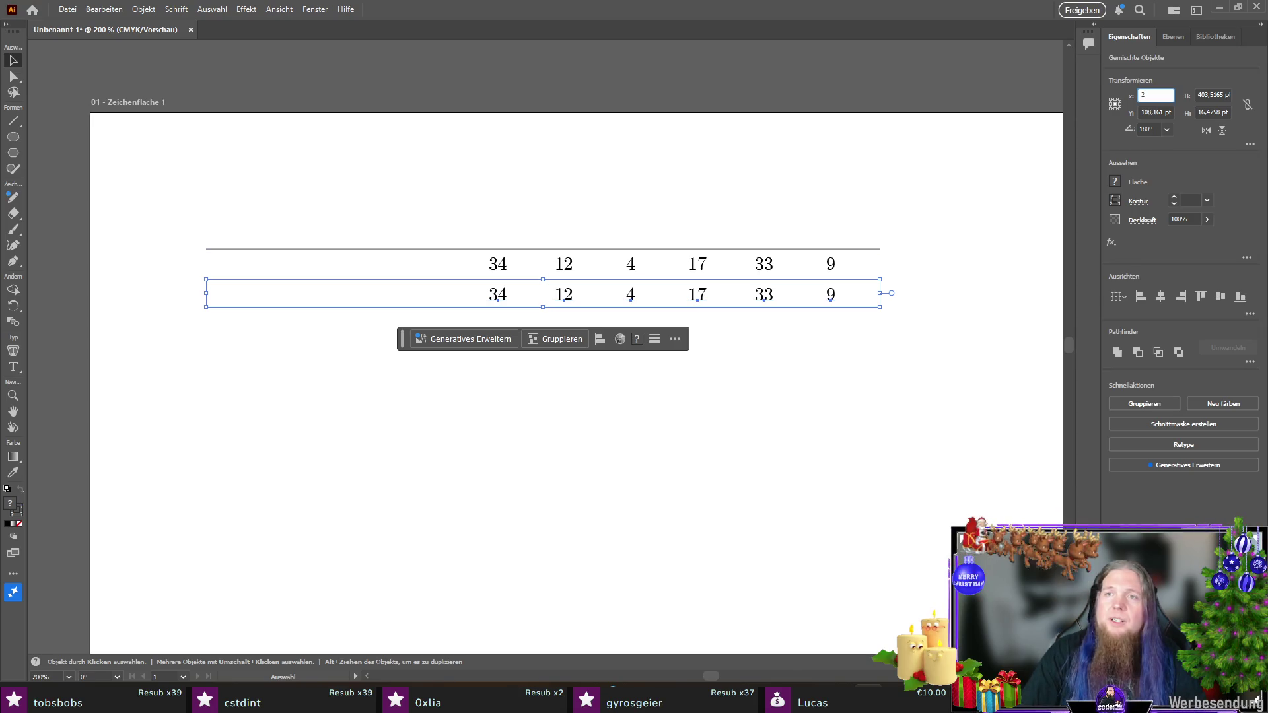
pyautogui.click(1150, 113)
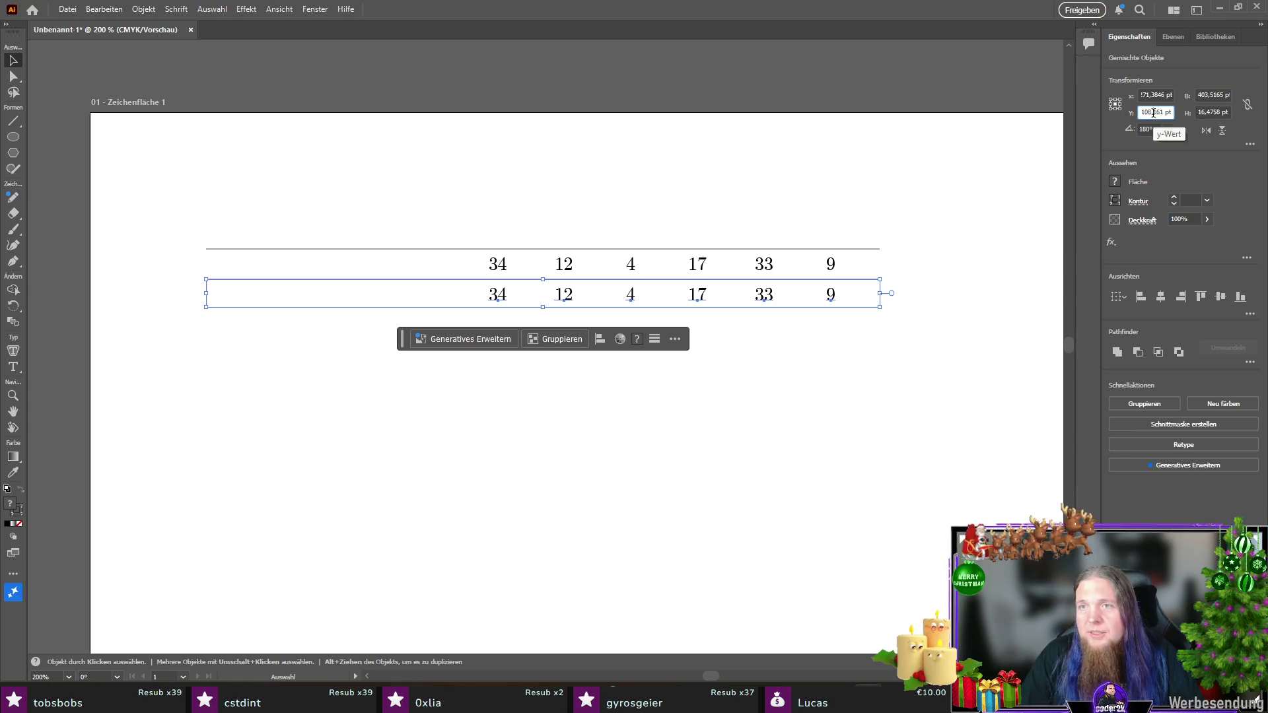
pyautogui.write('110')
pyautogui.press('Return')
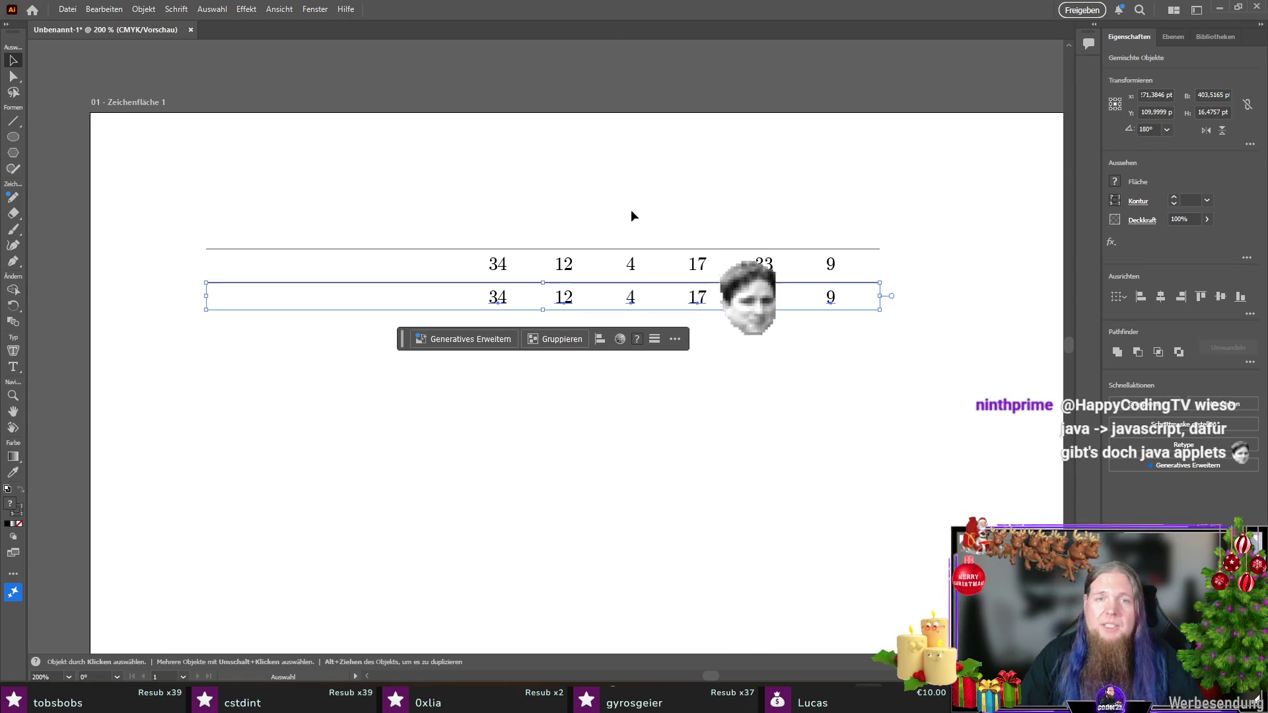
# Step: Reselect the top rule with the first number row to check it, then deselect
pyautogui.click(633, 248)
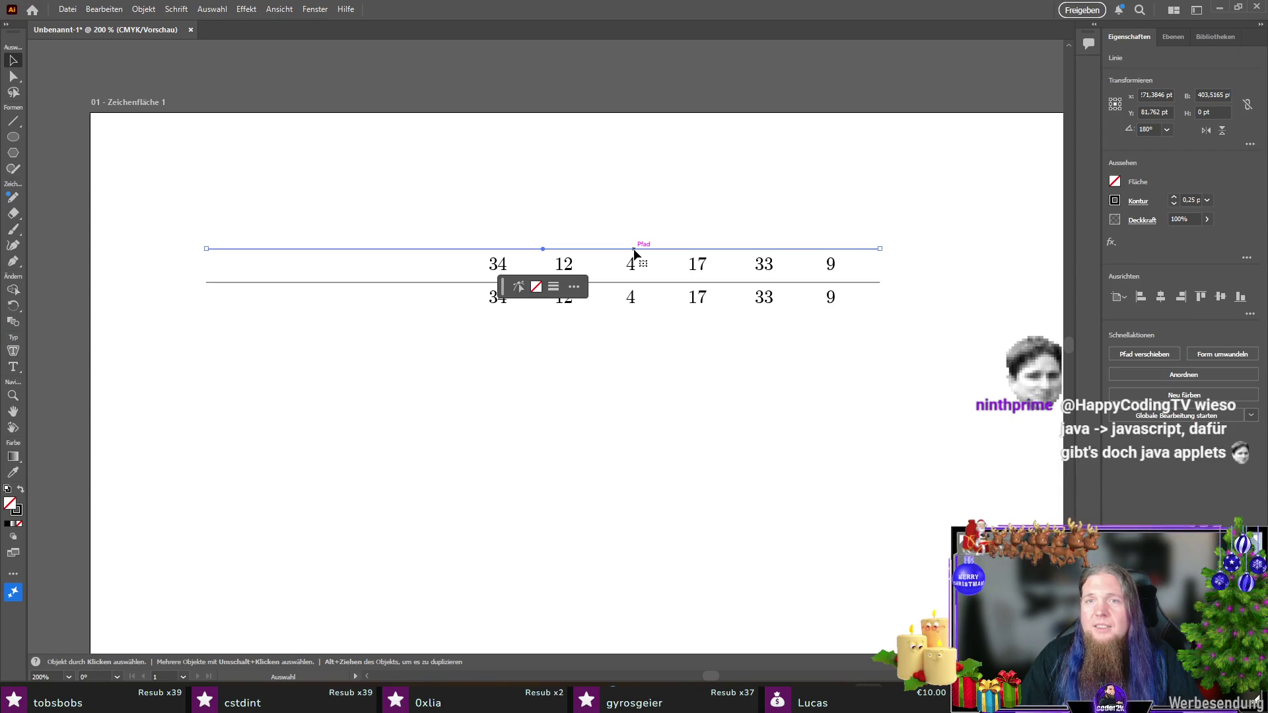
pyautogui.moveTo(170, 229)
pyautogui.mouseDown()
pyautogui.moveTo(902, 275)
pyautogui.moveTo(167, 367)
pyautogui.mouseUp()
pyautogui.click(897, 284)
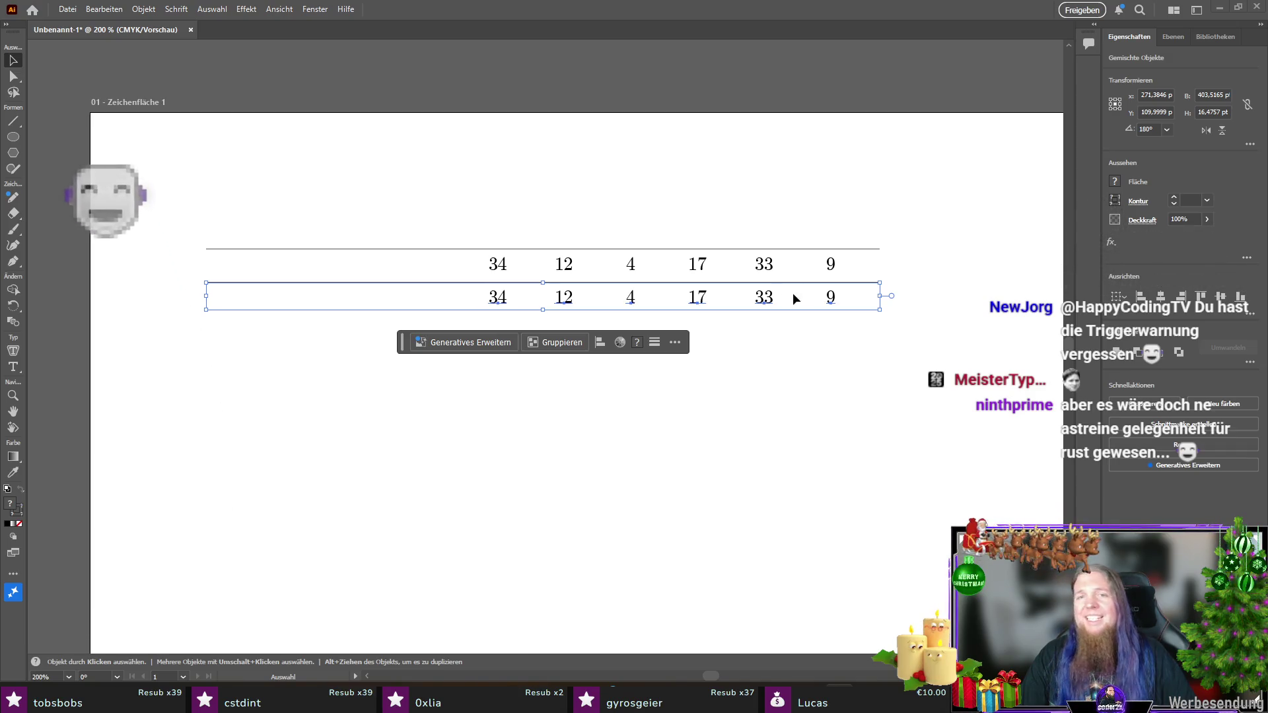
pyautogui.click(916, 237)
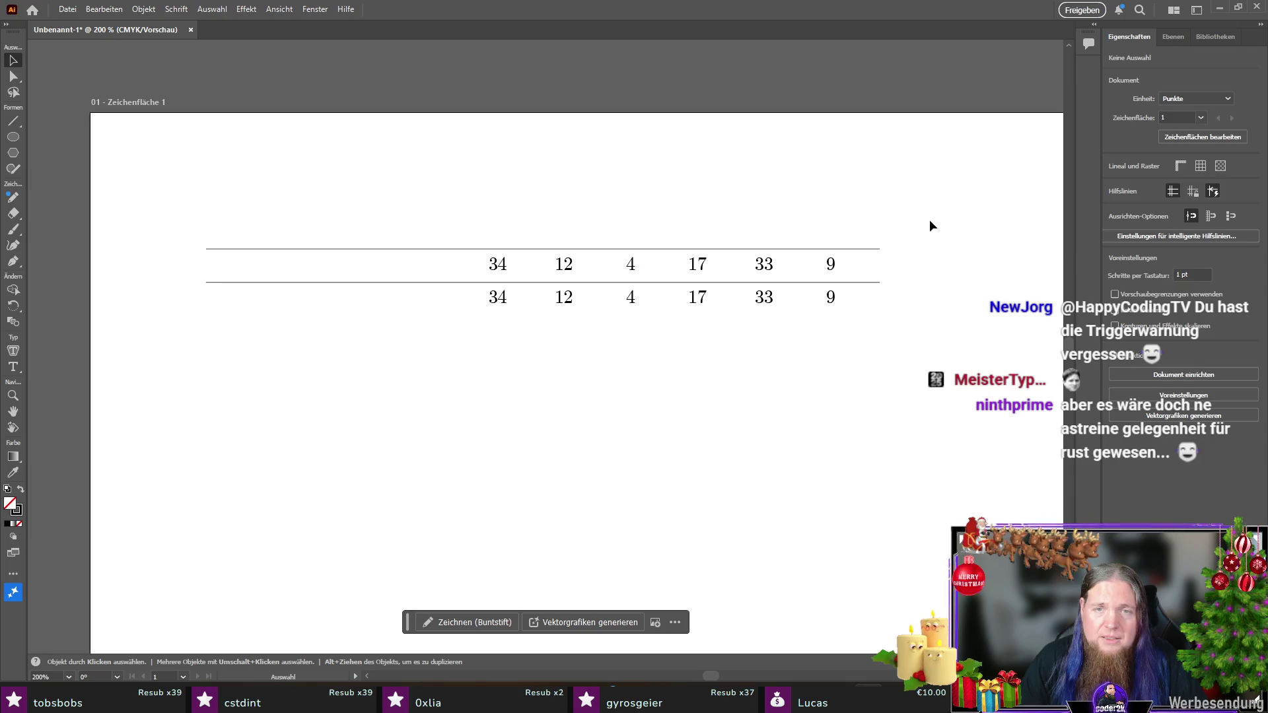
# Step: Duplicate both ruled number rows and place the copy 20 pt below the originals
pyautogui.moveTo(928, 220); pyautogui.dragTo(204, 375)
pyautogui.keyDown('alt'); pyautogui.moveTo(471, 250); pyautogui.dragTo(474, 316); pyautogui.keyUp('alt')
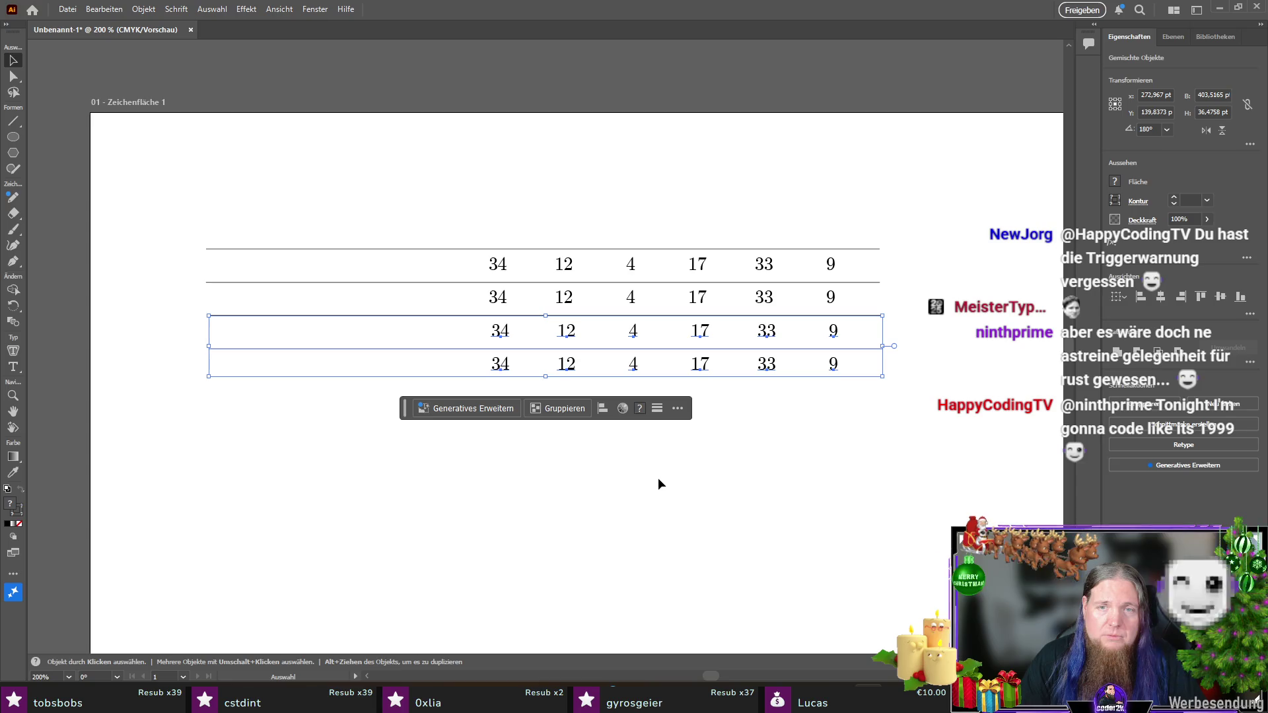
pyautogui.moveTo(235, 313); pyautogui.dragTo(232, 312)
pyautogui.click(779, 469)
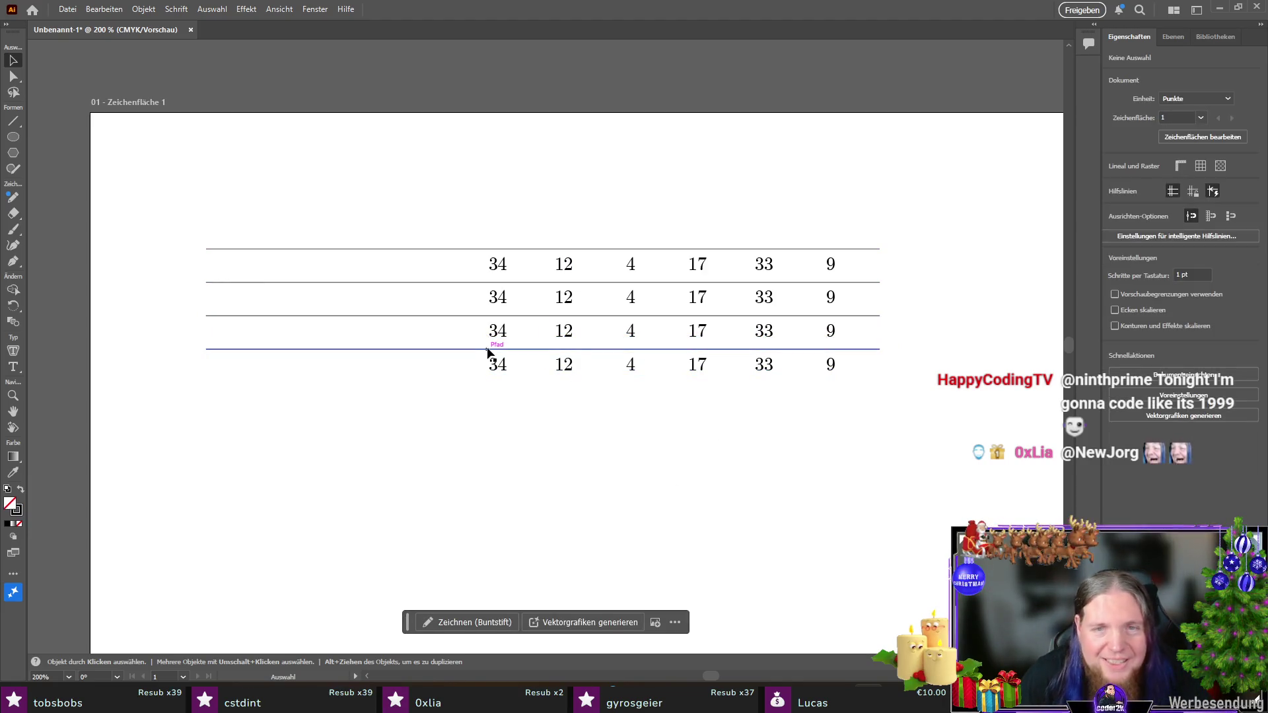
# Step: Try a 130 pt vertical position for the lower rows, undo it, and deselect
pyautogui.moveTo(939, 214)
pyautogui.mouseDown()
pyautogui.moveTo(790, 263)
pyautogui.moveTo(184, 309)
pyautogui.mouseUp()
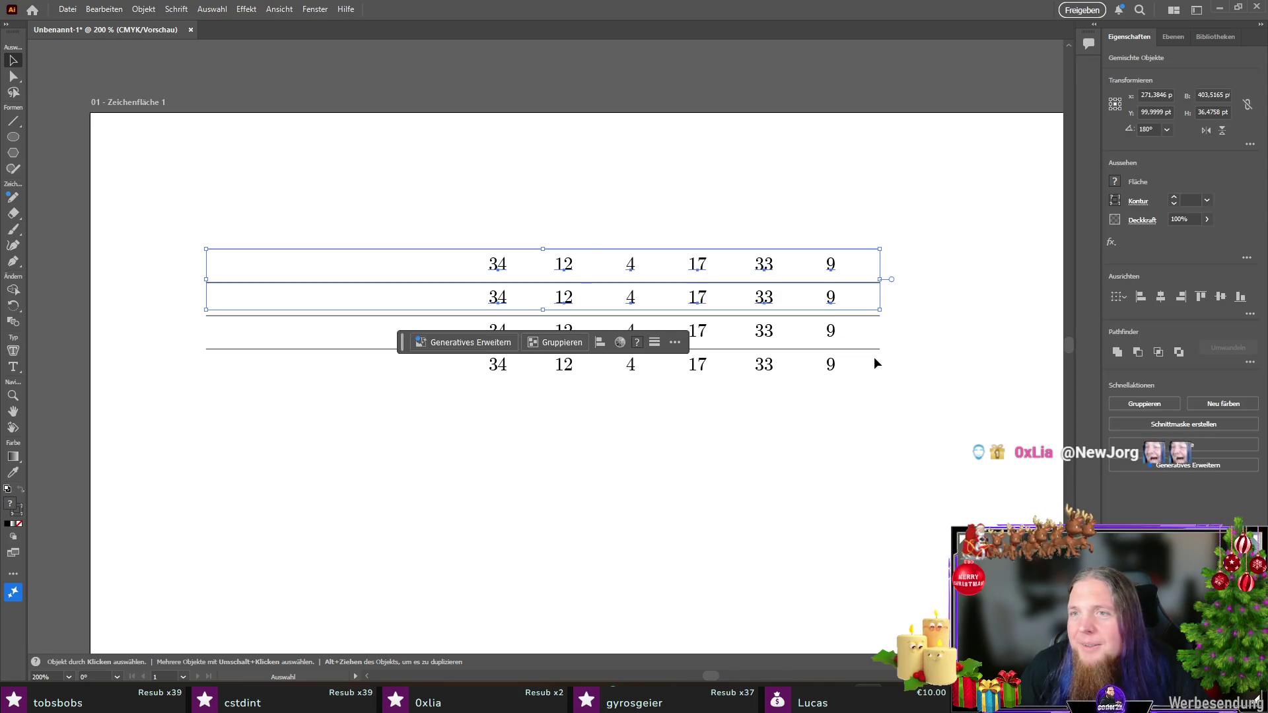
pyautogui.moveTo(893, 310); pyautogui.dragTo(298, 408)
pyautogui.click(1155, 112)
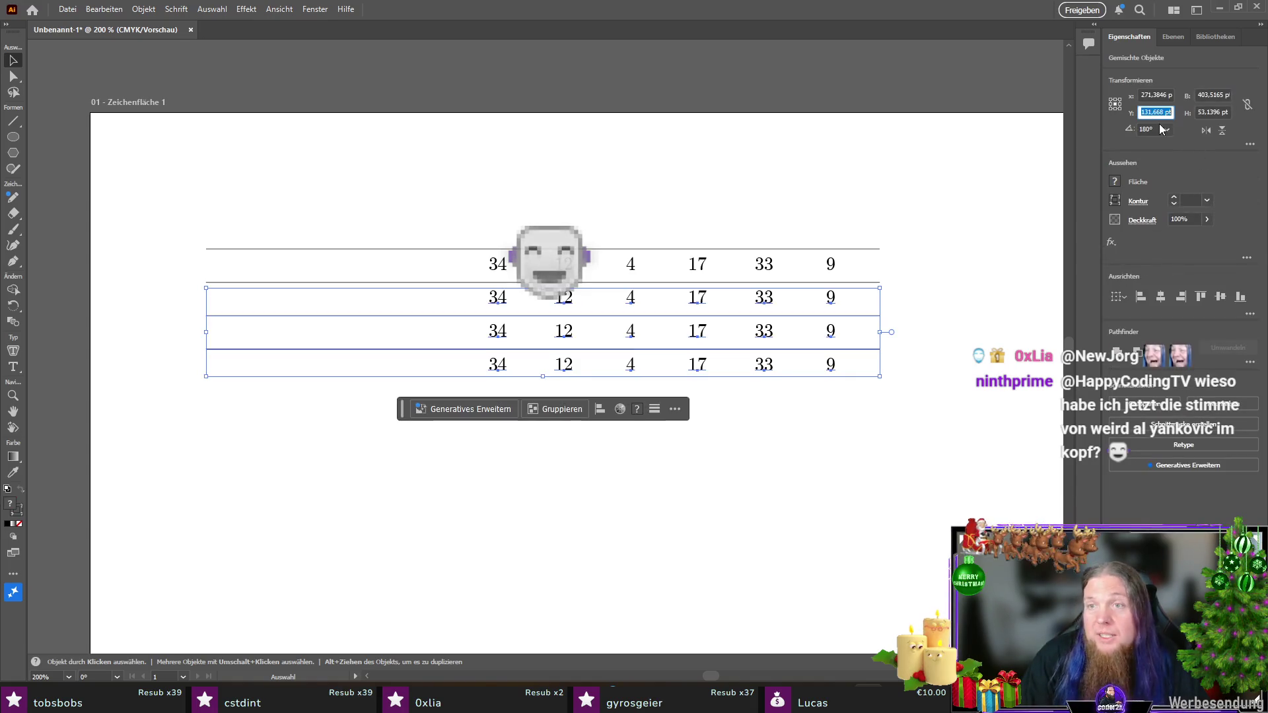
pyautogui.write('130')
pyautogui.press('Return')
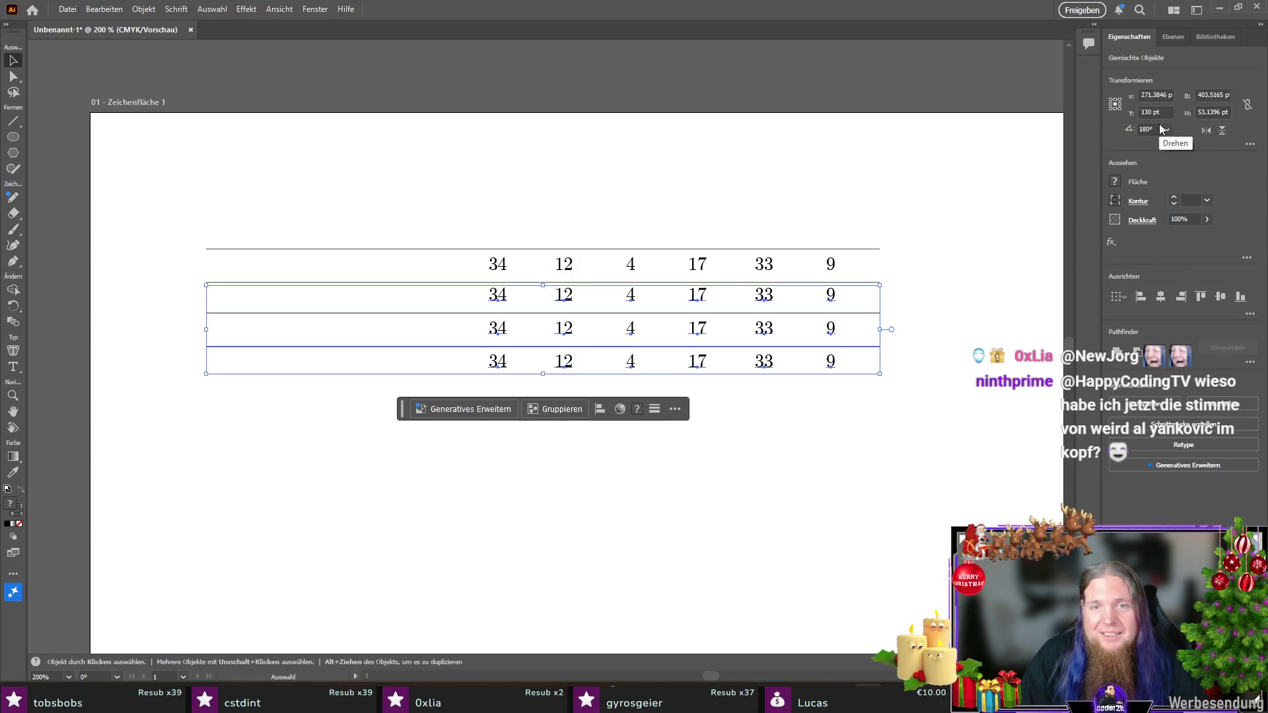
pyautogui.click(859, 490)
pyautogui.hotkey('ctrl', 'z')
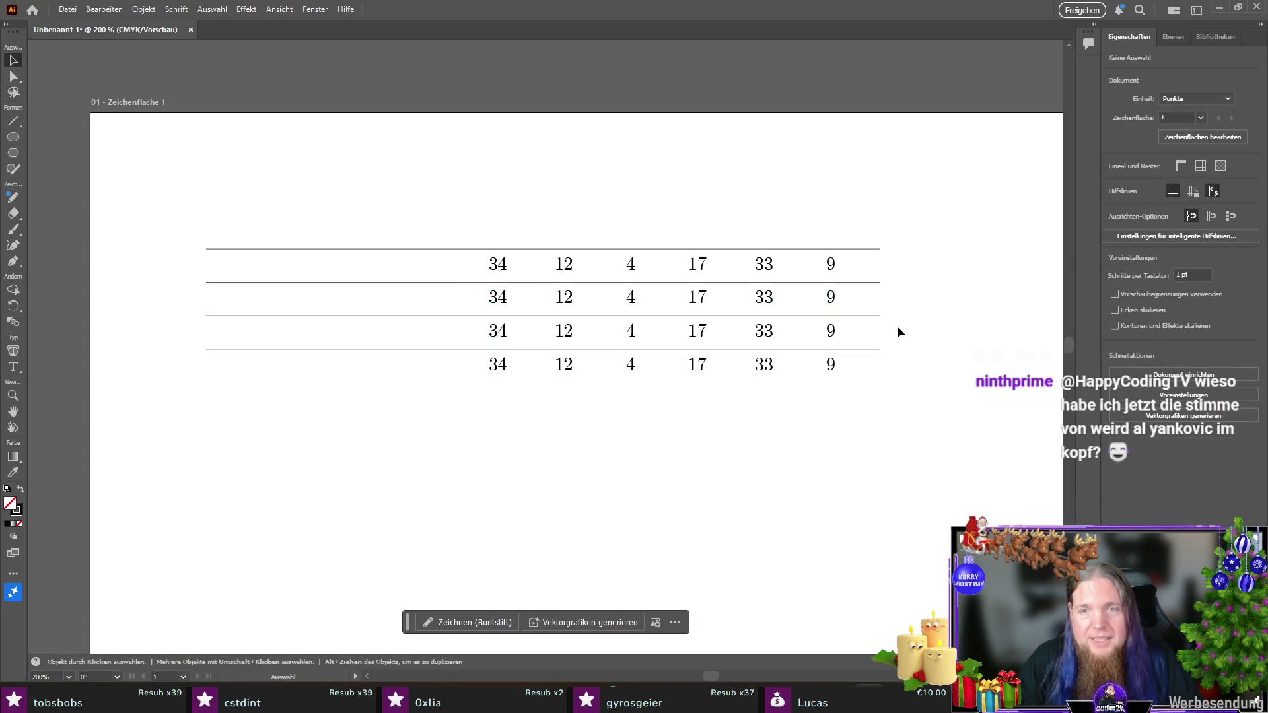
pyautogui.moveTo(897, 314)
pyautogui.mouseDown()
pyautogui.moveTo(288, 453)
pyautogui.moveTo(263, 429)
pyautogui.mouseUp()
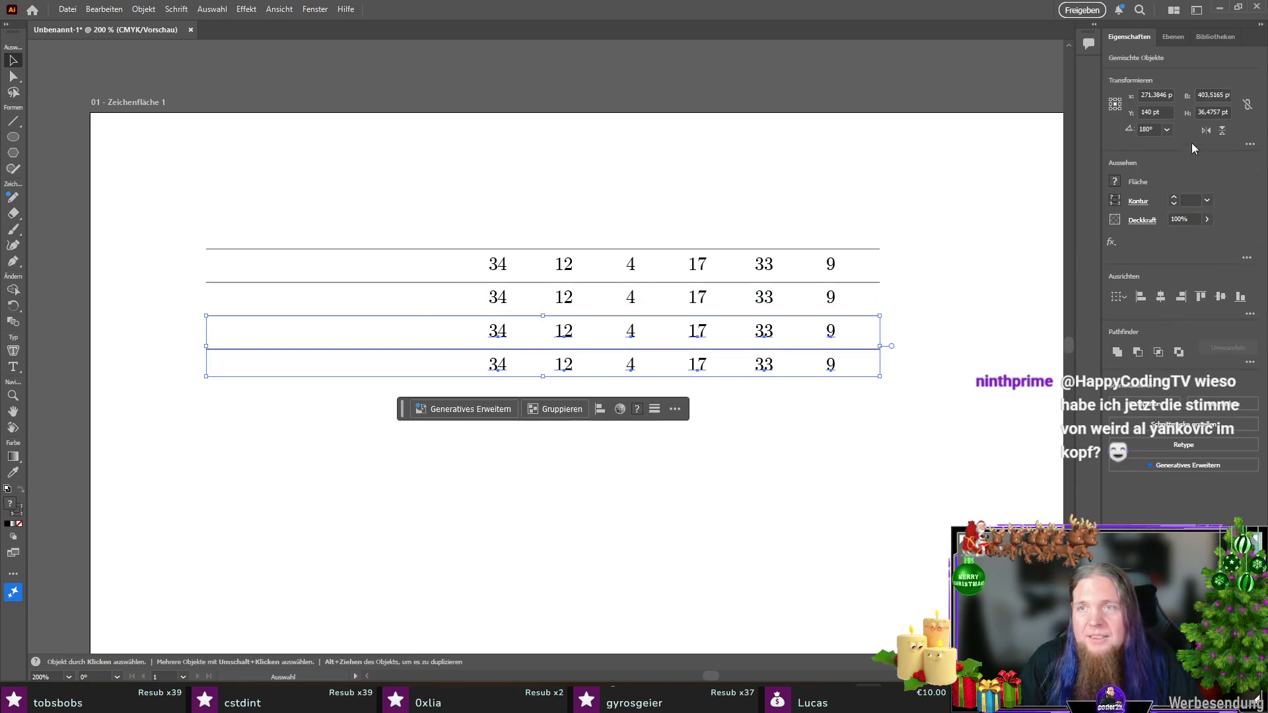
pyautogui.click(866, 505)
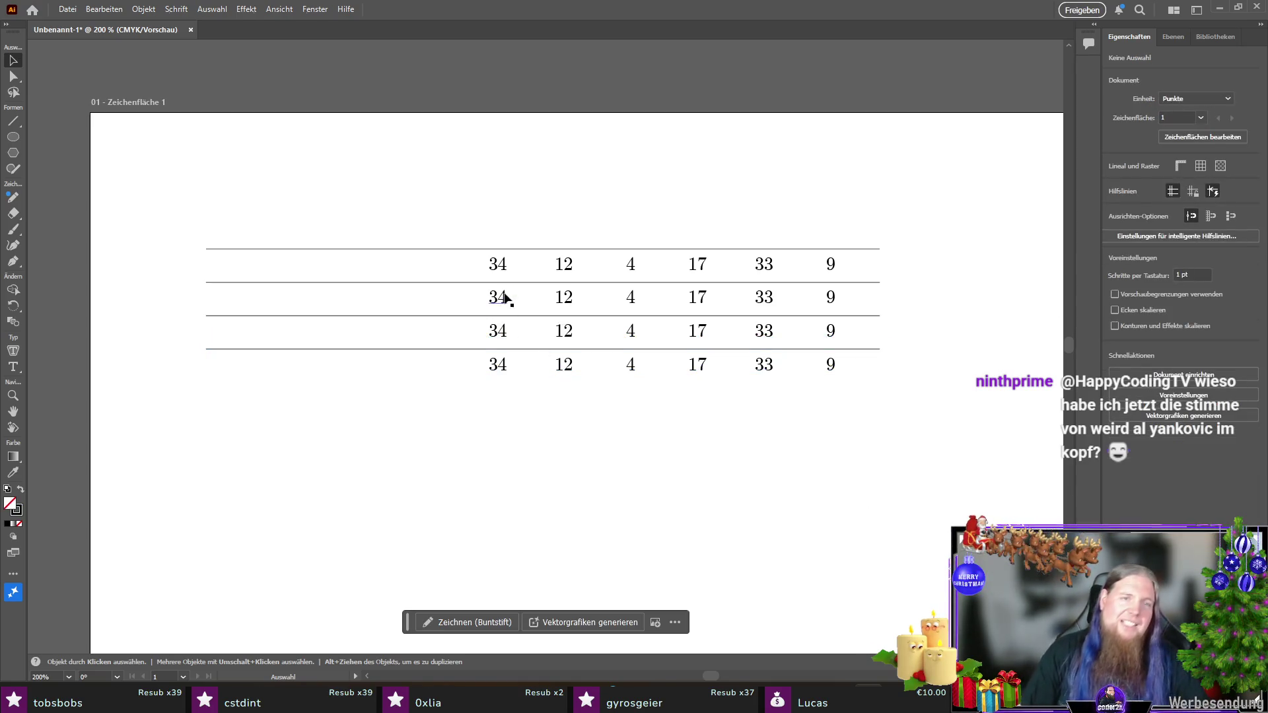
# Step: Copy the whole four-row table and paste the copy directly below the original
pyautogui.scroll(4, 504, 297)
pyautogui.scroll(-4, 588, 412)
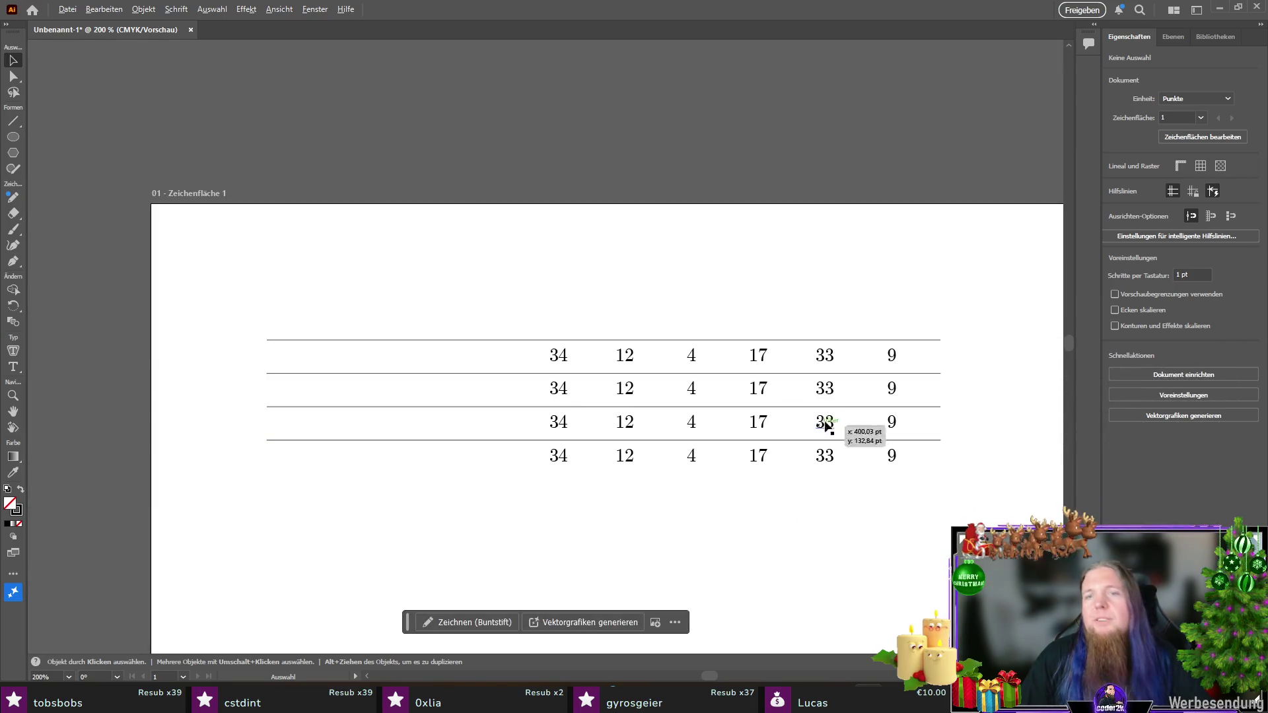
pyautogui.scroll(1, 724, 442)
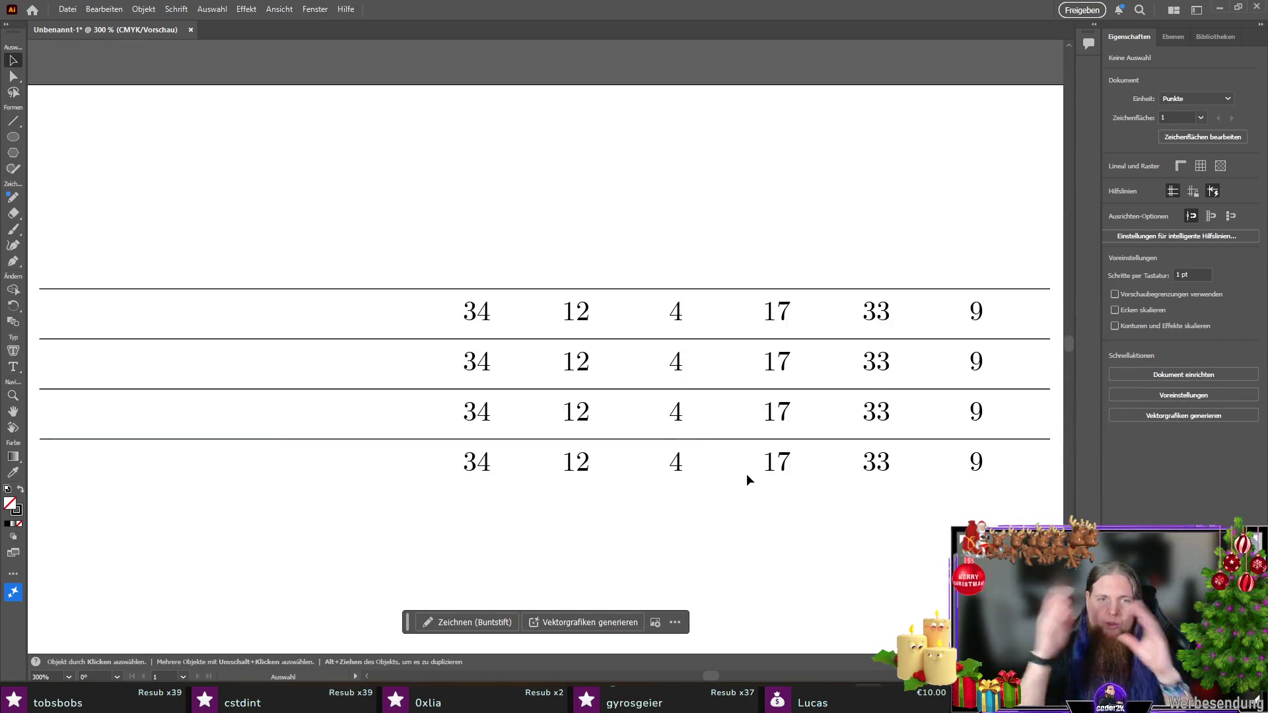
pyautogui.scroll(-1, 577, 441)
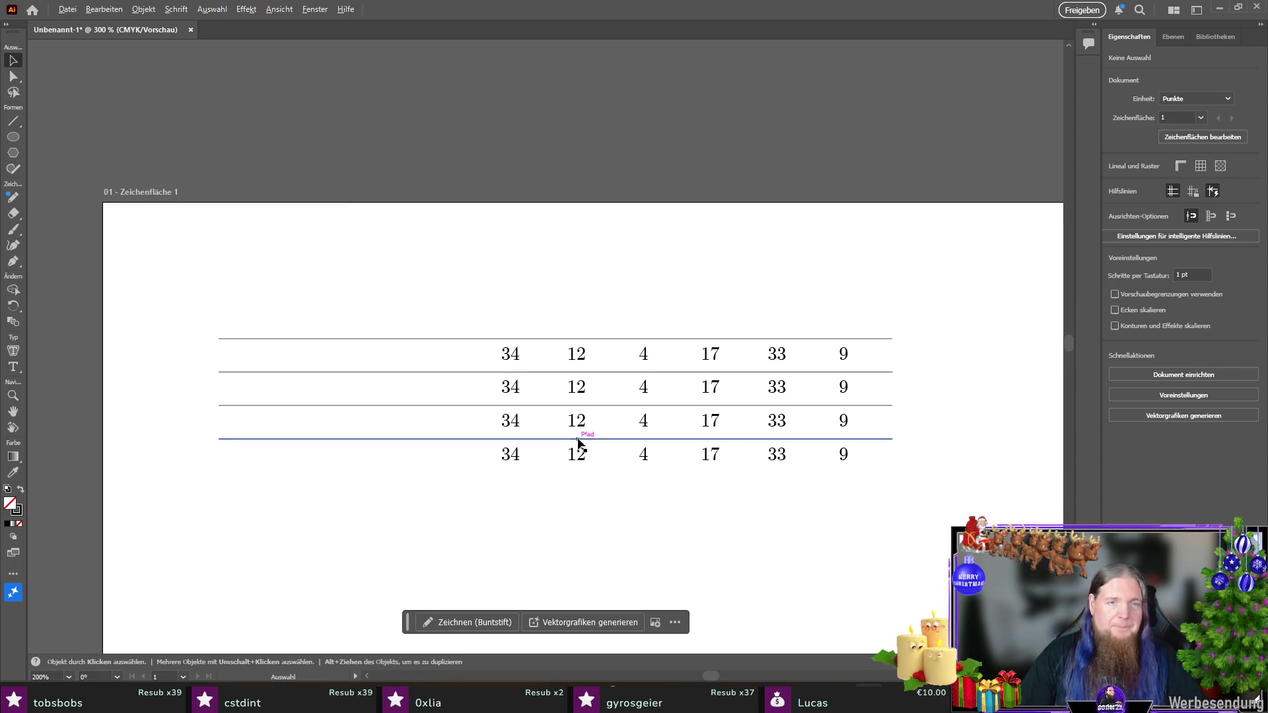
pyautogui.scroll(-2, 865, 418)
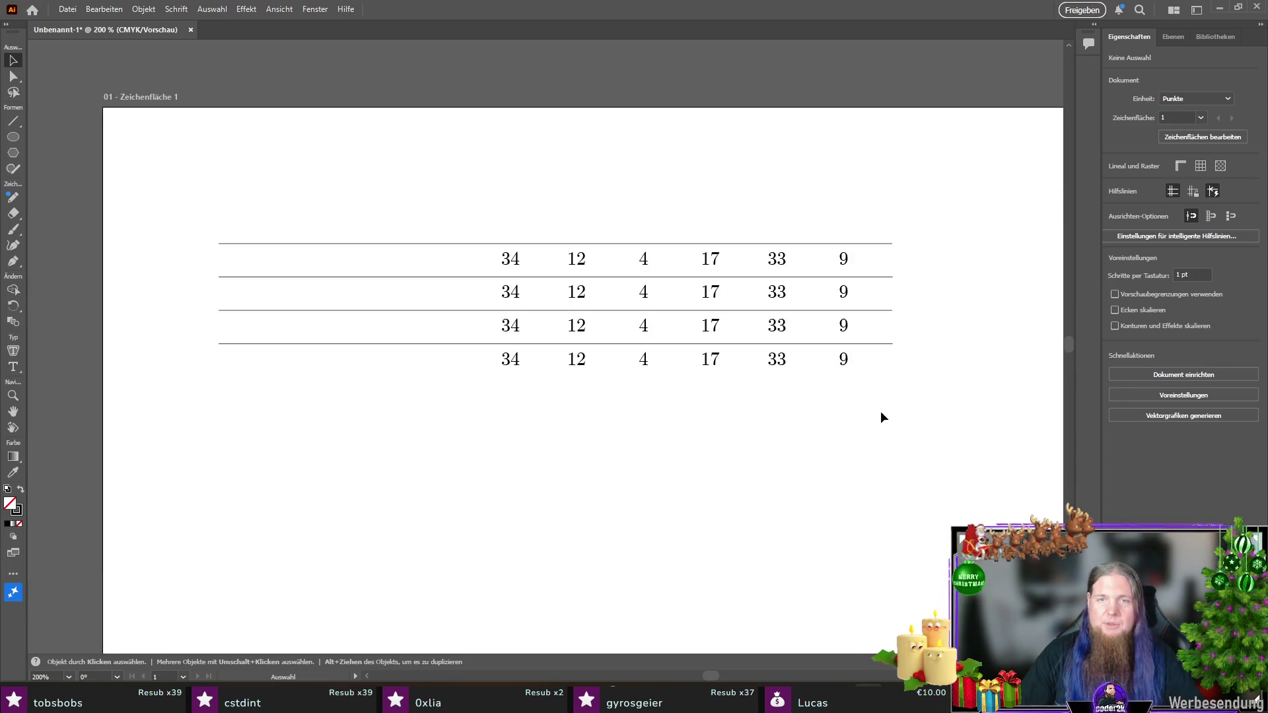
pyautogui.scroll(-1, 882, 407)
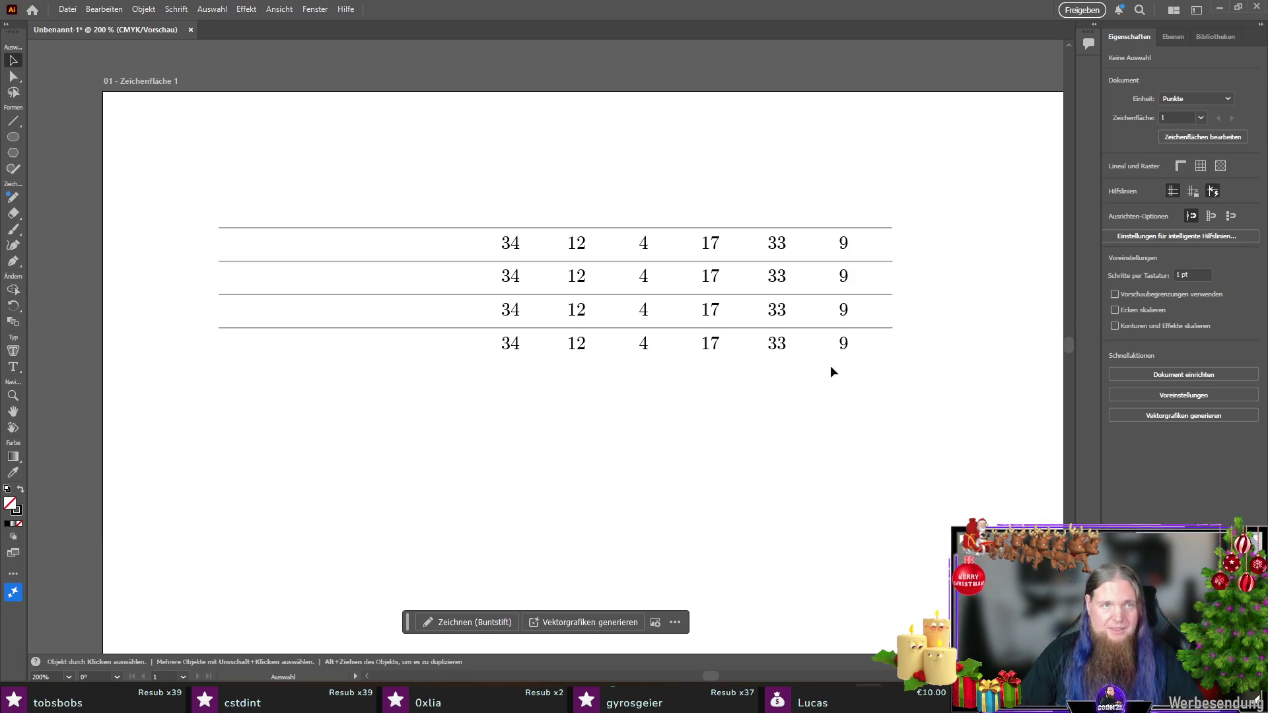
pyautogui.scroll(-2, 830, 372)
pyautogui.hscroll(-3, 1017, 177)
pyautogui.moveTo(1019, 169)
pyautogui.mouseDown()
pyautogui.moveTo(797, 281)
pyautogui.moveTo(288, 425)
pyautogui.mouseUp()
pyautogui.hotkey('ctrl', 'c')
pyautogui.hotkey('ctrl', 'v')
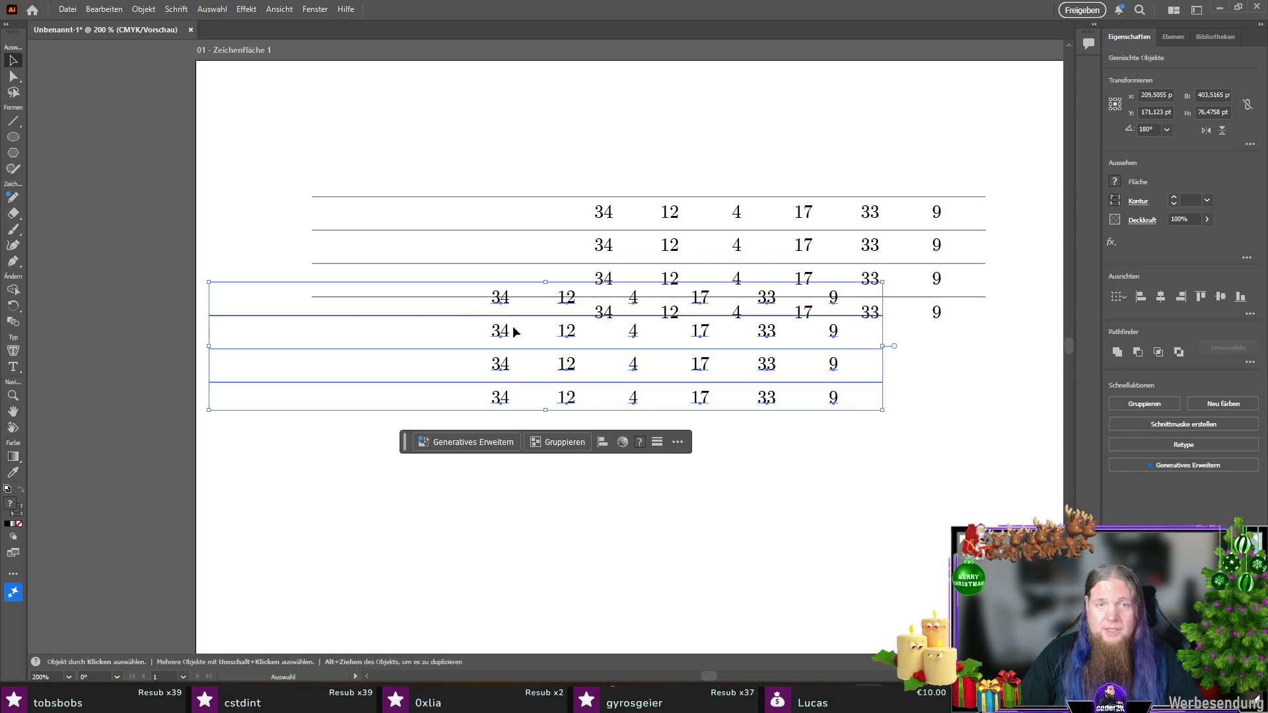
pyautogui.moveTo(331, 285)
pyautogui.mouseDown()
pyautogui.moveTo(416, 362)
pyautogui.moveTo(435, 338)
pyautogui.moveTo(410, 345)
pyautogui.mouseUp()
pyautogui.scroll(-3, 411, 344)
pyautogui.click(734, 565)
# Step: Switch to the Type tool to edit the table's numbers
pyautogui.scroll(1, 931, 432)
pyautogui.scroll(-2, 549, 299)
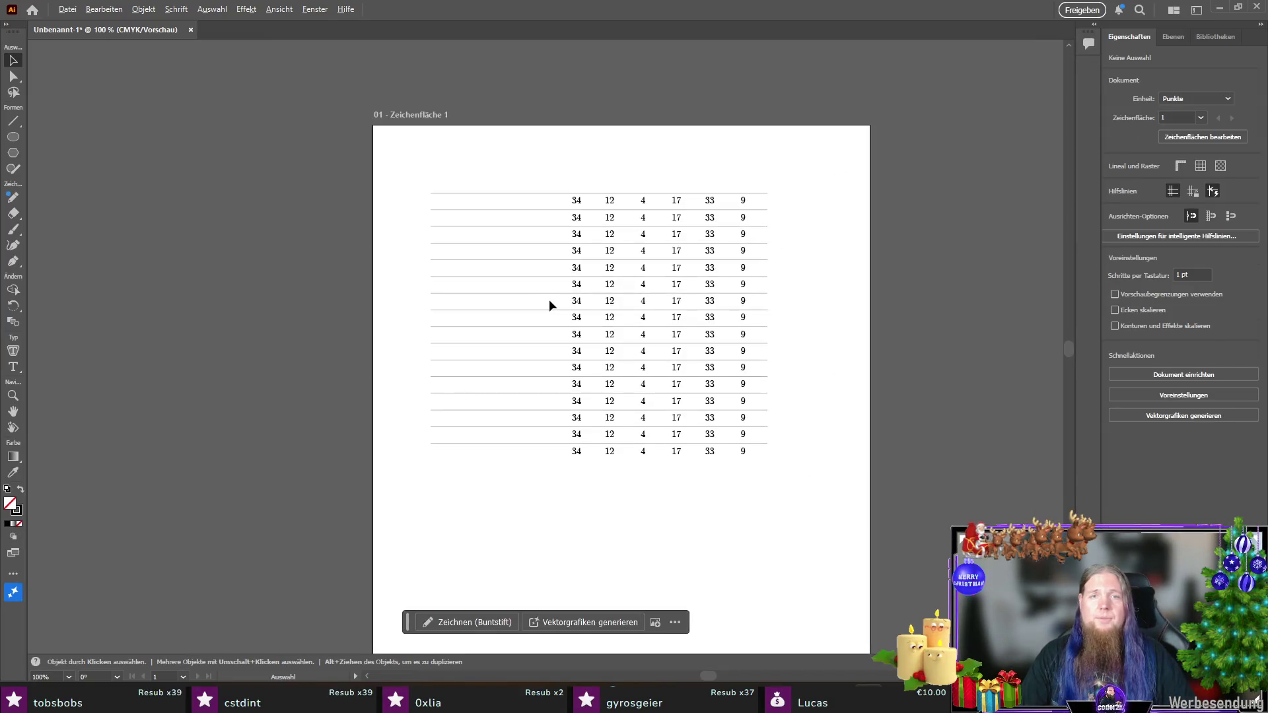
pyautogui.scroll(1, 606, 276)
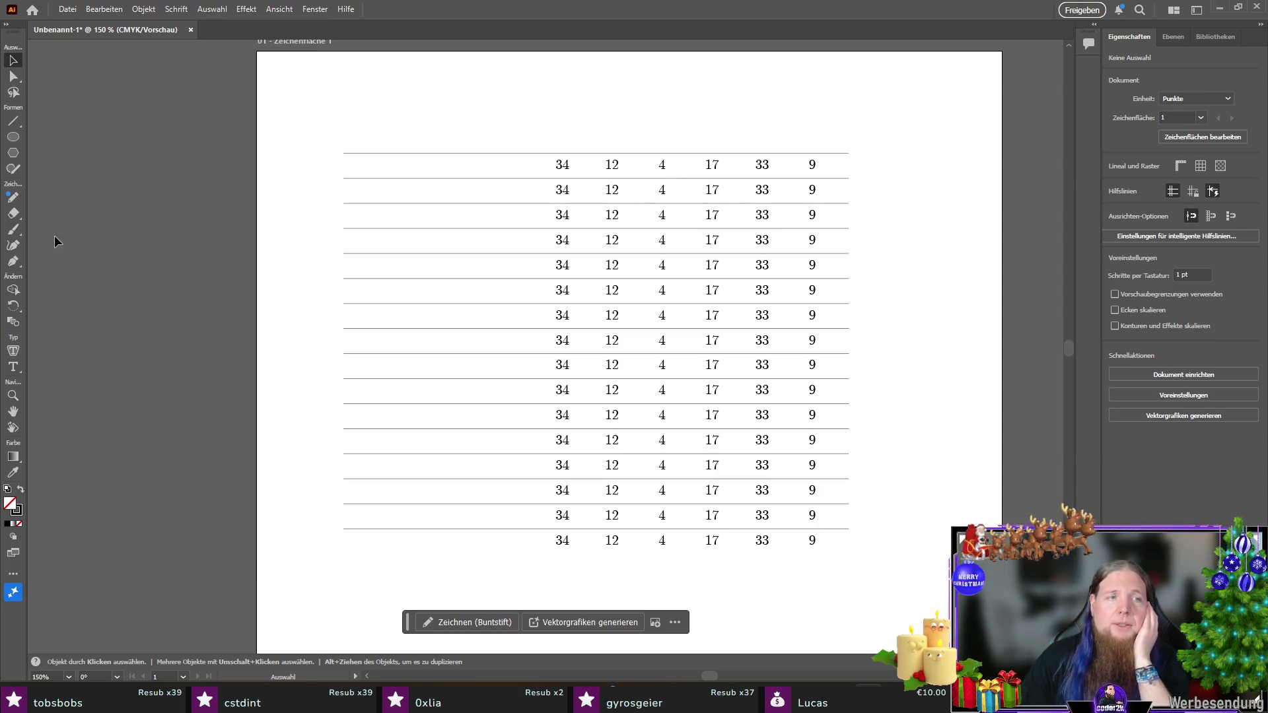
pyautogui.click(13, 367)
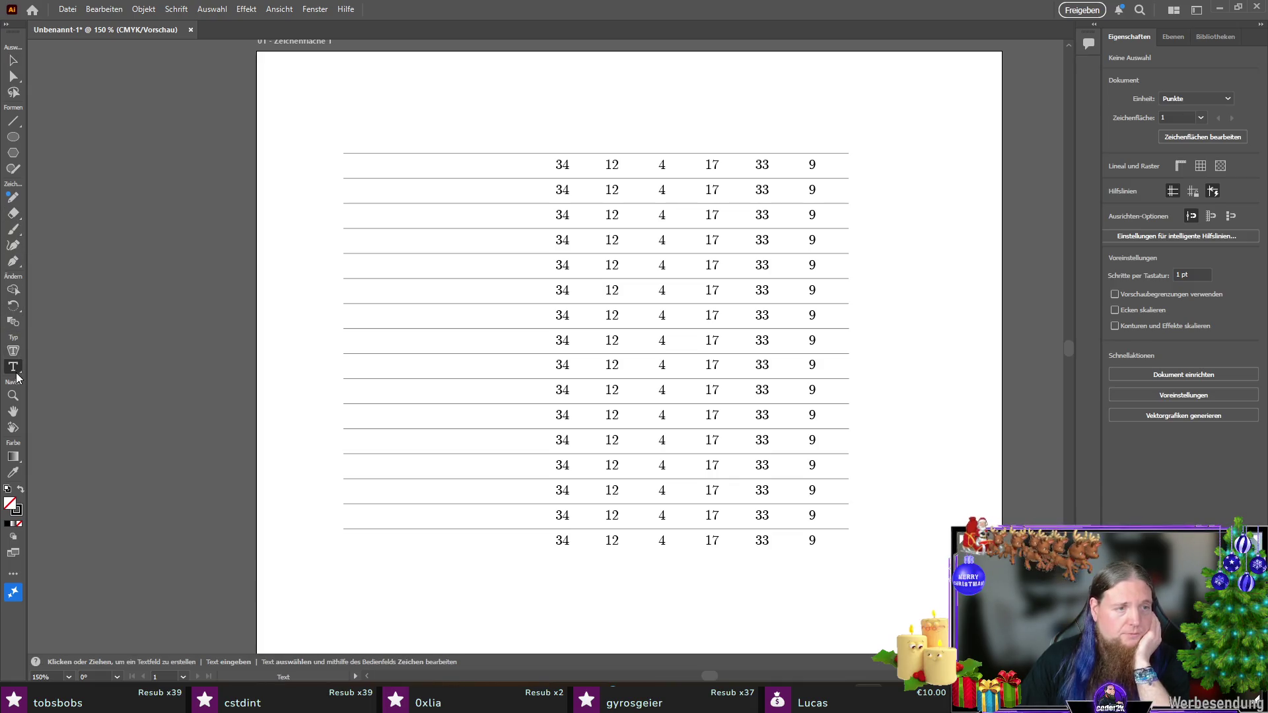
# Step: Make row 2 begin 12, 34 and change row 3's first number to 12
pyautogui.click(612, 190)
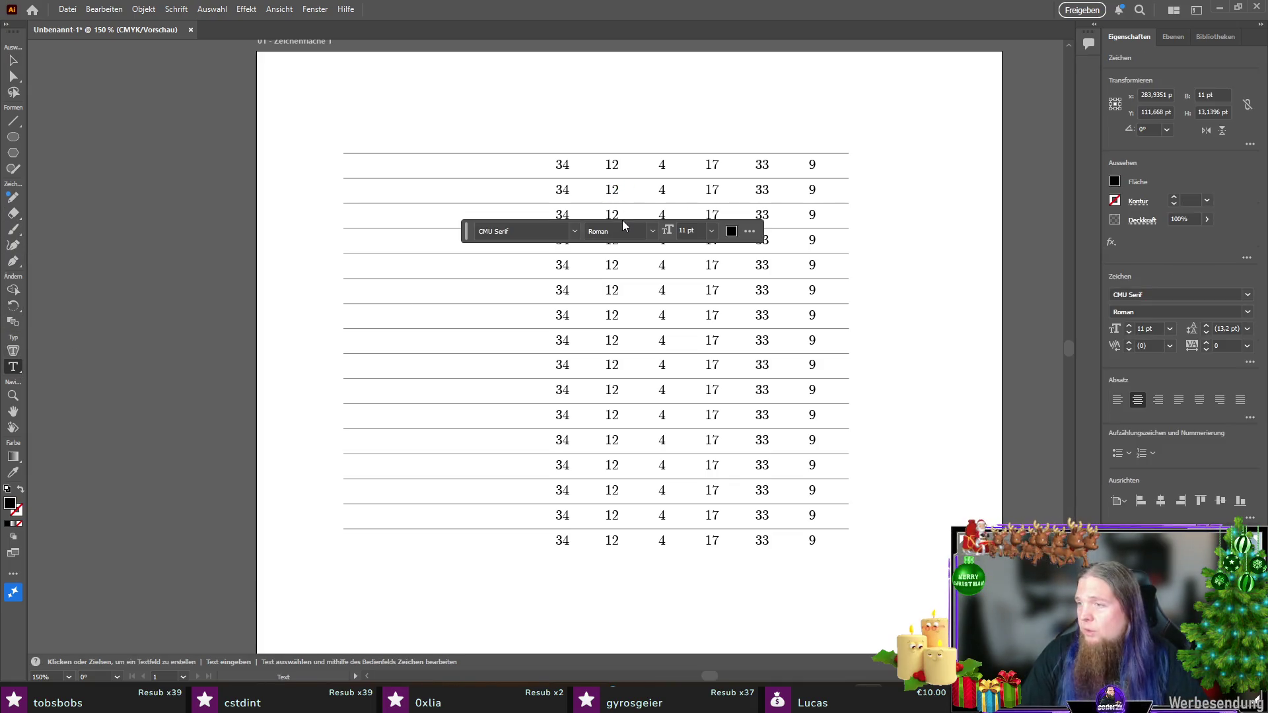
pyautogui.write('34')
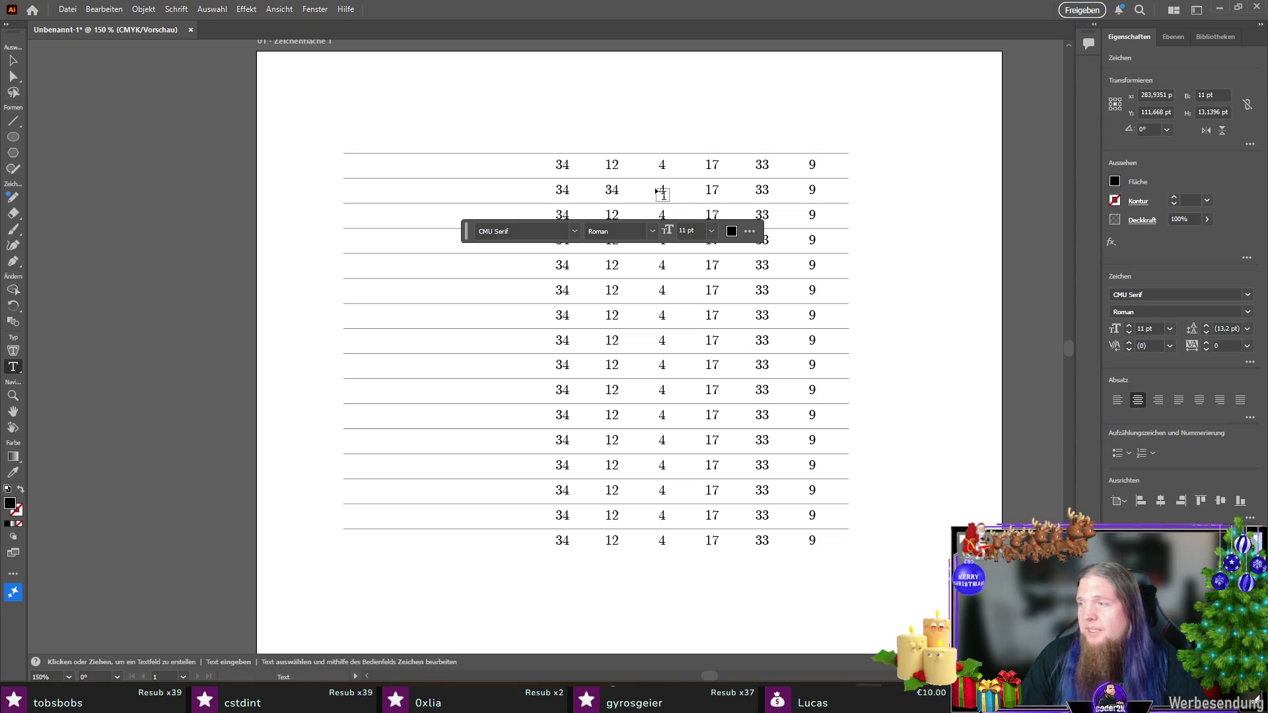
pyautogui.click(567, 213)
pyautogui.doubleClick(562, 215)
pyautogui.write('12')
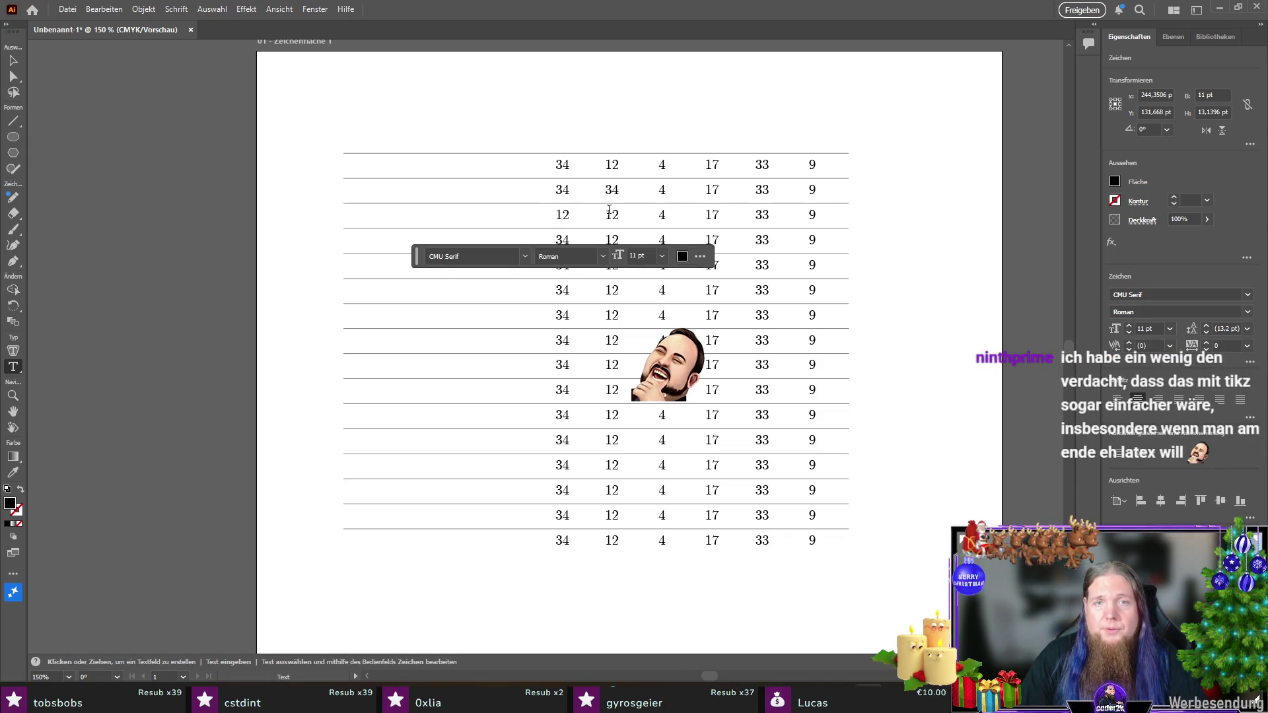
pyautogui.click(564, 192)
pyautogui.doubleClick(563, 190)
pyautogui.write('12')
# Step: Set row 3's second and third numbers to 4 and 34
pyautogui.click(611, 215)
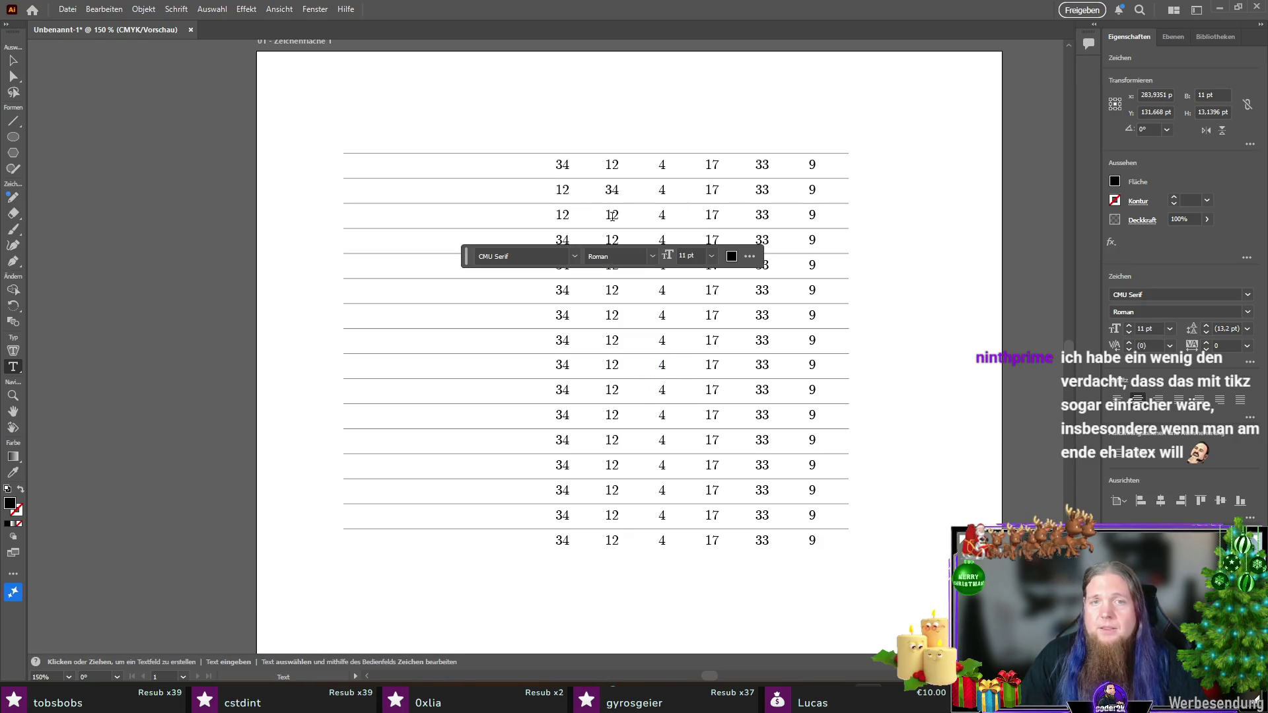
pyautogui.doubleClick(612, 214)
pyautogui.write('4')
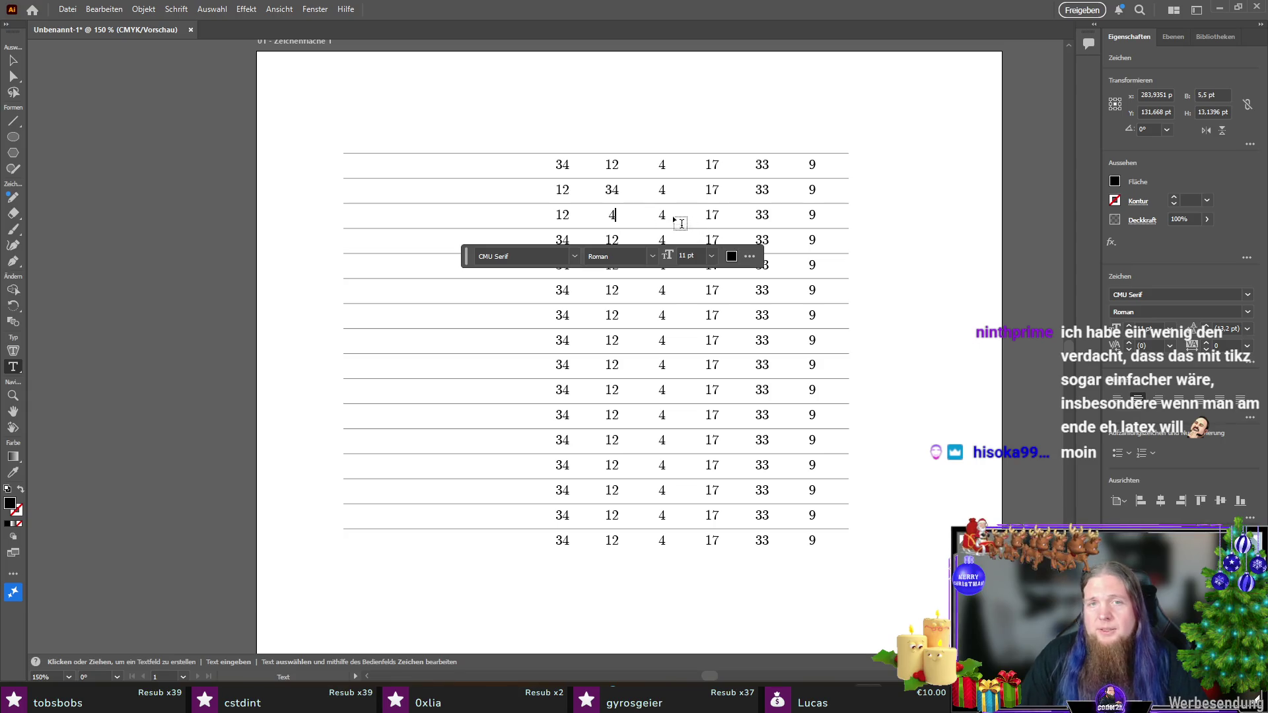
pyautogui.doubleClick(663, 215)
pyautogui.write('34')
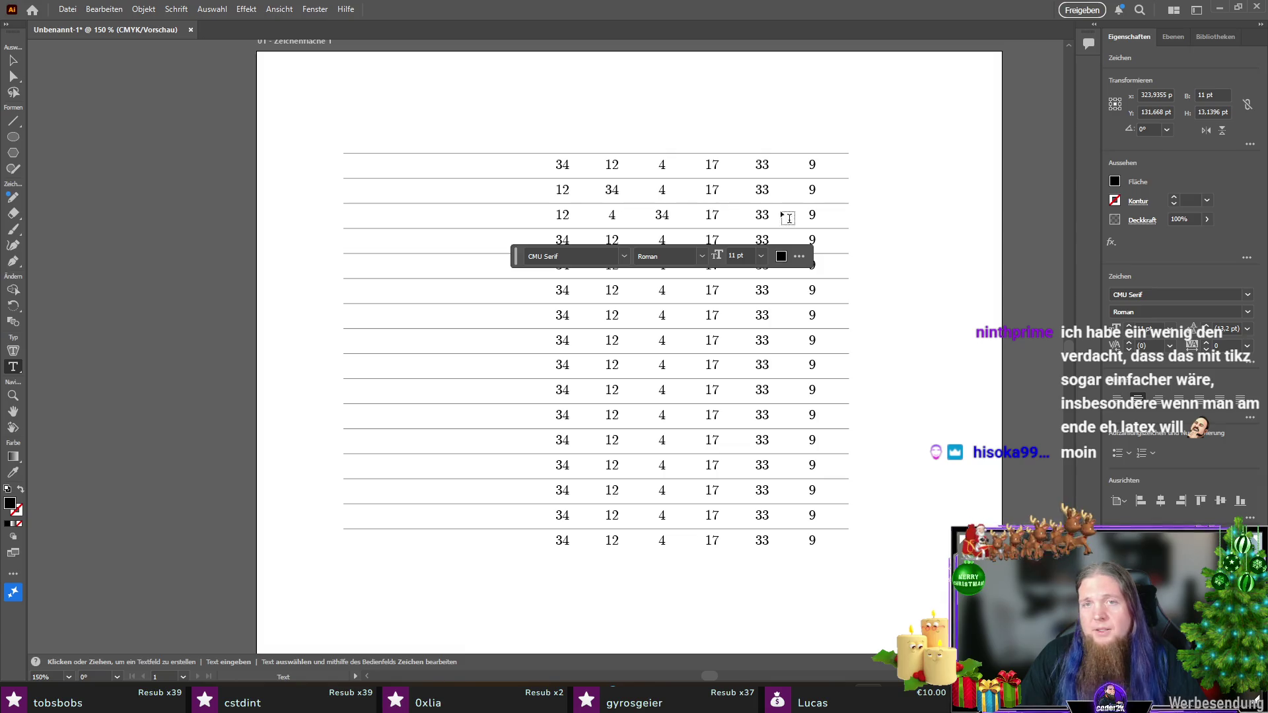
# Step: Change row 4's first two numbers to 12 and 4
pyautogui.click(562, 240)
pyautogui.doubleClick(561, 241)
pyautogui.write('12')
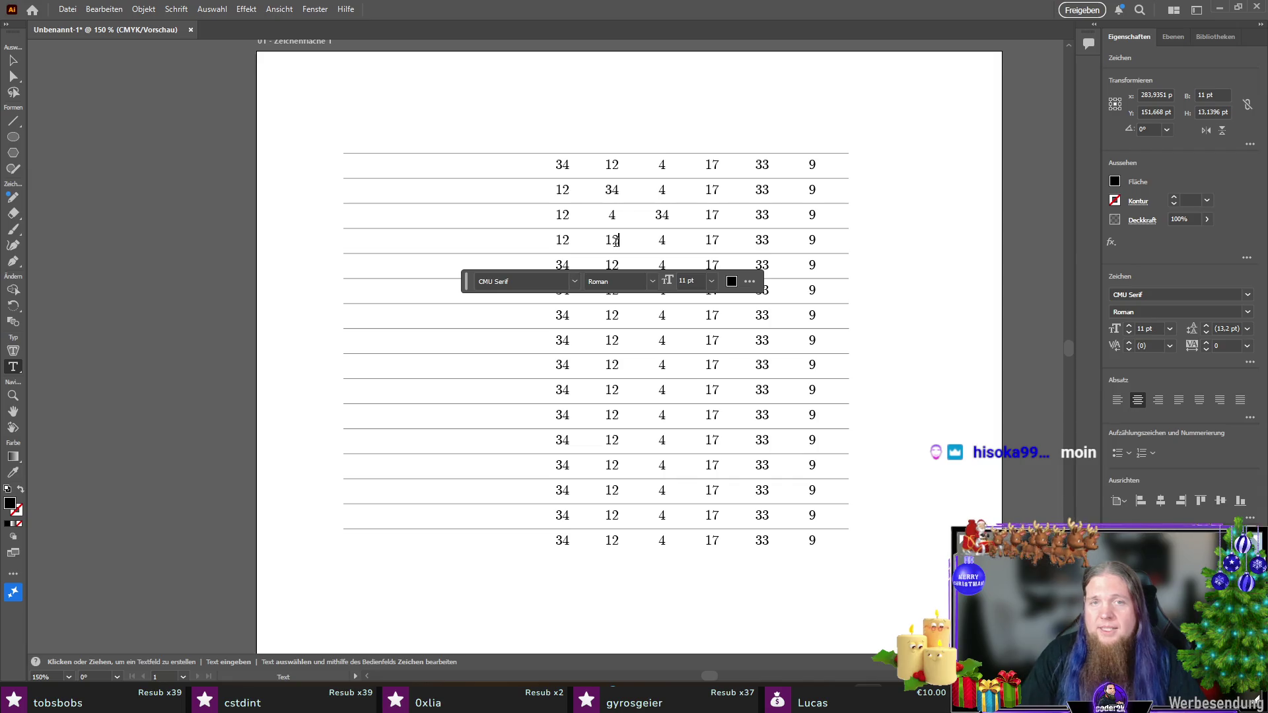
pyautogui.doubleClick(612, 241)
pyautogui.write('4')
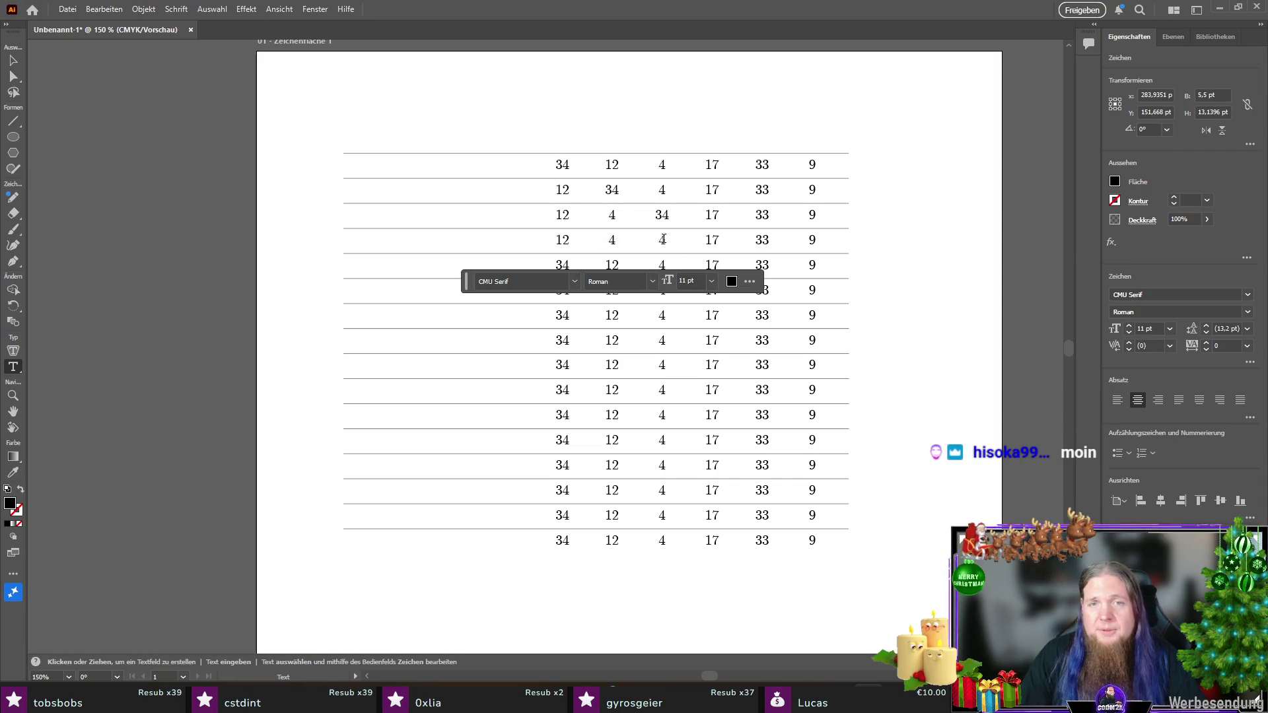
pyautogui.write('34')
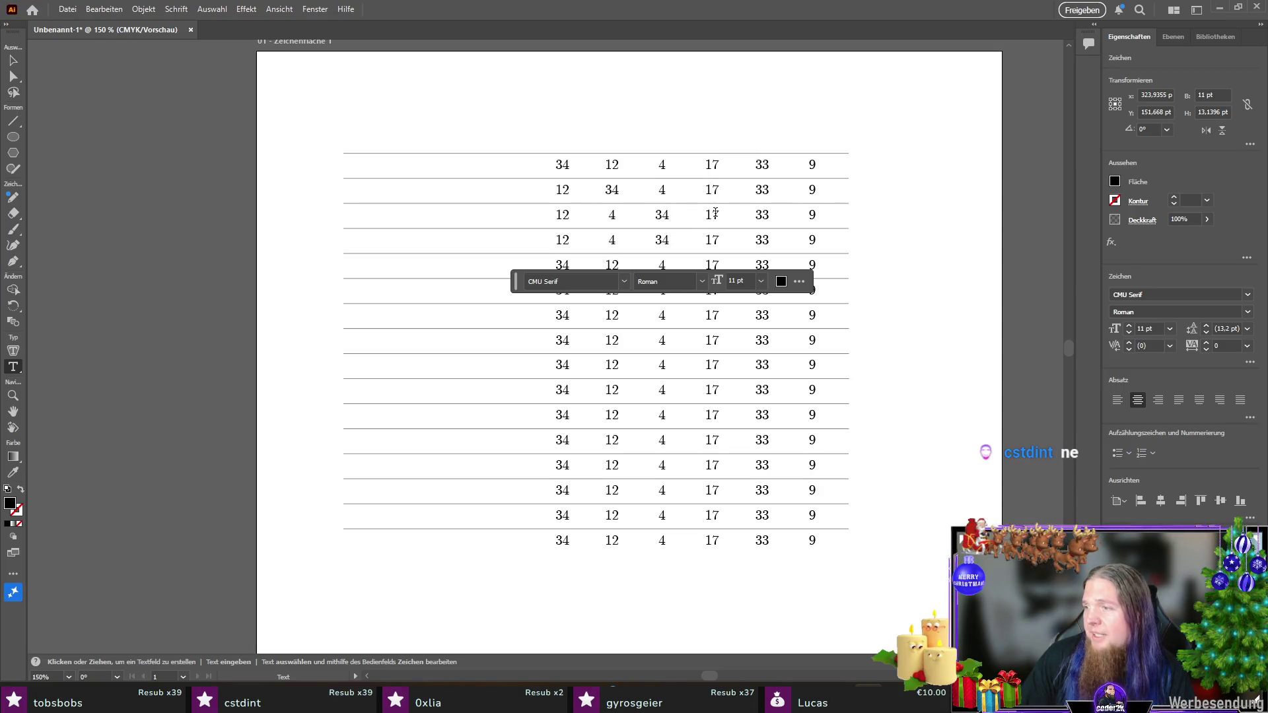
pyautogui.doubleClick(663, 239)
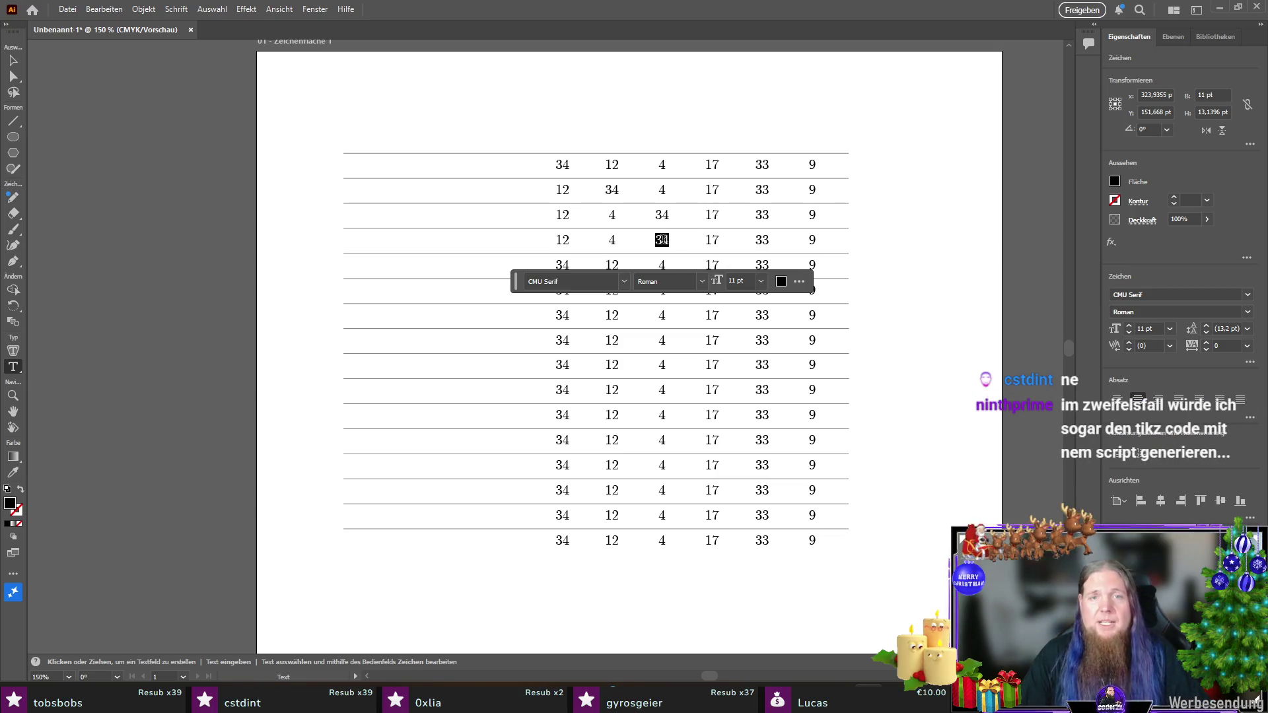
pyautogui.write('17')
pyautogui.doubleClick(712, 239)
pyautogui.write('34')
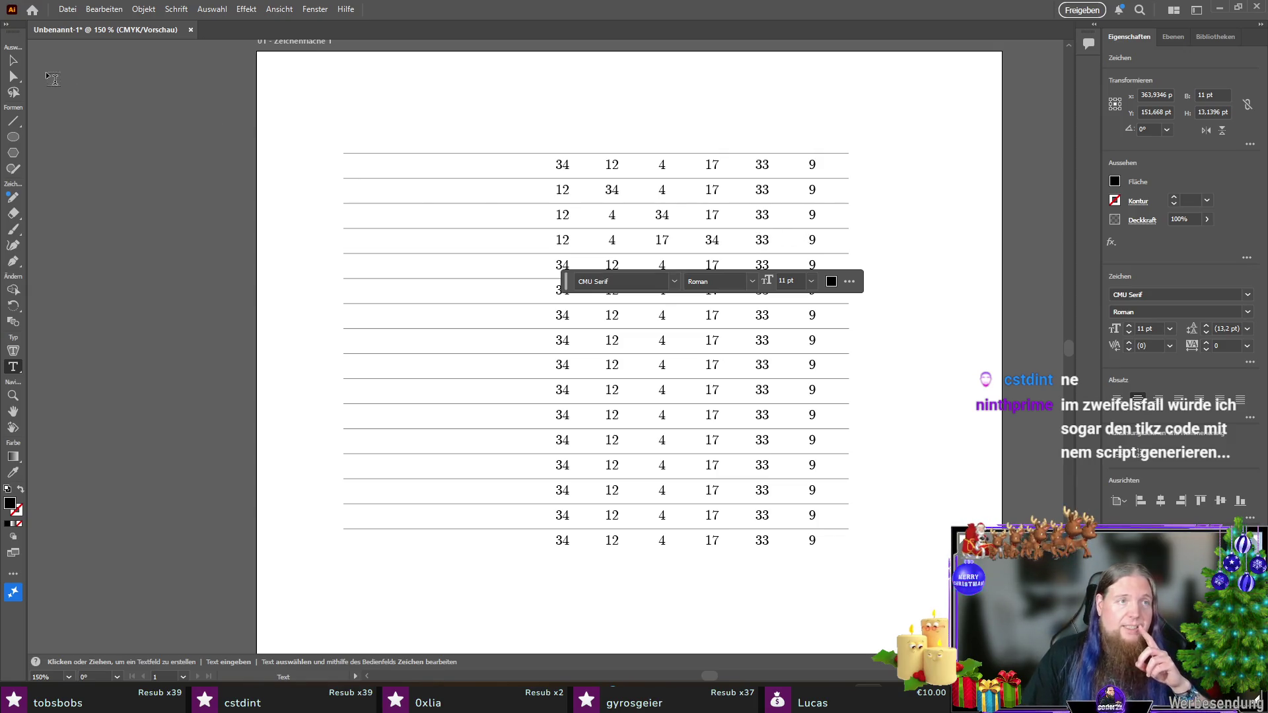
pyautogui.click(12, 63)
pyautogui.click(921, 234)
pyautogui.scroll(1, 625, 243)
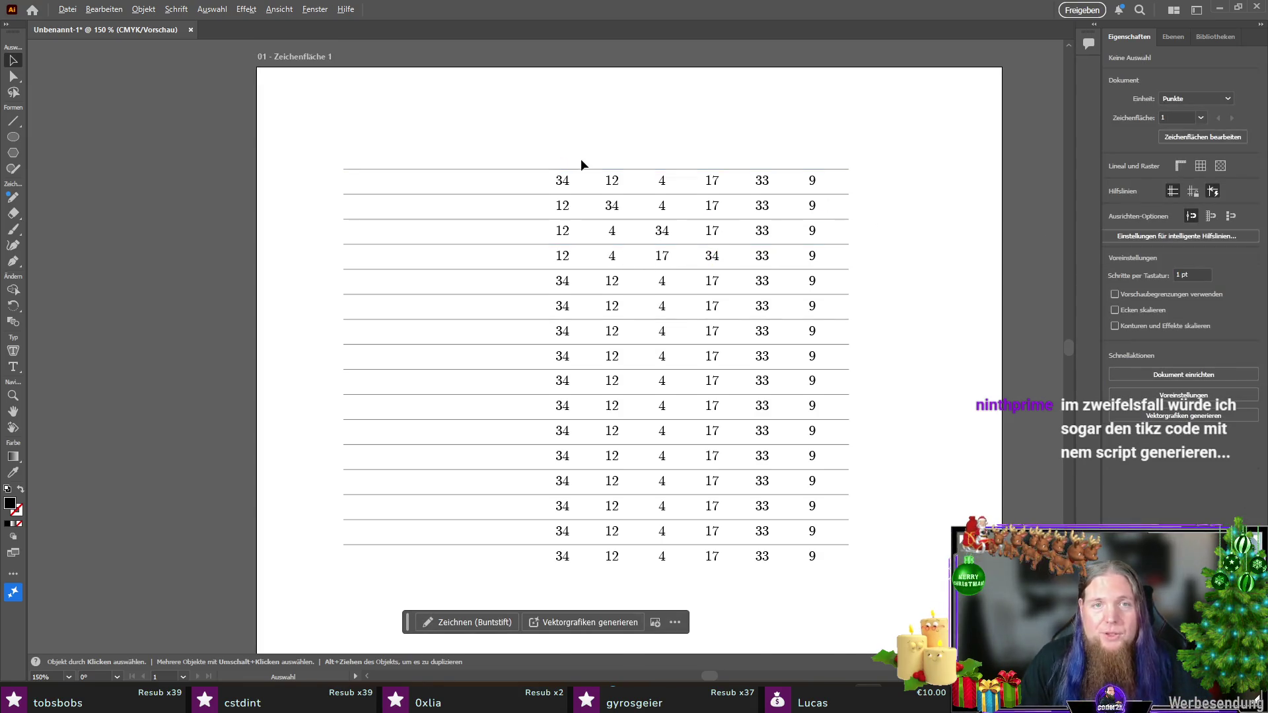
# Step: Marquee-select all of the table's horizontal rule lines
pyautogui.scroll(3, 579, 174)
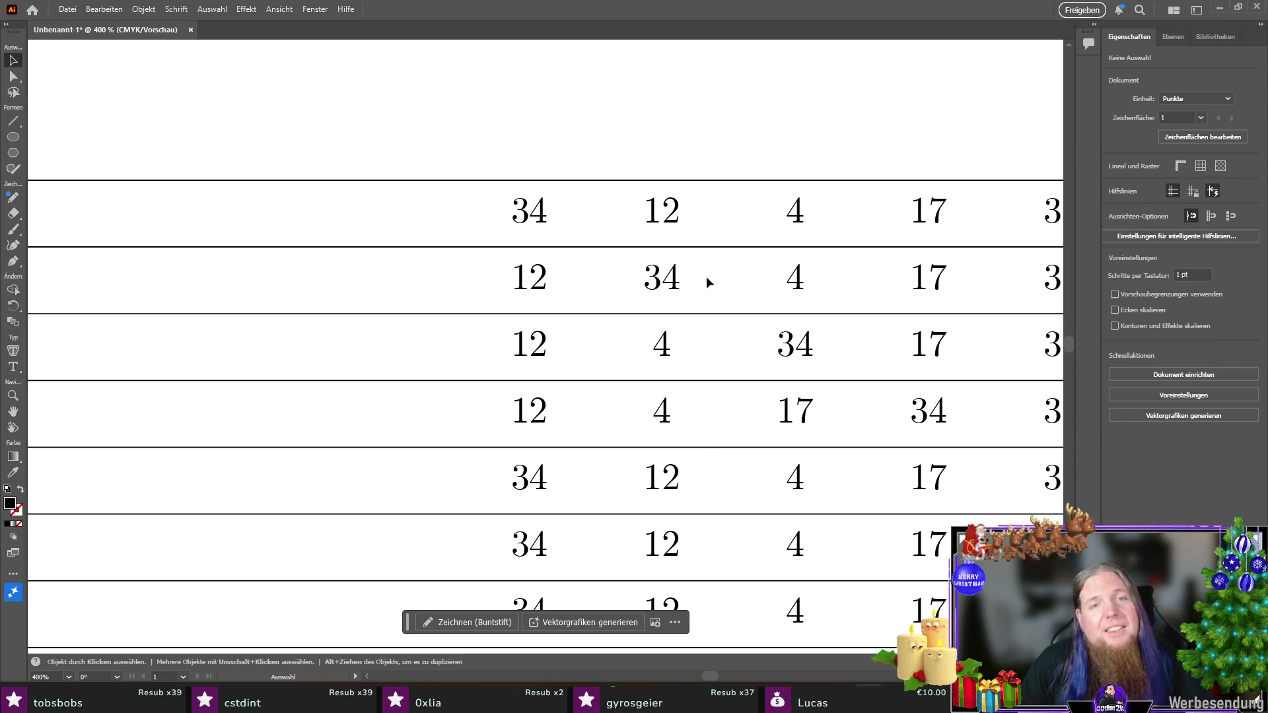
pyautogui.scroll(-3, 707, 276)
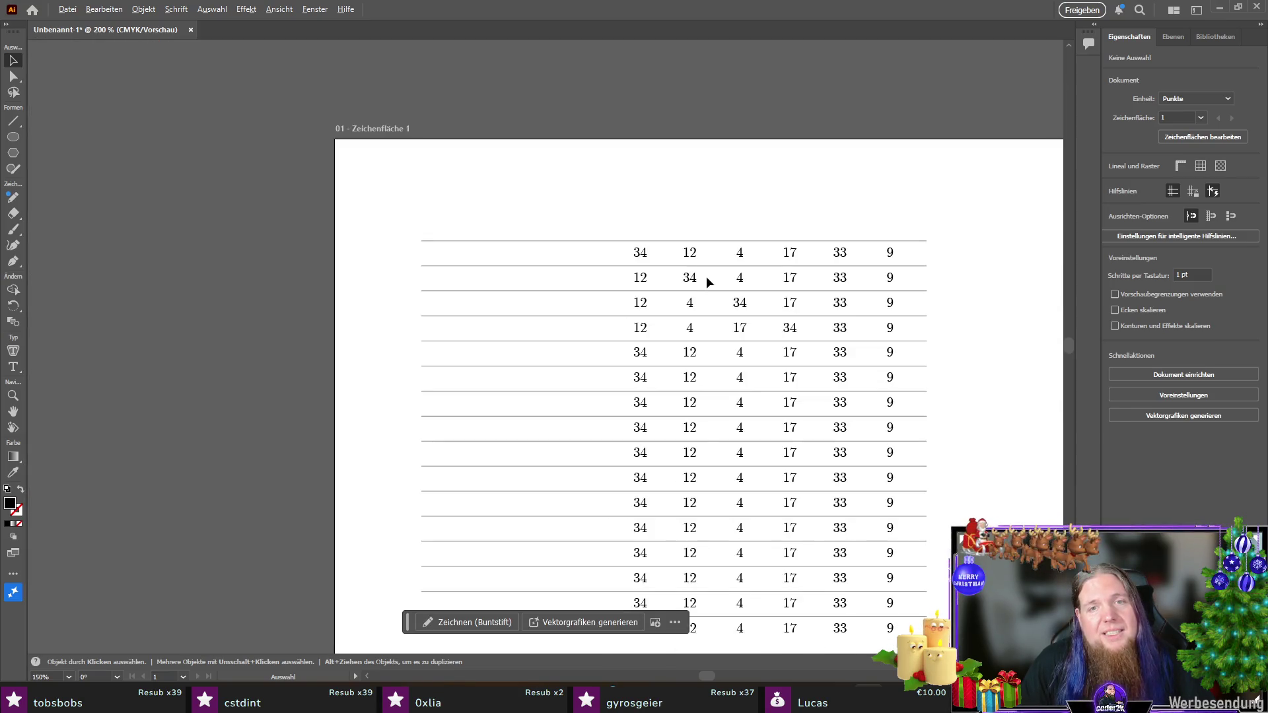
pyautogui.scroll(-3, 1015, 295)
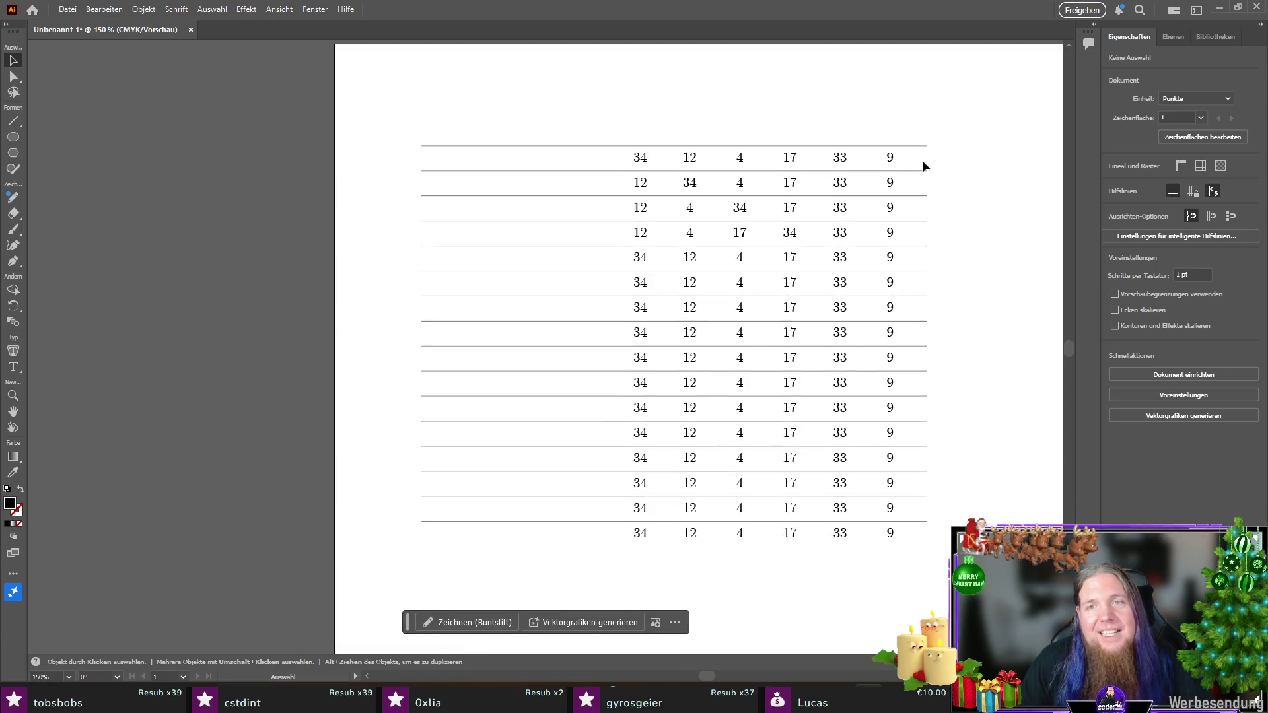
pyautogui.click(578, 160)
pyautogui.moveTo(387, 108); pyautogui.dragTo(517, 572)
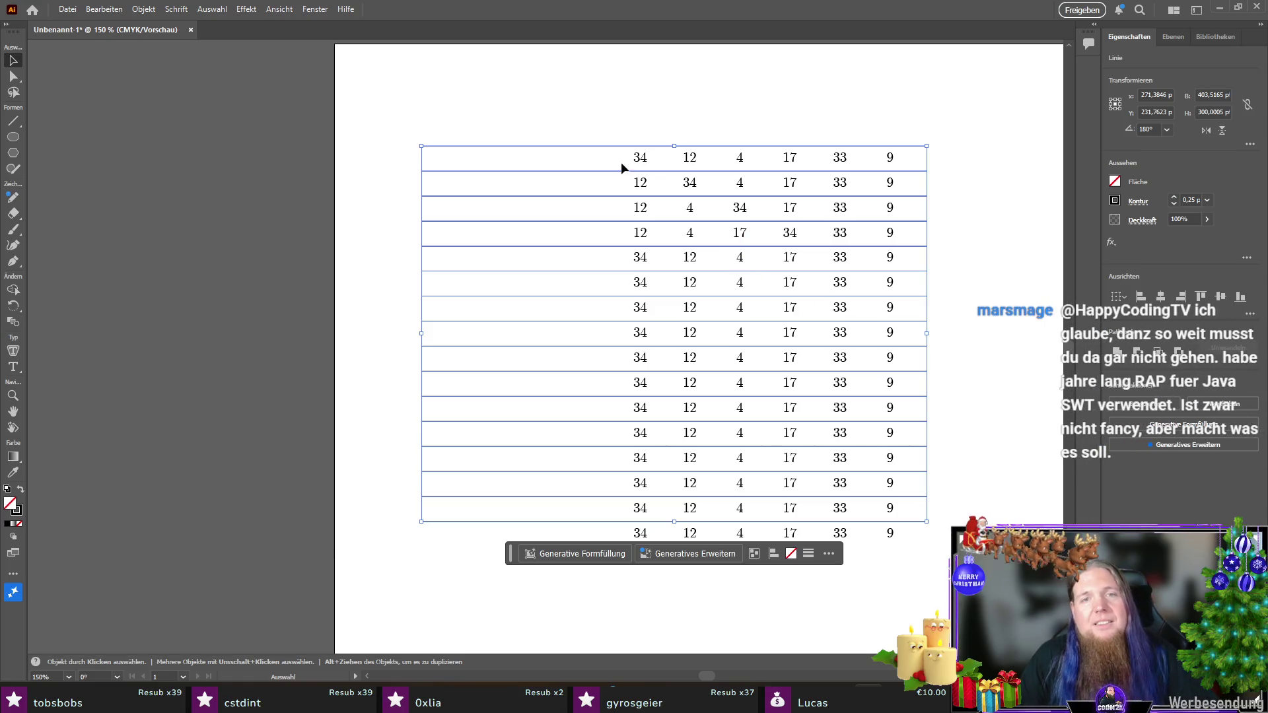
pyautogui.scroll(4, 649, 179)
pyautogui.scroll(1, 648, 185)
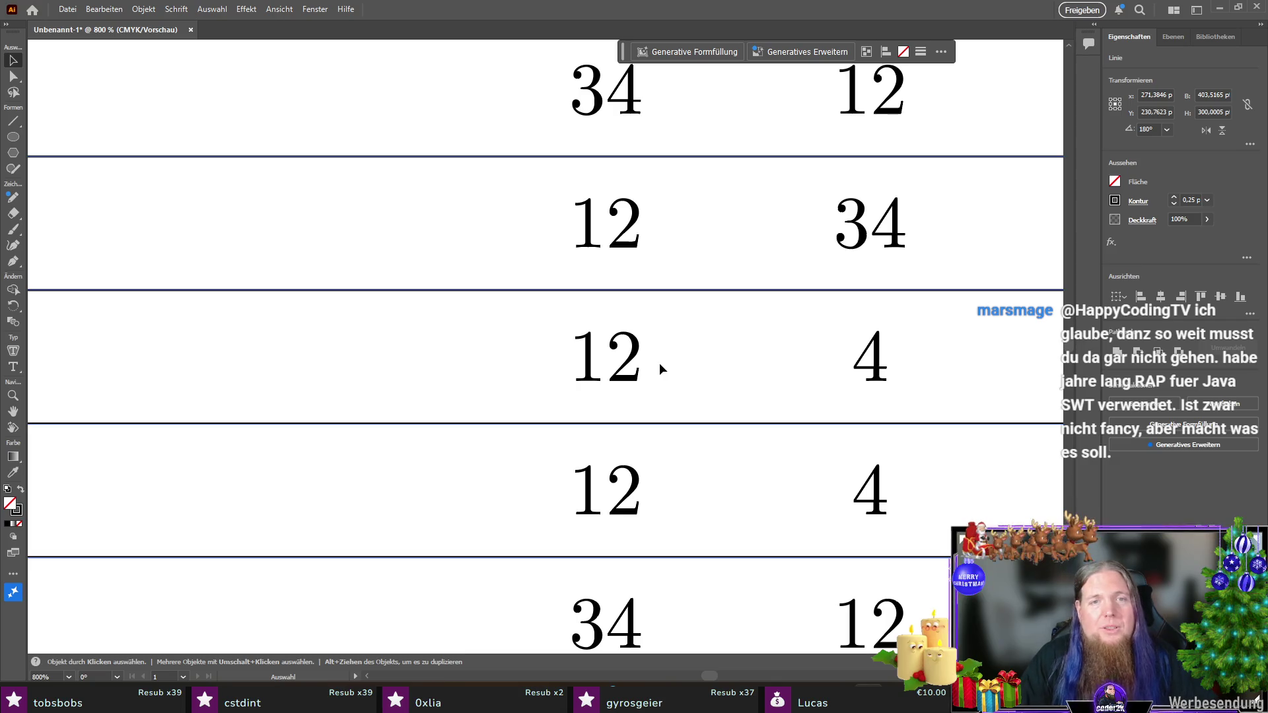
# Step: Nudge the selected rule lines with the arrow keys, ending one point down
pyautogui.hotkey('shift', 'Up')
pyautogui.hotkey('ctrl', 'z')
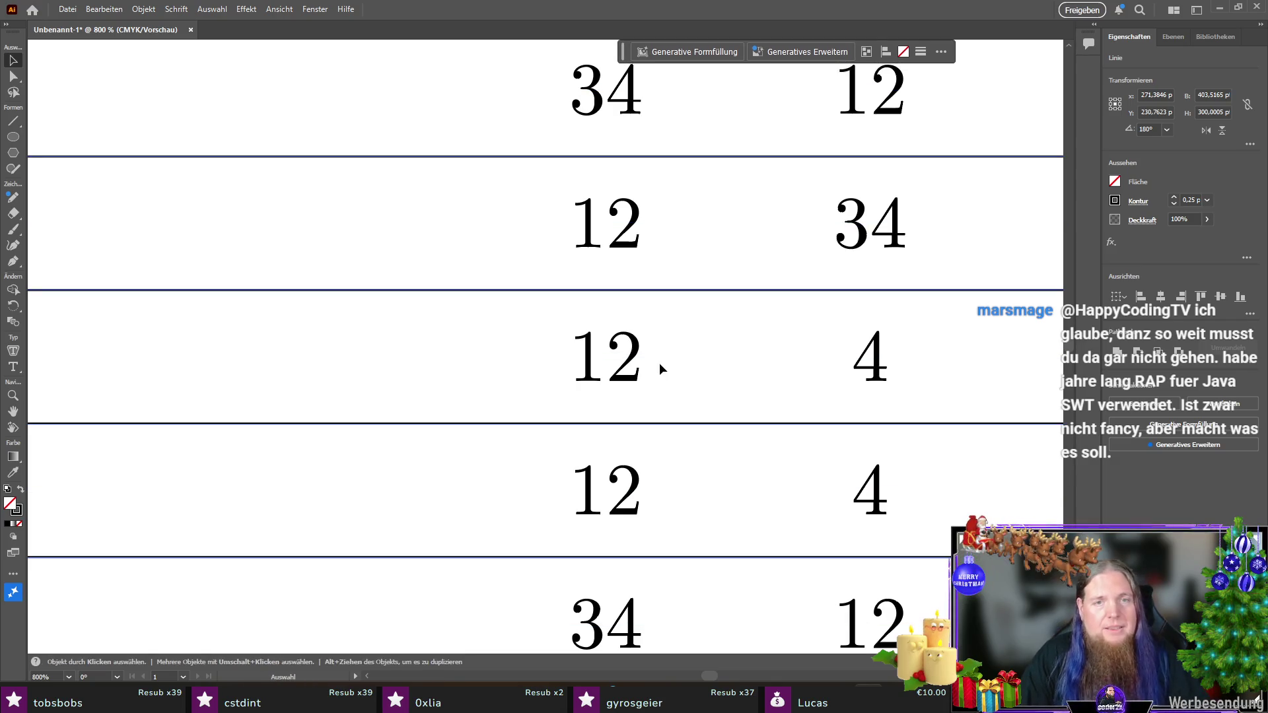
pyautogui.press('Up')
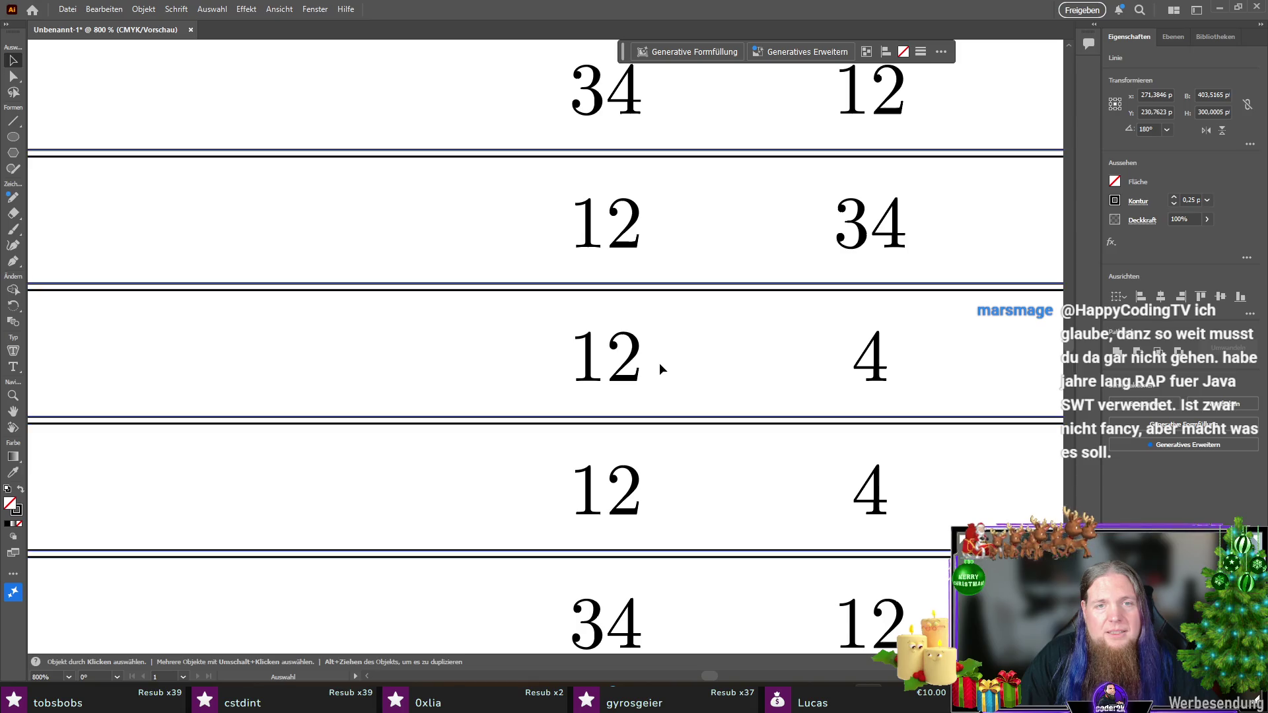
pyautogui.press('v')
pyautogui.hotkey('ctrl', 'z')
pyautogui.press('Down')
pyautogui.hotkey('ctrl', 'z')
pyautogui.press('Down')
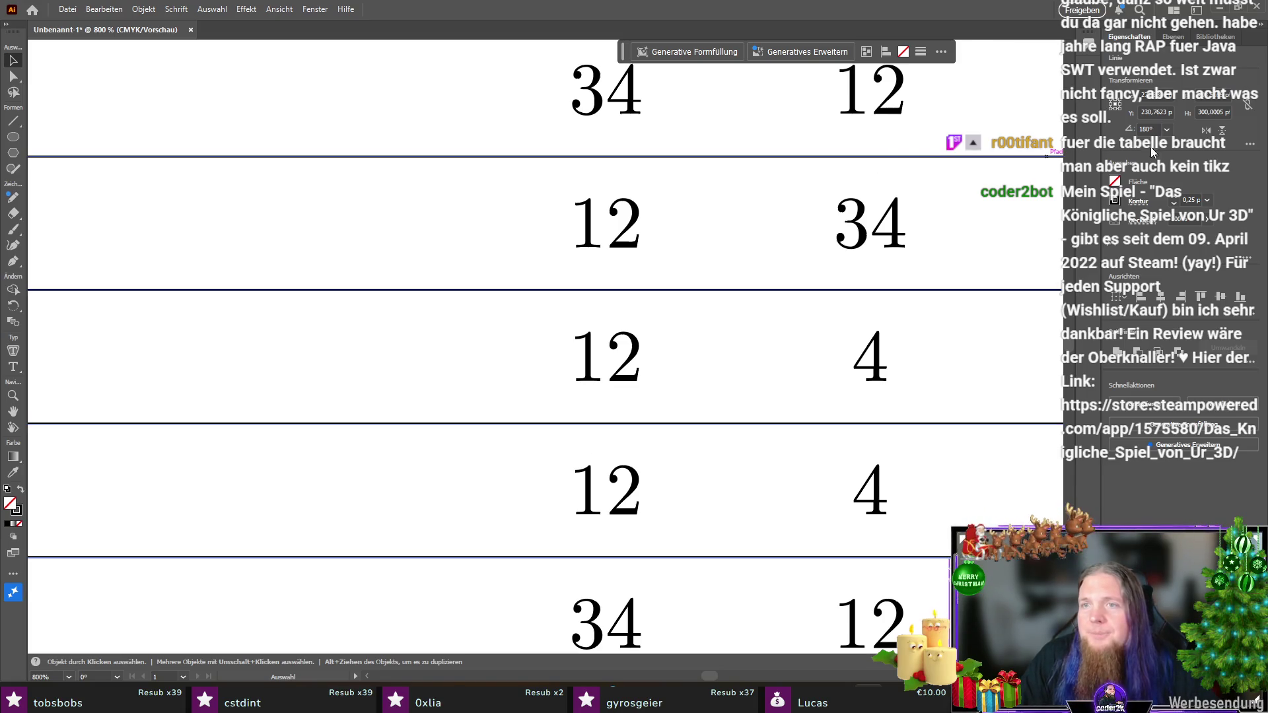
pyautogui.hotkey('ctrl', 'z')
pyautogui.press('Down')
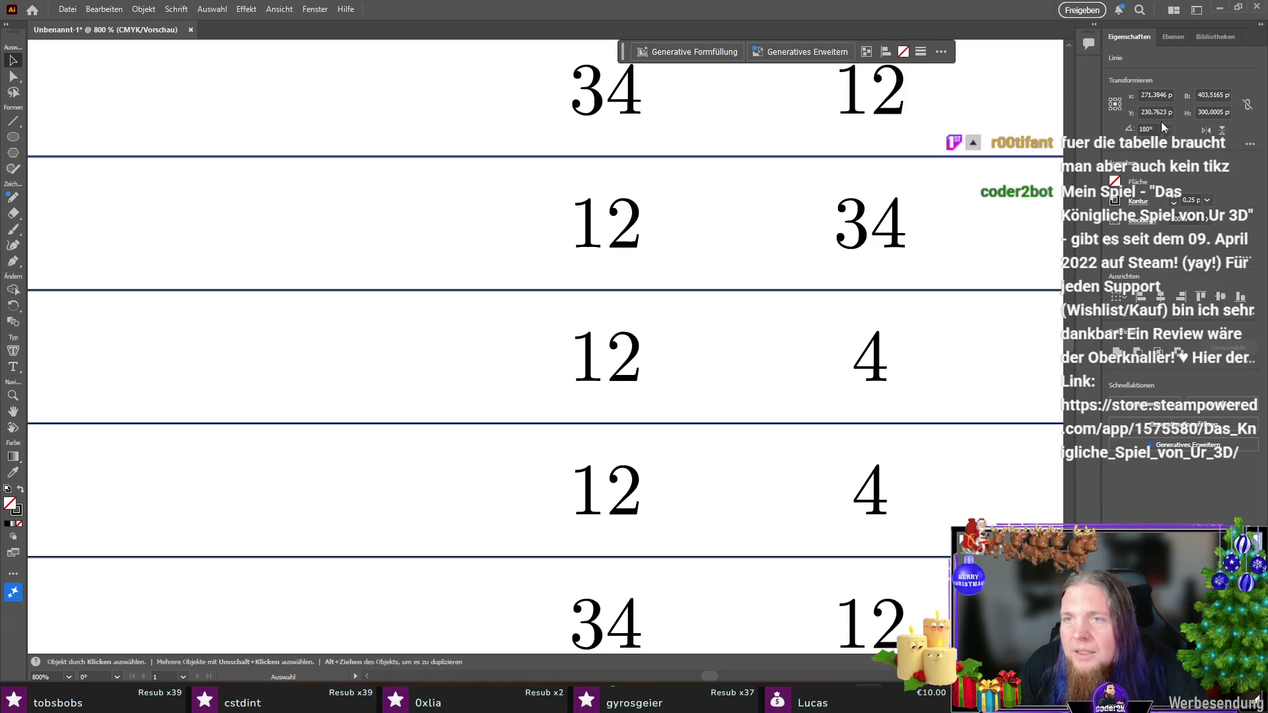
# Step: Try new Y values for the lines in the Properties panel, undoing the wrong one
pyautogui.click(1158, 113)
pyautogui.write('230')
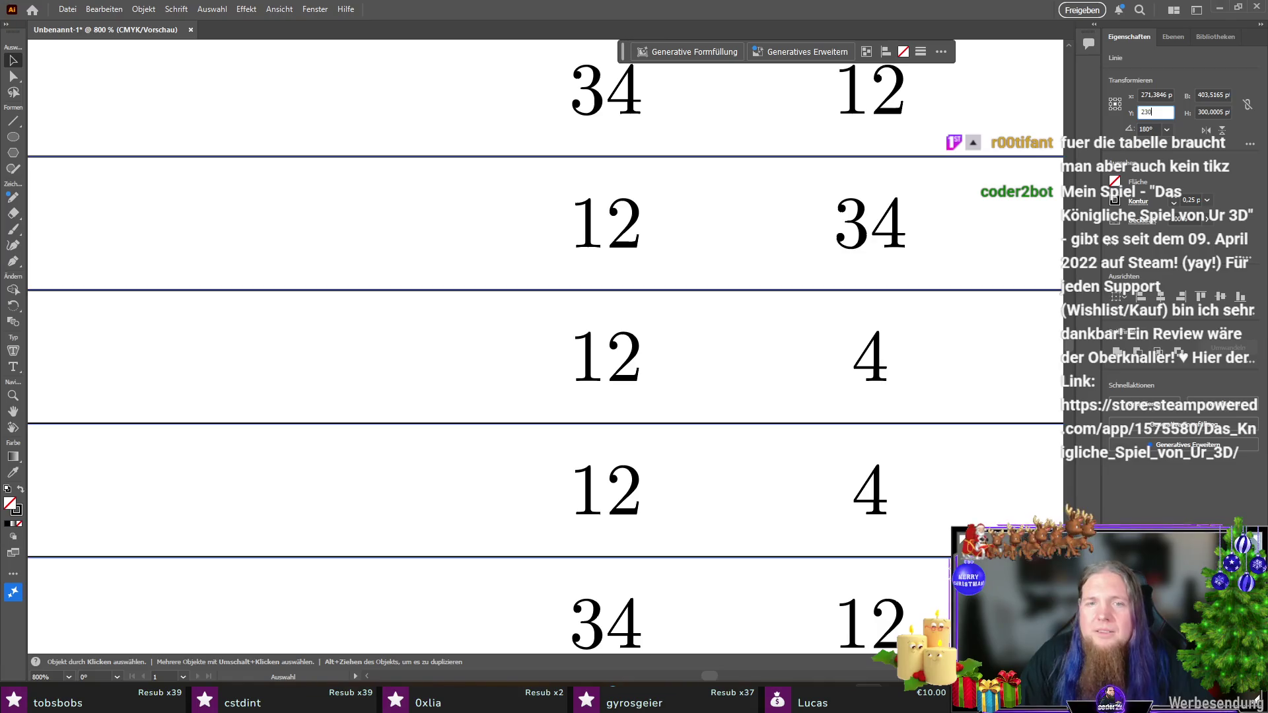
pyautogui.press('Return')
pyautogui.click(1152, 111)
pyautogui.write('1')
pyautogui.press('Return')
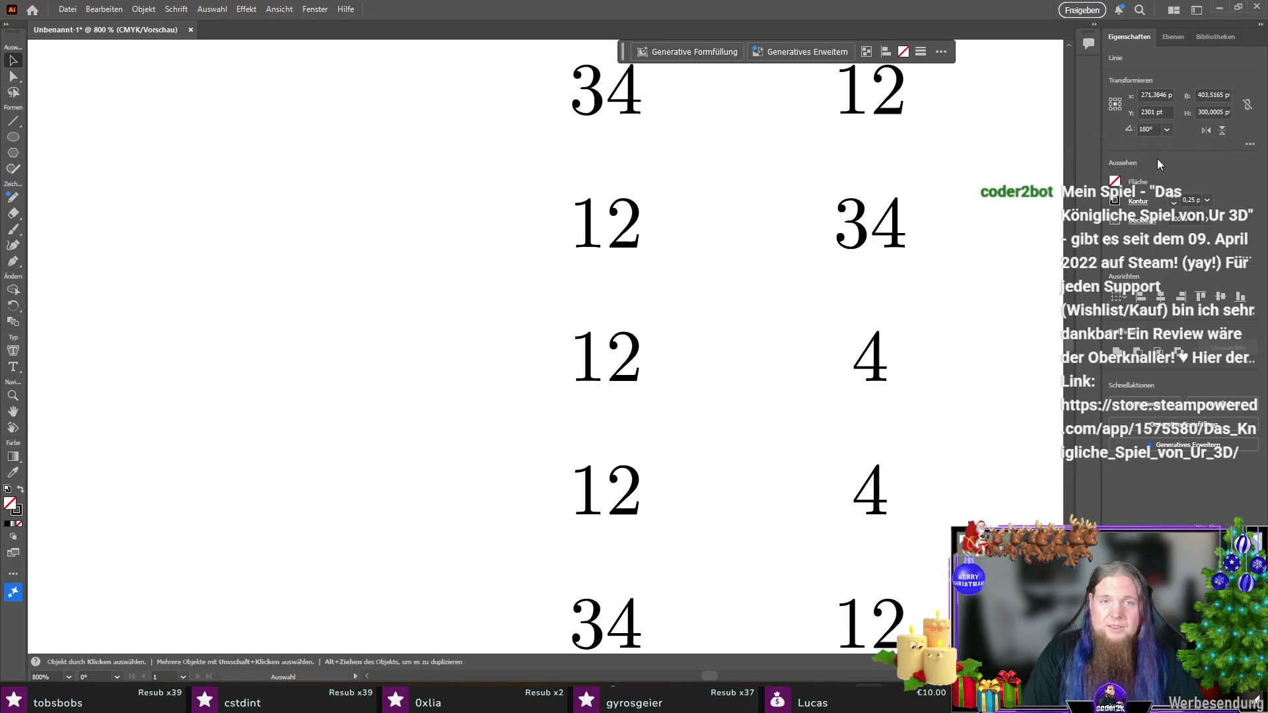
pyautogui.hotkey('ctrl', 'z')
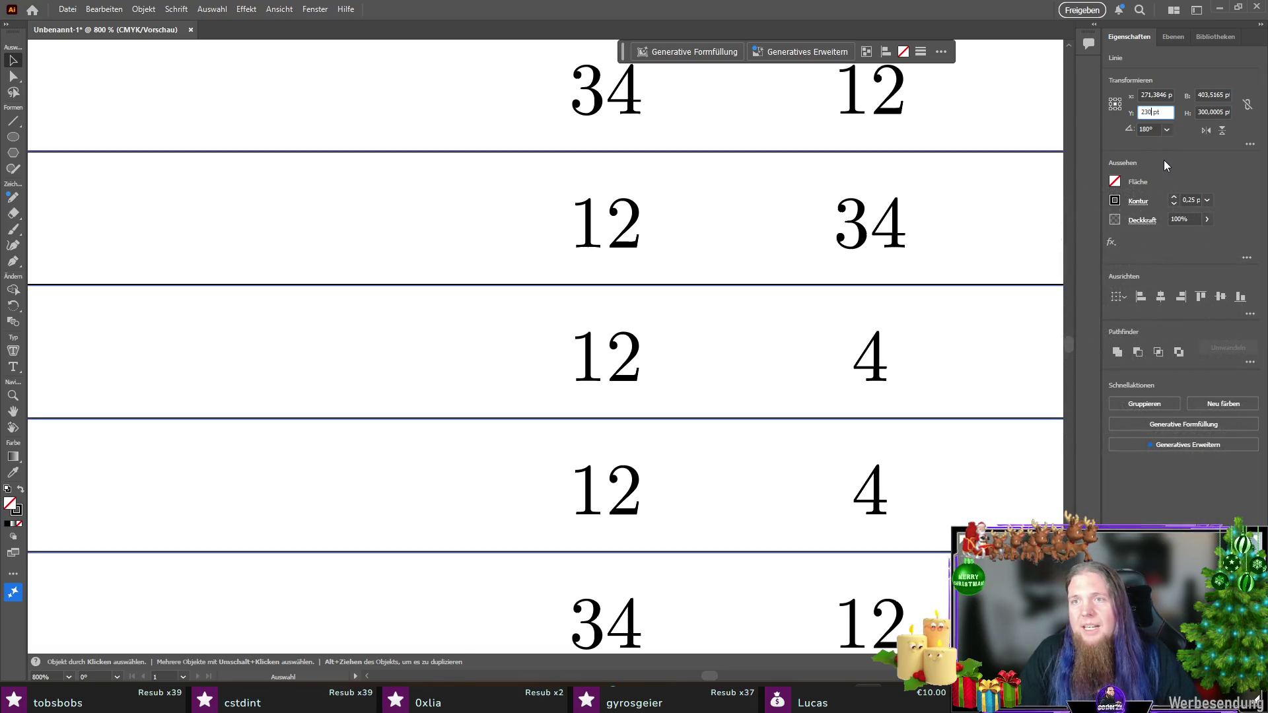
# Step: Step the lines' Y position through 230,1 and 230,2 to 230,3 pt
pyautogui.write(',1')
pyautogui.press('Return')
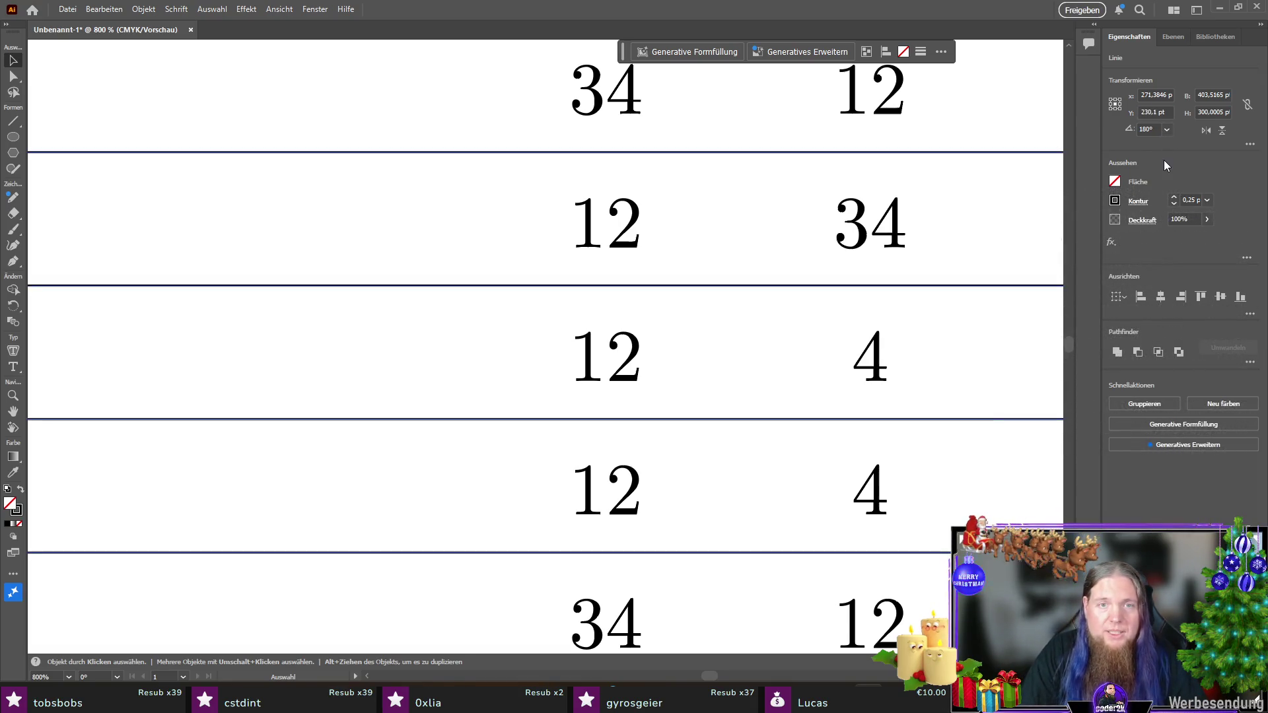
pyautogui.press('BackSpace')
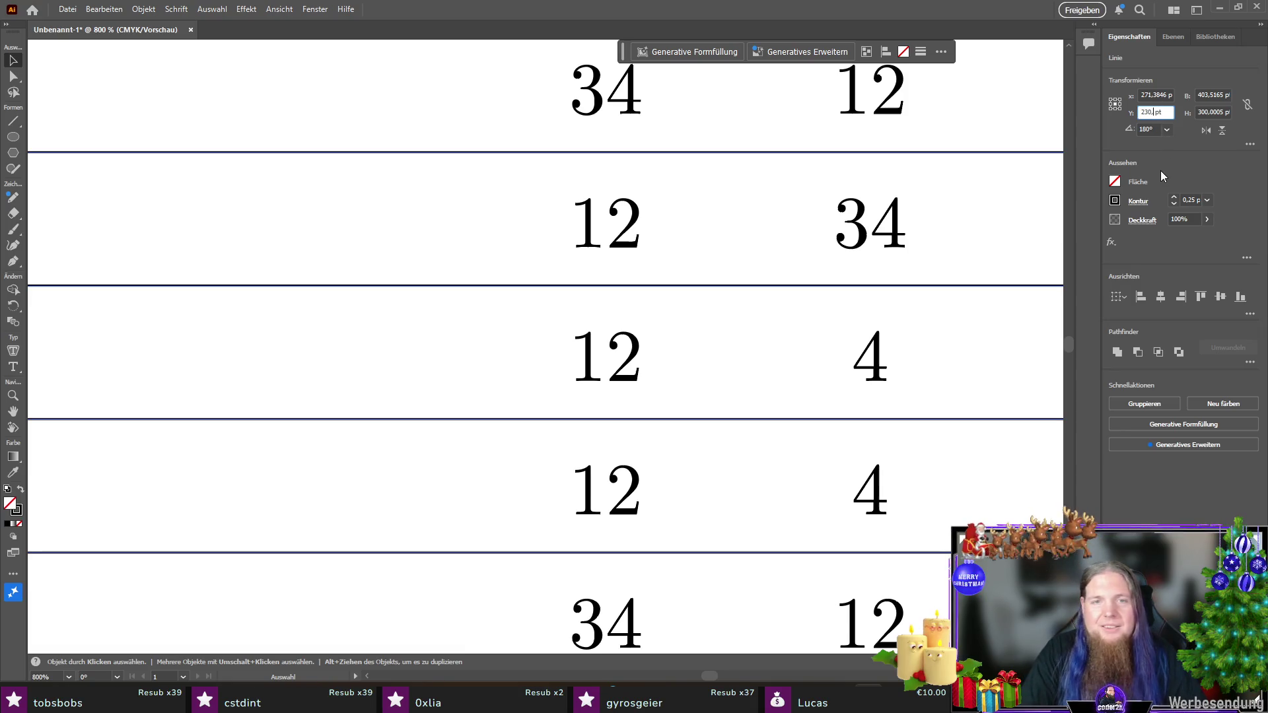
pyautogui.write('2')
pyautogui.press('Return')
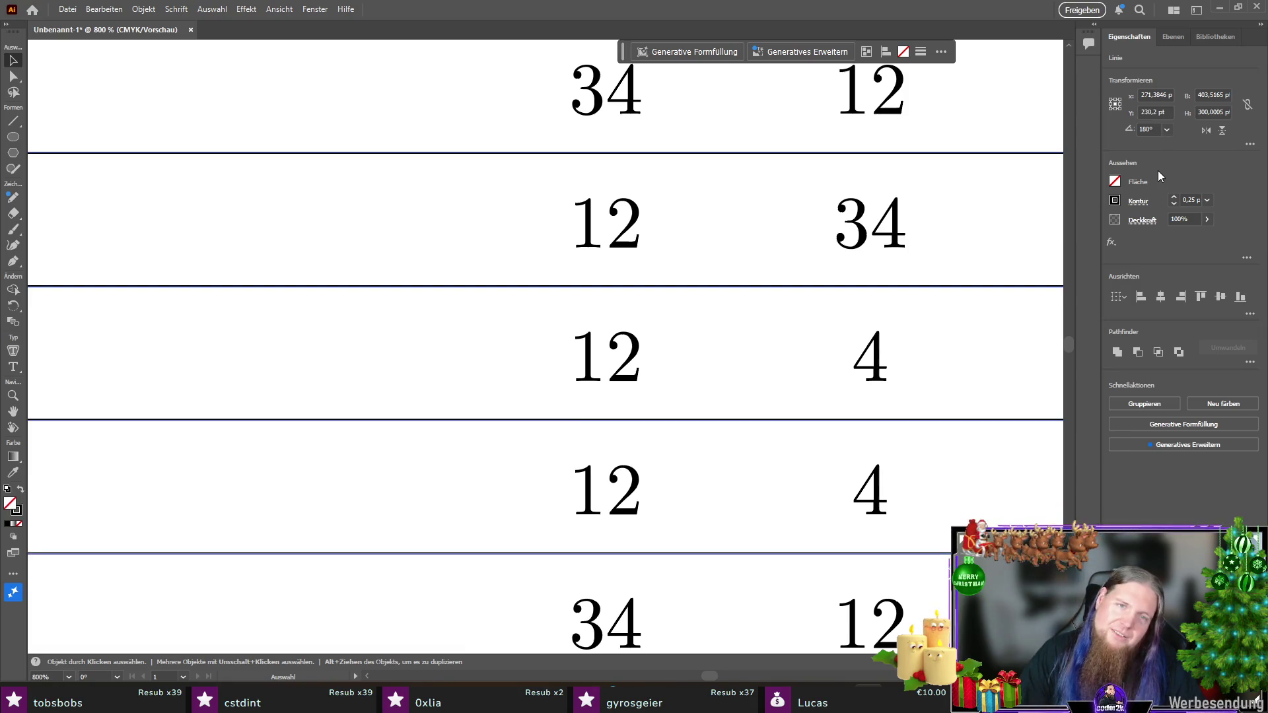
pyautogui.hotkey('shift', 'Tab')
pyautogui.press('Up')
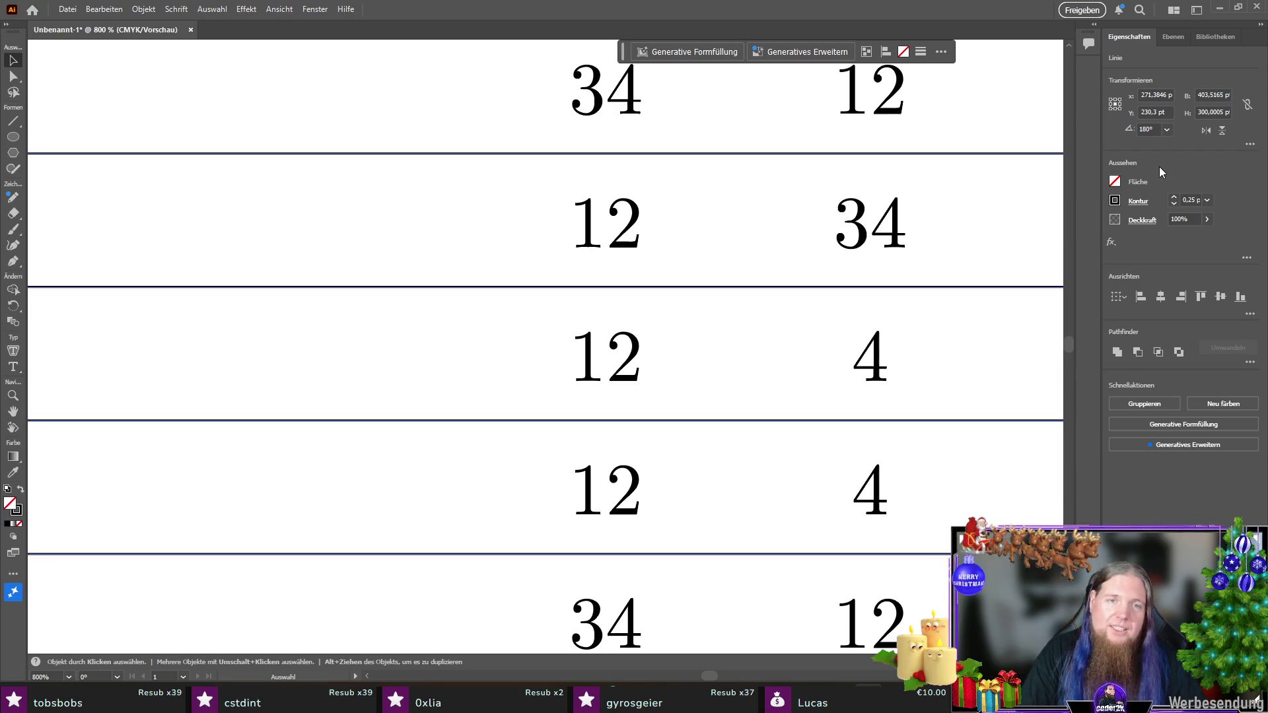
pyautogui.scroll(-4, 507, 336)
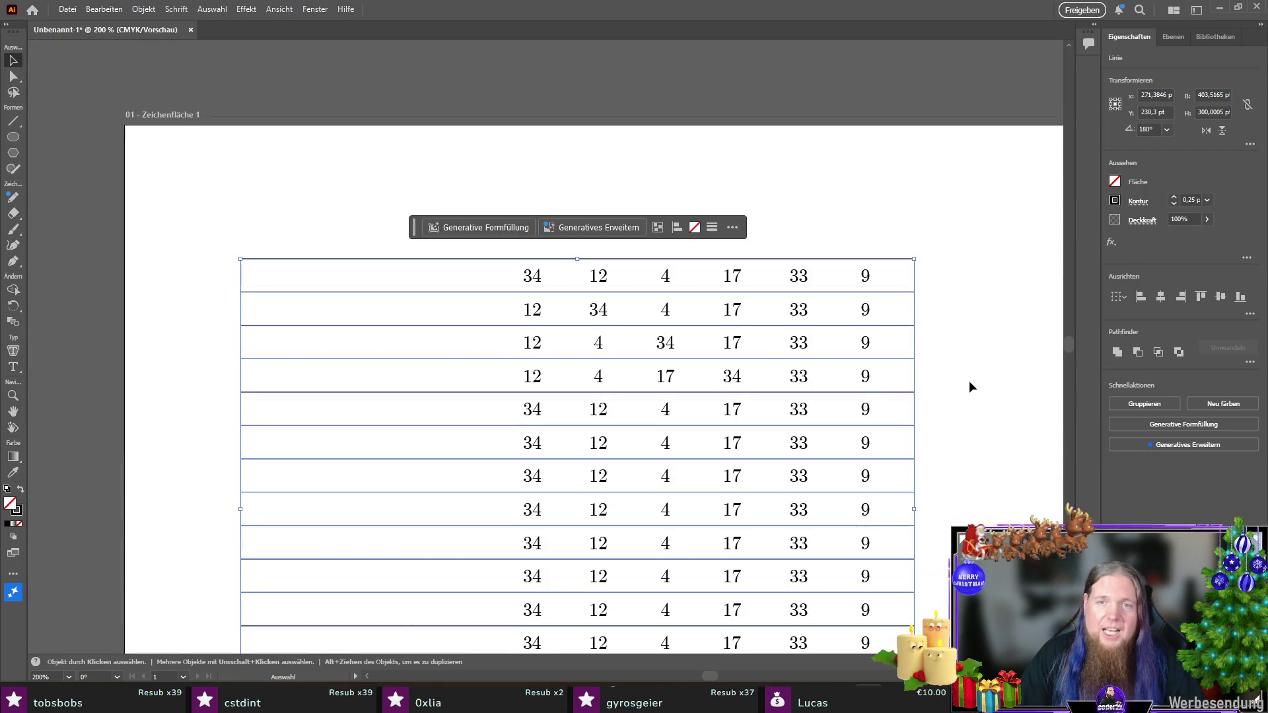
pyautogui.click(968, 381)
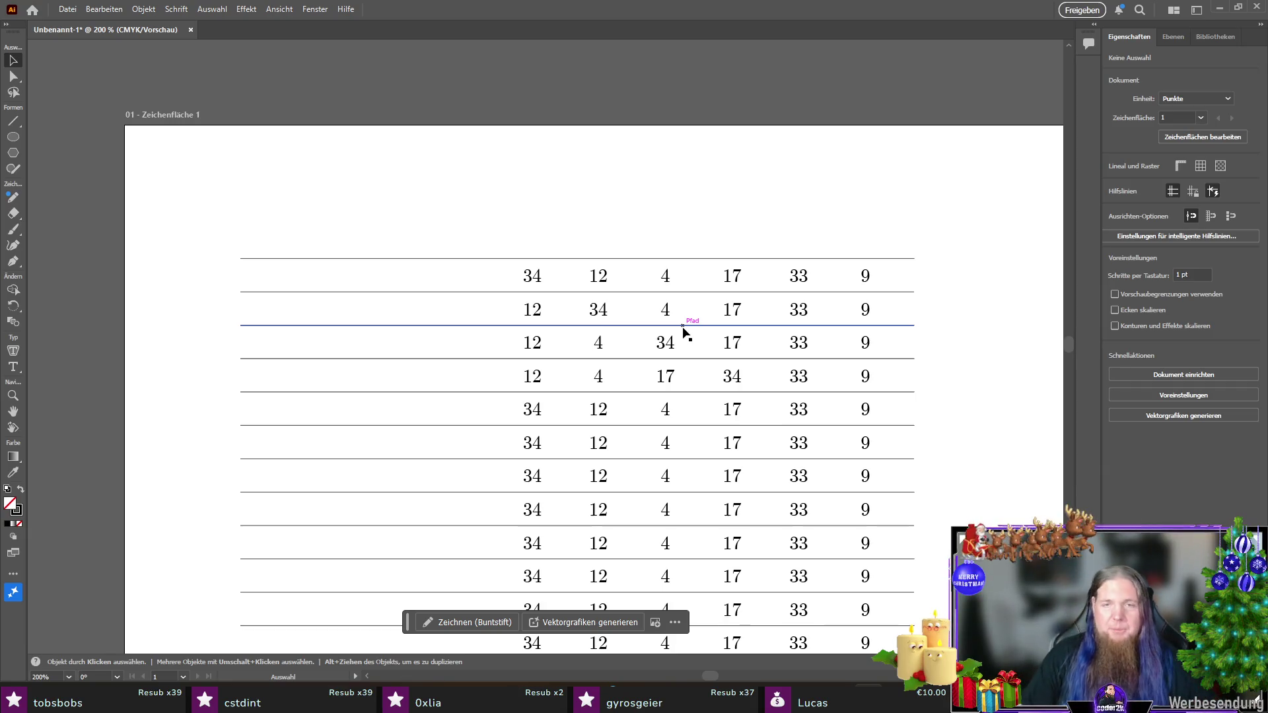
pyautogui.scroll(-1, 951, 315)
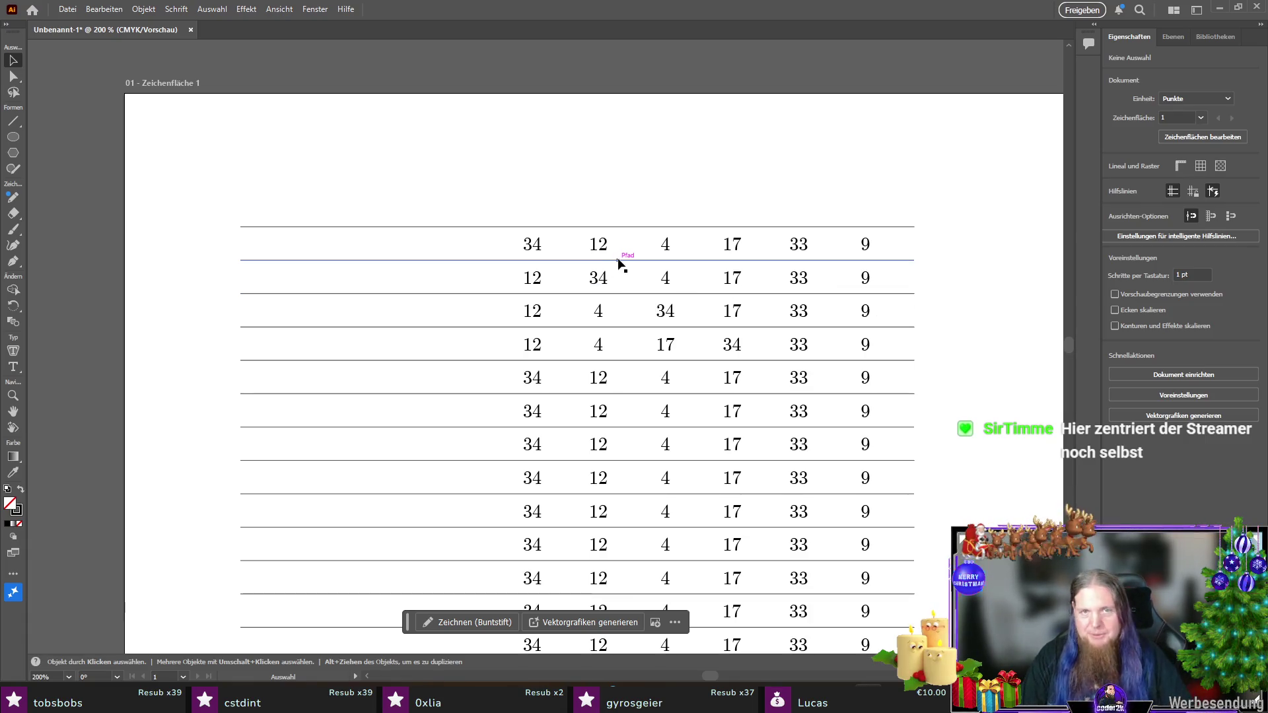
pyautogui.scroll(1, 533, 246)
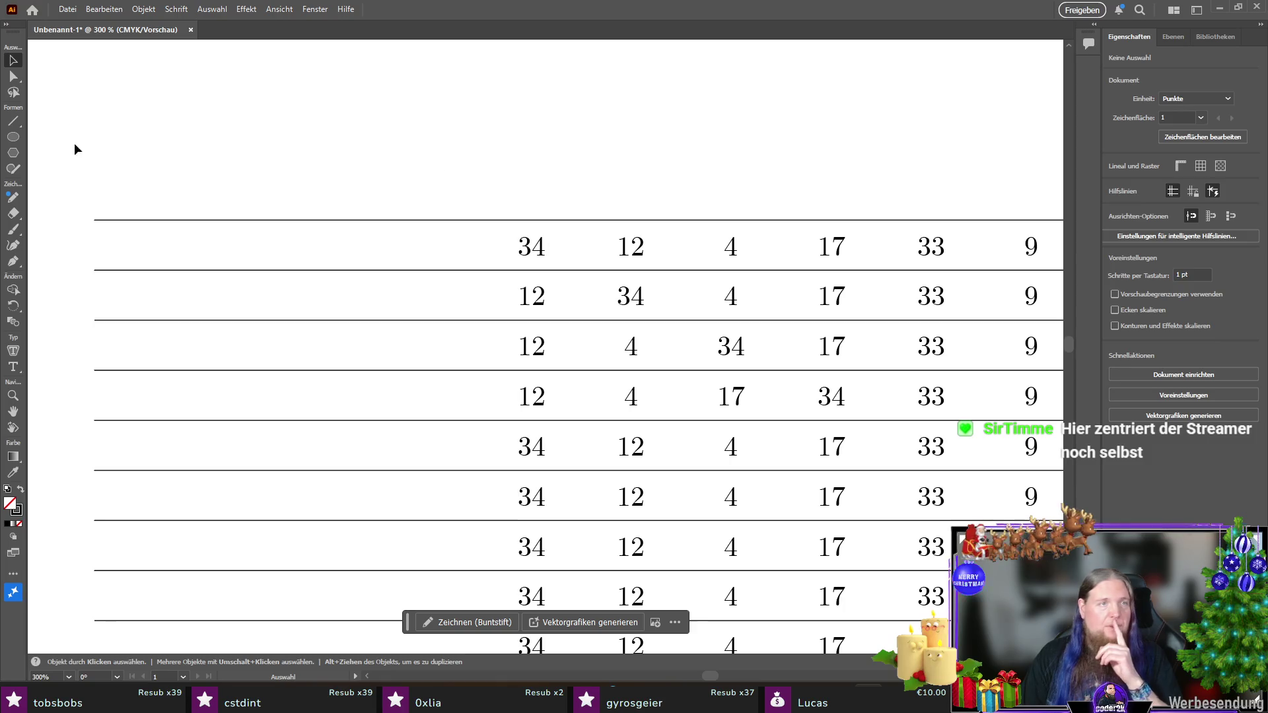
pyautogui.click(14, 137)
# Step: Draw a small circle above the table and shrink it from 10.8 to about 8.7 pt wide
pyautogui.moveTo(424, 99); pyautogui.dragTo(452, 127)
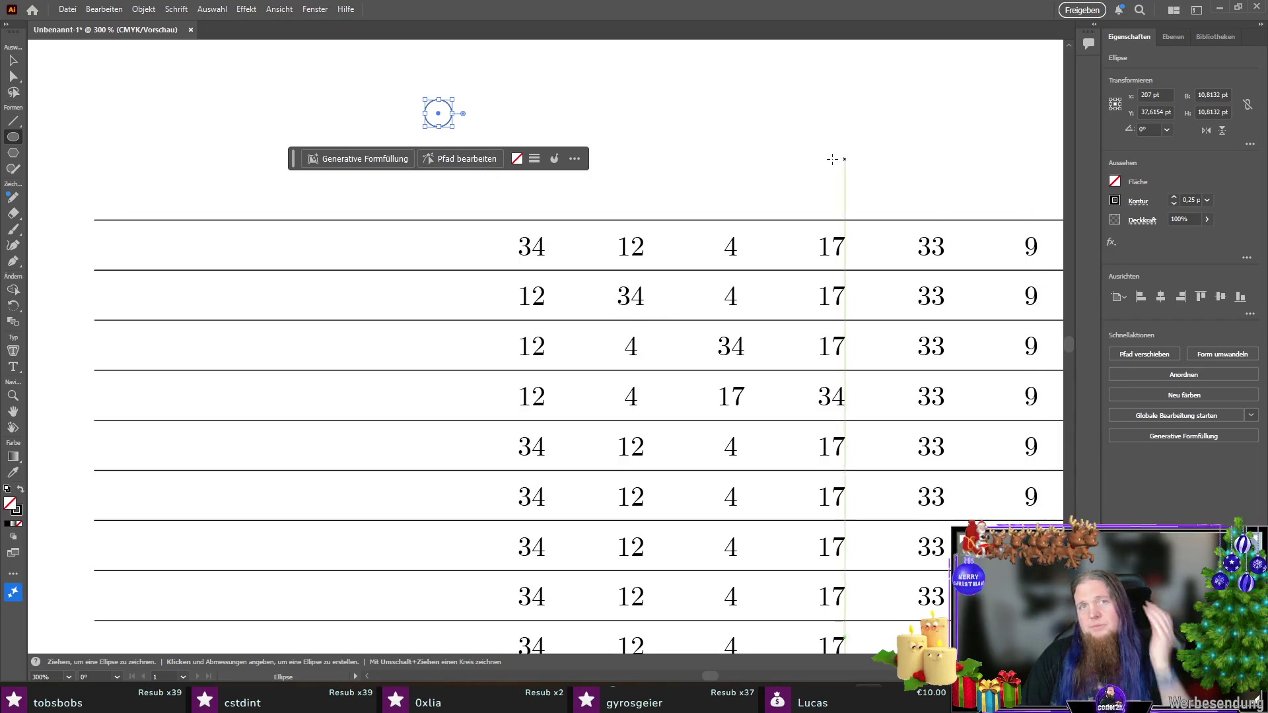
pyautogui.moveTo(454, 128); pyautogui.dragTo(447, 122)
pyautogui.press('\\')
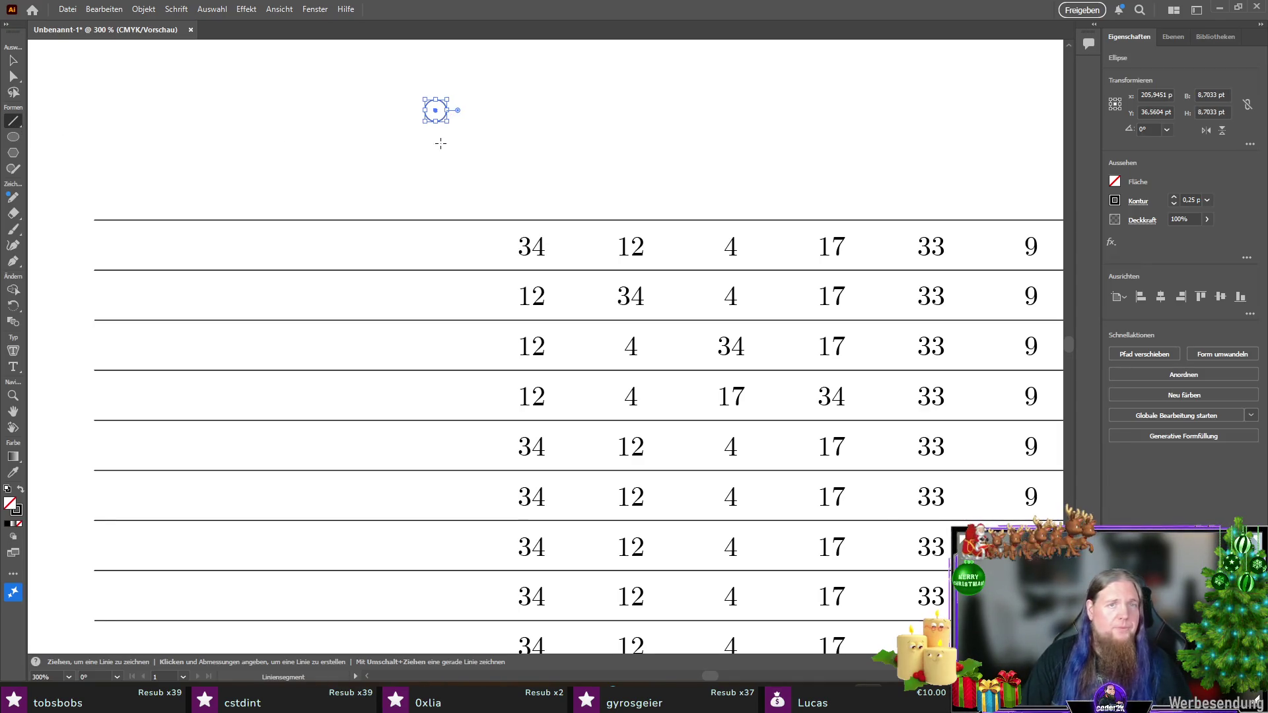
pyautogui.scroll(3, 402, 124)
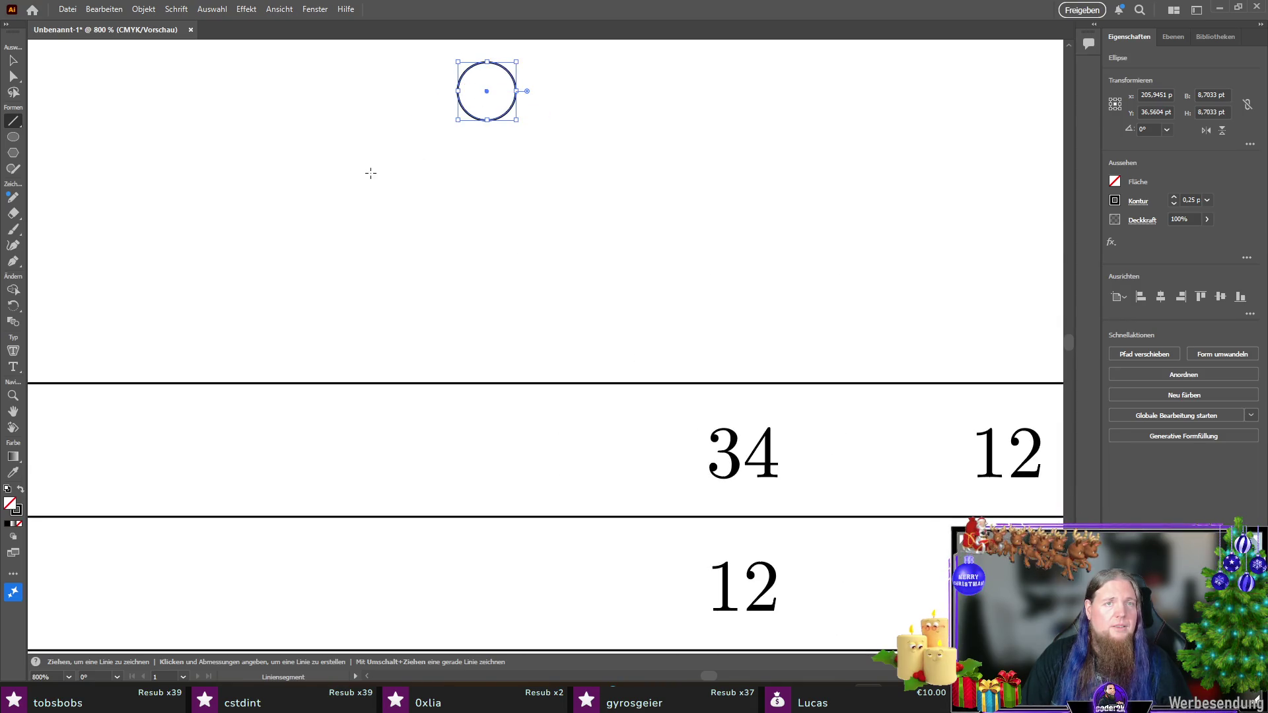
# Step: Draw a diagonal handle line from the circle's centre down-left, then reselect the circle
pyautogui.click(461, 156)
pyautogui.click(668, 385)
pyautogui.hotkey('ctrl', 'shift', 'a')
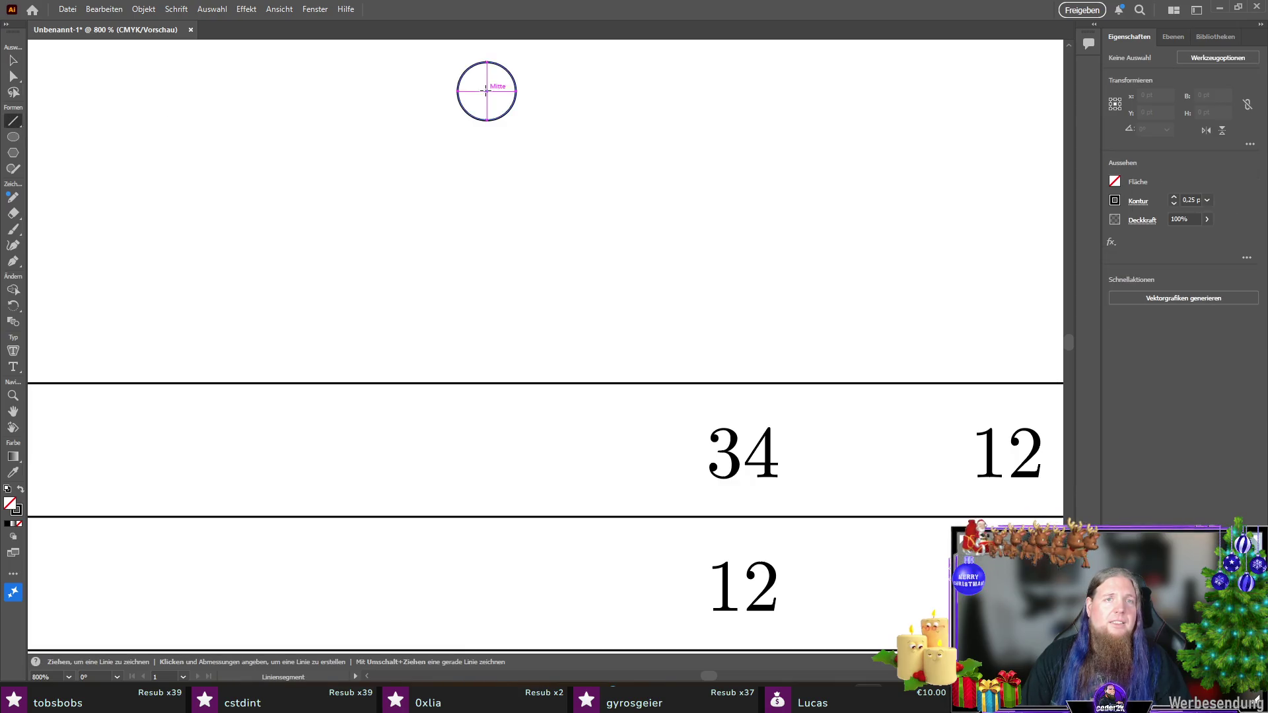
pyautogui.moveTo(486, 91)
pyautogui.mouseDown()
pyautogui.moveTo(417, 162)
pyautogui.moveTo(387, 132)
pyautogui.moveTo(400, 155)
pyautogui.moveTo(425, 138)
pyautogui.moveTo(411, 146)
pyautogui.mouseUp()
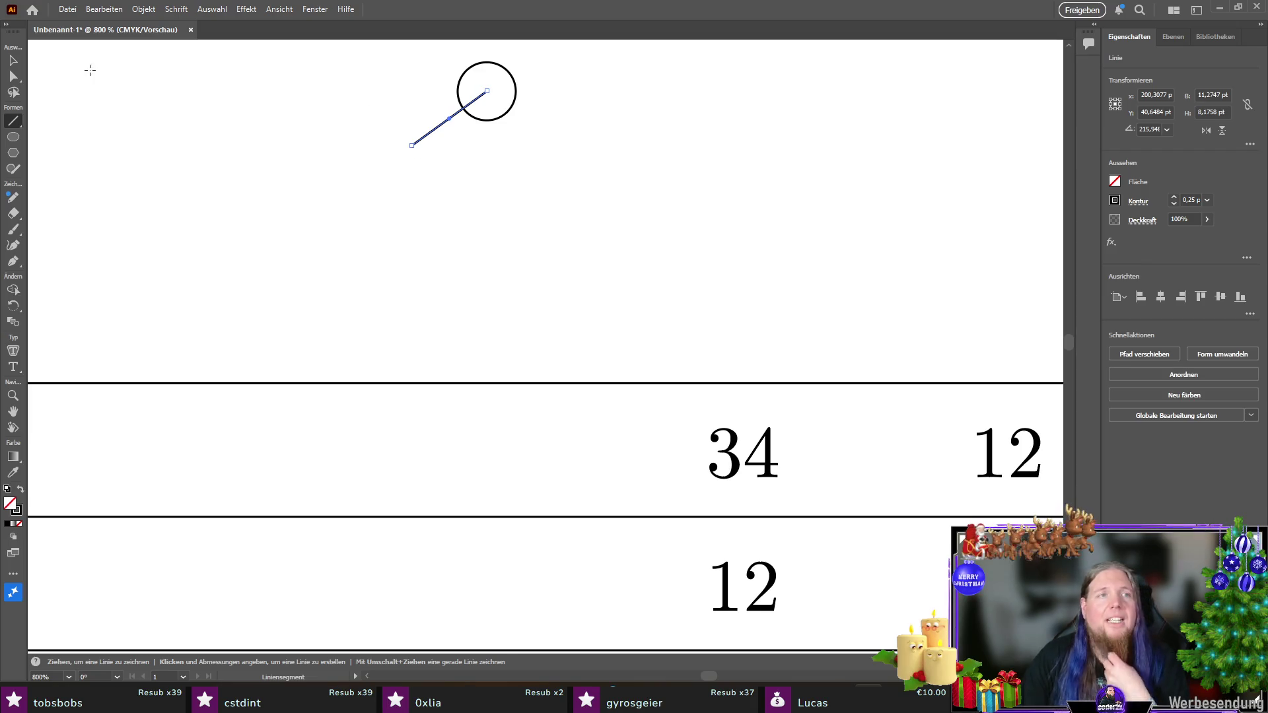
pyautogui.click(13, 60)
pyautogui.click(511, 112)
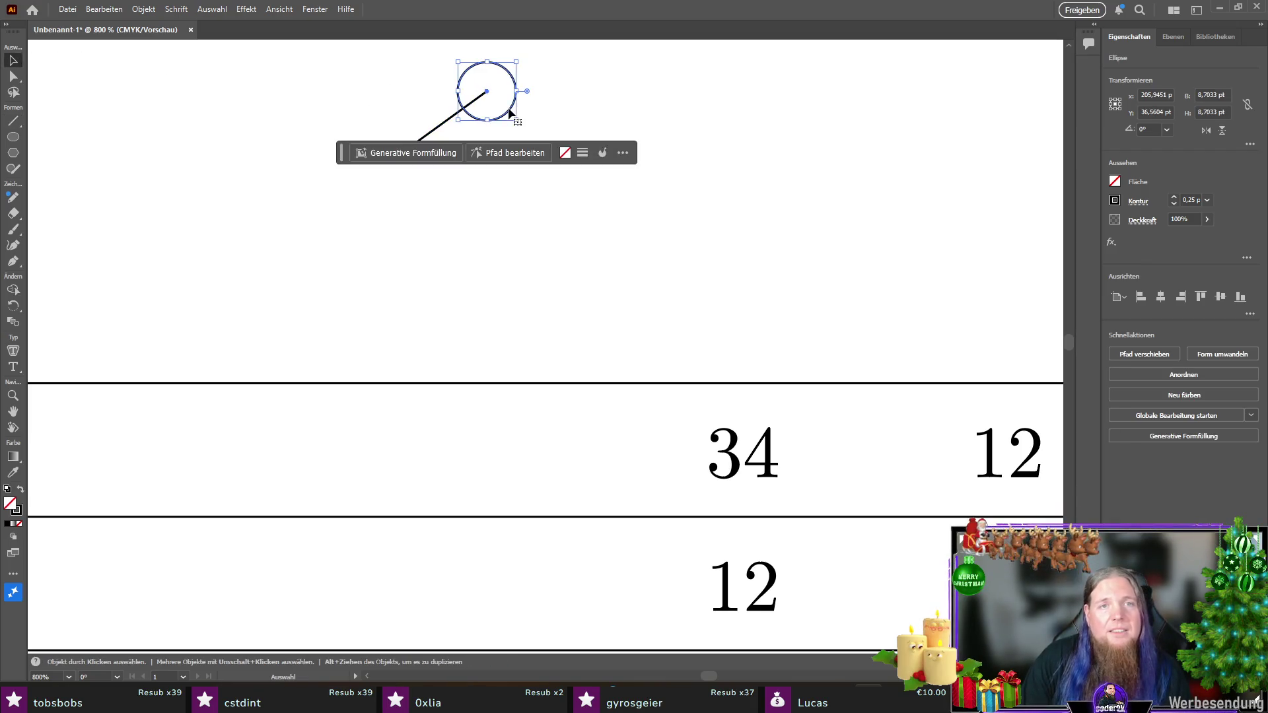
# Step: Fill the magnifier circle with white
pyautogui.click(1116, 182)
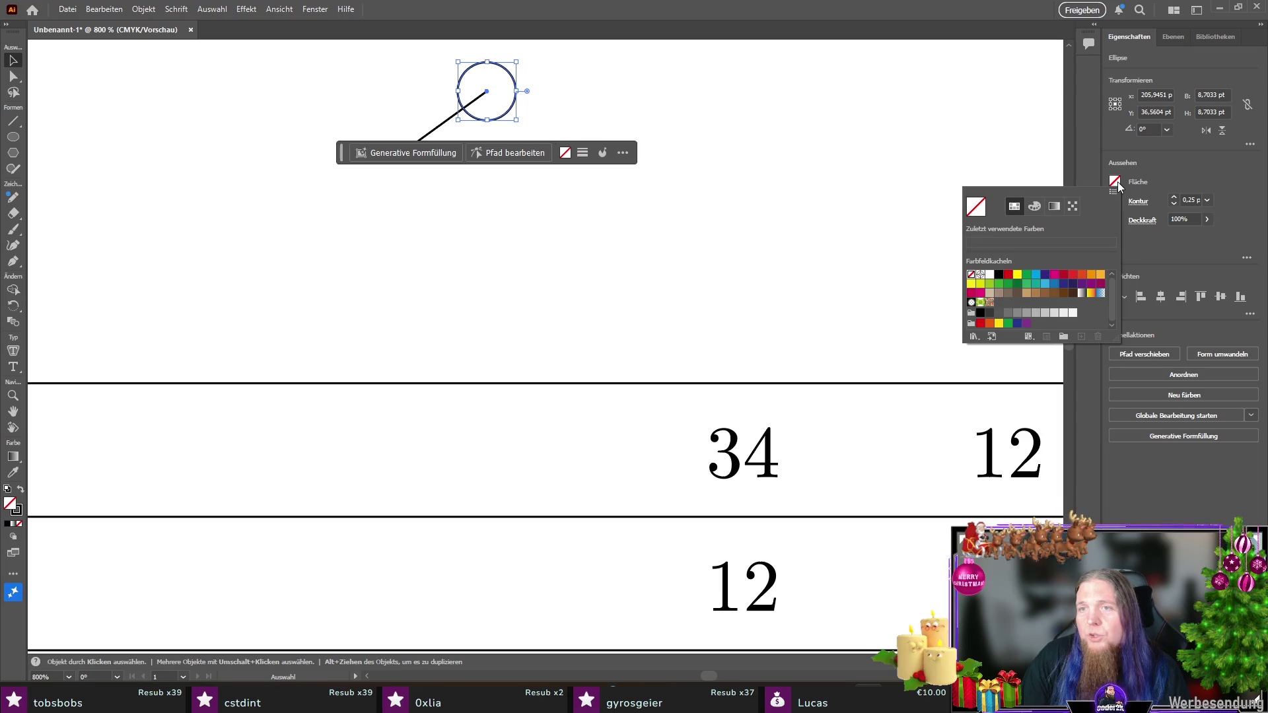
pyautogui.click(989, 276)
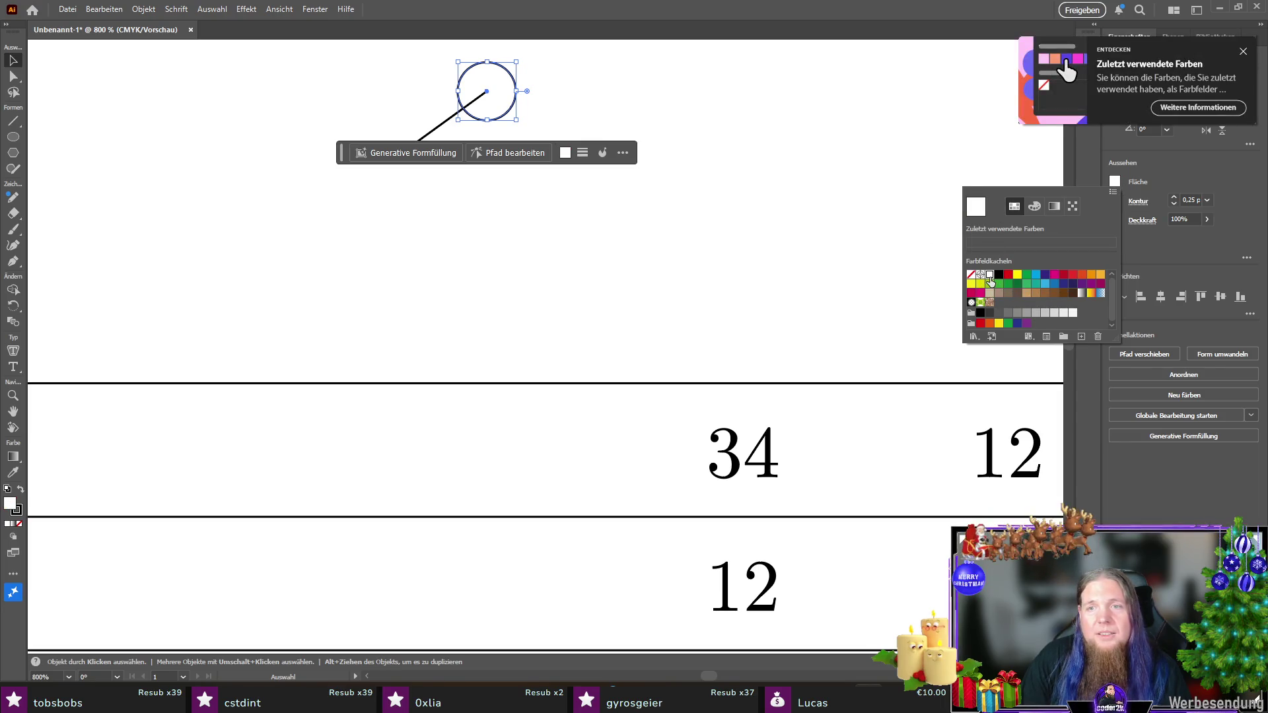
pyautogui.doubleClick(989, 275)
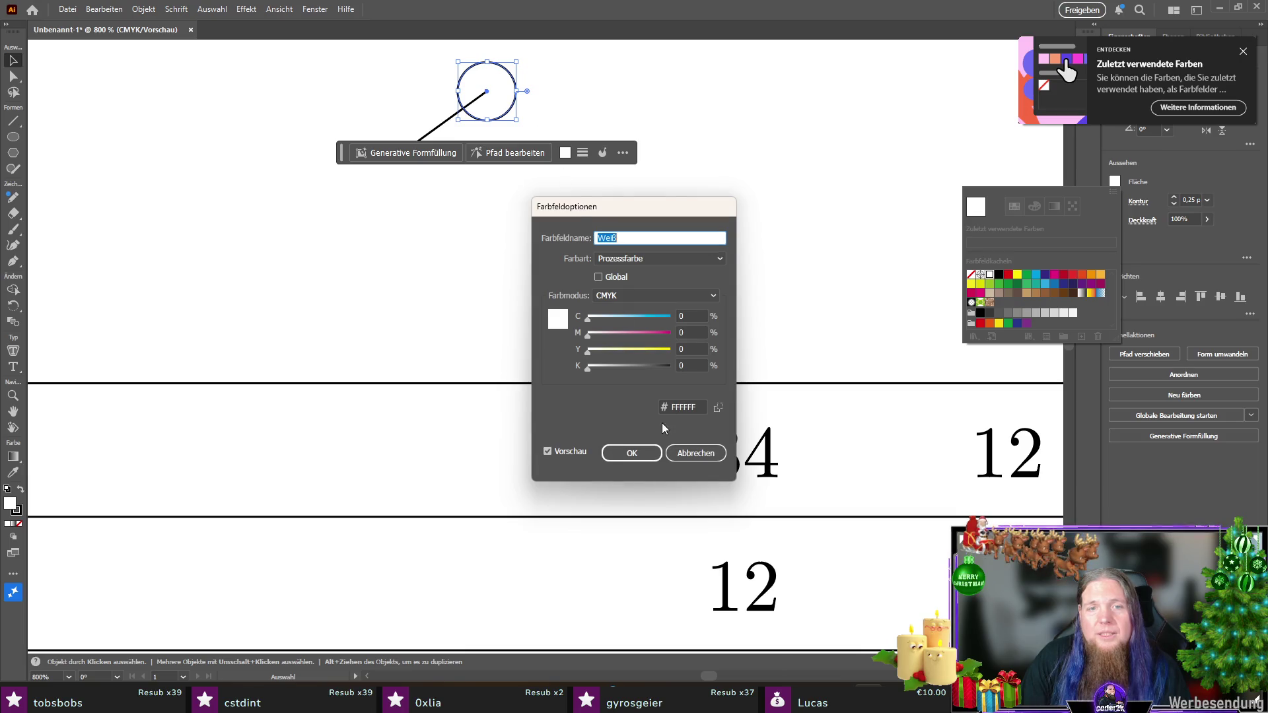
pyautogui.click(632, 454)
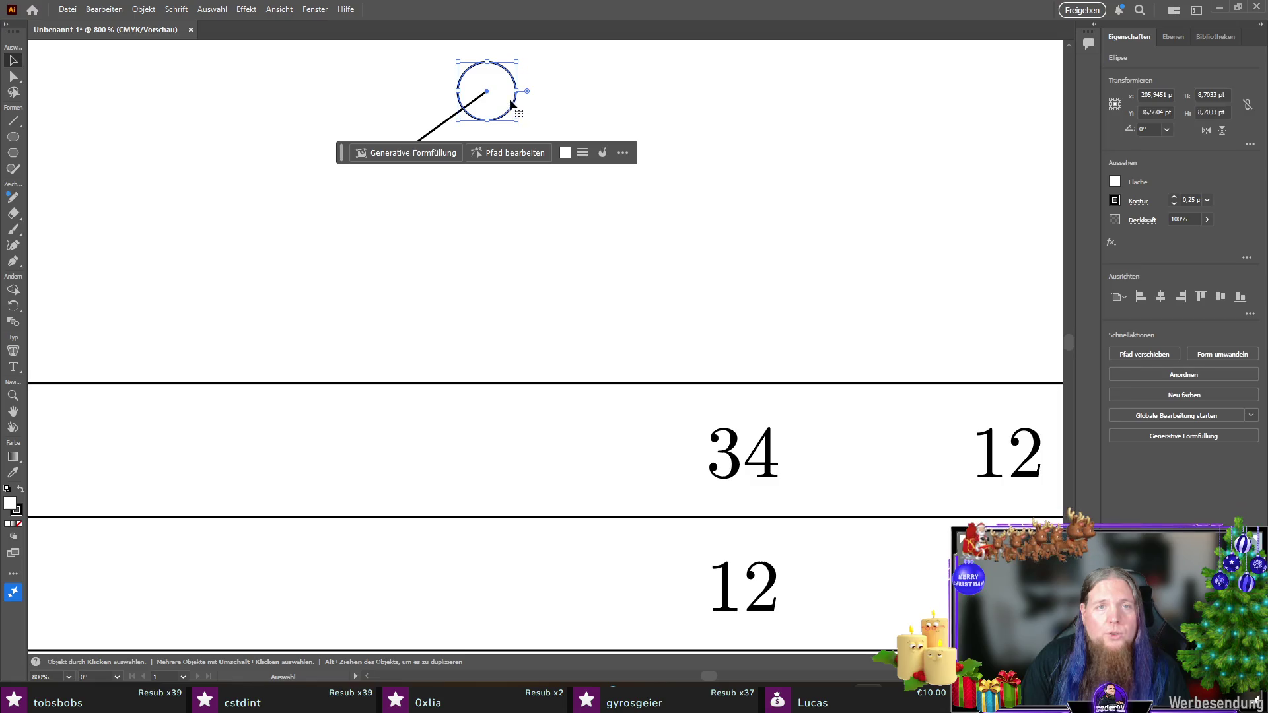
# Step: Bring the circle in front of the handle line with Anordnen > In den Vordergrund
pyautogui.rightClick(511, 101)
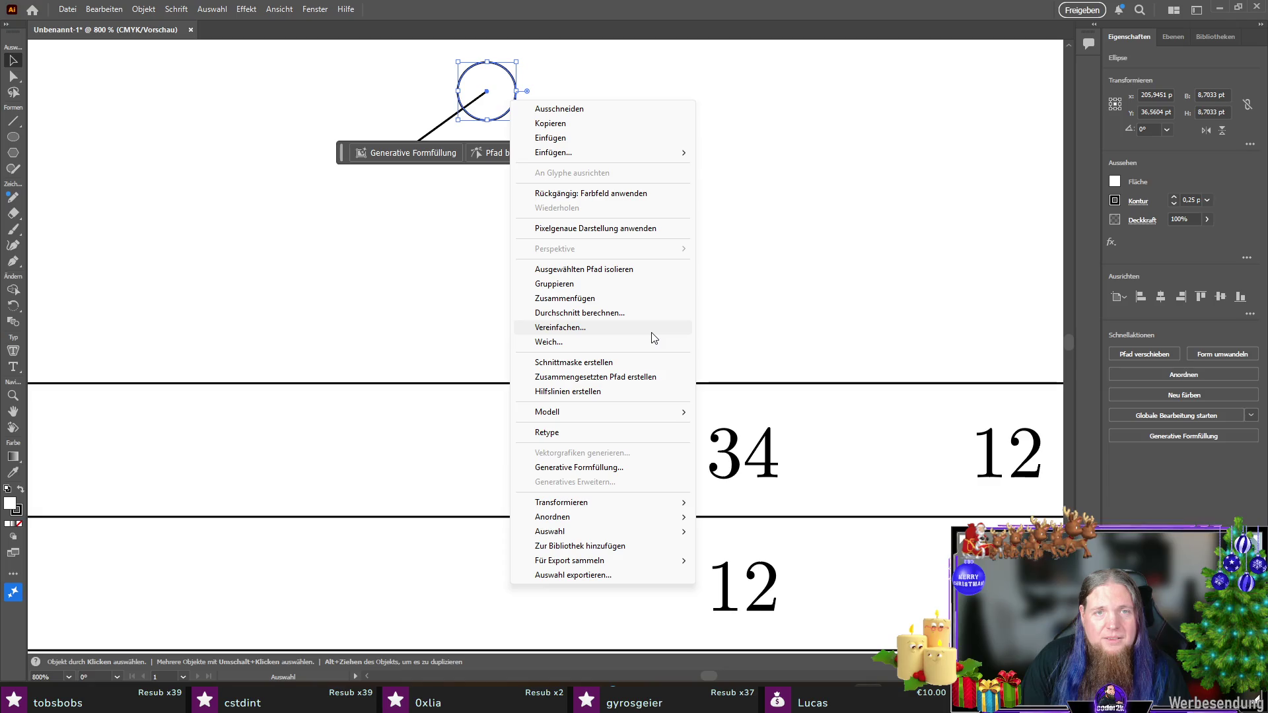
pyautogui.moveTo(641, 511)
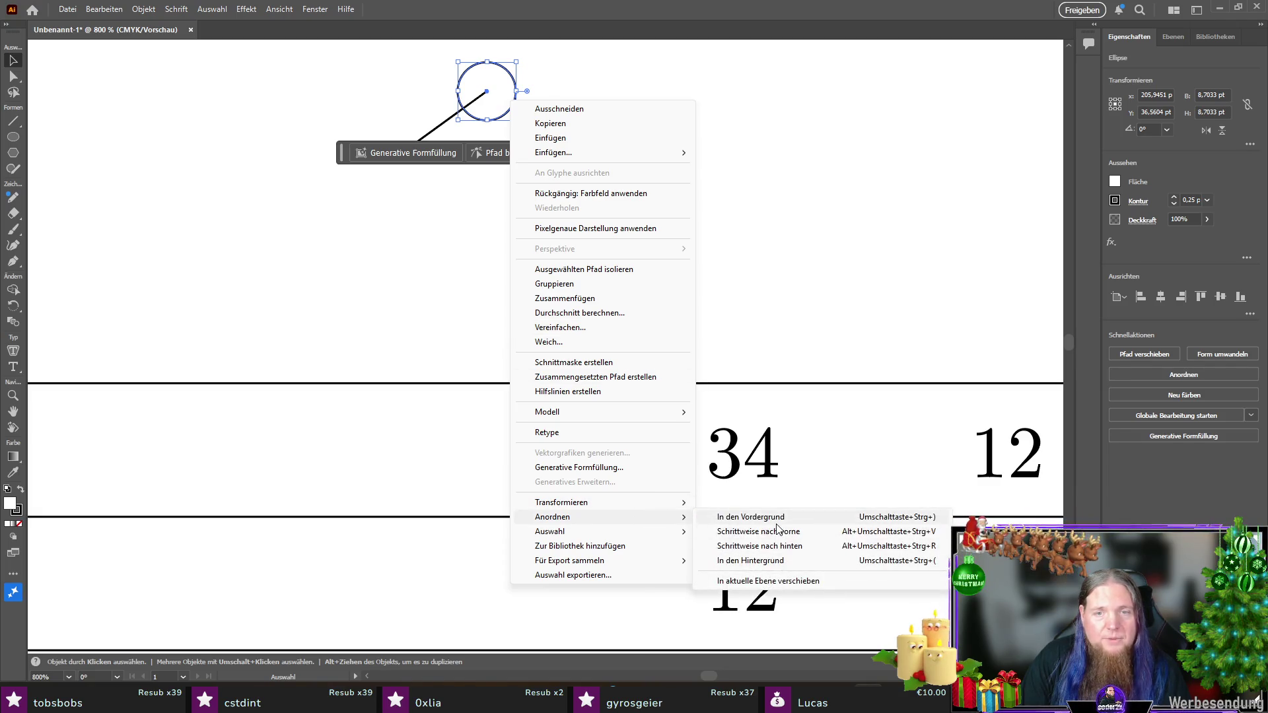
pyautogui.click(765, 518)
pyautogui.click(470, 259)
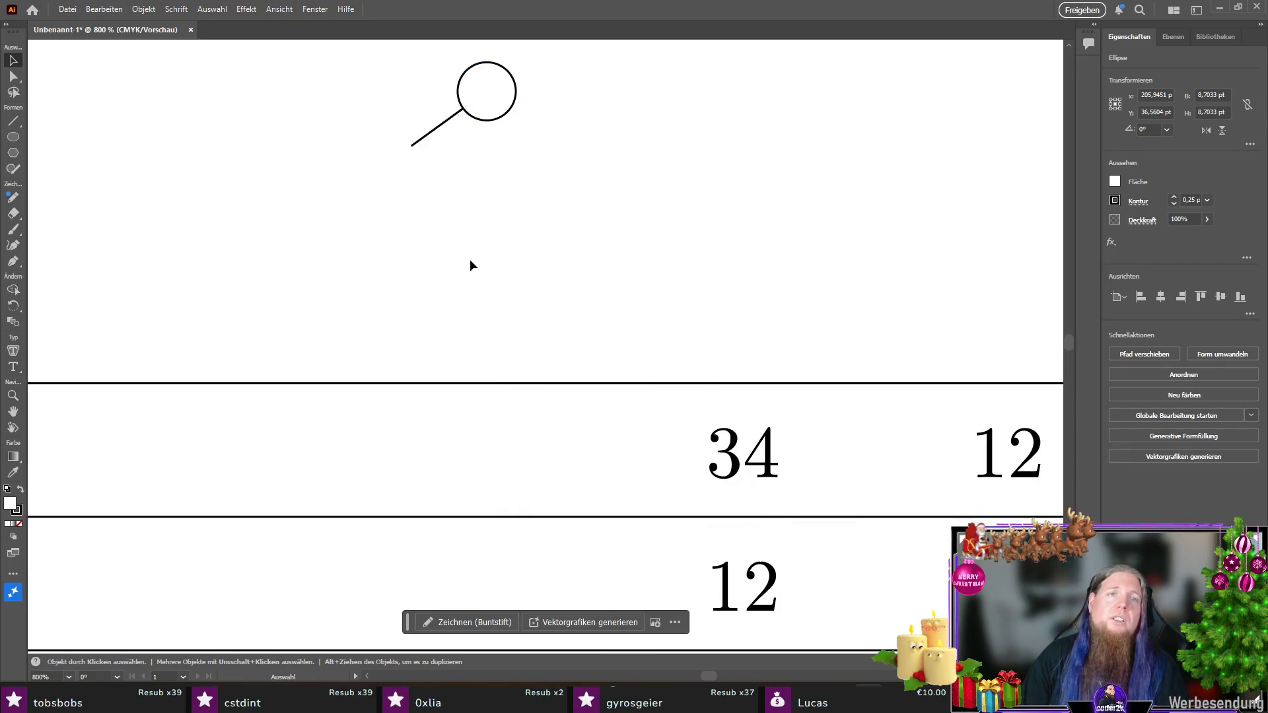
# Step: Thicken the handle line's stroke and the circle's outline to 0,5 pt
pyautogui.click(442, 127)
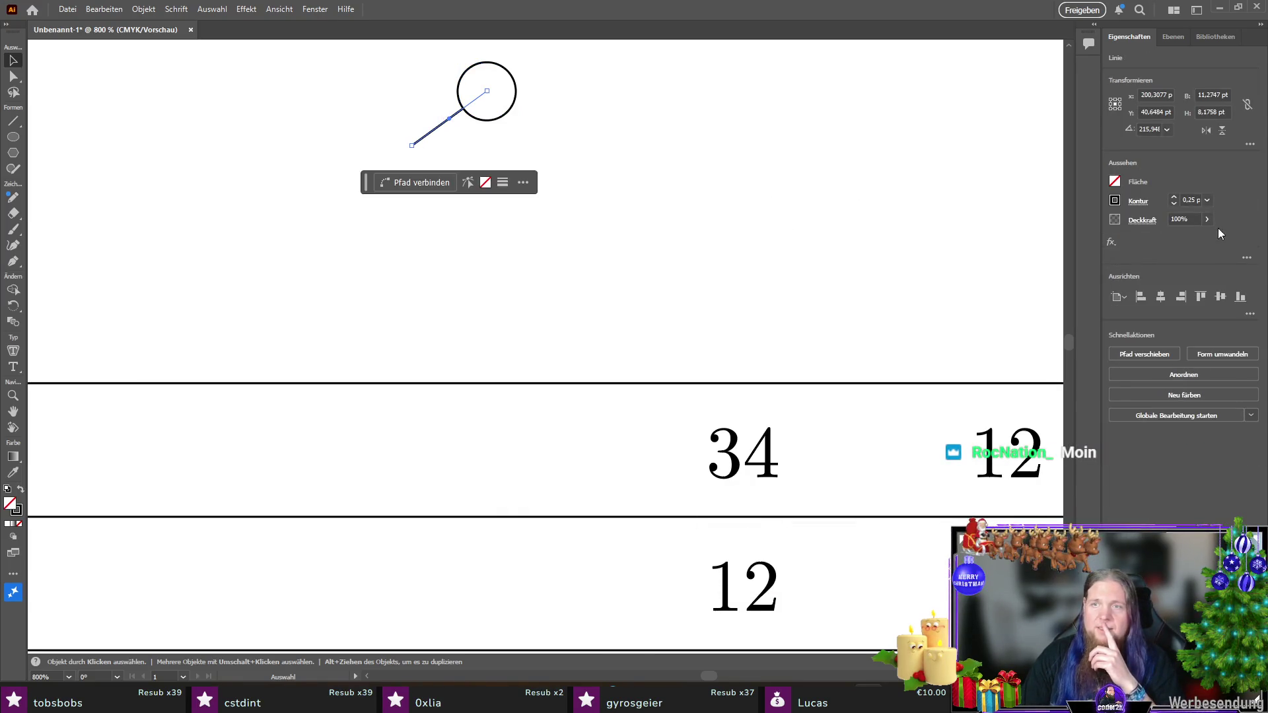
pyautogui.click(1174, 196)
pyautogui.click(673, 184)
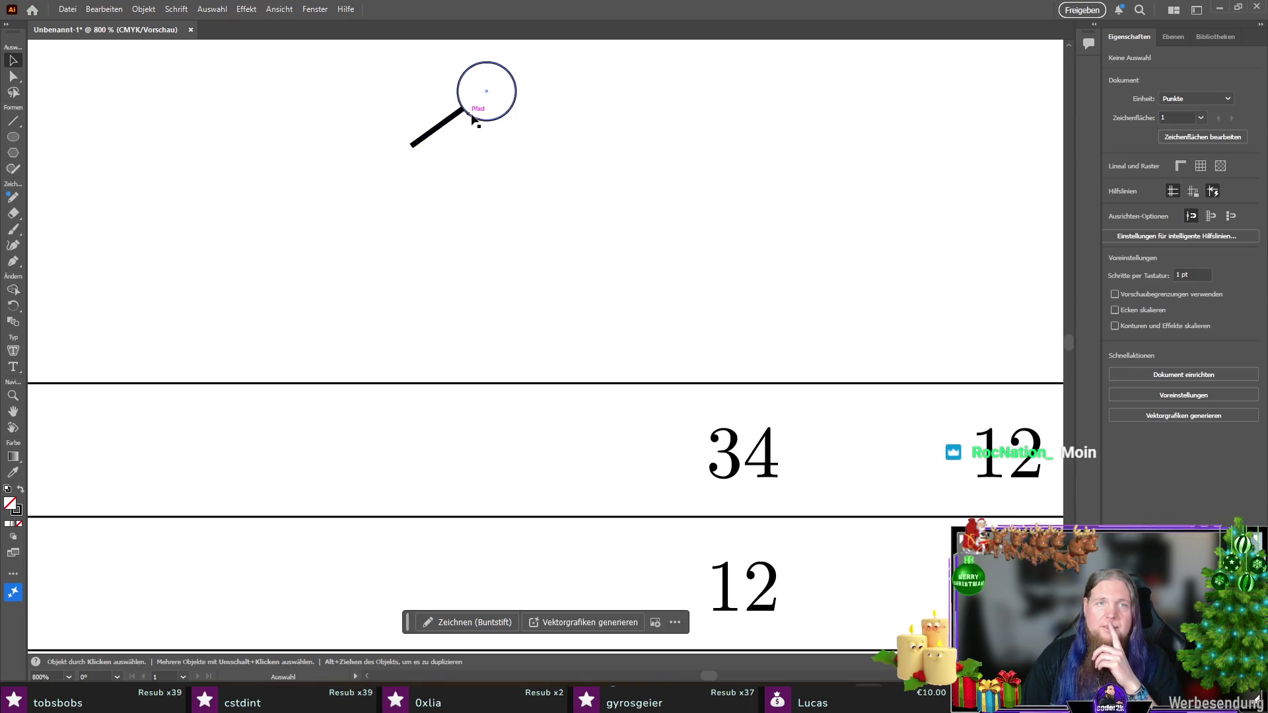
pyautogui.click(471, 117)
pyautogui.click(1174, 197)
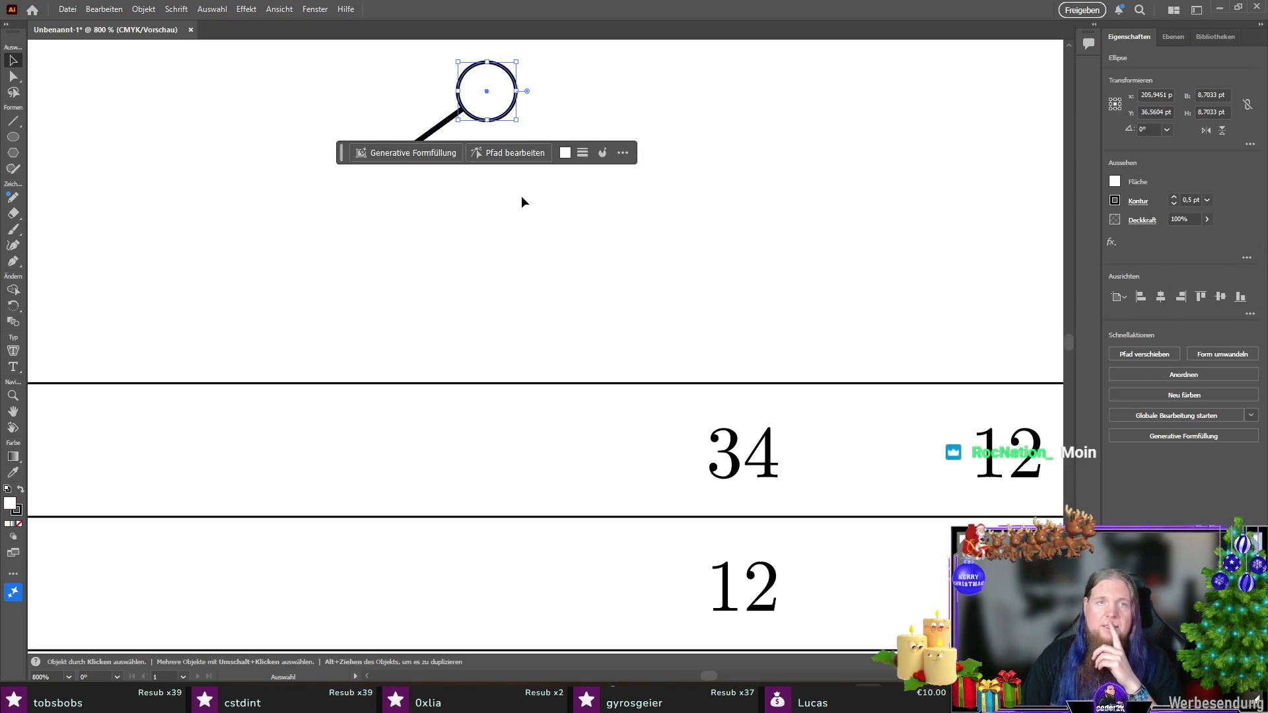
pyautogui.click(525, 200)
pyautogui.click(439, 127)
pyautogui.click(1174, 198)
pyautogui.click(841, 304)
pyautogui.scroll(1, 535, 207)
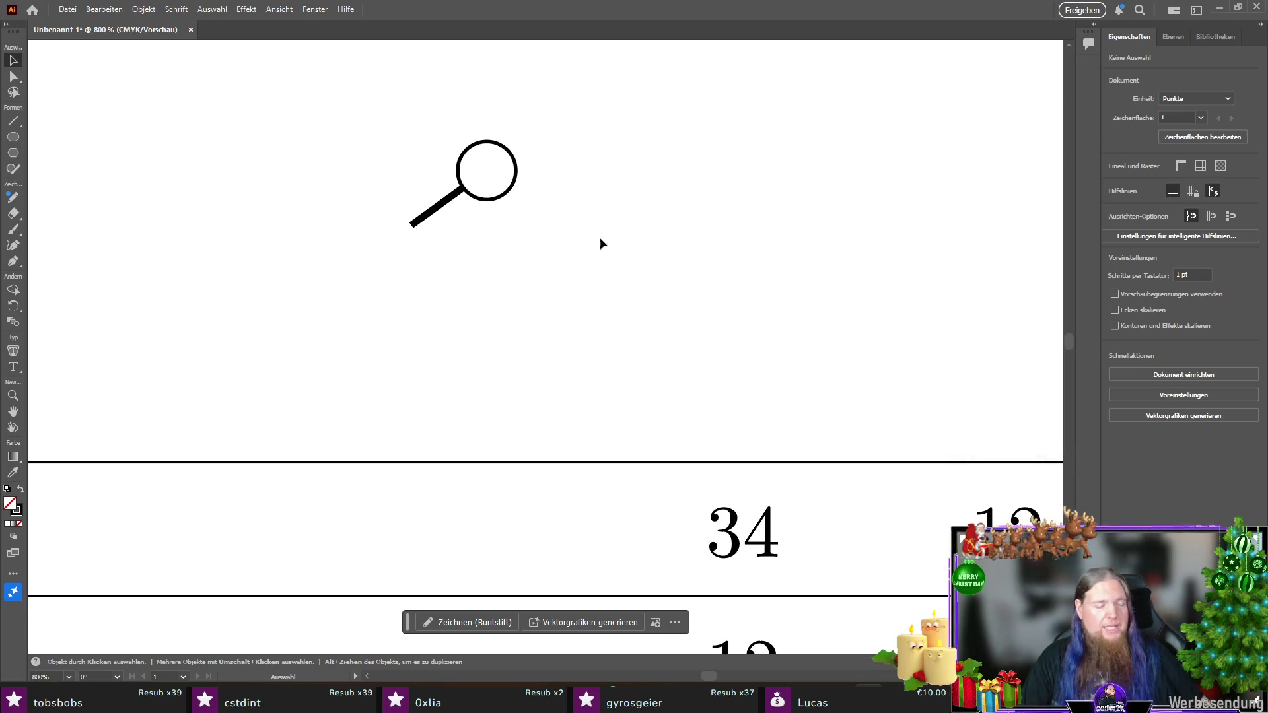
pyautogui.scroll(-3, 598, 244)
pyautogui.scroll(-2, 600, 251)
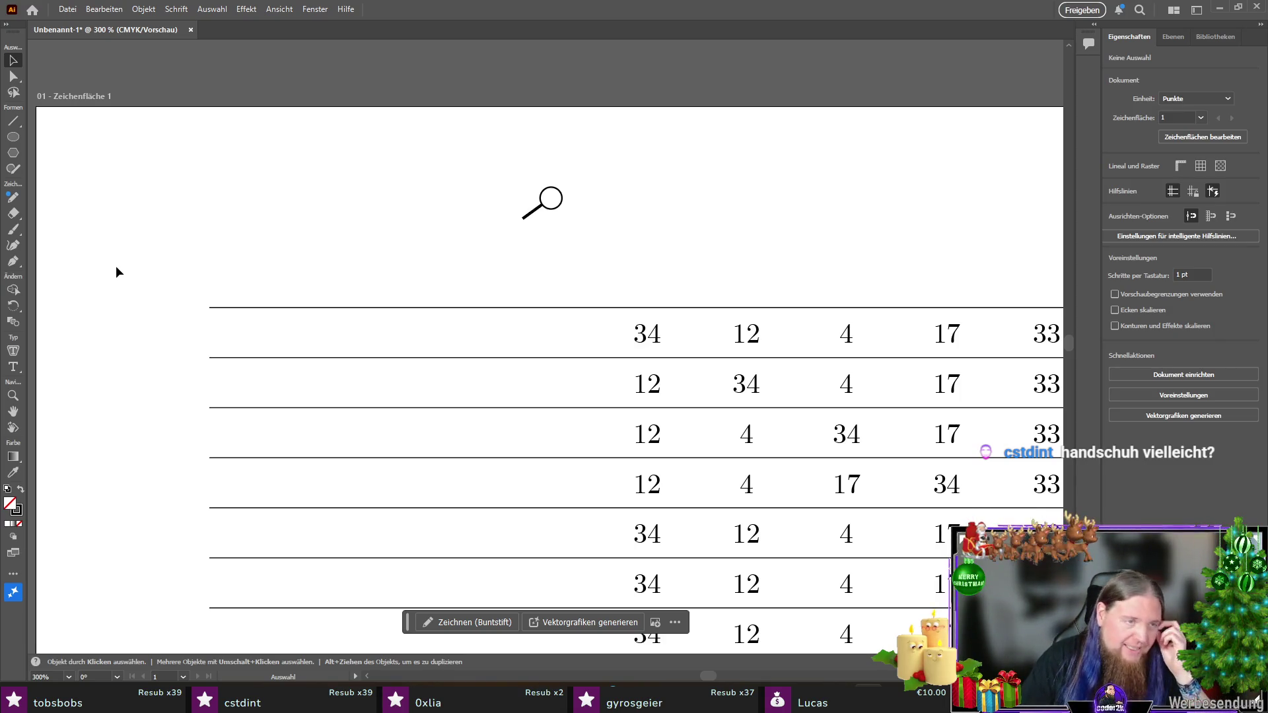
pyautogui.rightClick(12, 139)
pyautogui.click(73, 122)
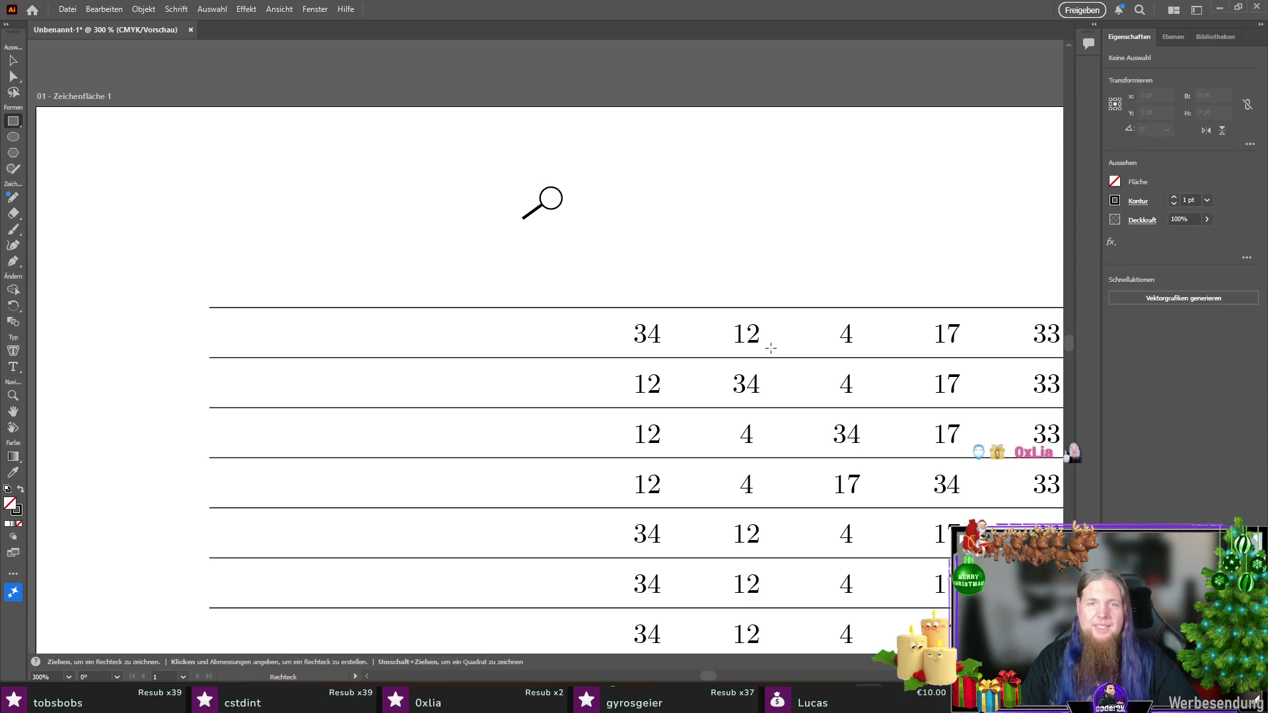
# Step: Draw a rectangle over row one's 34 and 12 with no stroke and yellow fill
pyautogui.moveTo(772, 348); pyautogui.dragTo(625, 317)
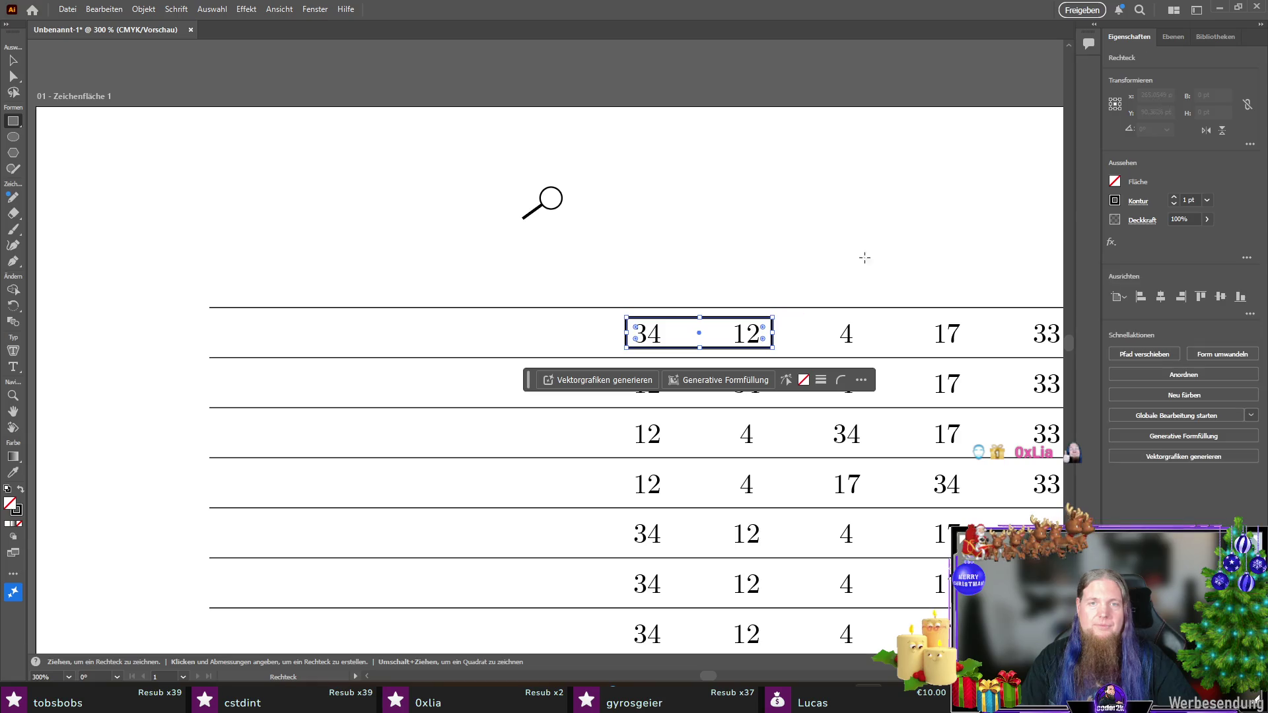
pyautogui.click(1116, 200)
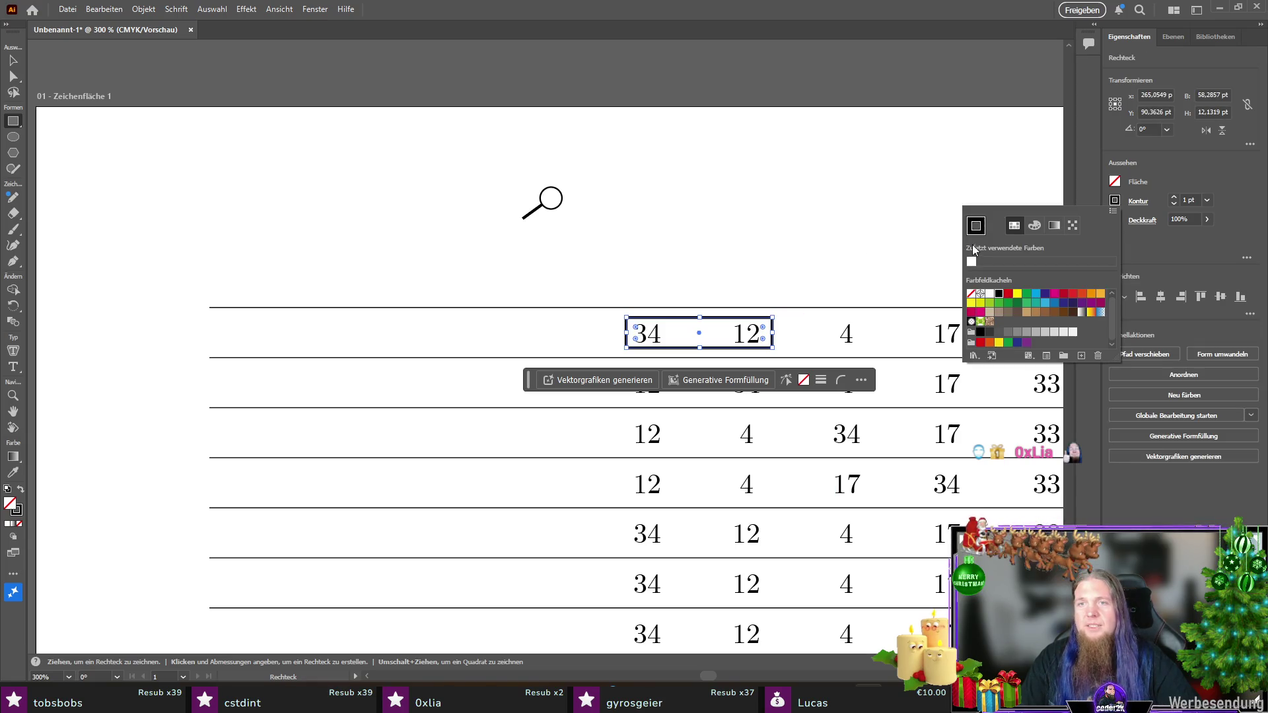
pyautogui.click(971, 293)
pyautogui.click(1120, 182)
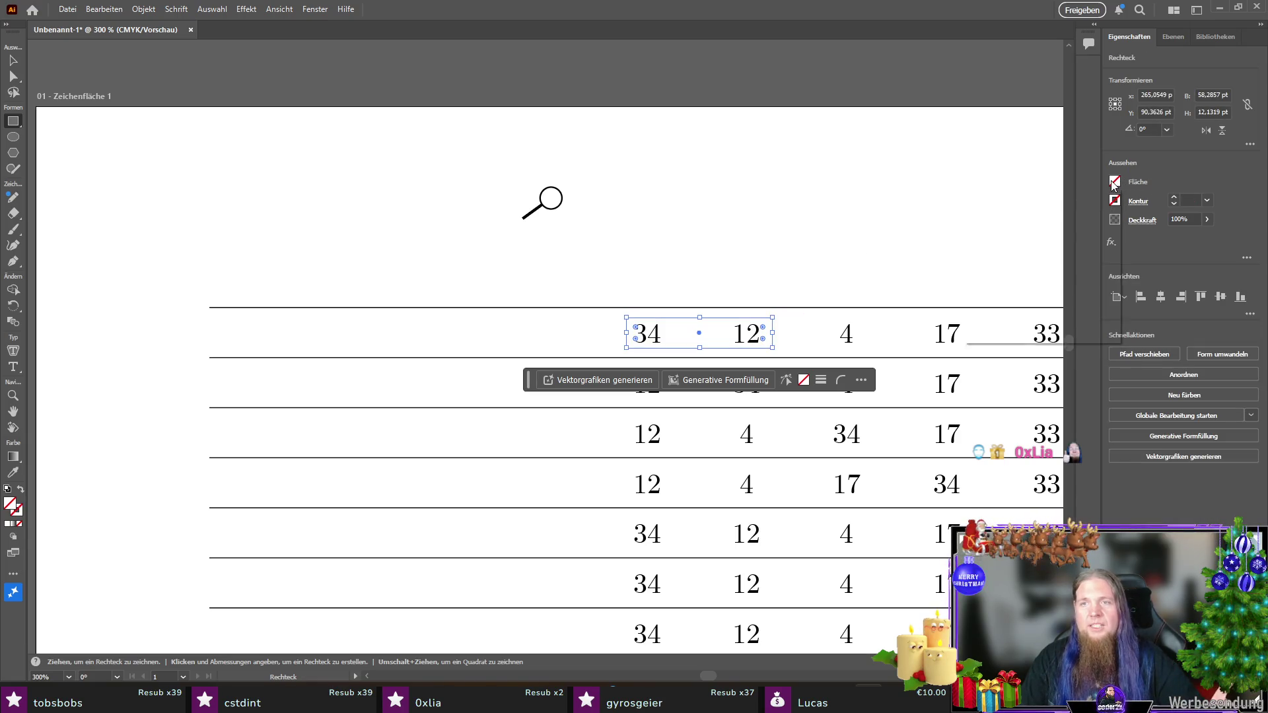
pyautogui.click(1114, 183)
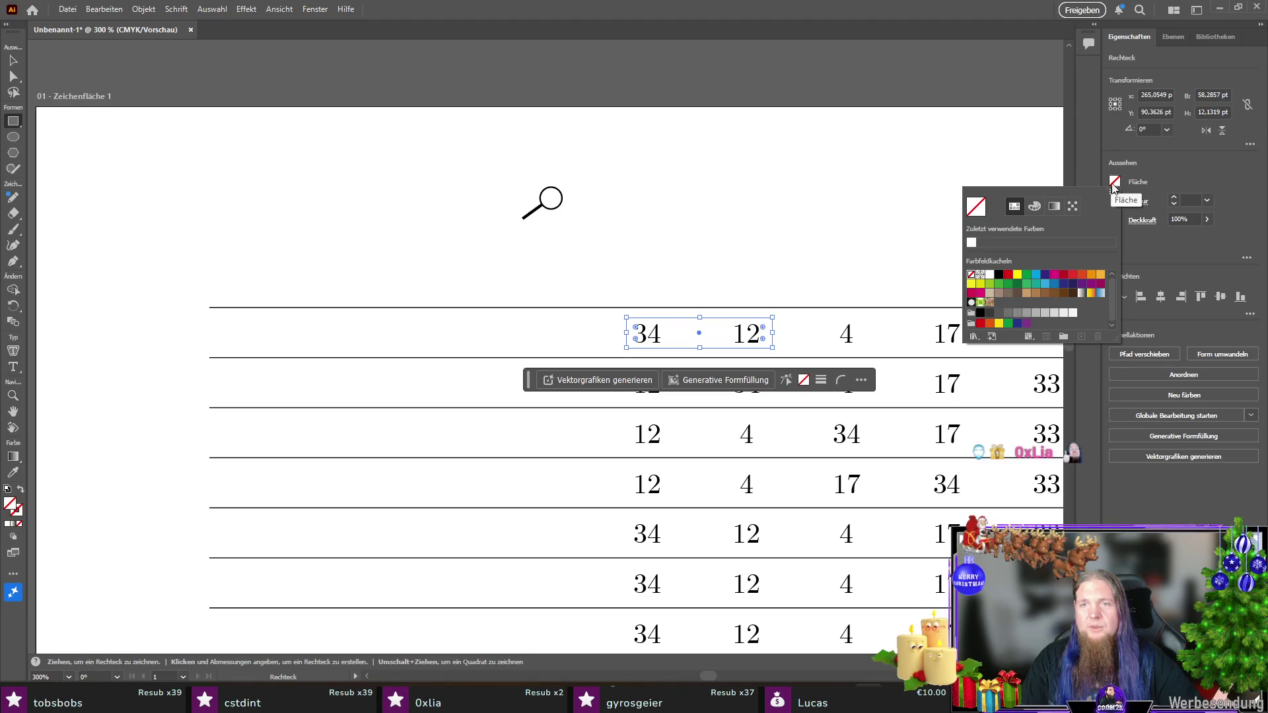
pyautogui.click(1018, 275)
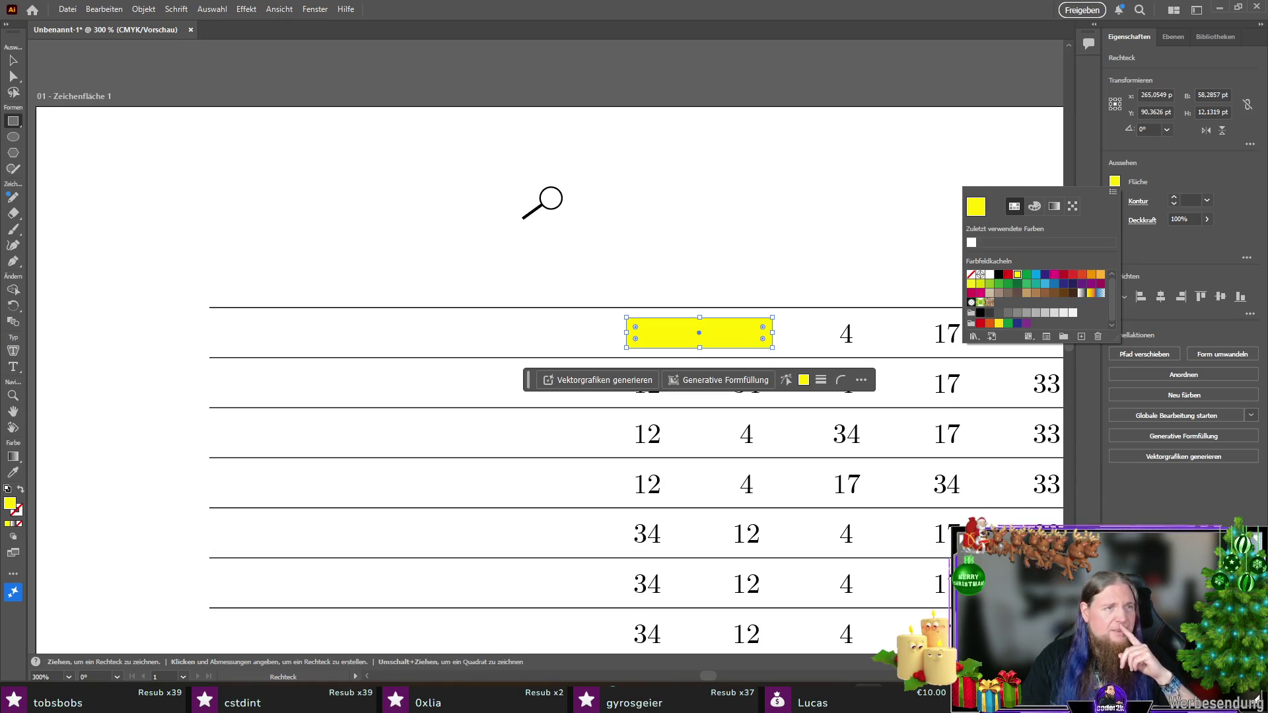
pyautogui.rightClick(739, 330)
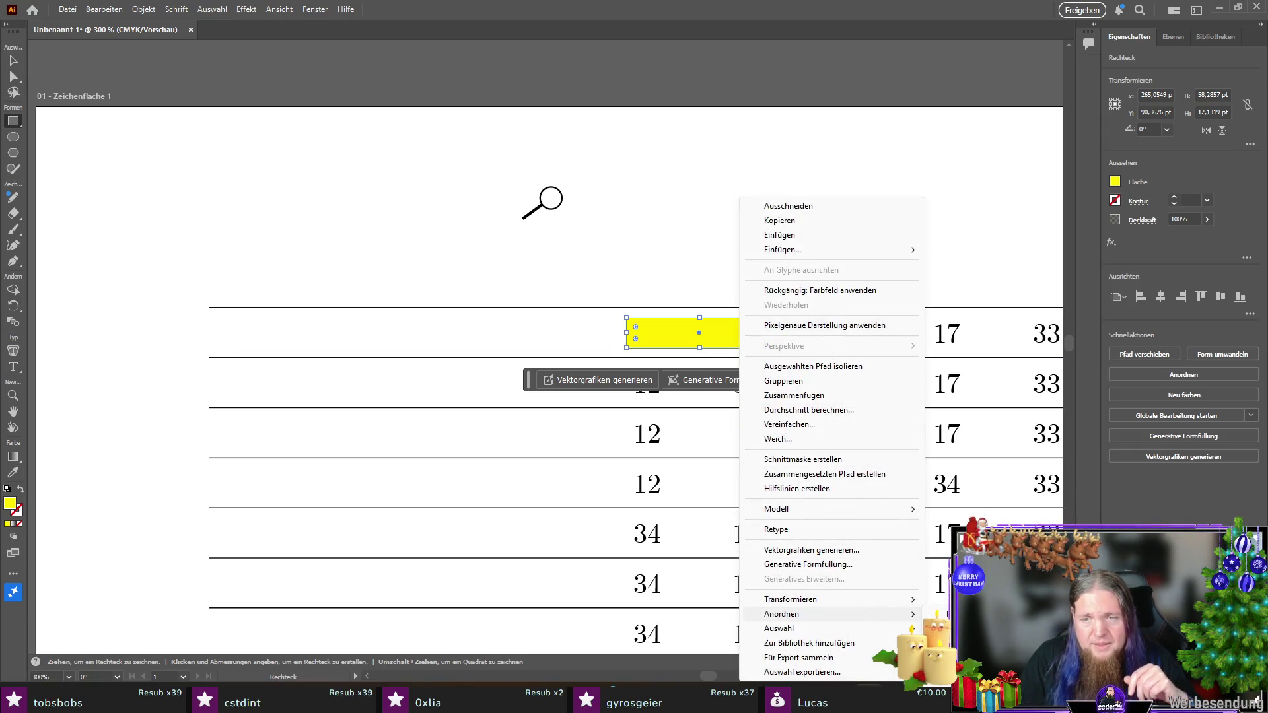
# Step: Send the yellow rectangle behind 34 and 12, and group the magnifier's circle and handle
pyautogui.click(964, 658)
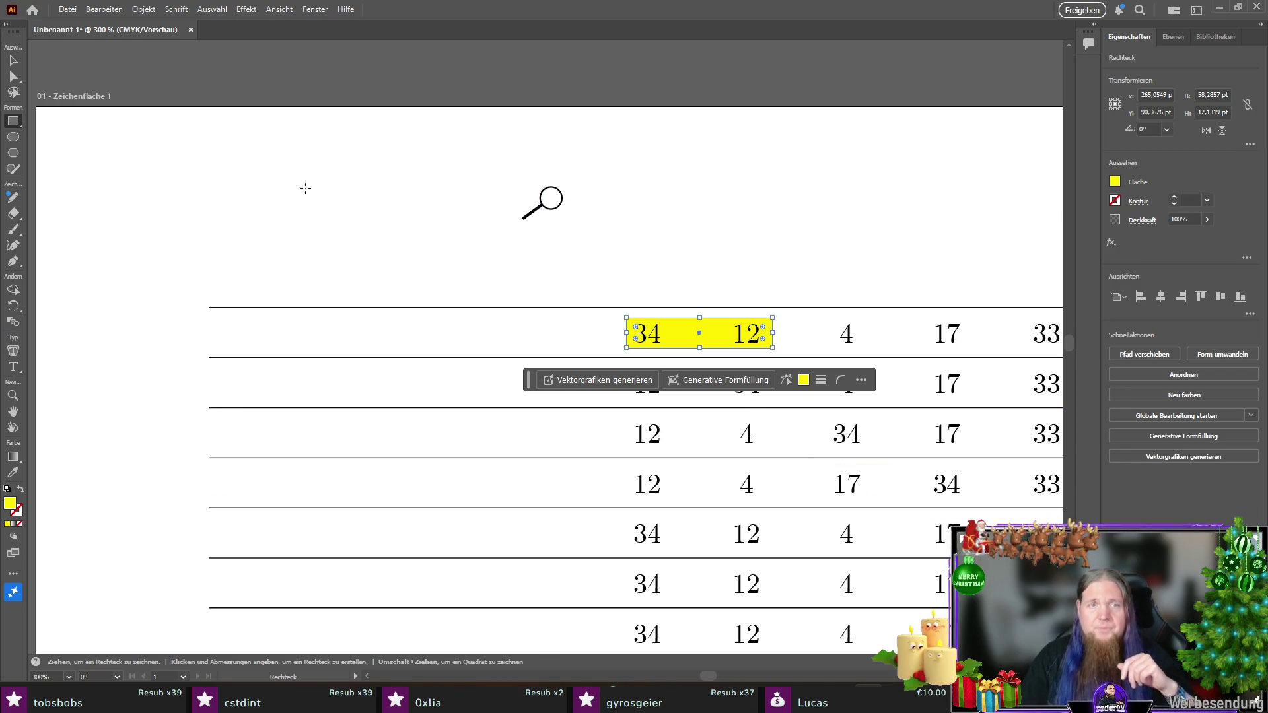
pyautogui.press('v')
pyautogui.click(526, 218)
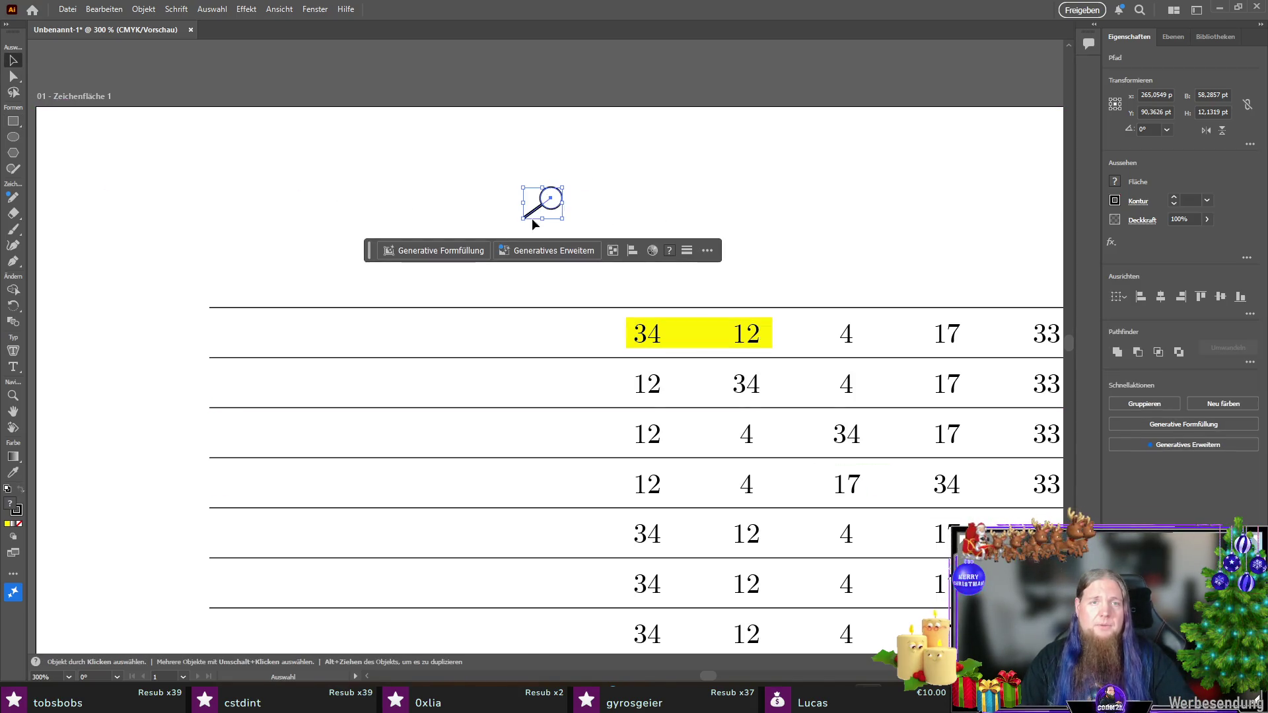
pyautogui.rightClick(547, 206)
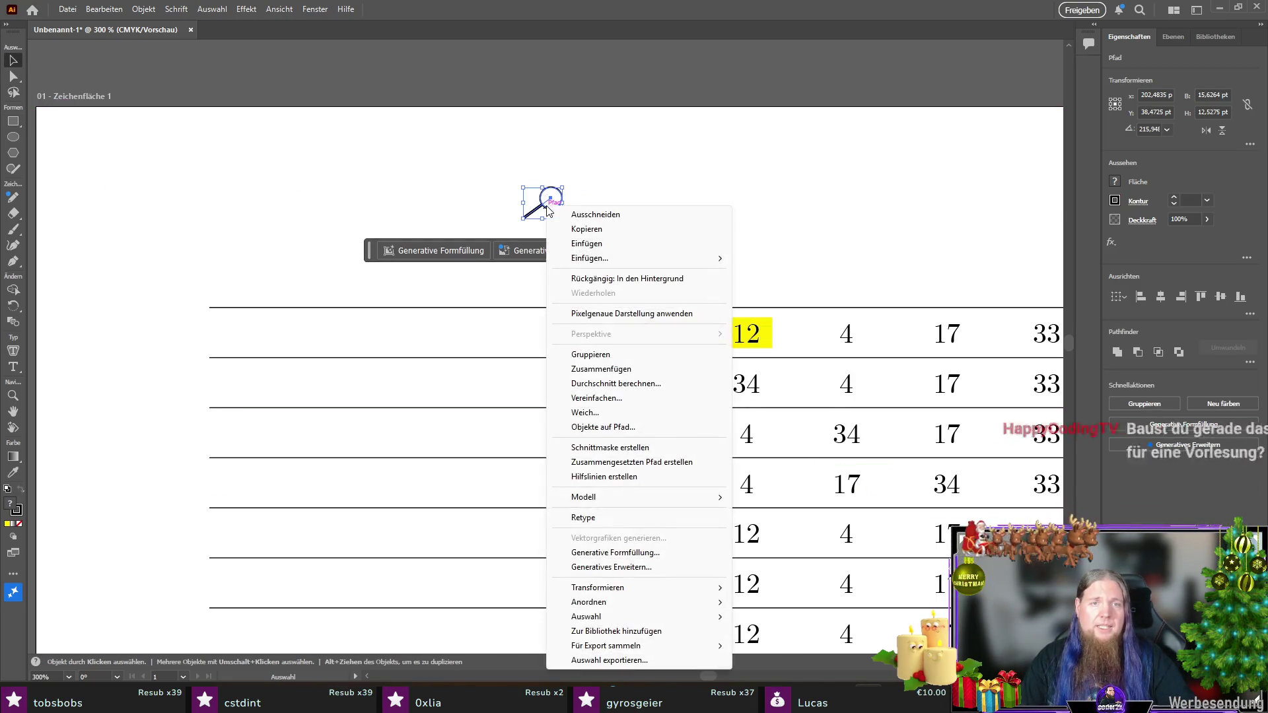
pyautogui.click(673, 355)
# Step: Place the grouped magnifier beside 34 at the first row's left end
pyautogui.moveTo(540, 213); pyautogui.dragTo(613, 336)
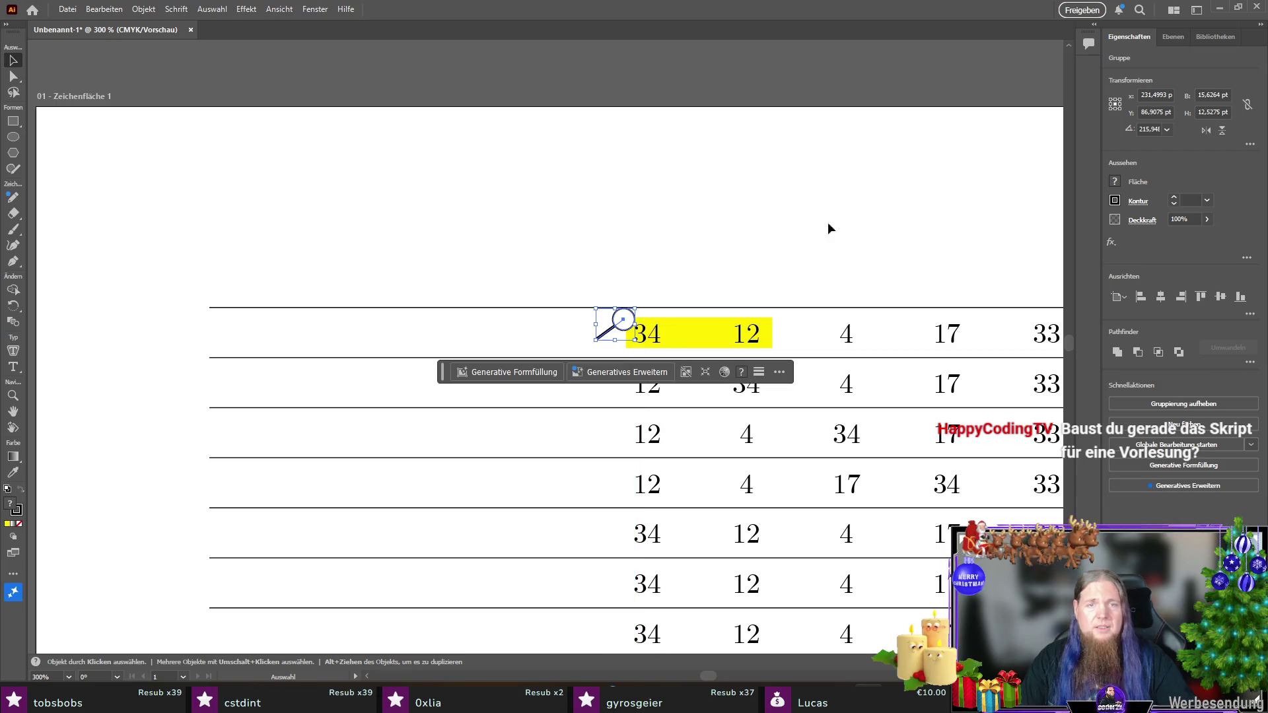
pyautogui.press('Down')
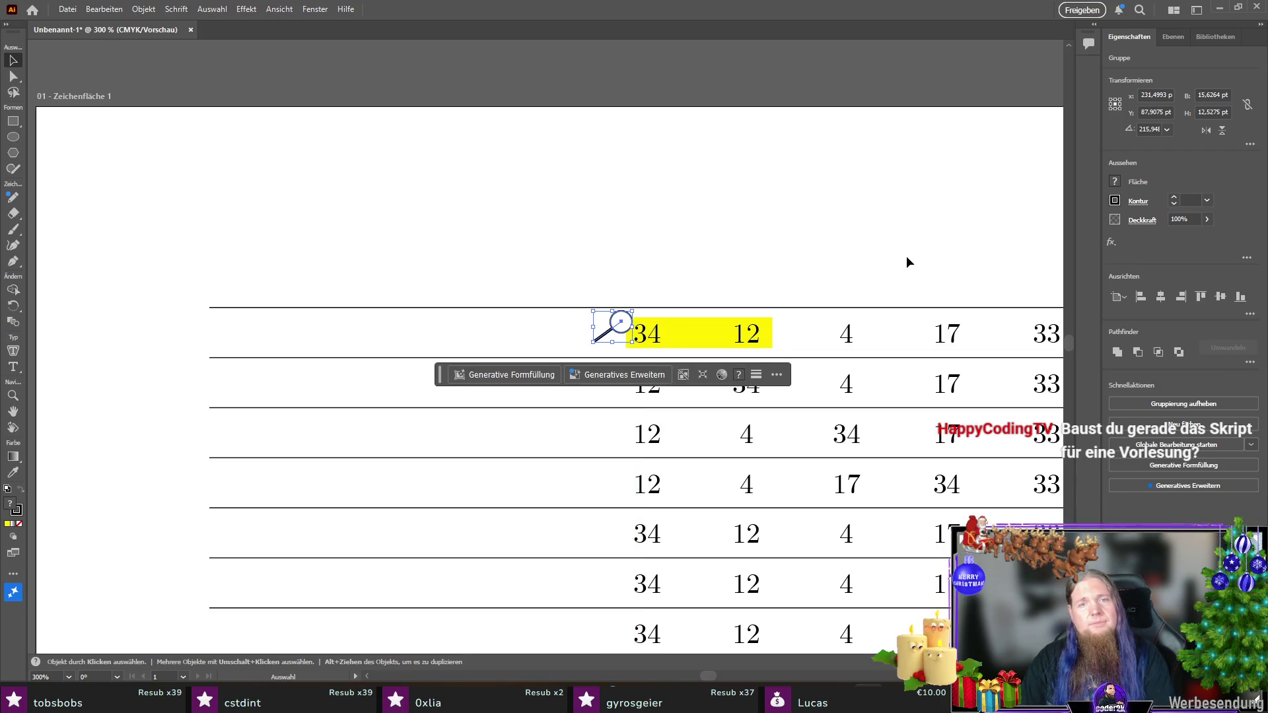
pyautogui.click(906, 263)
pyautogui.scroll(-1, 497, 315)
pyautogui.scroll(1, 656, 337)
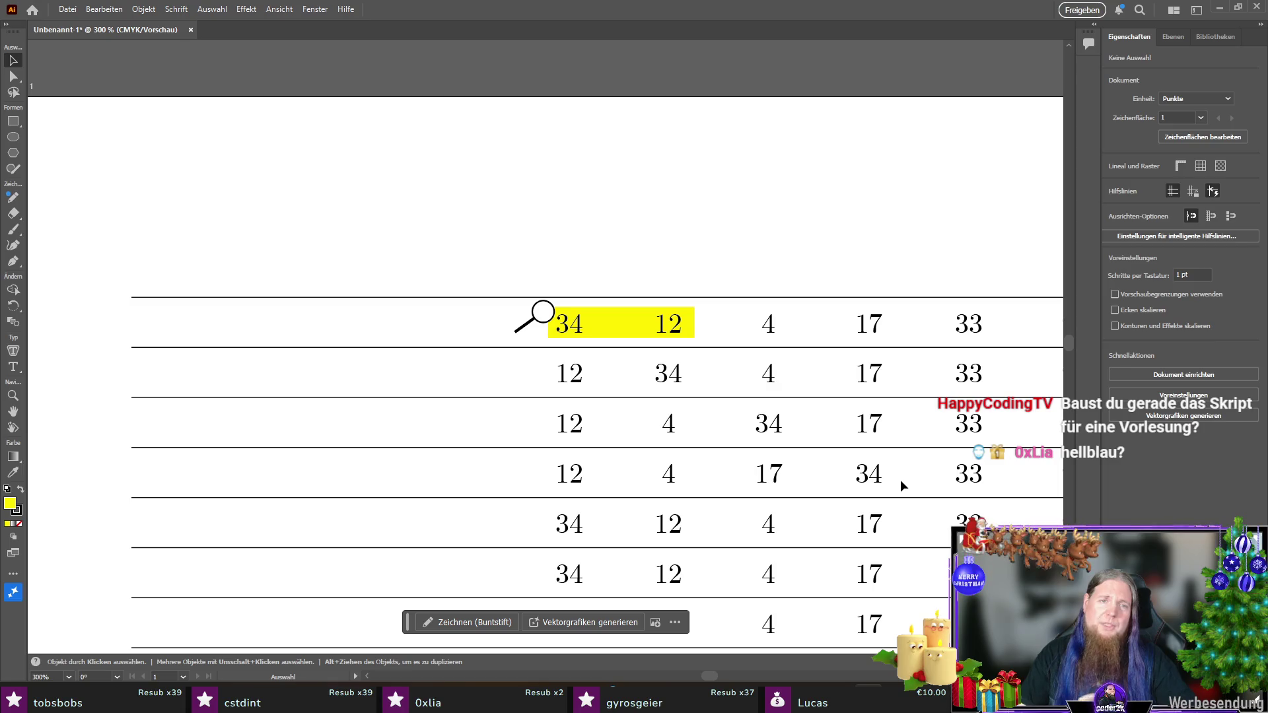
# Step: Drag the yellow rectangle's left corners toward the magnifier lens to taper it into a beam
pyautogui.scroll(1, 617, 328)
pyautogui.scroll(1, 588, 338)
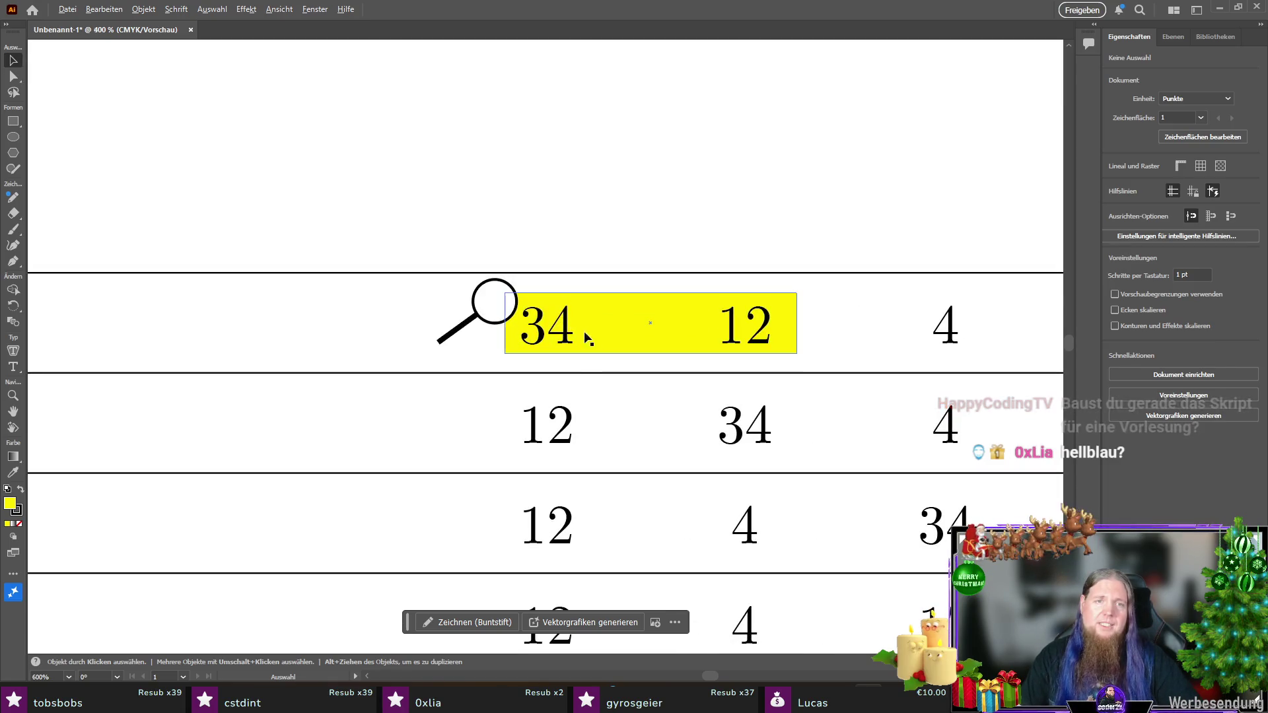
pyautogui.click(620, 328)
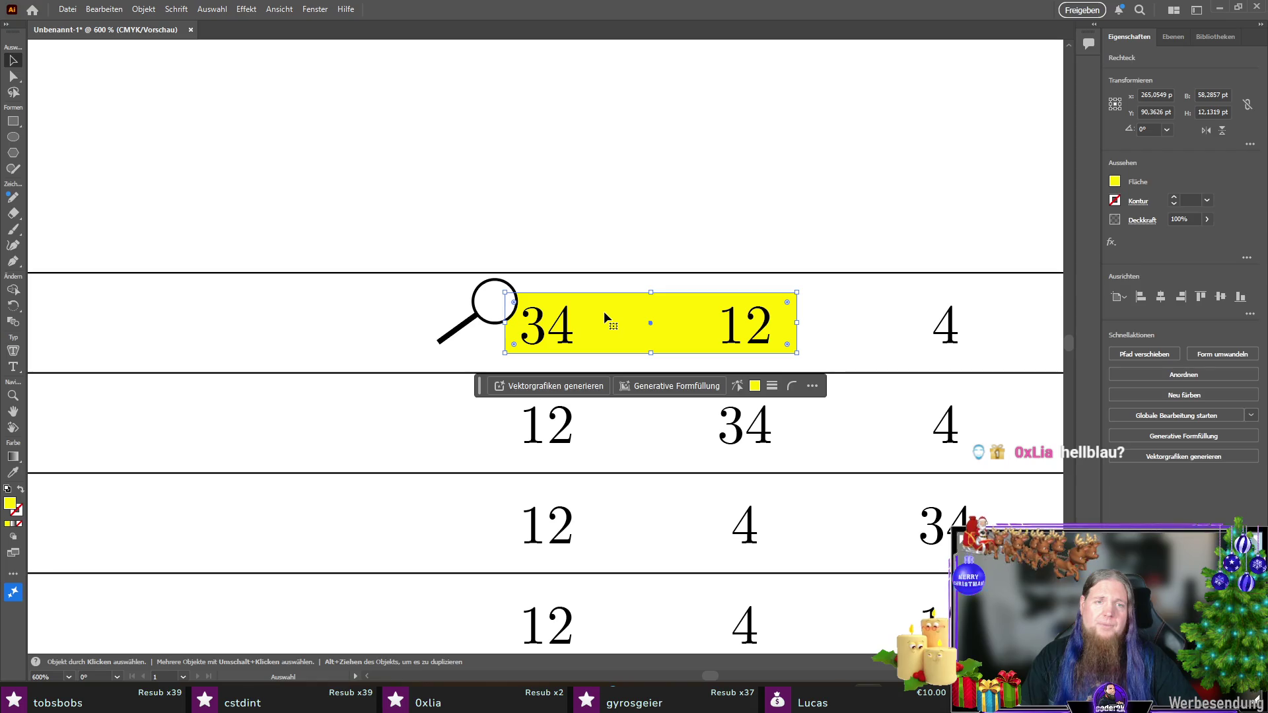
pyautogui.rightClick(604, 311)
pyautogui.press('Escape')
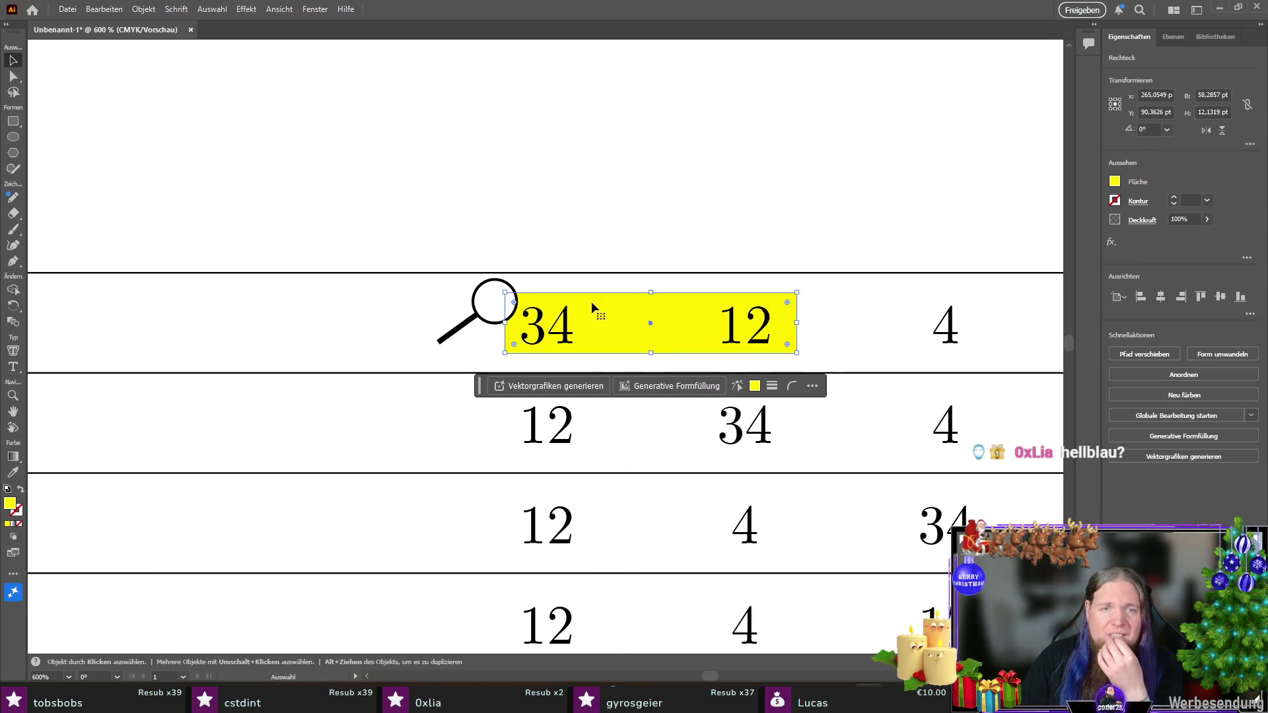
pyautogui.click(13, 76)
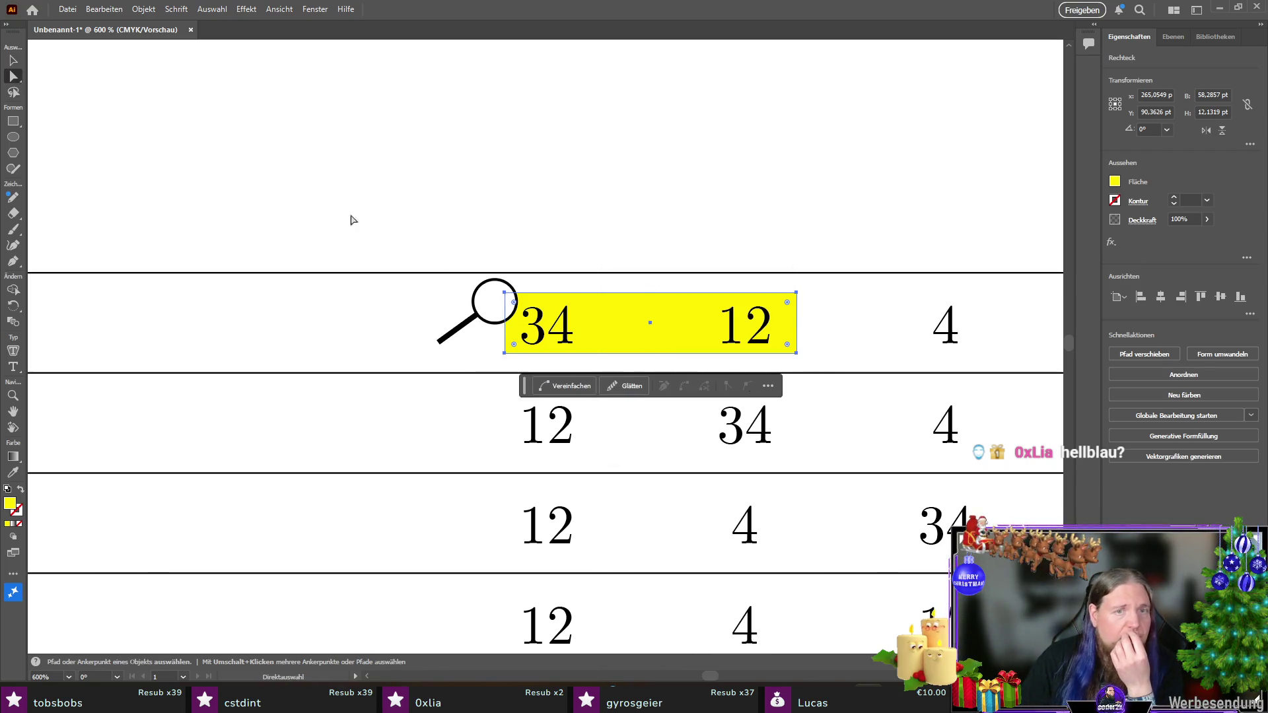
pyautogui.click(505, 292)
pyautogui.moveTo(505, 292); pyautogui.dragTo(498, 281)
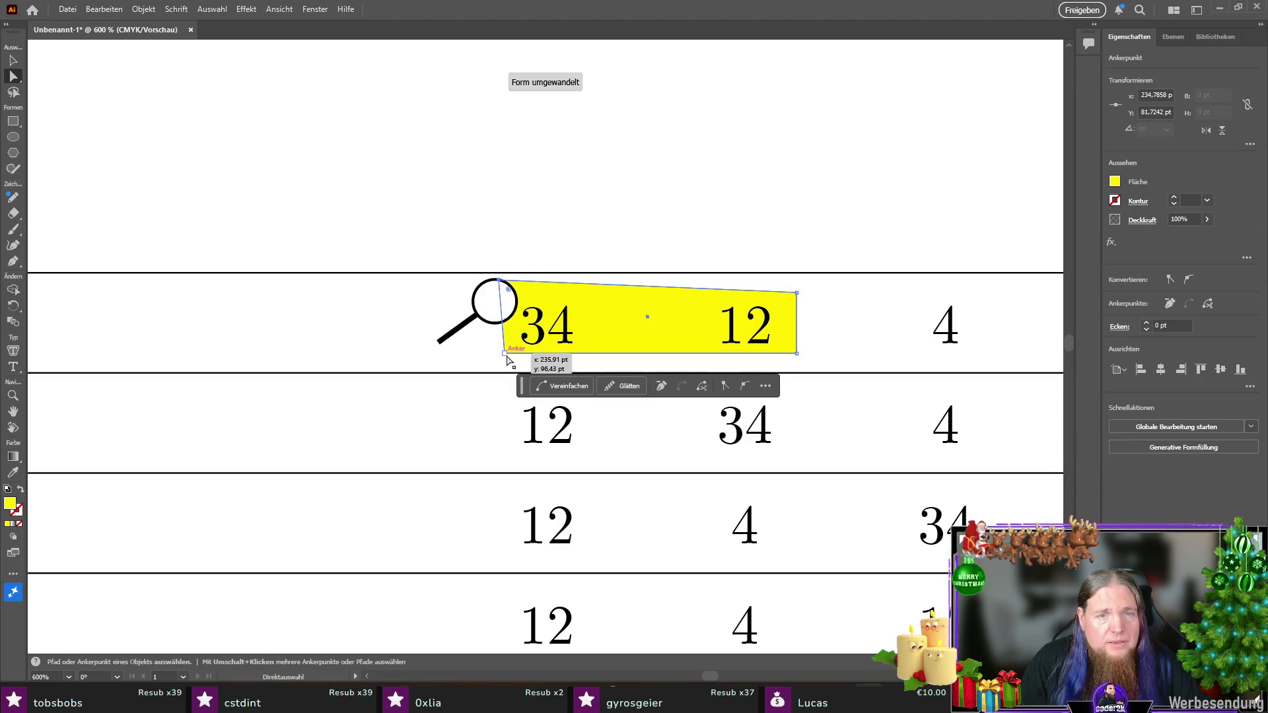
pyautogui.moveTo(506, 354); pyautogui.dragTo(522, 353)
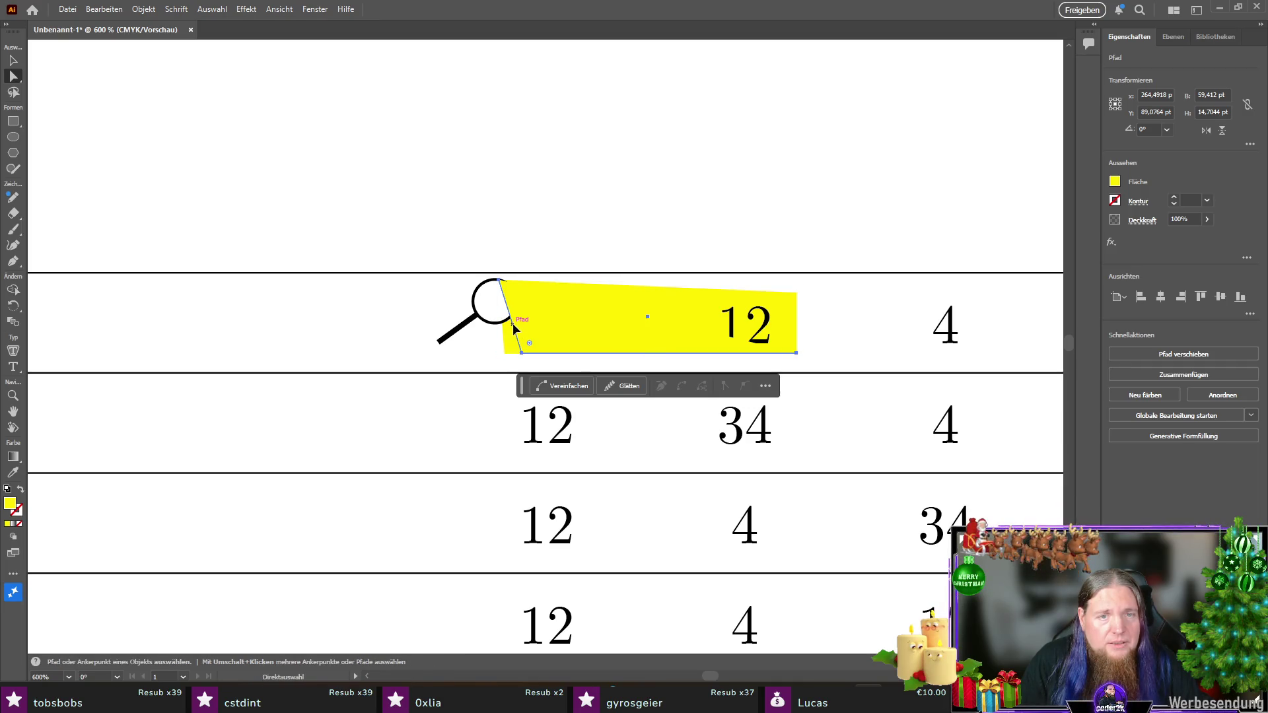
pyautogui.rightClick(515, 328)
pyautogui.press('Escape')
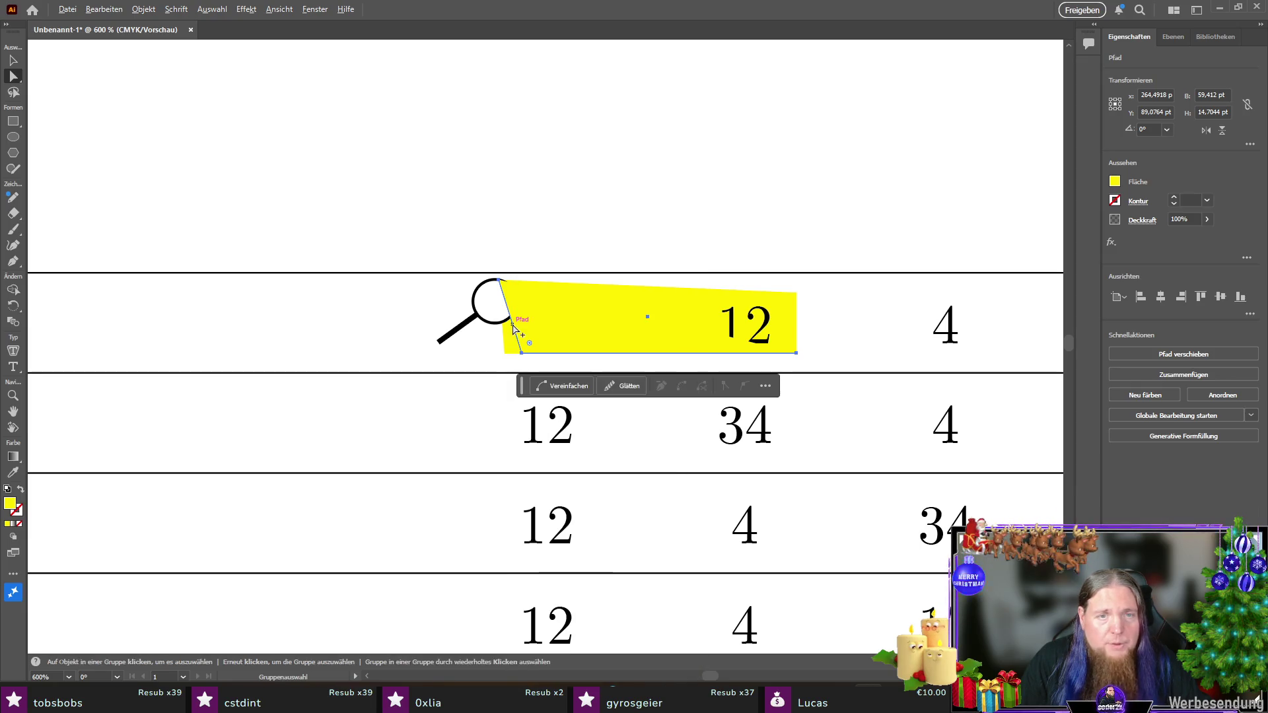
pyautogui.moveTo(515, 328)
pyautogui.mouseDown()
pyautogui.moveTo(500, 334)
pyautogui.moveTo(501, 317)
pyautogui.mouseUp()
pyautogui.hotkey('ctrl', 'z')
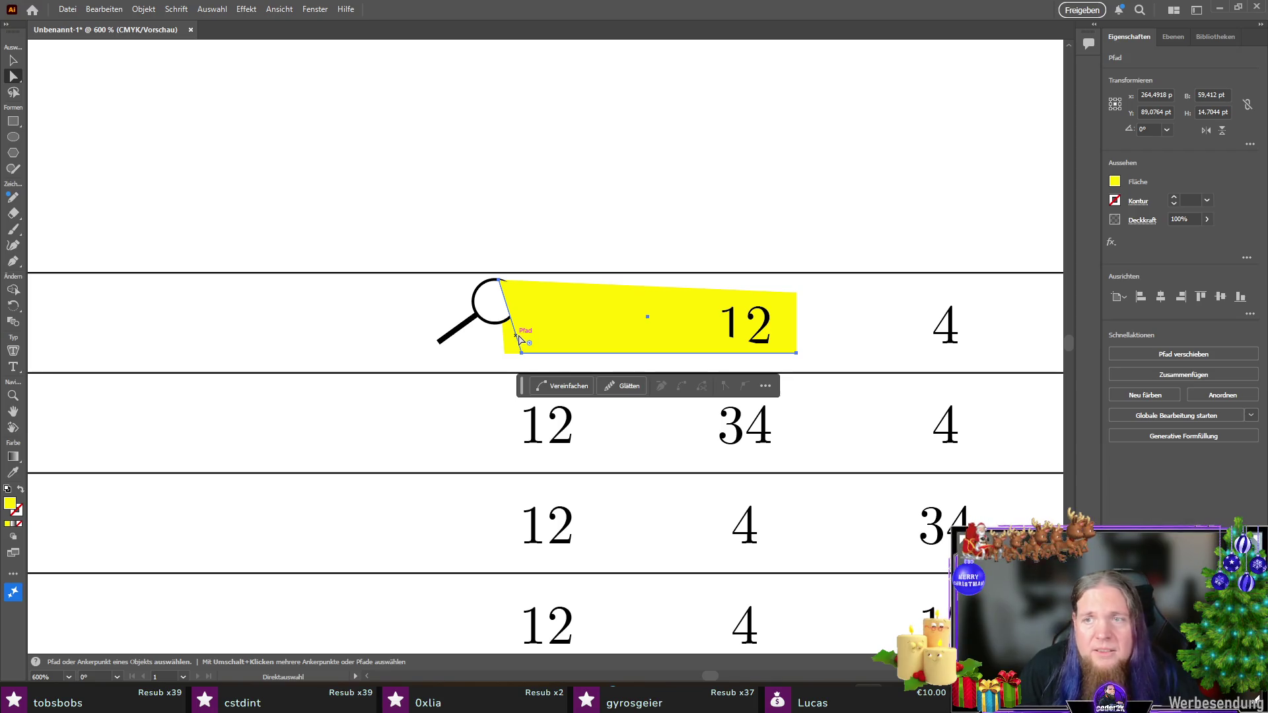
# Step: Lift the yellow beam out of the row and drop it back behind 34 and 12
pyautogui.click(13, 60)
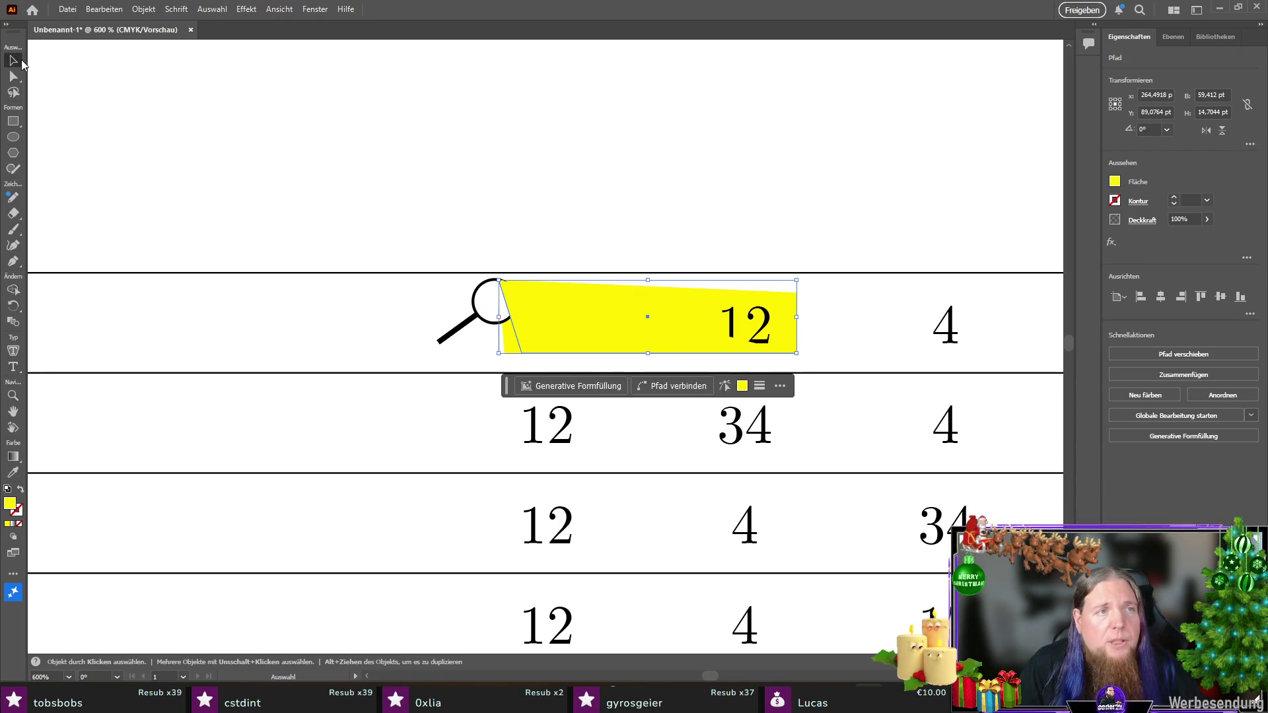
pyautogui.moveTo(530, 305)
pyautogui.mouseDown()
pyautogui.moveTo(584, 276)
pyautogui.moveTo(561, 183)
pyautogui.mouseUp()
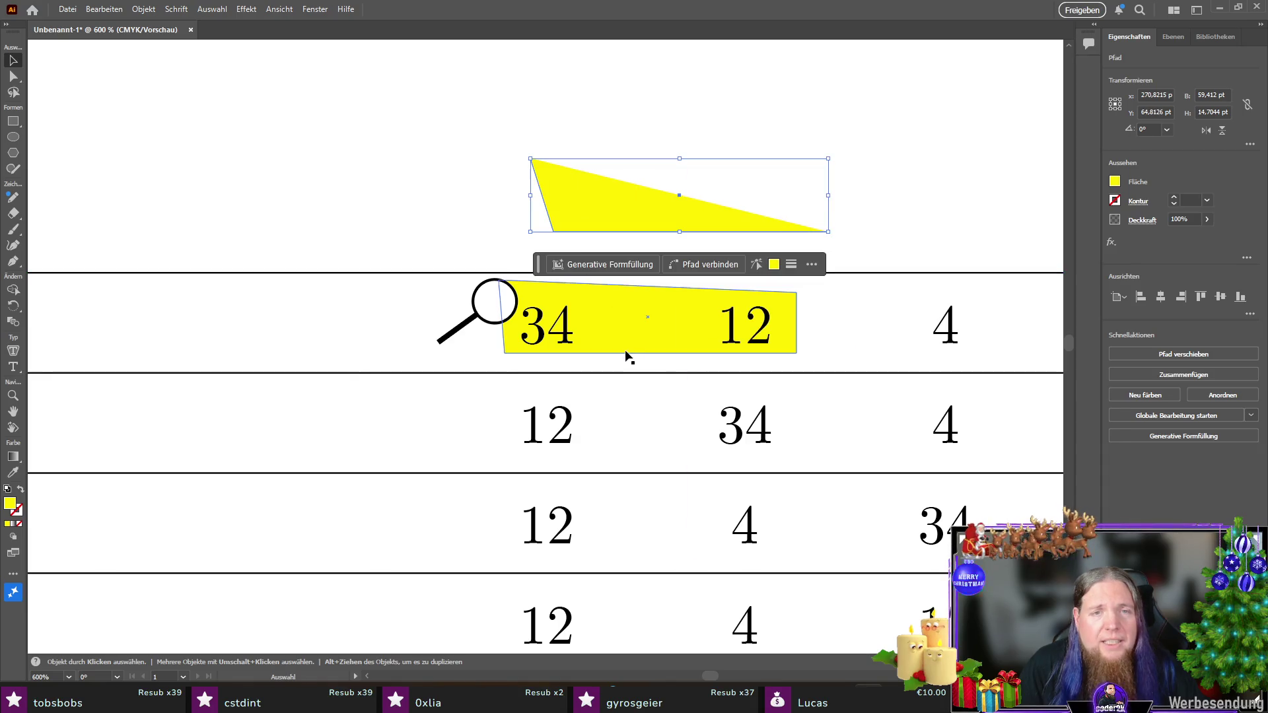
pyautogui.moveTo(605, 229); pyautogui.dragTo(573, 351)
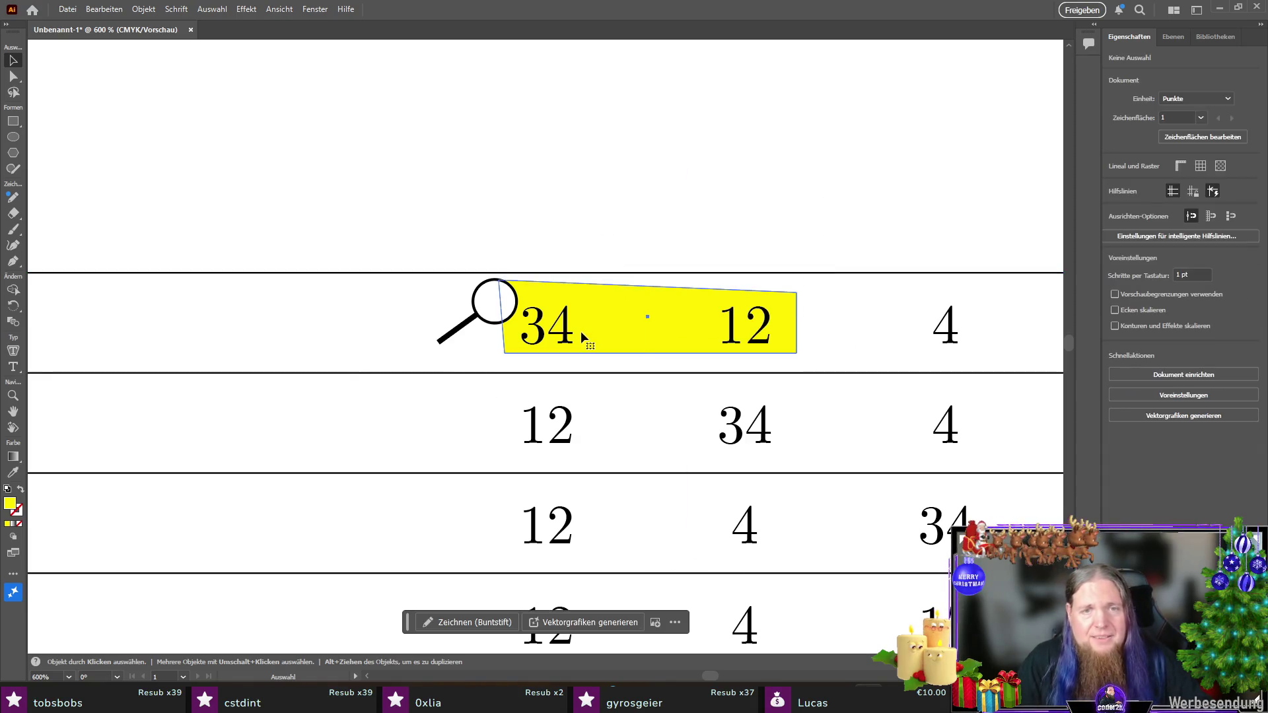
pyautogui.click(13, 77)
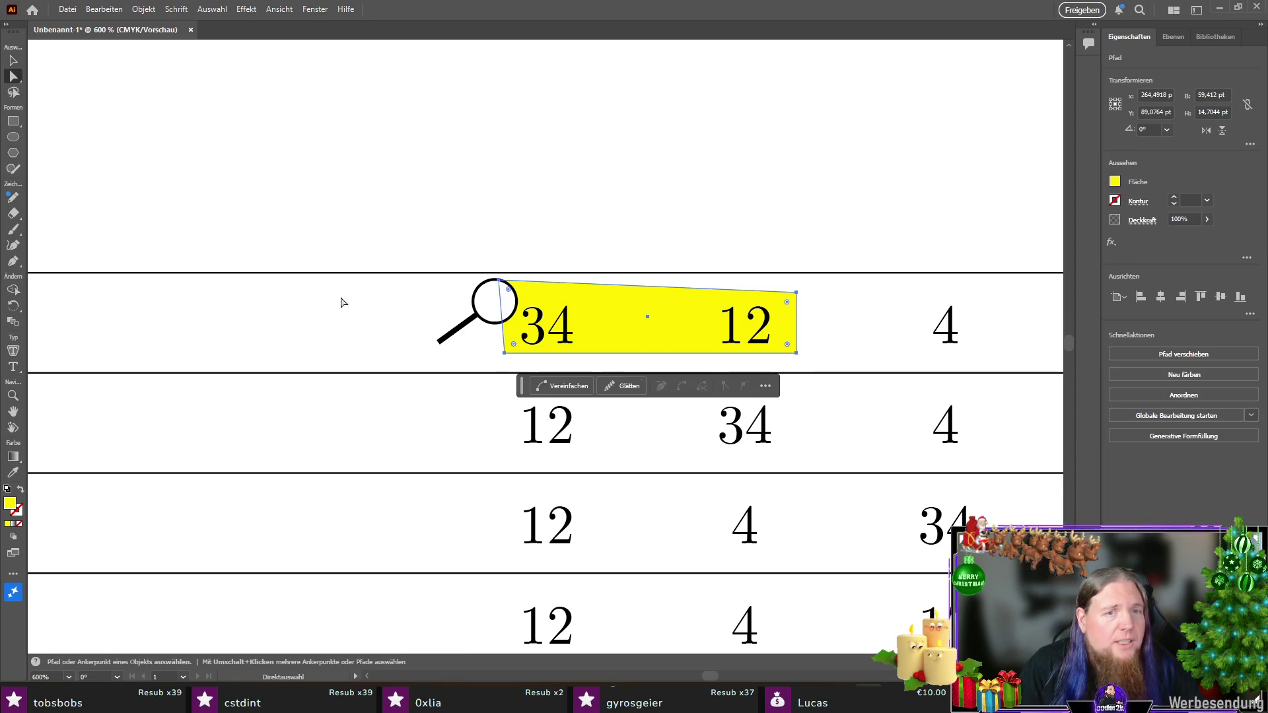
# Step: Shift the beam's lower-left anchor slightly right, then reselect the whole yellow path
pyautogui.press('alt')
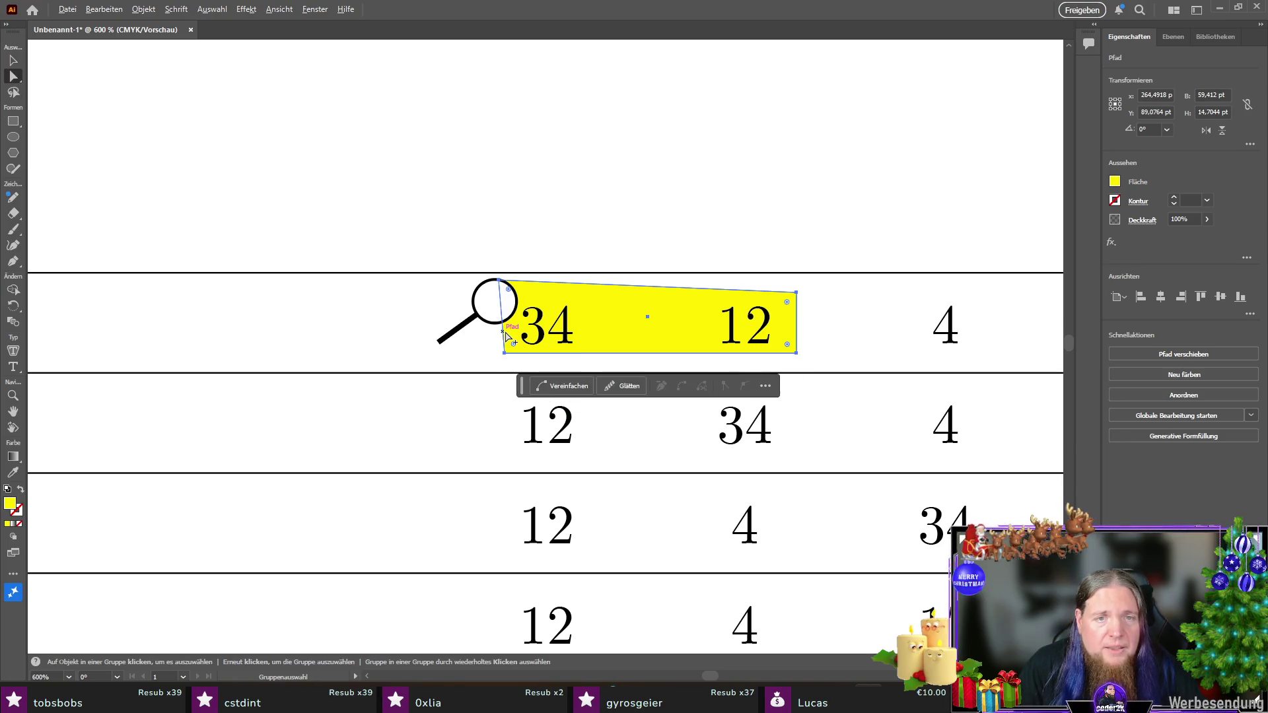
pyautogui.moveTo(506, 352)
pyautogui.mouseDown()
pyautogui.moveTo(518, 351)
pyautogui.moveTo(493, 351)
pyautogui.moveTo(519, 354)
pyautogui.mouseUp()
pyautogui.click(506, 355)
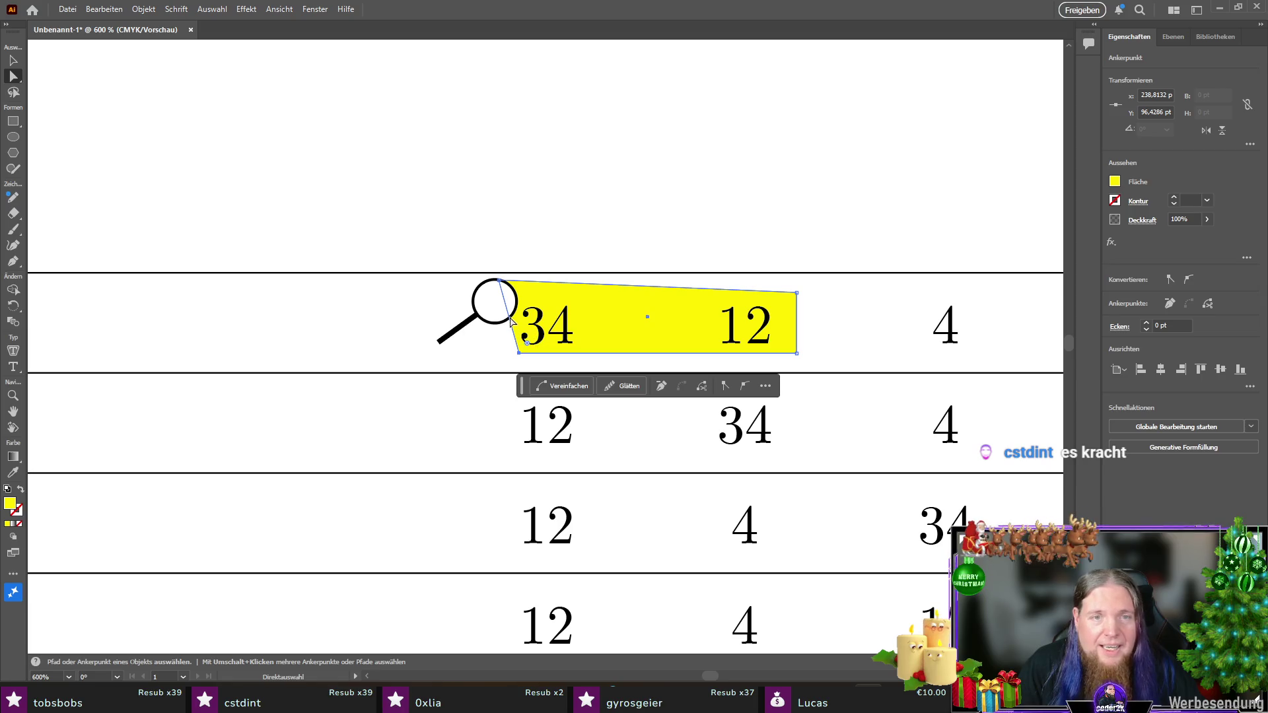
pyautogui.press('alt')
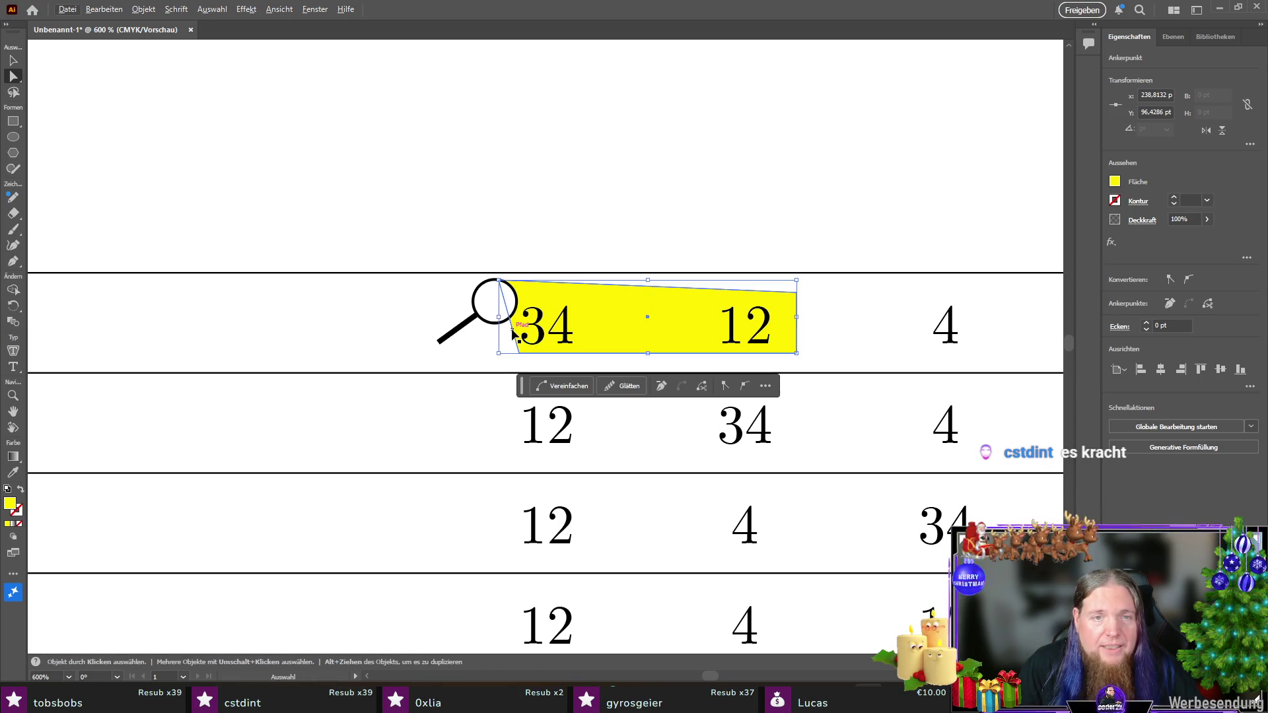
pyautogui.keyDown('alt'); pyautogui.click(513, 334); pyautogui.keyUp('alt')
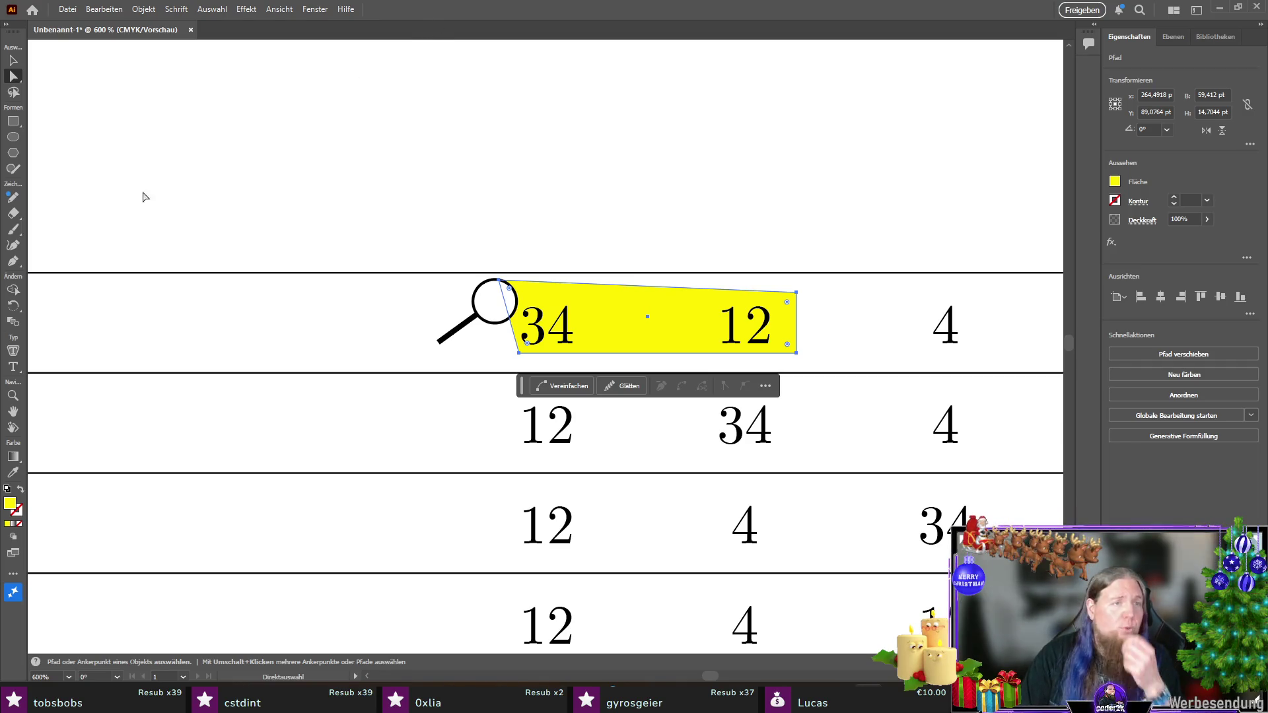
pyautogui.click(15, 263)
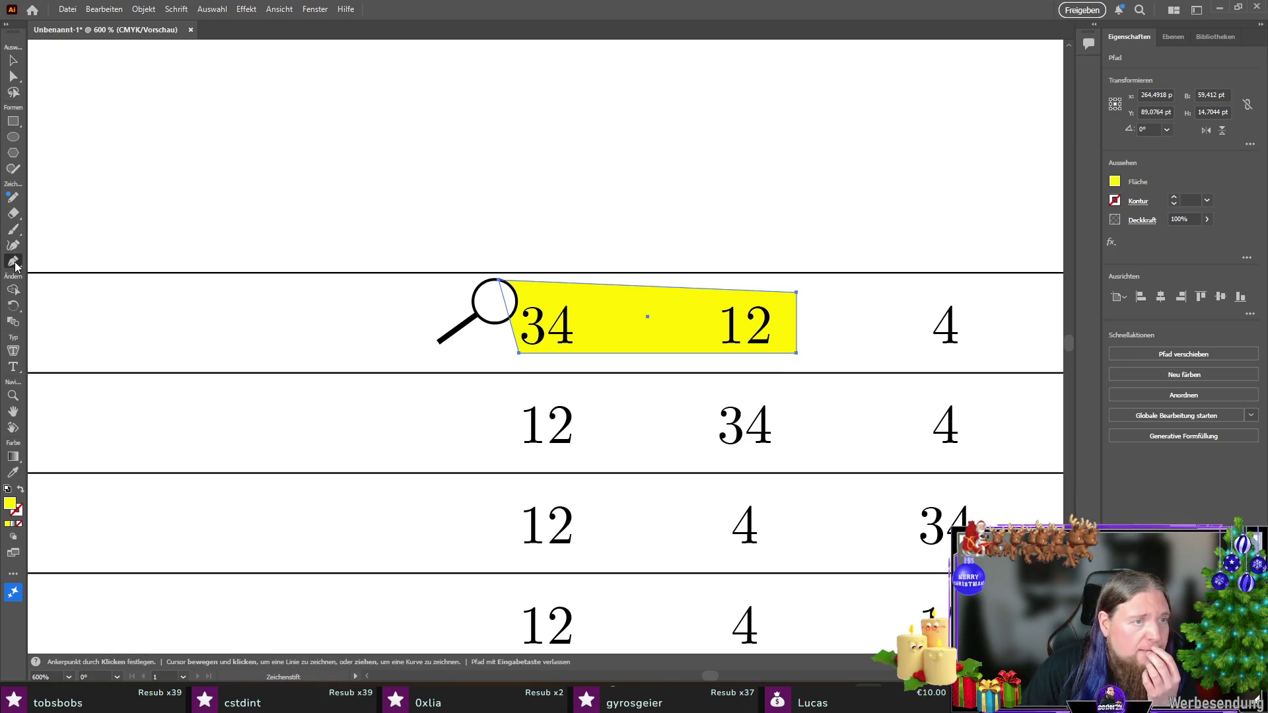
# Step: Add an anchor on the beam's left edge and move it onto the magnifier lens
pyautogui.click(513, 327)
pyautogui.press('v')
pyautogui.press('a')
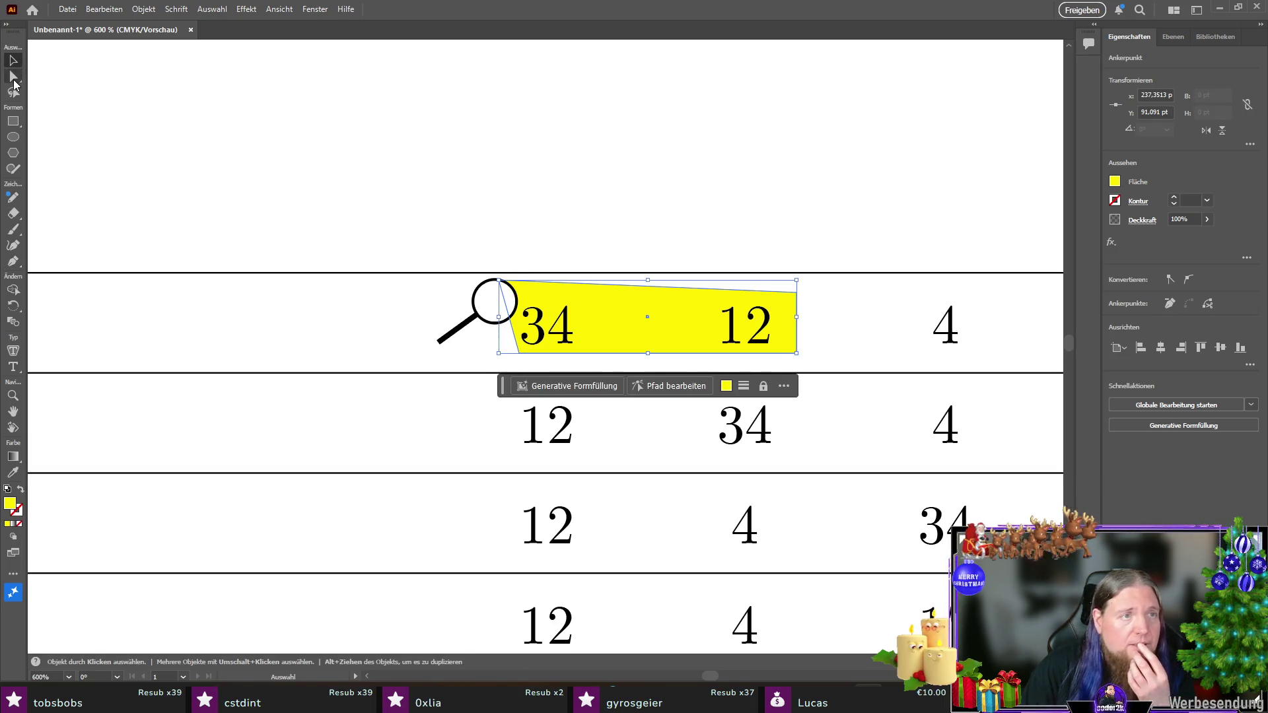
pyautogui.moveTo(512, 327); pyautogui.dragTo(495, 324)
# Step: Move the beam's right-hand corners so its end slants just past 12
pyautogui.moveTo(798, 296); pyautogui.dragTo(771, 303)
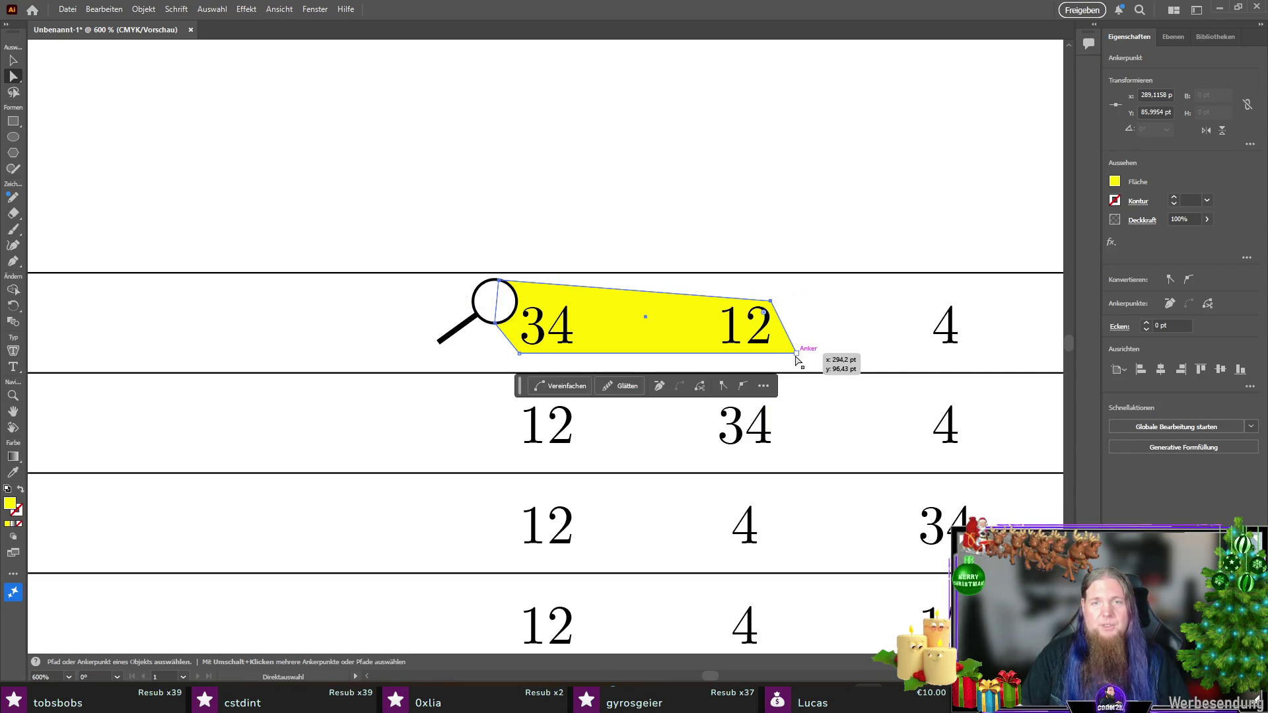
pyautogui.moveTo(796, 355); pyautogui.dragTo(797, 356)
pyautogui.press('v')
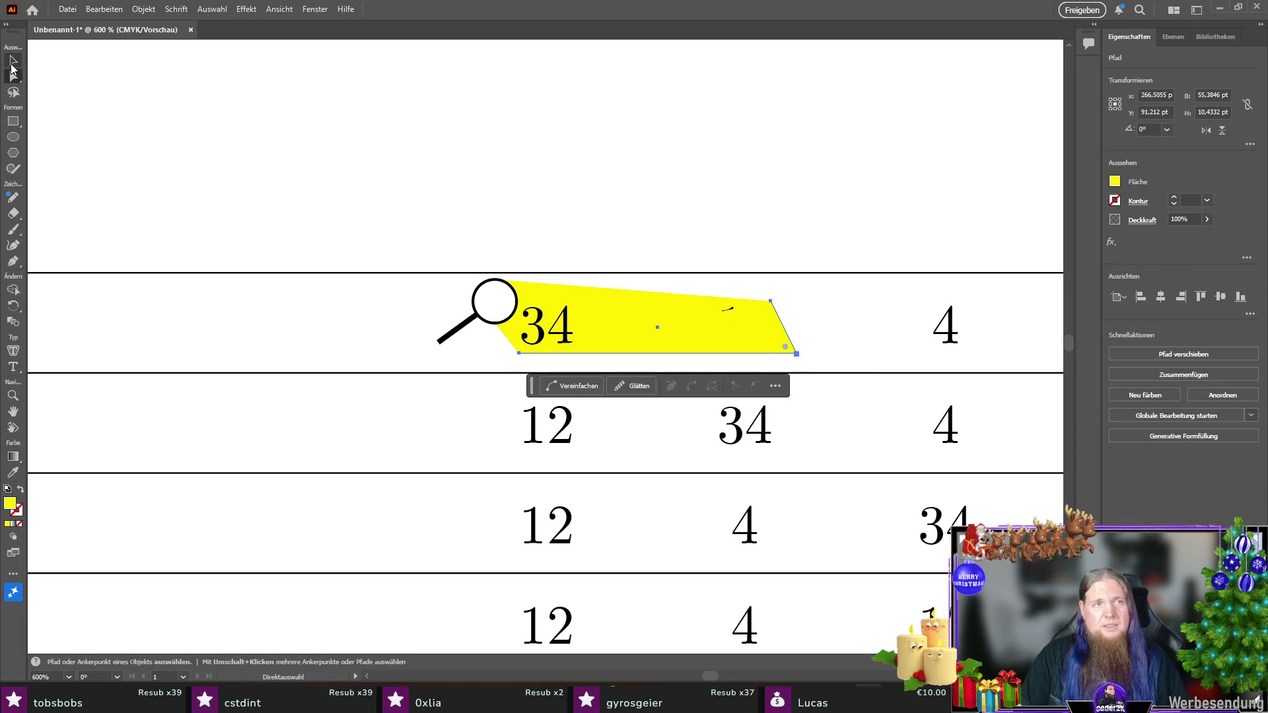
pyautogui.click(397, 169)
pyautogui.click(580, 291)
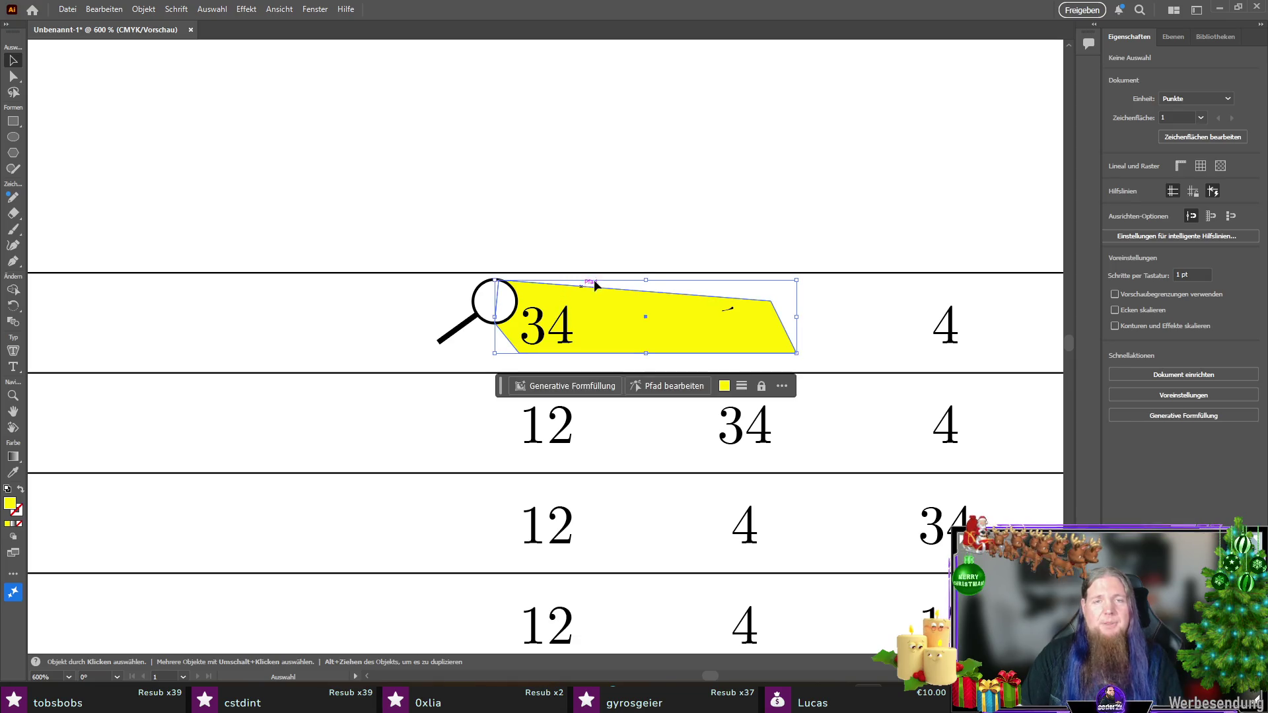
pyautogui.hotkey('ctrl', 'z')
pyautogui.hotkey('ctrl', 'shift', 'z')
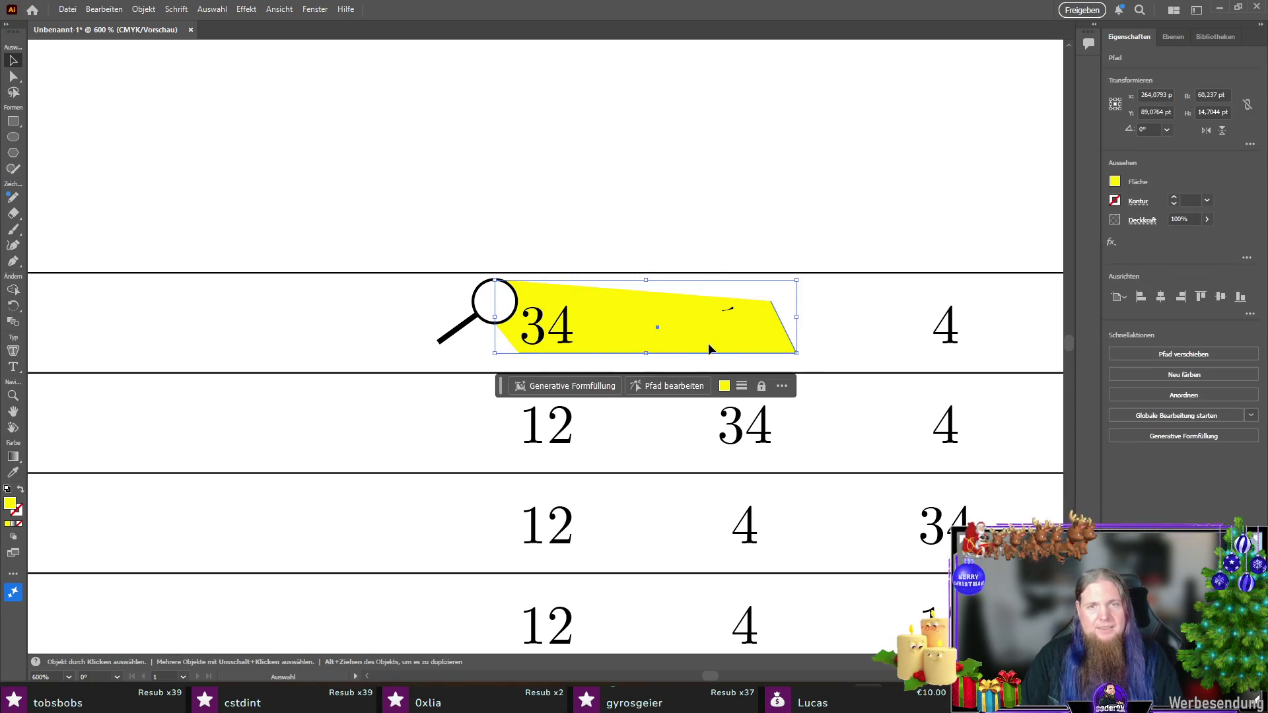
pyautogui.click(729, 357)
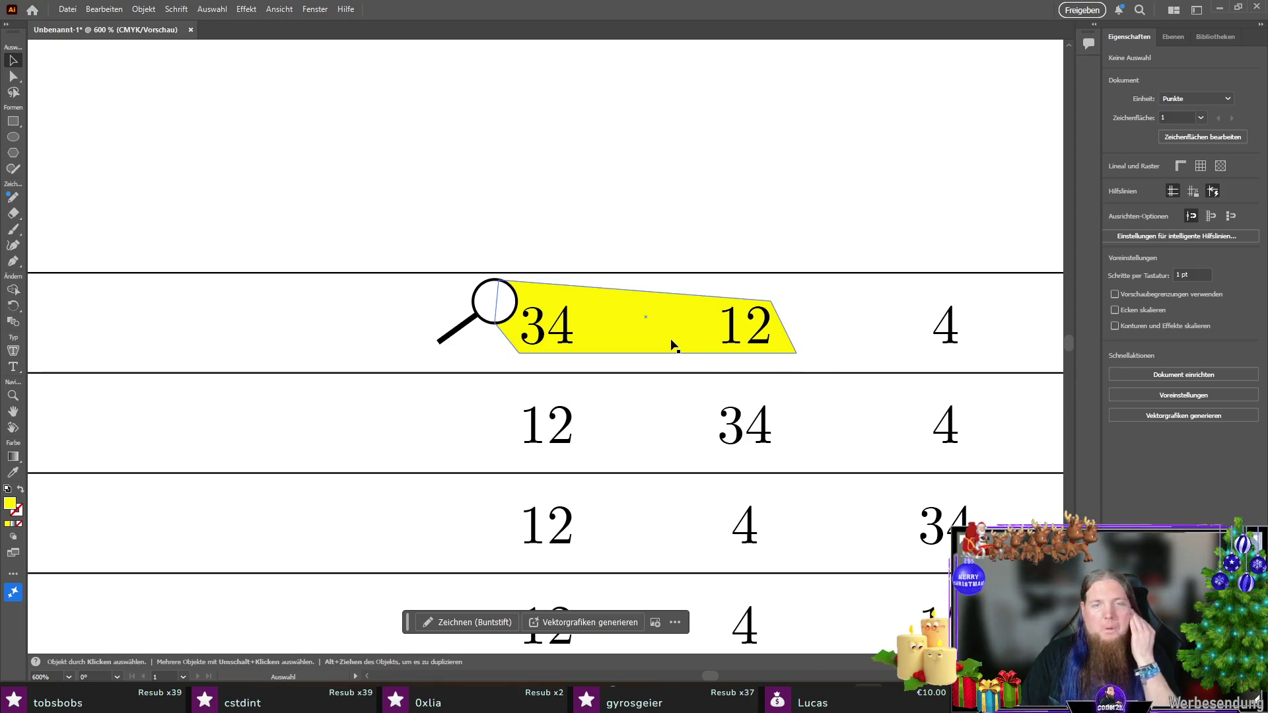
# Step: Pull the beam's bottom-right corner left and its top-right corner slightly right
pyautogui.scroll(-2, 437, 307)
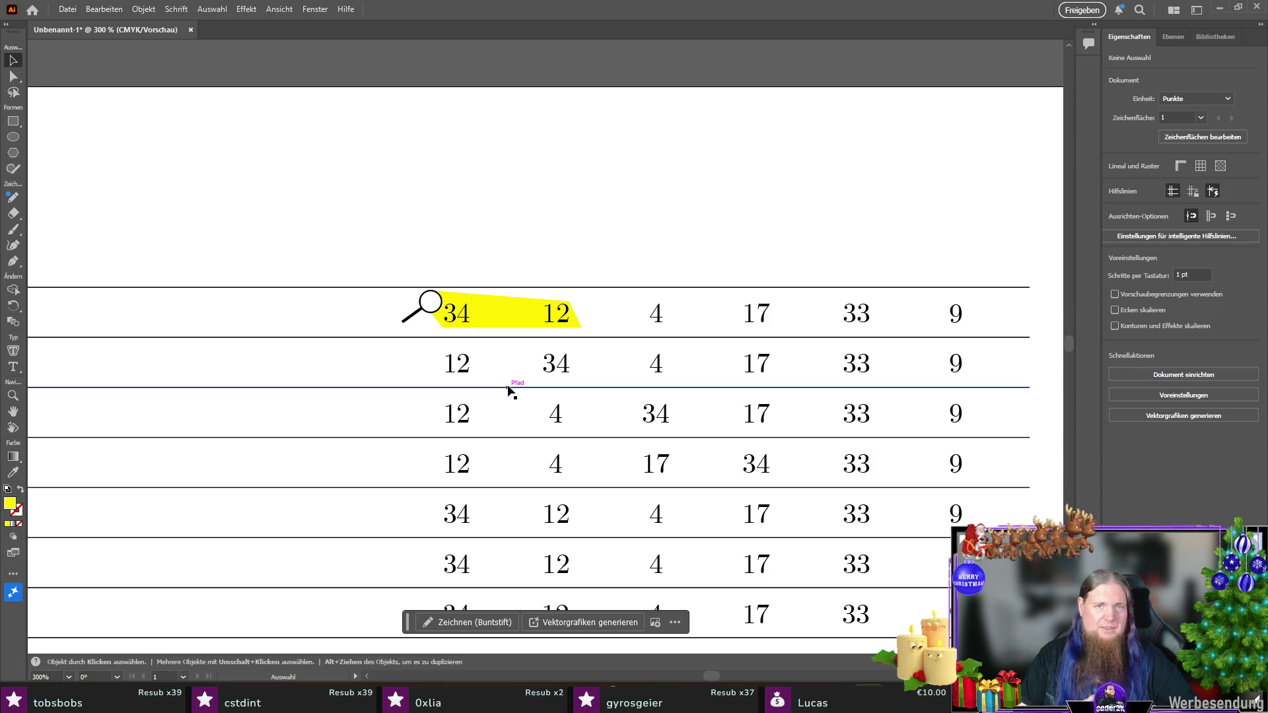
pyautogui.scroll(5, 555, 322)
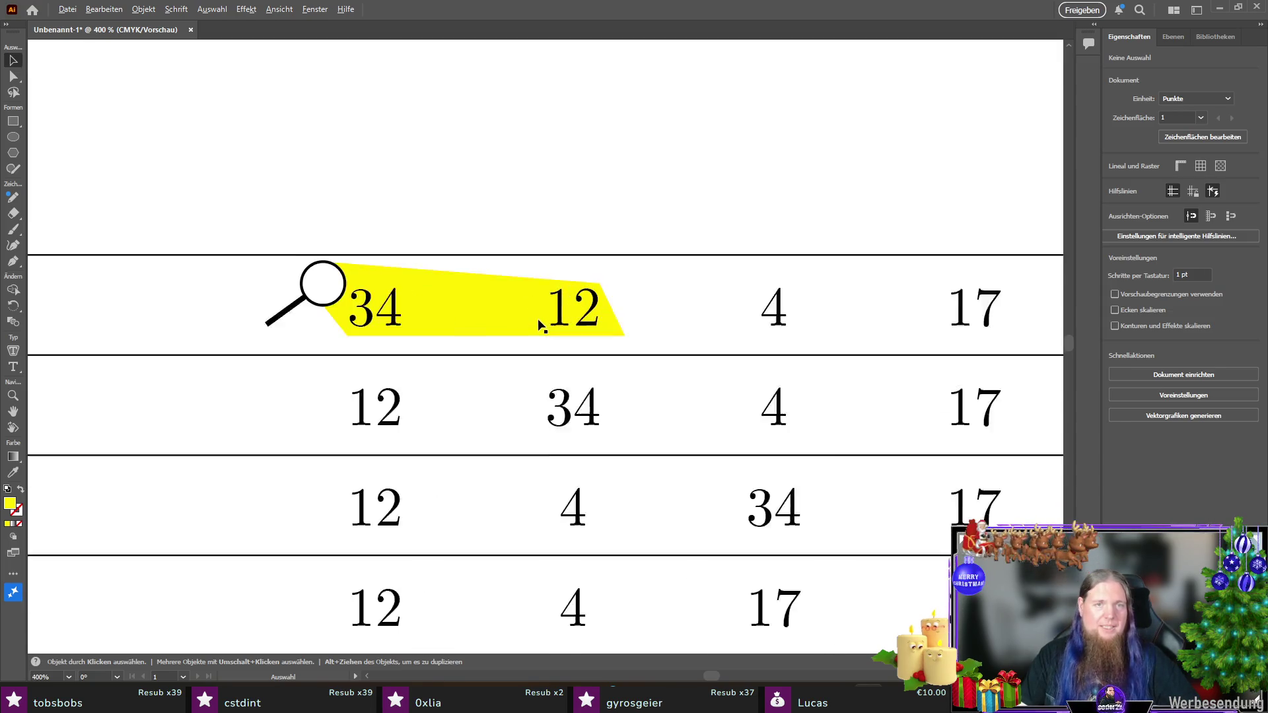
pyautogui.press('a')
pyautogui.click(400, 280)
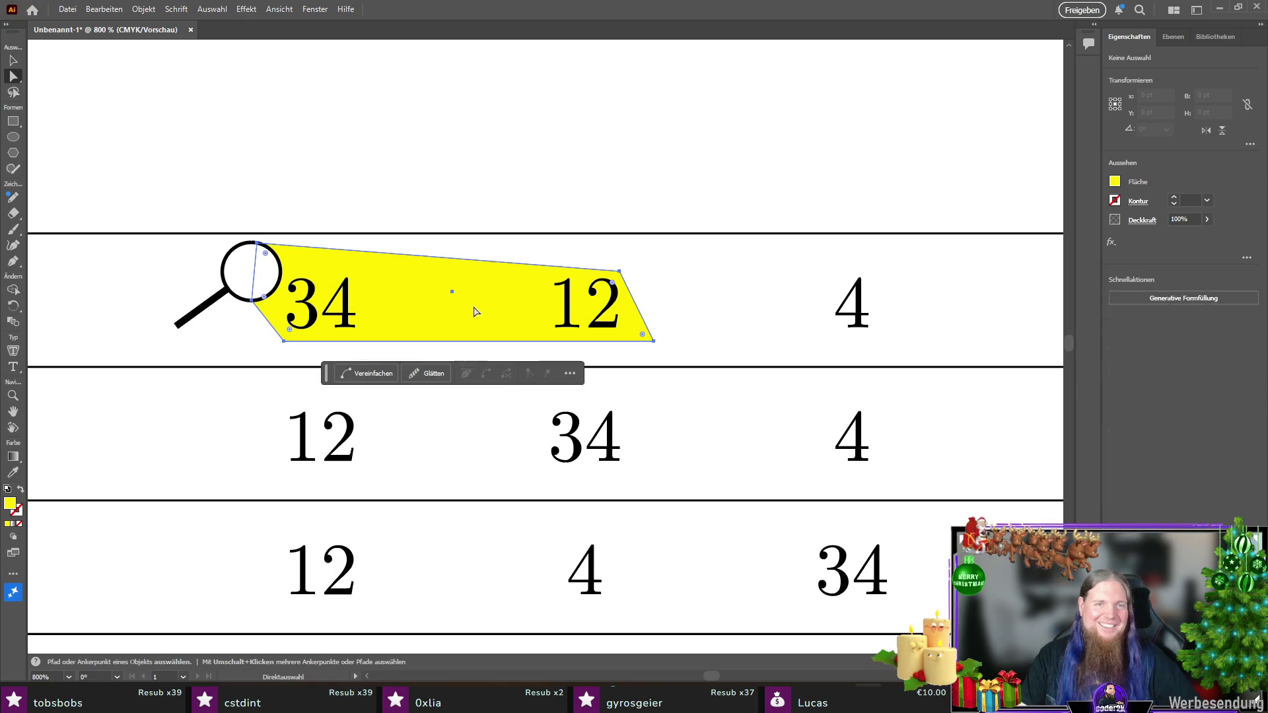
pyautogui.click(653, 340)
pyautogui.moveTo(653, 340); pyautogui.dragTo(632, 342)
pyautogui.moveTo(620, 271); pyautogui.dragTo(628, 273)
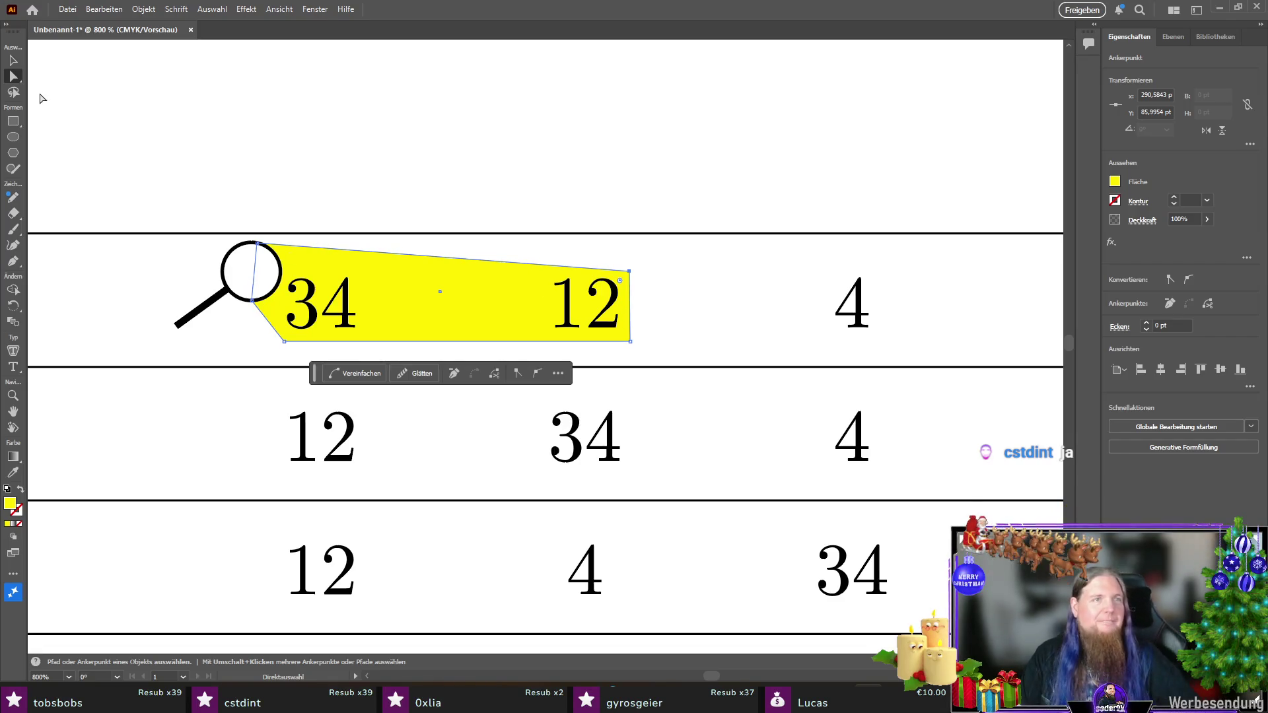
pyautogui.press('v')
pyautogui.click(461, 204)
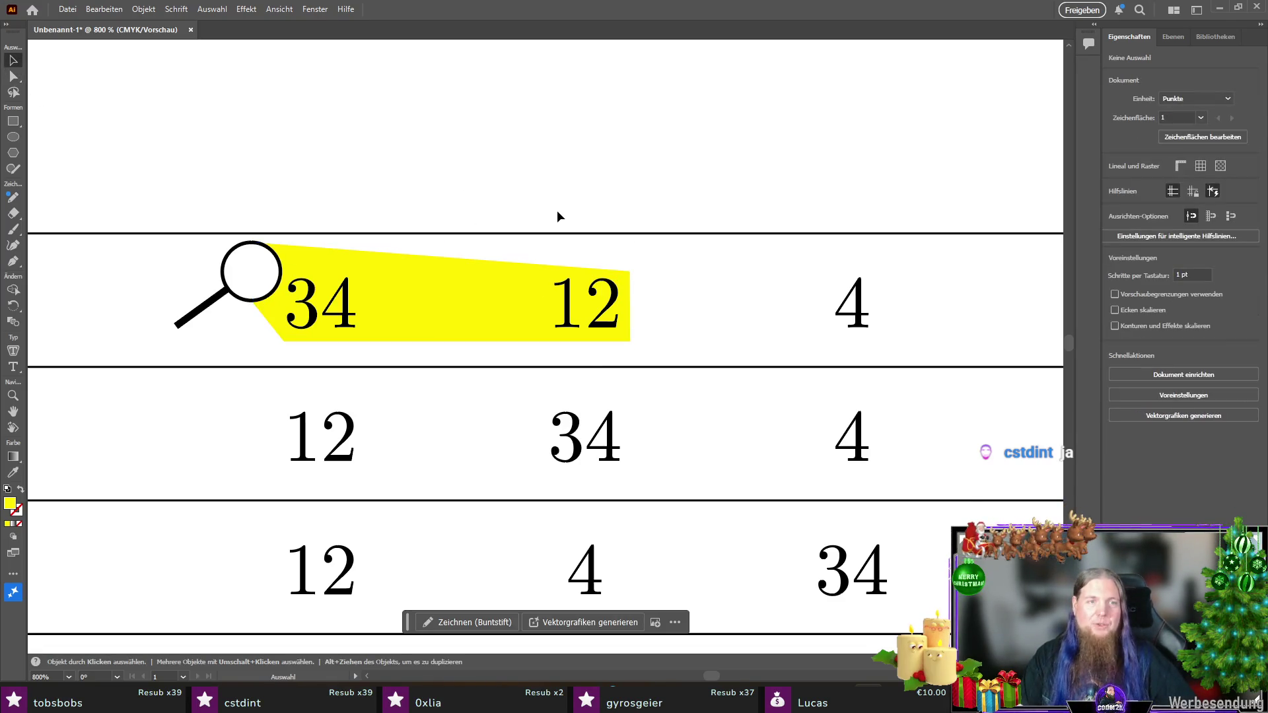
pyautogui.scroll(-2, 540, 249)
pyautogui.scroll(2, 548, 248)
# Step: Bend the beam's right end into a smooth curve past 12 and fine-tune its bottom-right corner
pyautogui.click(619, 284)
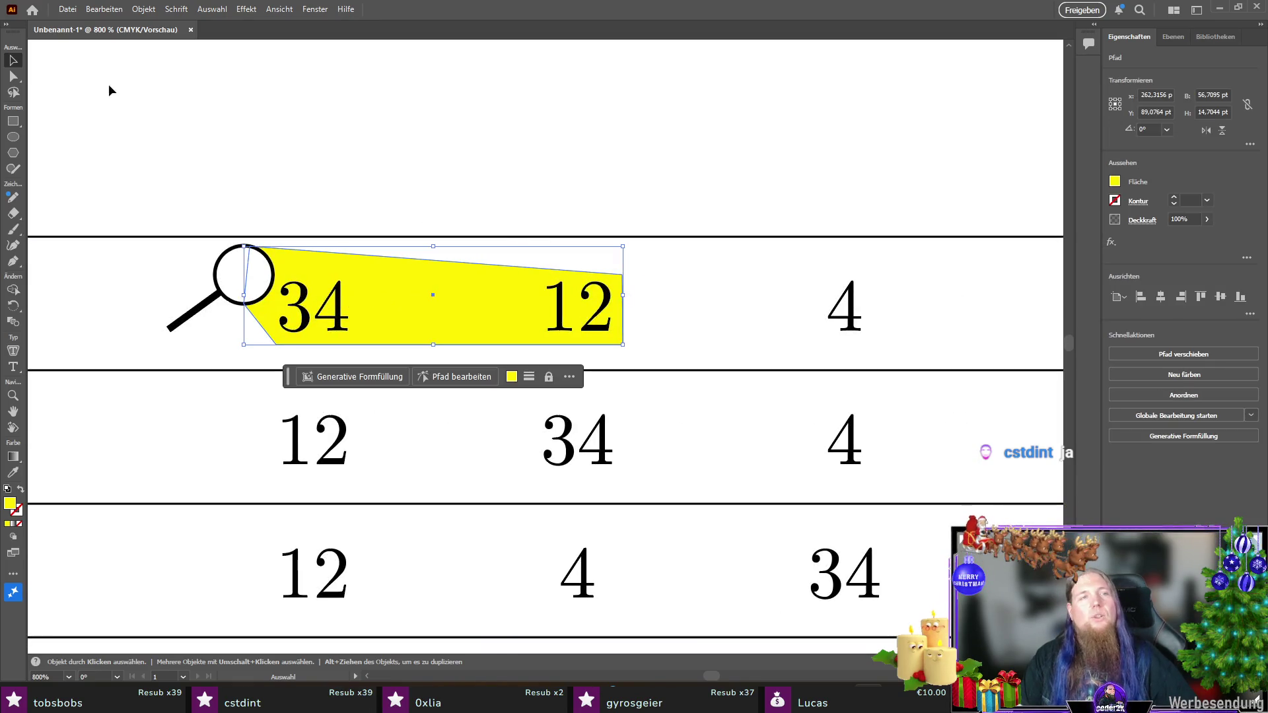
pyautogui.click(14, 77)
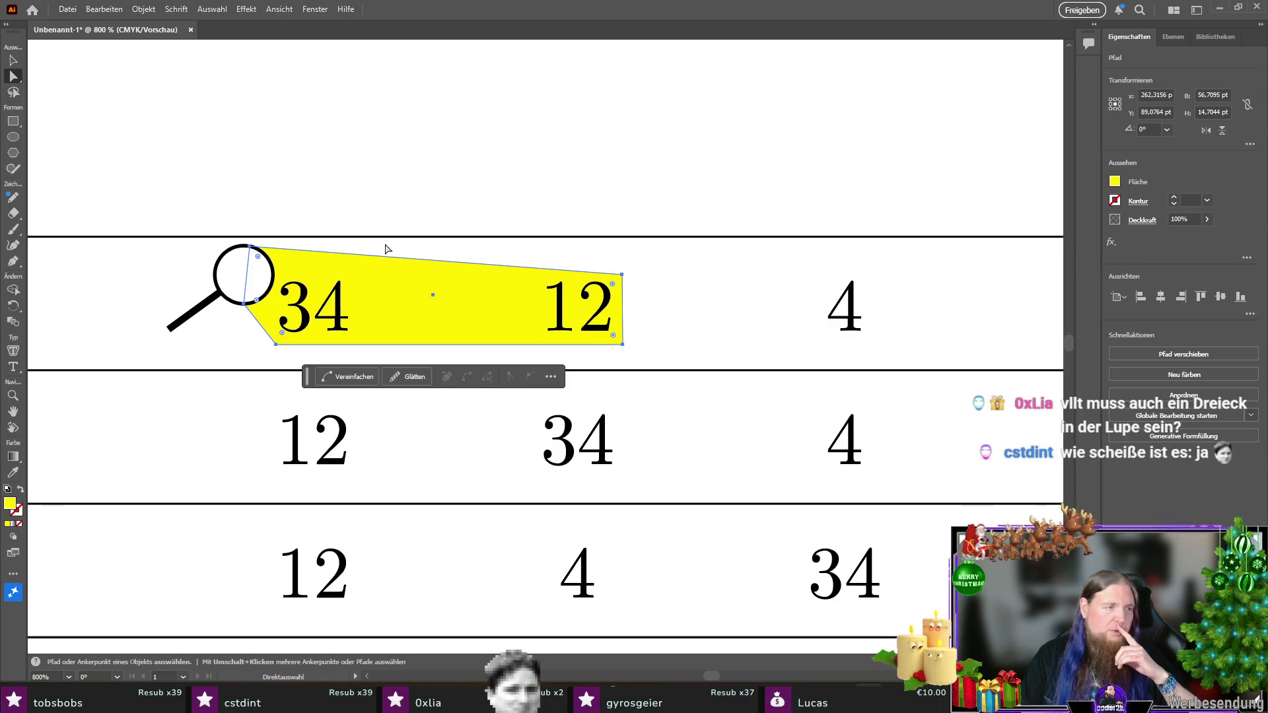
pyautogui.click(623, 276)
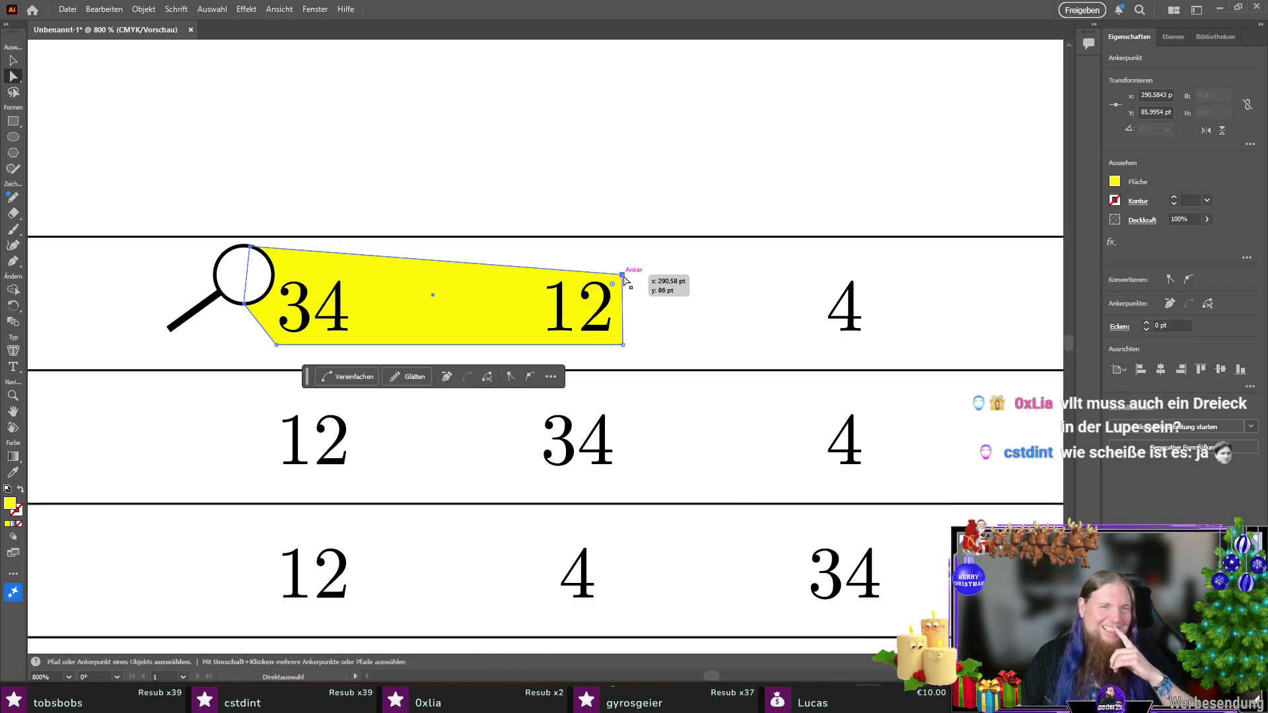
pyautogui.moveTo(613, 283); pyautogui.dragTo(558, 207)
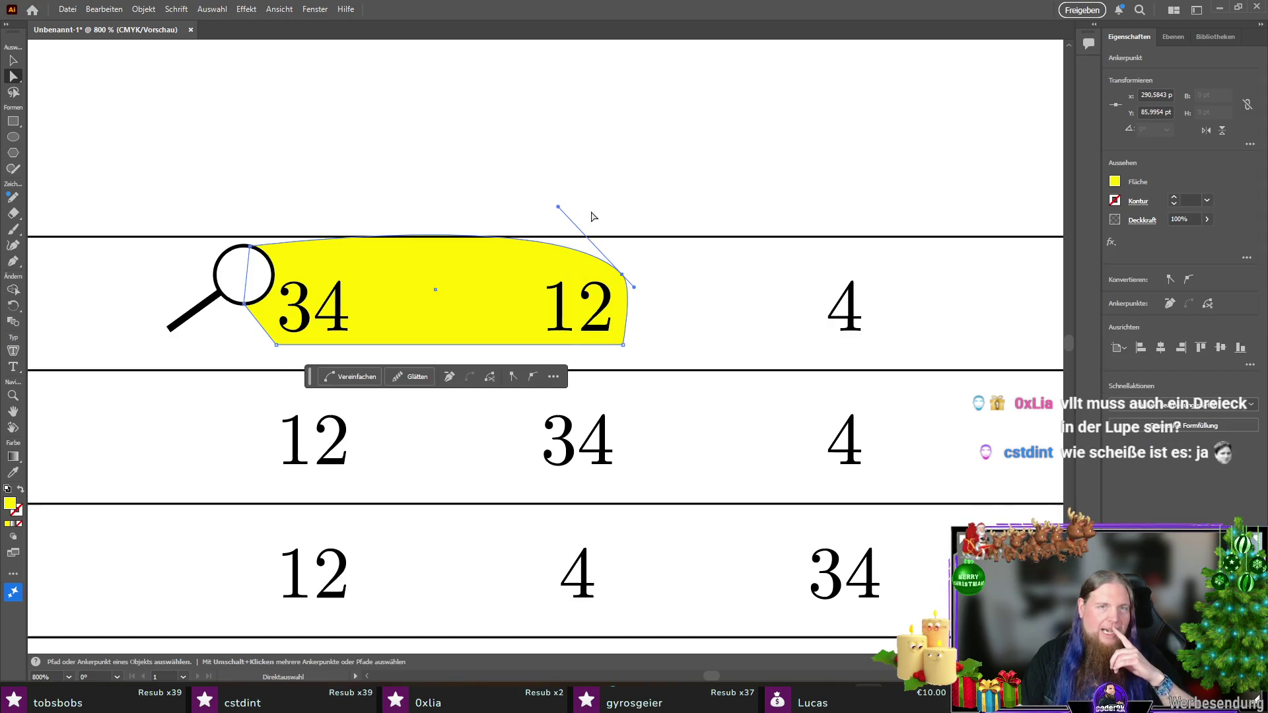
pyautogui.moveTo(558, 207)
pyautogui.mouseDown()
pyautogui.moveTo(600, 263)
pyautogui.moveTo(586, 245)
pyautogui.mouseUp()
pyautogui.moveTo(637, 287)
pyautogui.mouseDown()
pyautogui.moveTo(621, 274)
pyautogui.moveTo(610, 285)
pyautogui.mouseUp()
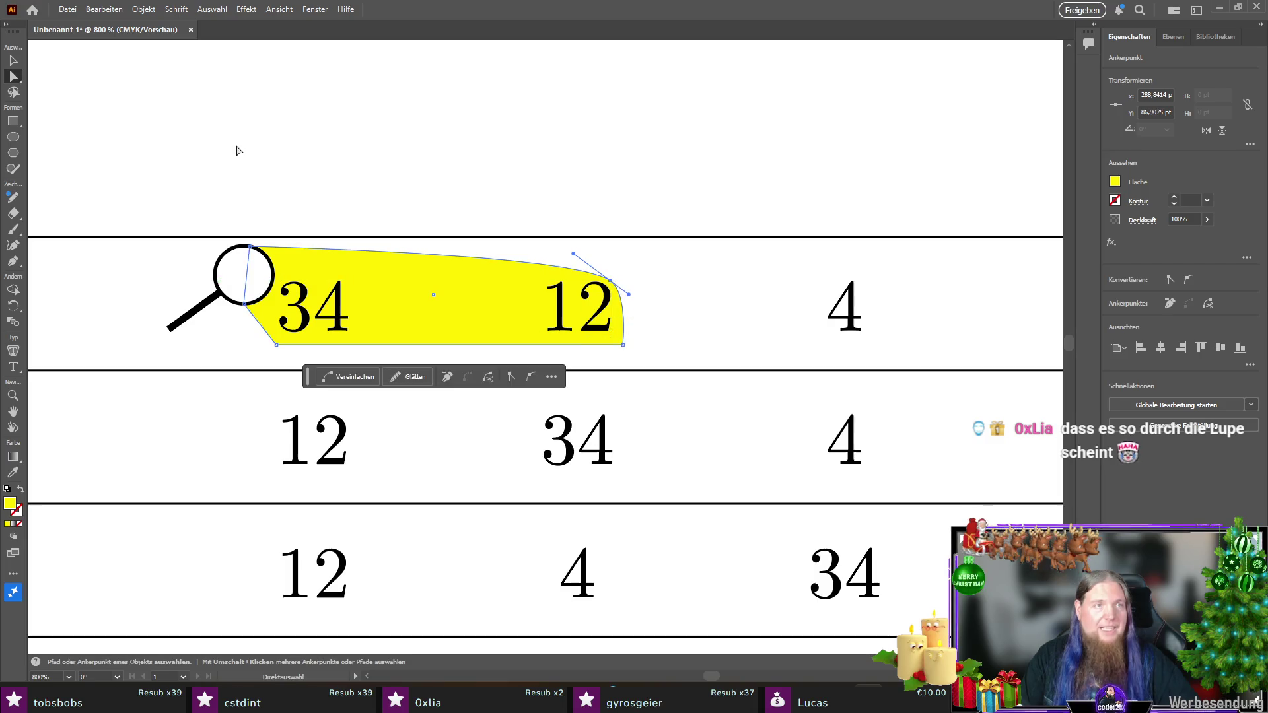
pyautogui.click(649, 348)
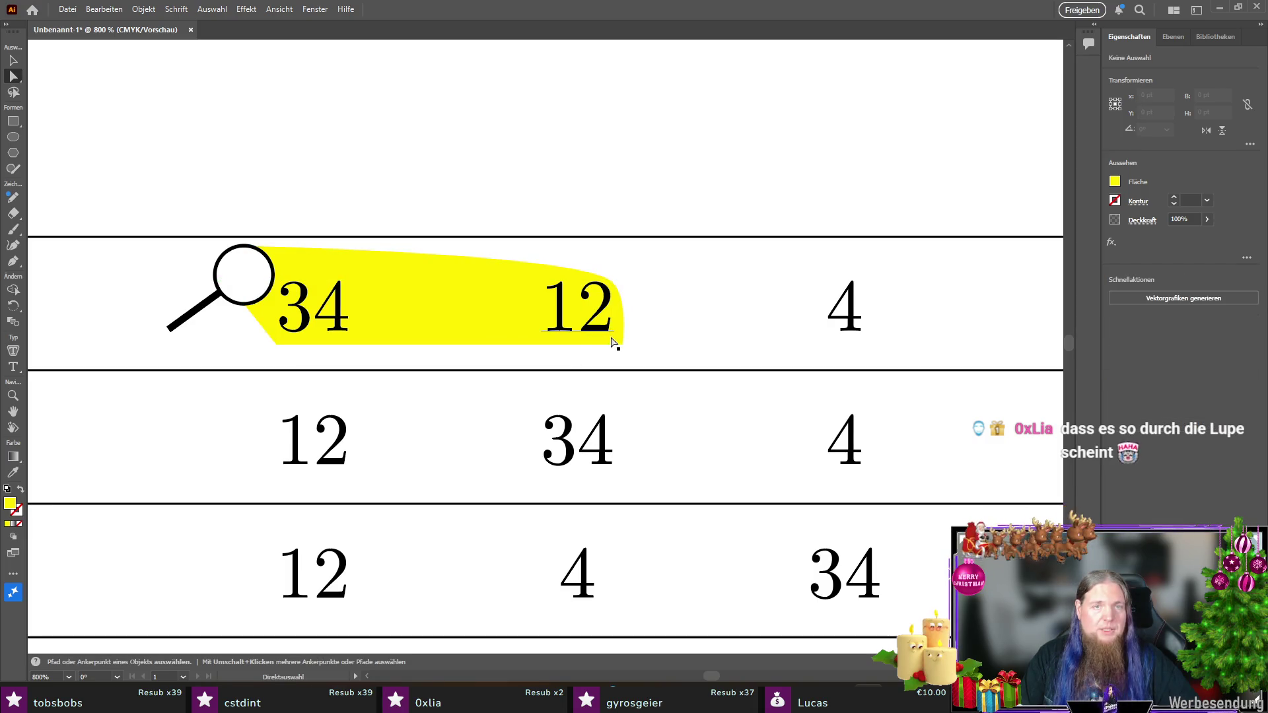
pyautogui.click(510, 328)
pyautogui.click(622, 344)
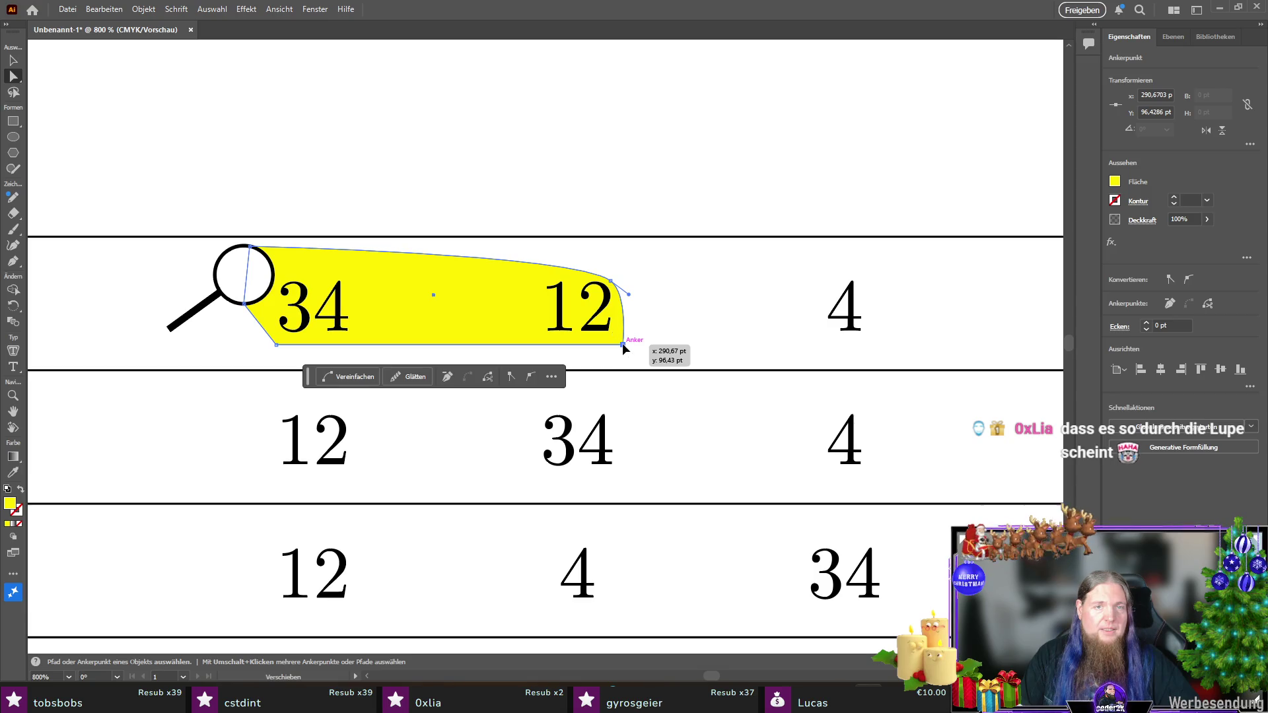
pyautogui.moveTo(623, 343); pyautogui.dragTo(628, 343)
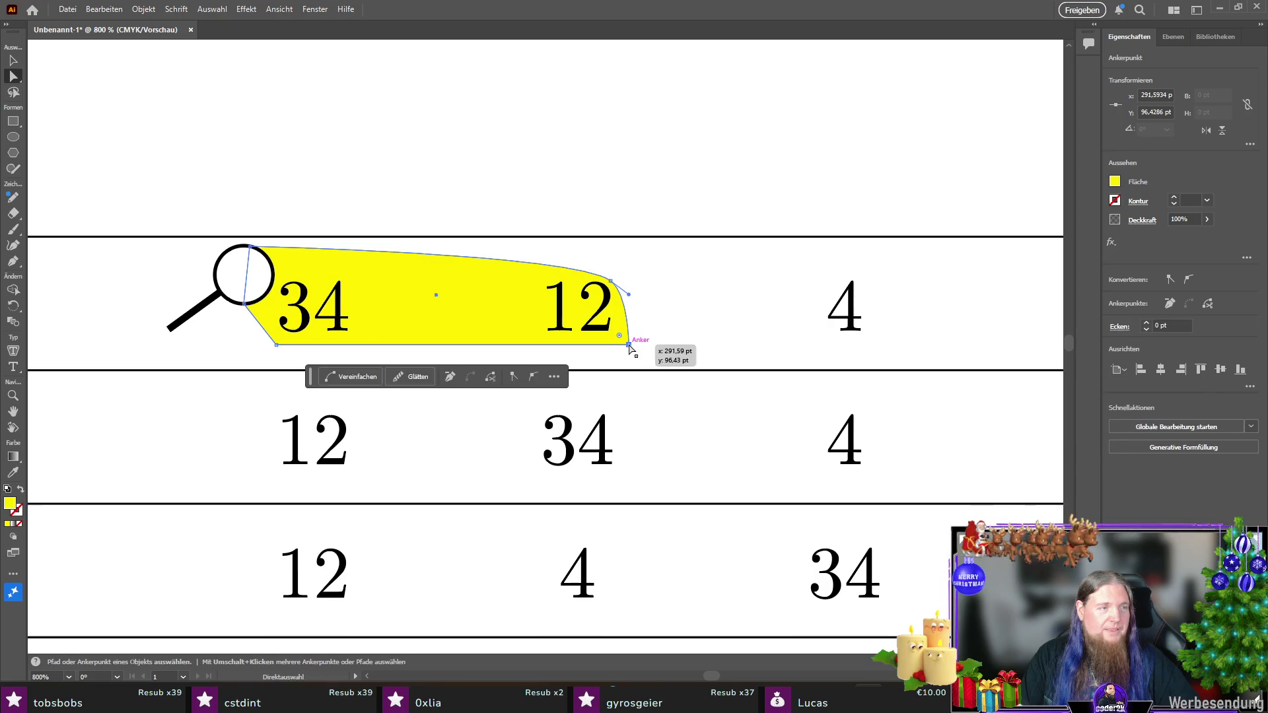
pyautogui.press('v')
pyautogui.click(426, 165)
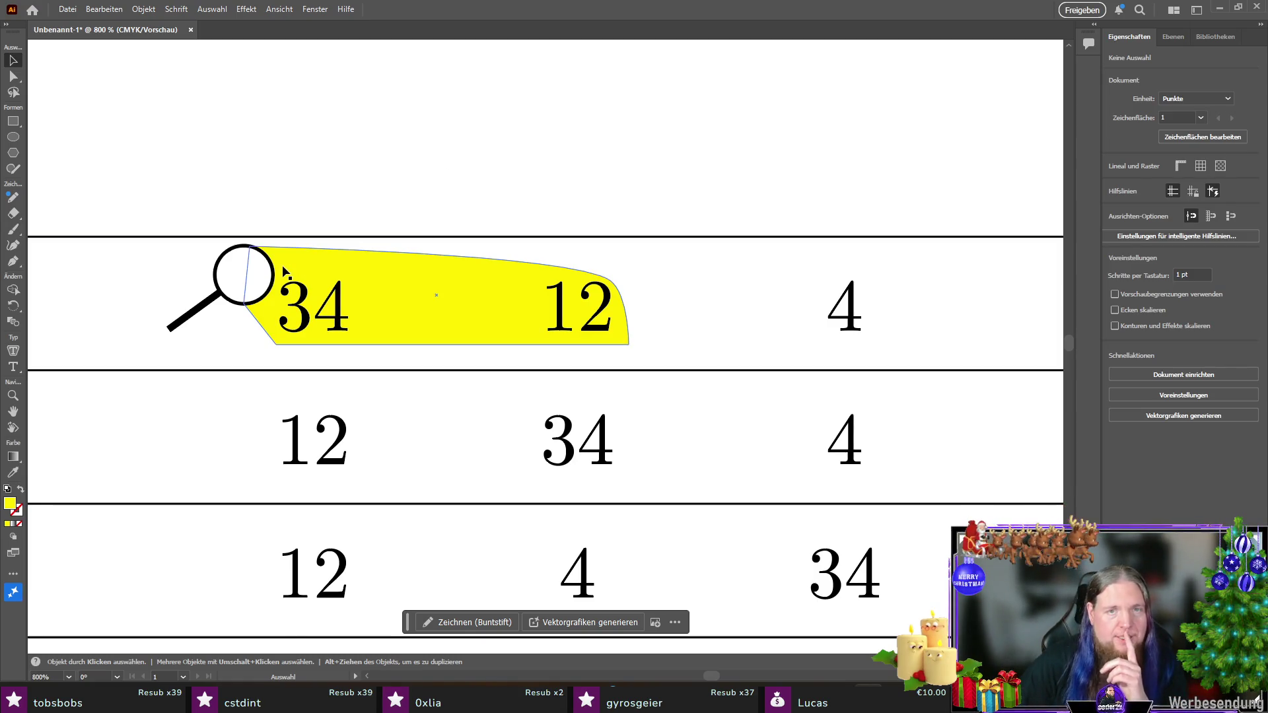
pyautogui.click(417, 322)
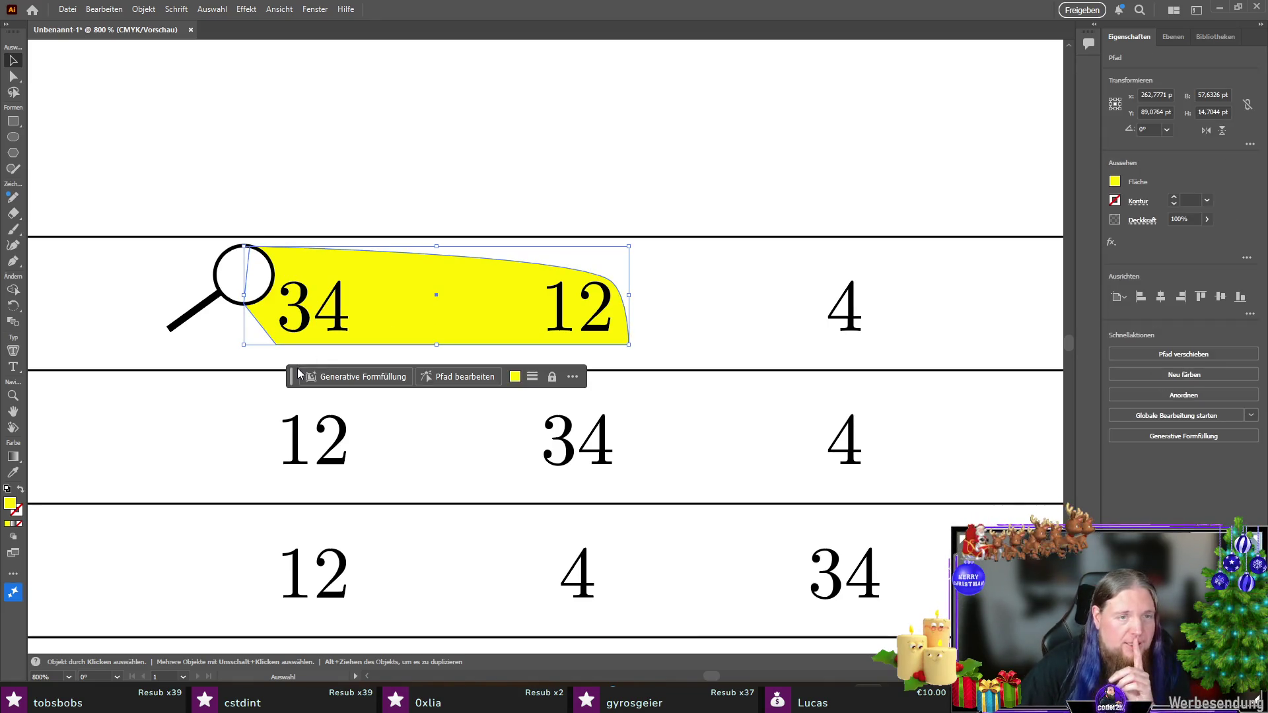
# Step: Convert the beam's bottom-left anchor to smooth and flatten the curve of its bottom edge
pyautogui.click(10, 78)
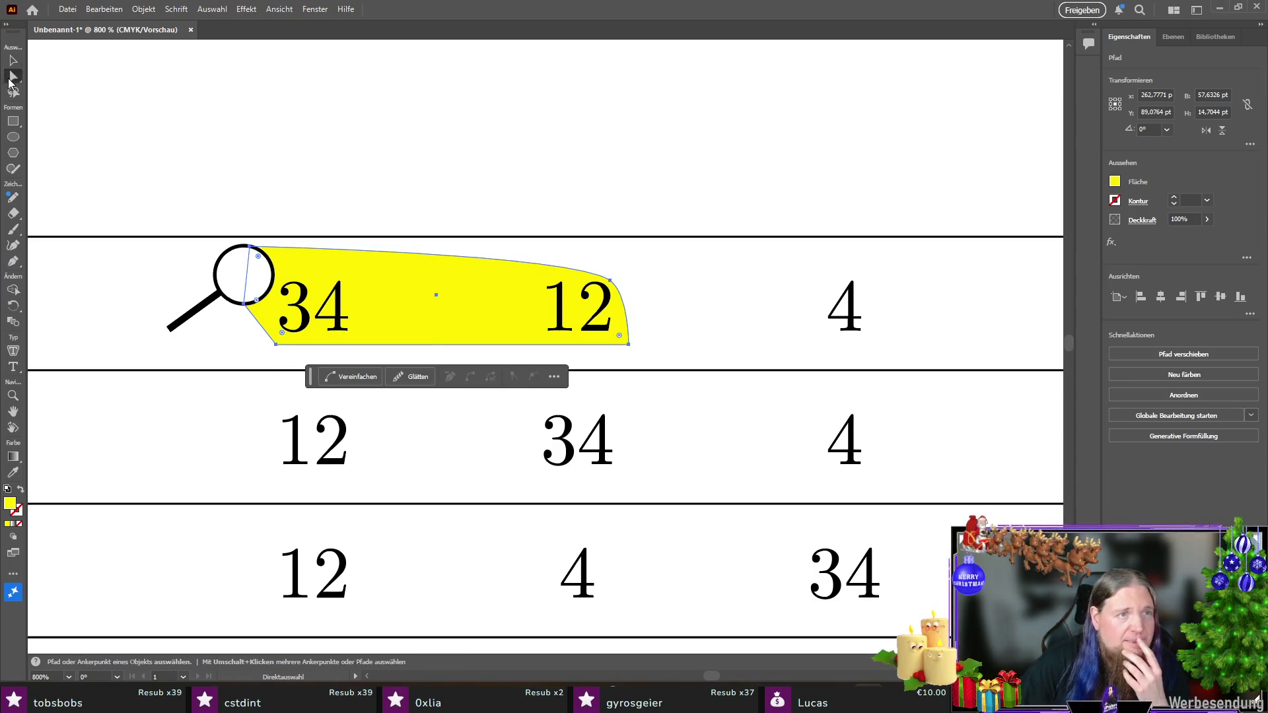
pyautogui.click(276, 344)
pyautogui.click(533, 377)
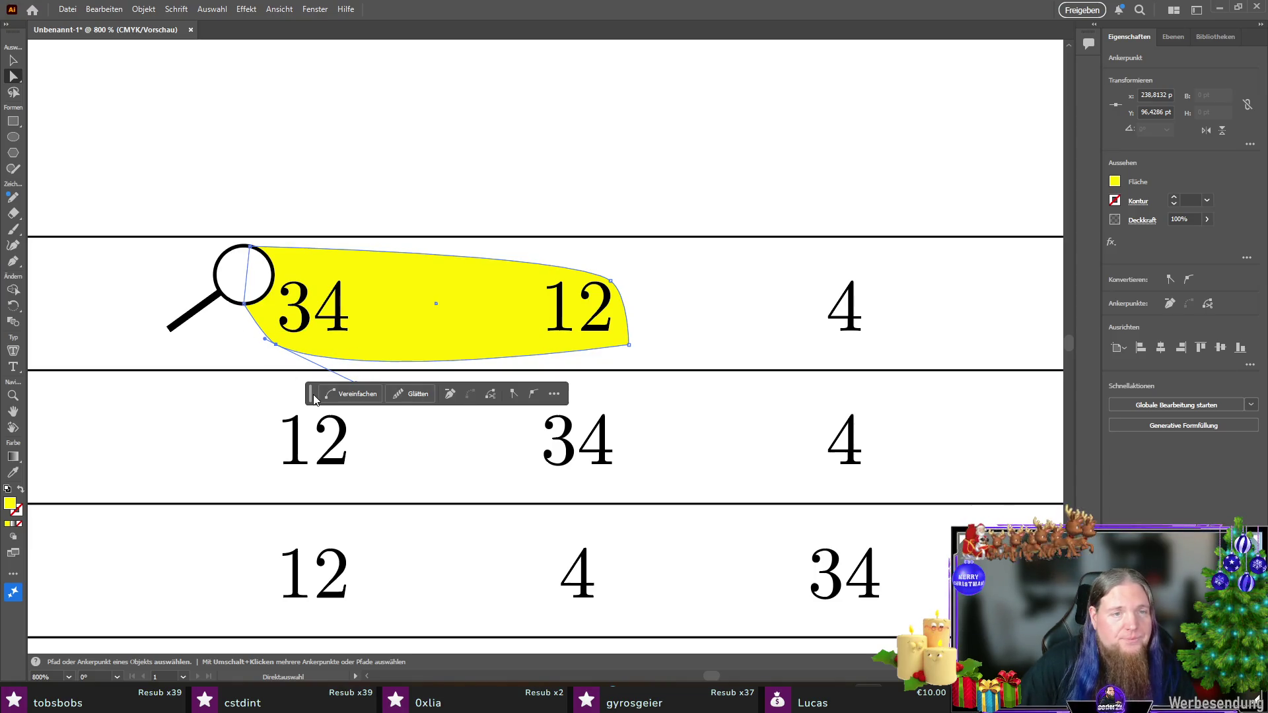
pyautogui.moveTo(314, 398); pyautogui.dragTo(319, 448)
pyautogui.moveTo(356, 382)
pyautogui.mouseDown()
pyautogui.moveTo(325, 361)
pyautogui.moveTo(343, 352)
pyautogui.moveTo(254, 344)
pyautogui.mouseUp()
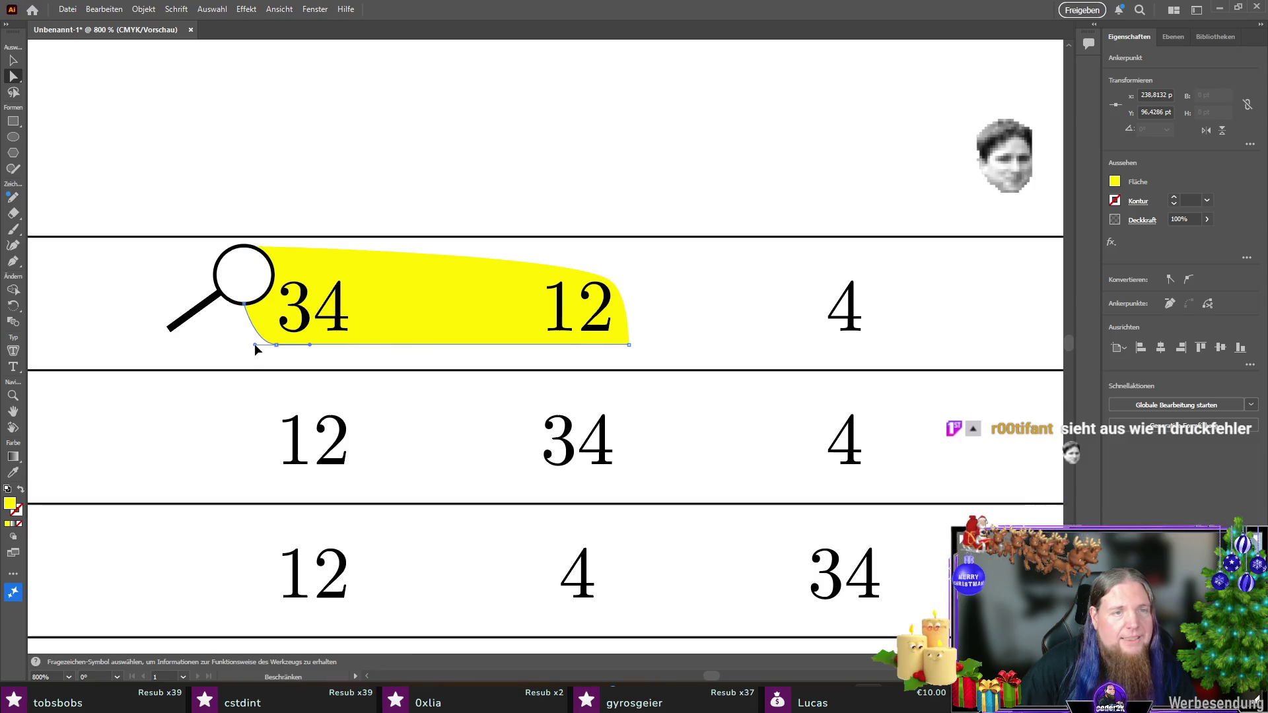
pyautogui.press('v')
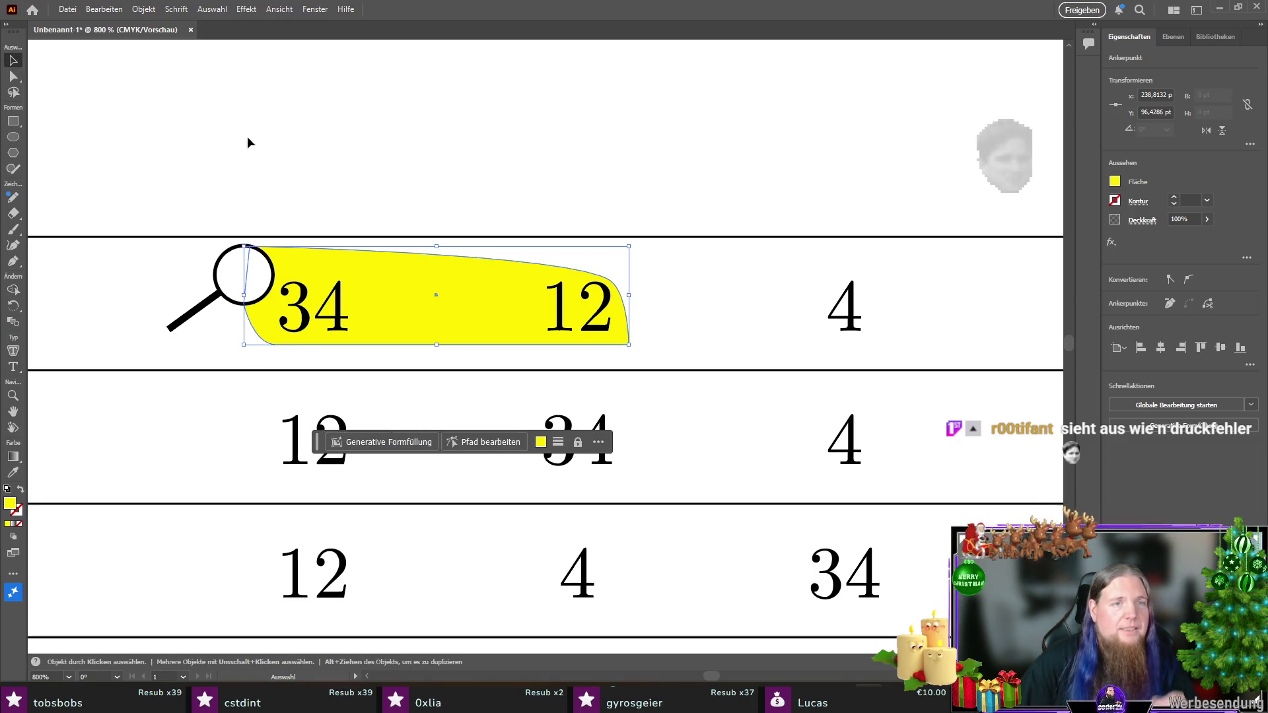
pyautogui.click(249, 139)
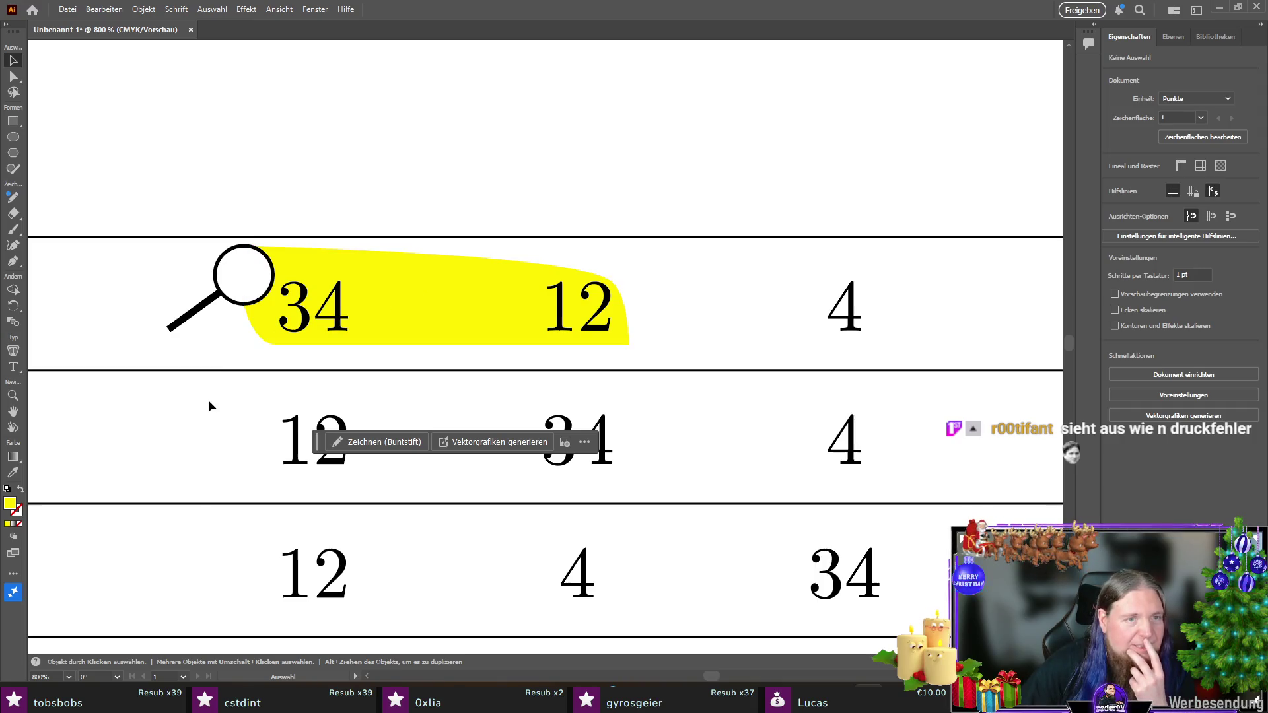
# Step: Nudge the beam's left and top-left anchors slightly toward the magnifier lens
pyautogui.click(262, 316)
pyautogui.press('a')
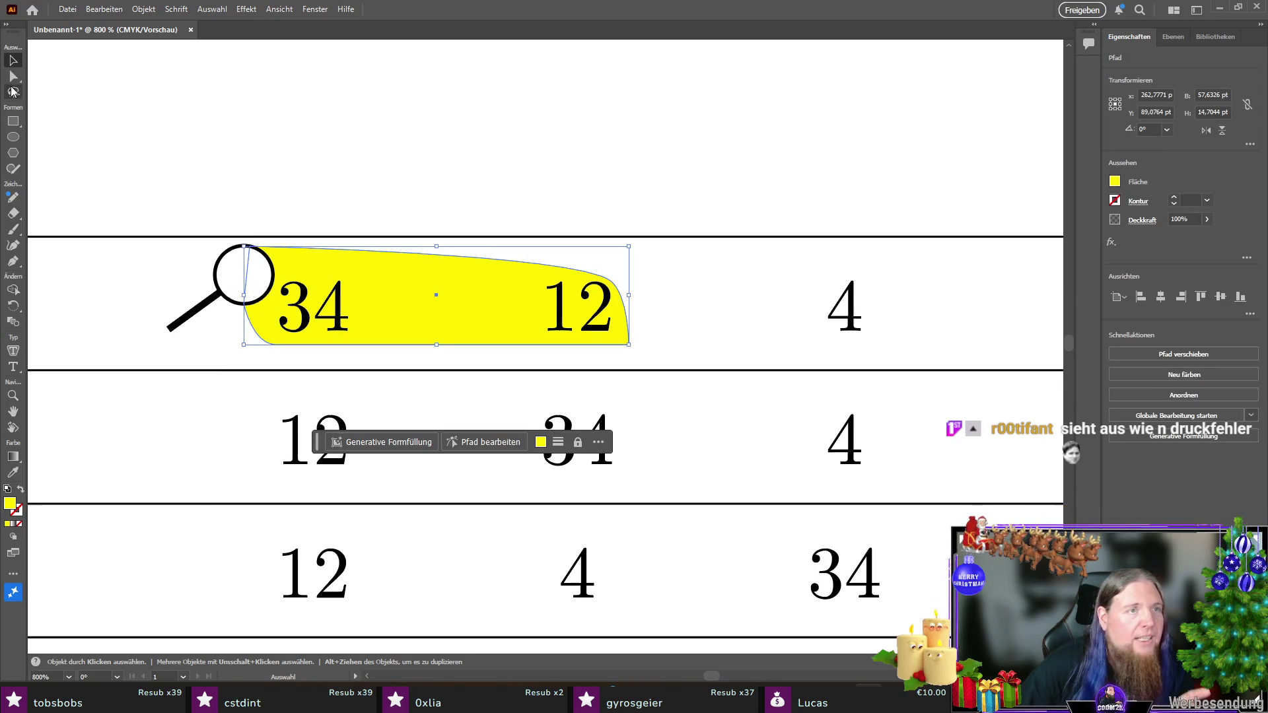
pyautogui.click(244, 304)
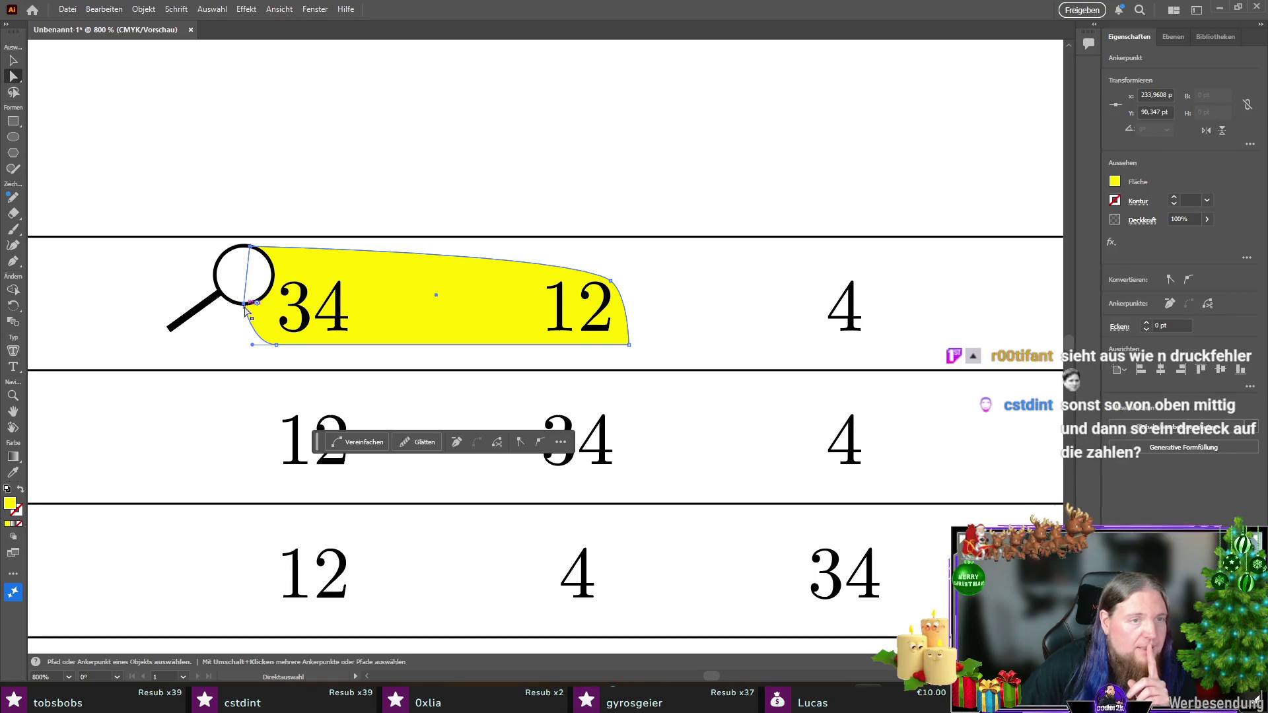
pyautogui.moveTo(244, 305); pyautogui.dragTo(223, 298)
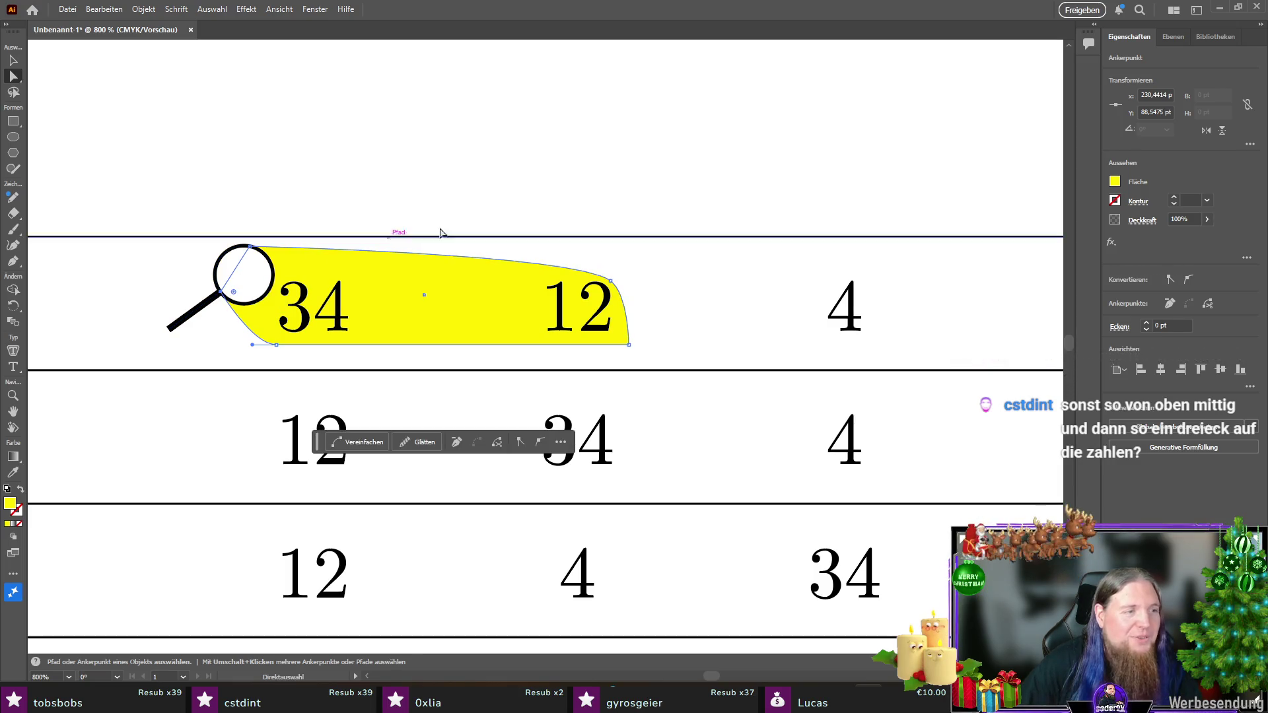
pyautogui.click(249, 246)
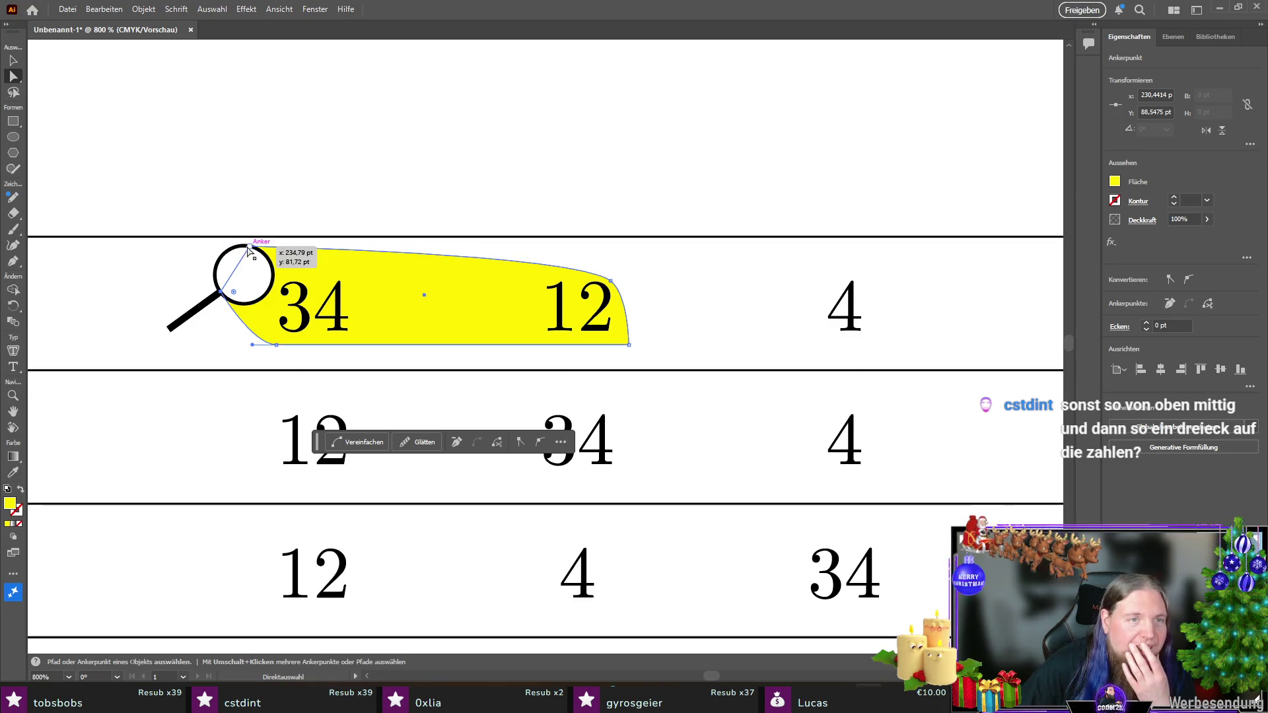
pyautogui.moveTo(250, 246); pyautogui.dragTo(245, 247)
pyautogui.press('v')
pyautogui.click(339, 149)
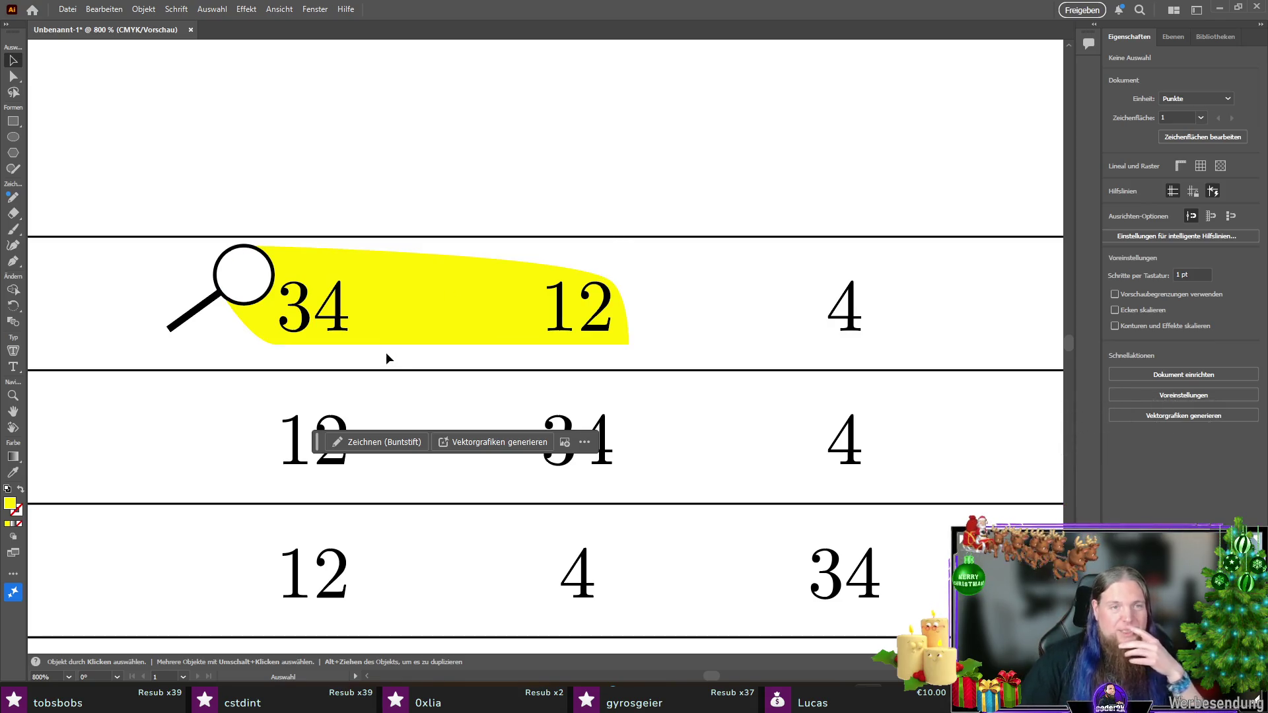
# Step: Draw a thin flat ellipse and move it onto the beam's bottom edge beneath 34 and 12
pyautogui.click(16, 137)
pyautogui.moveTo(269, 161); pyautogui.dragTo(691, 178)
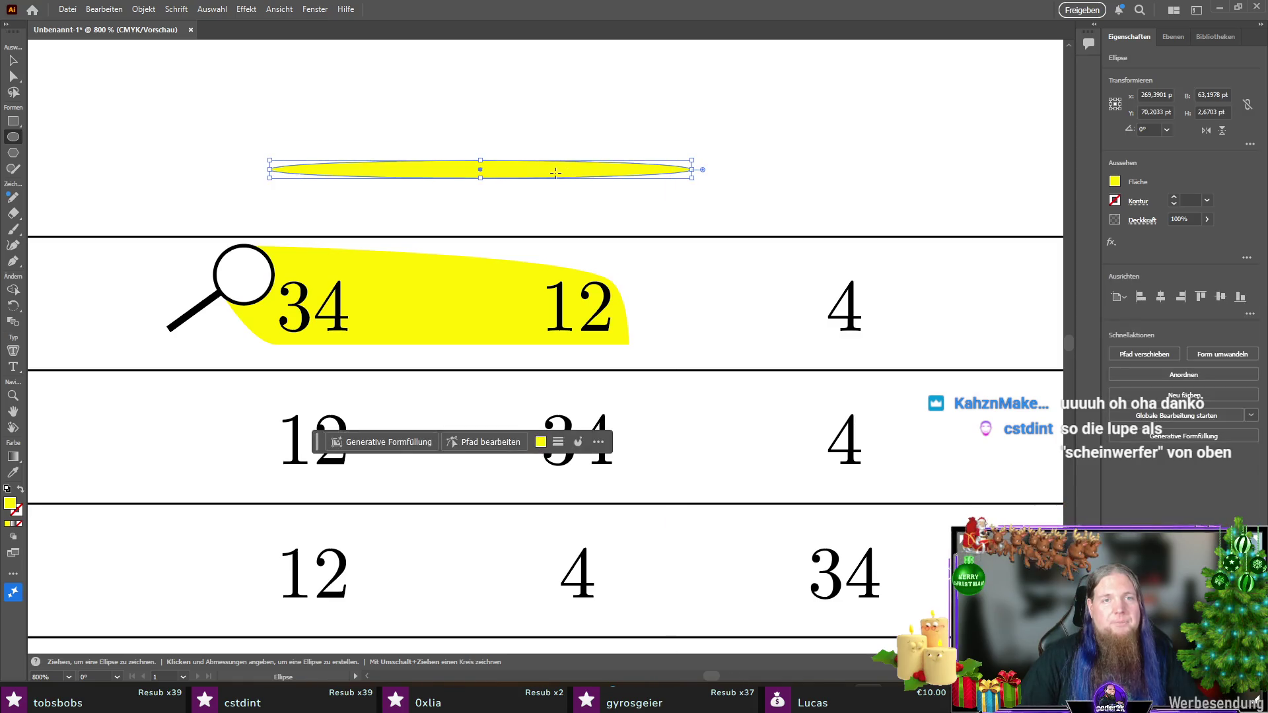
pyautogui.press('v')
pyautogui.moveTo(465, 172)
pyautogui.mouseDown()
pyautogui.moveTo(405, 338)
pyautogui.moveTo(429, 350)
pyautogui.moveTo(428, 336)
pyautogui.mouseUp()
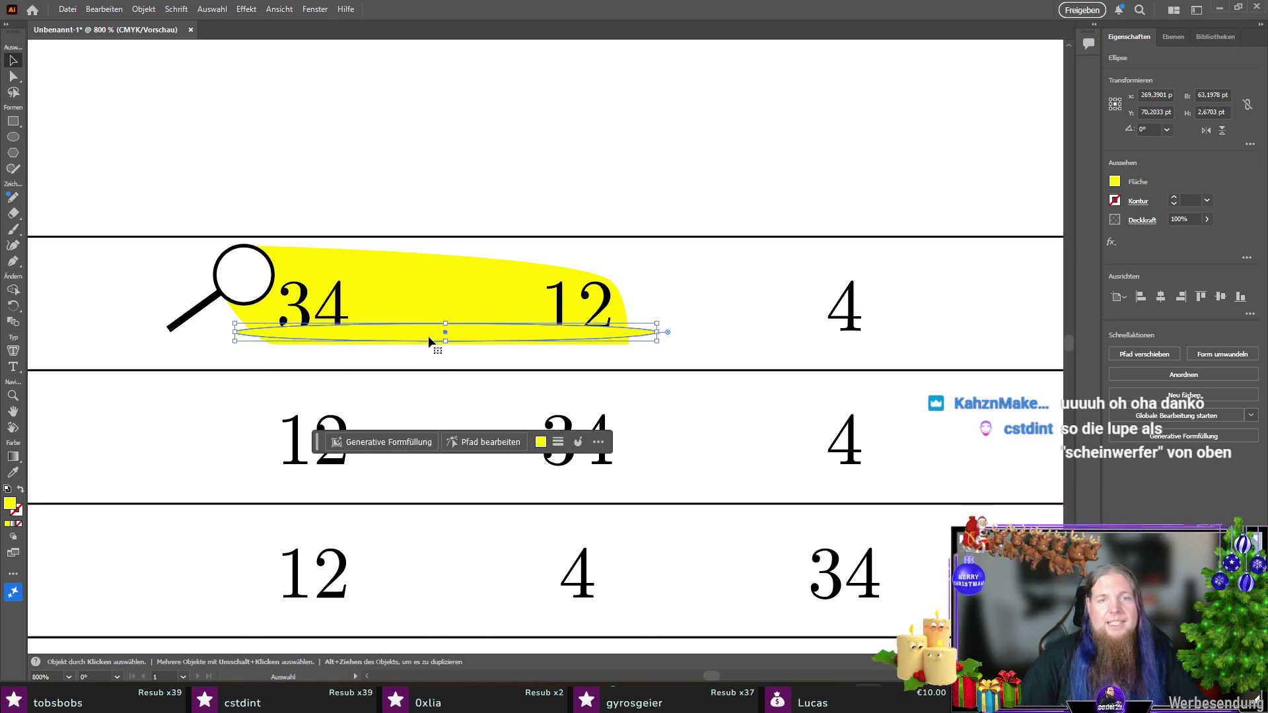
# Step: Try several fill colours for the ellipse, including orange, and settle on yellow
pyautogui.click(1116, 186)
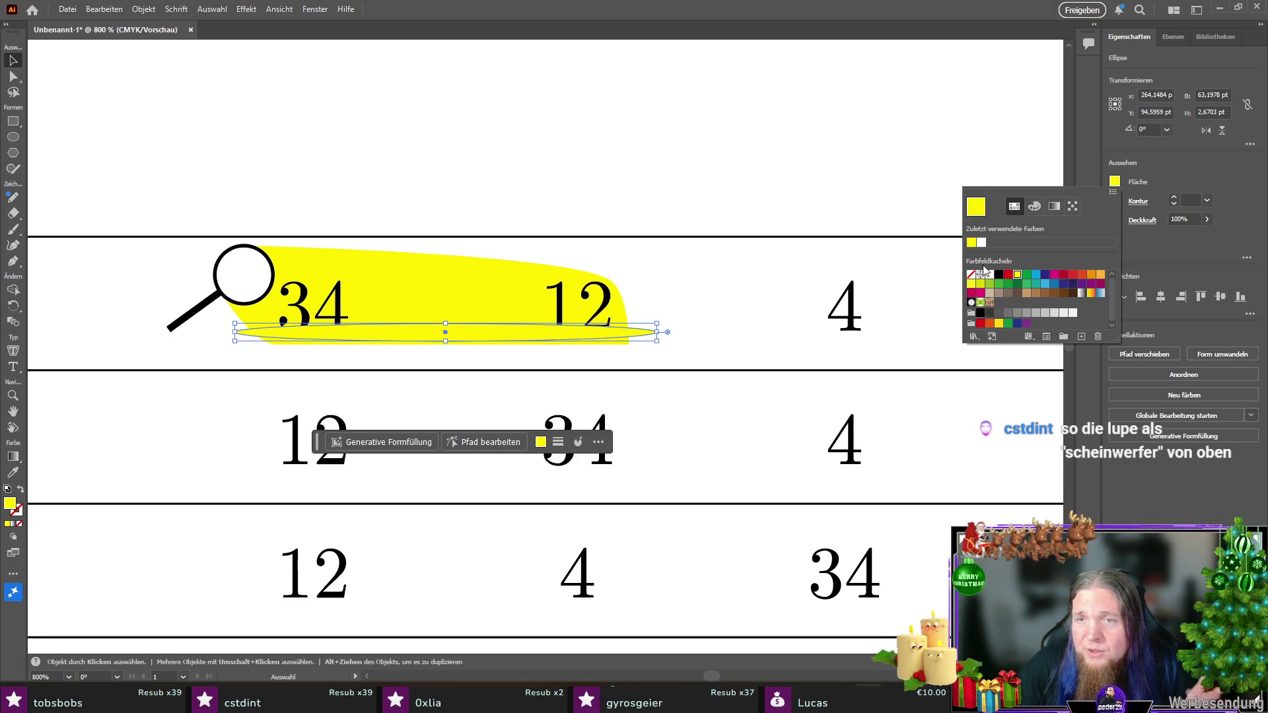
pyautogui.click(1035, 208)
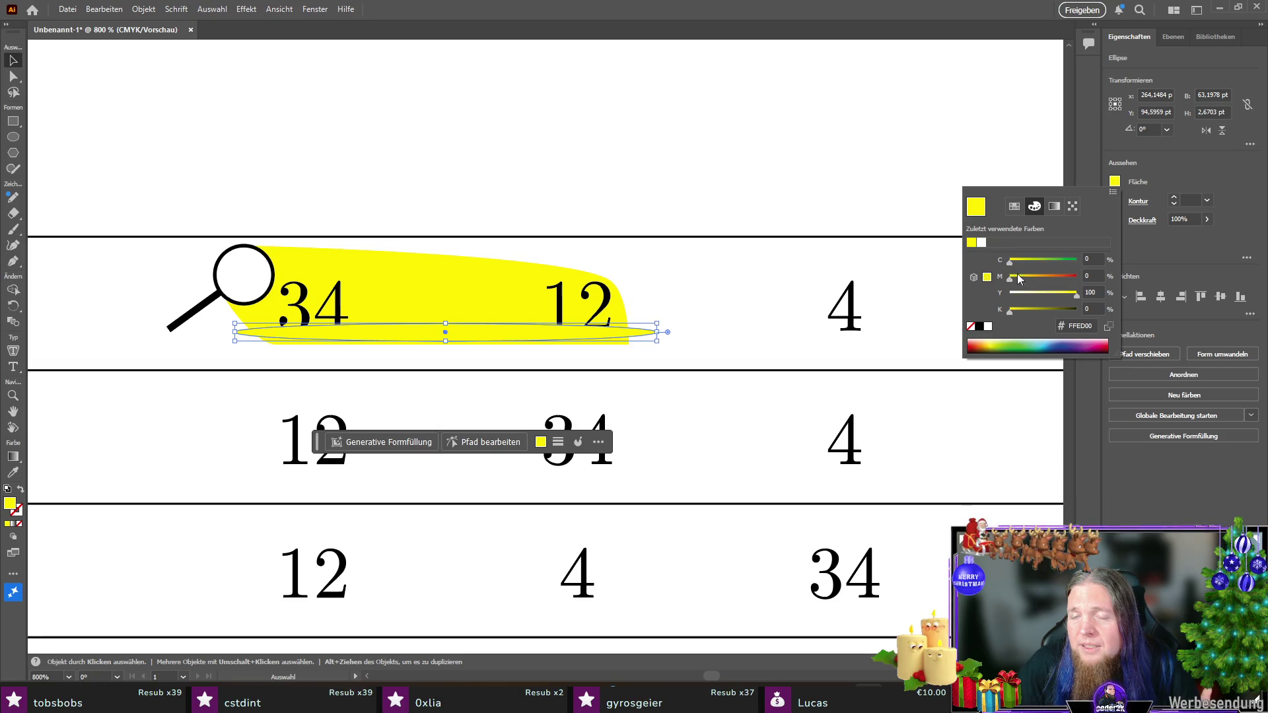
pyautogui.click(974, 277)
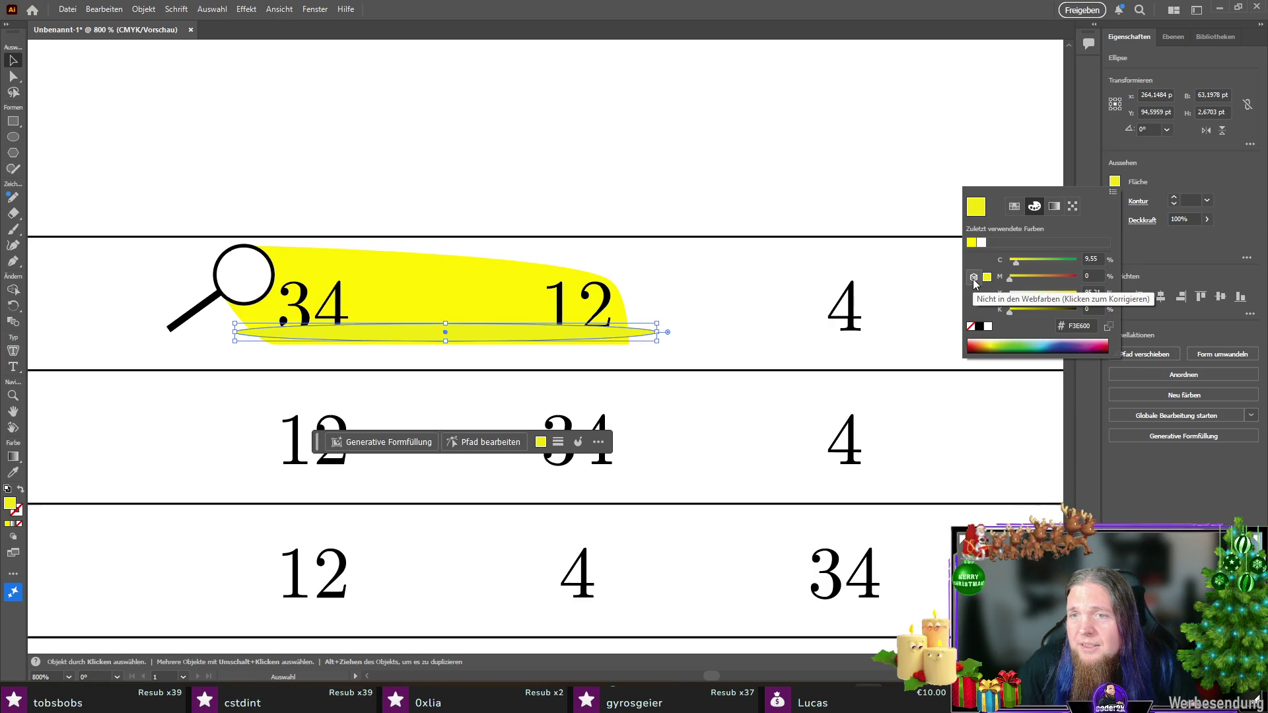
pyautogui.click(974, 278)
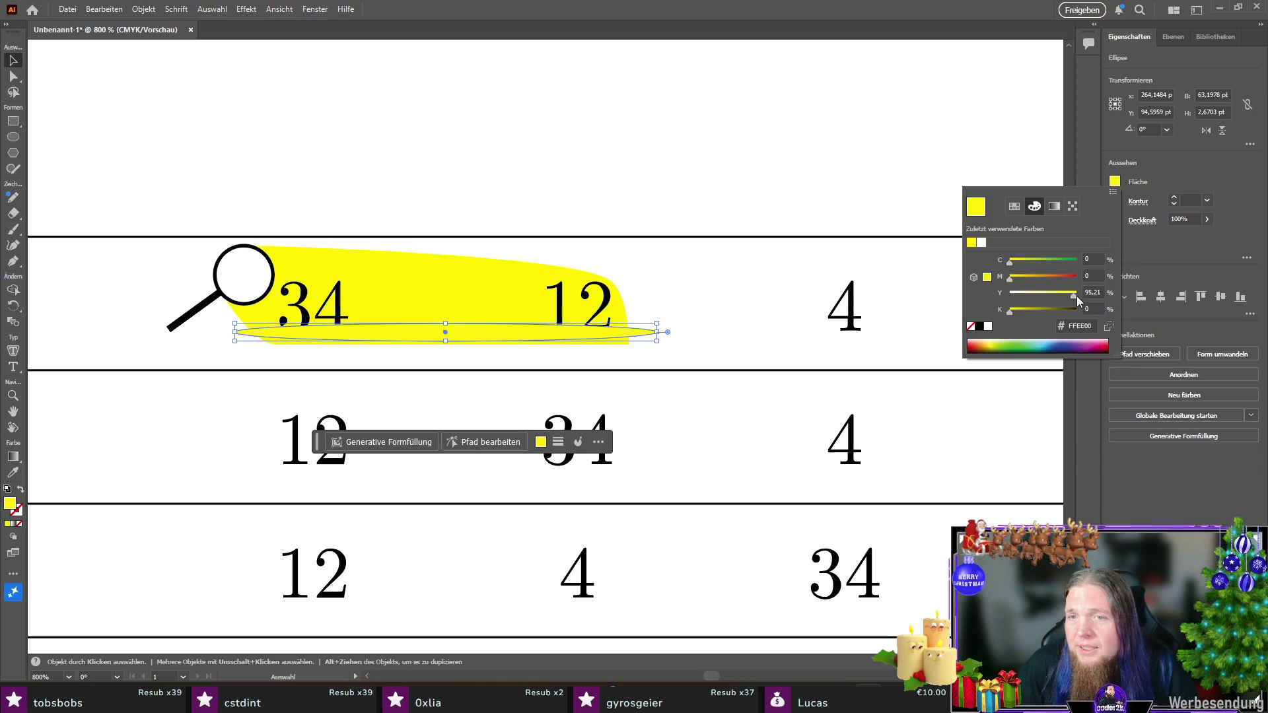
pyautogui.click(1001, 262)
pyautogui.press('Tab')
pyautogui.press('Tab')
pyautogui.click(1072, 207)
pyautogui.click(1010, 206)
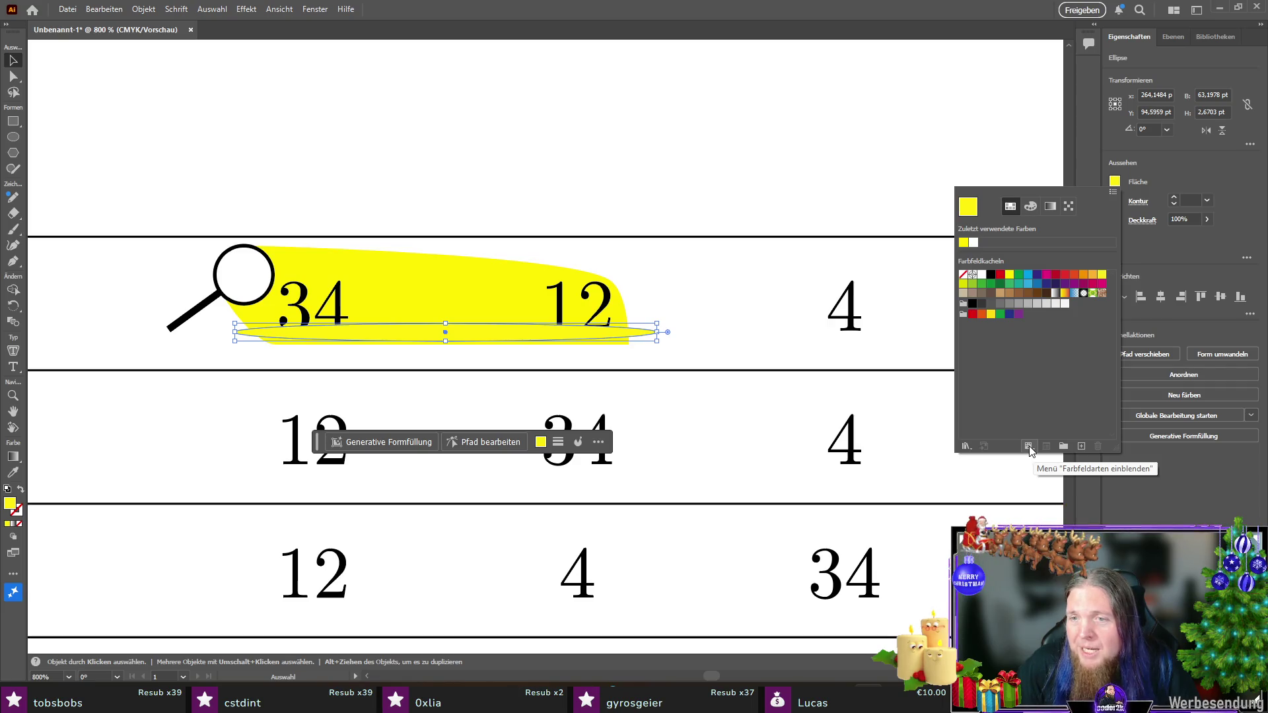
pyautogui.click(1028, 449)
pyautogui.click(1034, 402)
pyautogui.click(1117, 184)
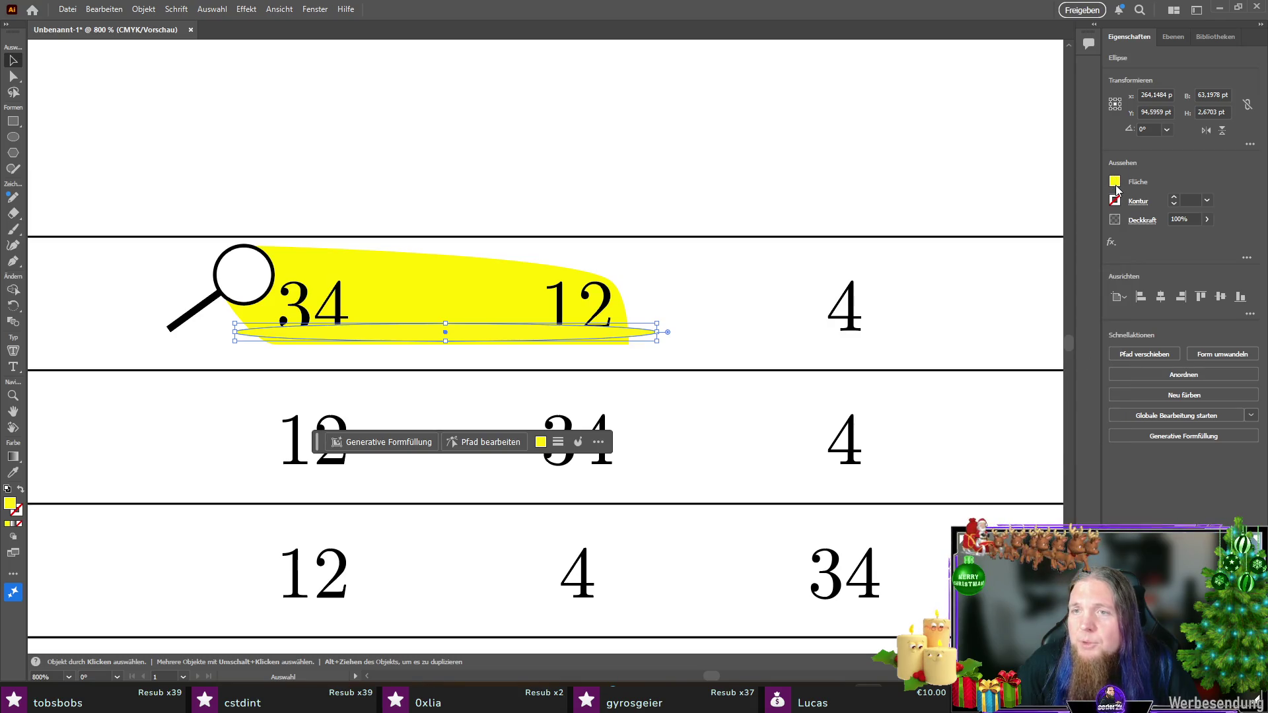
pyautogui.click(1116, 185)
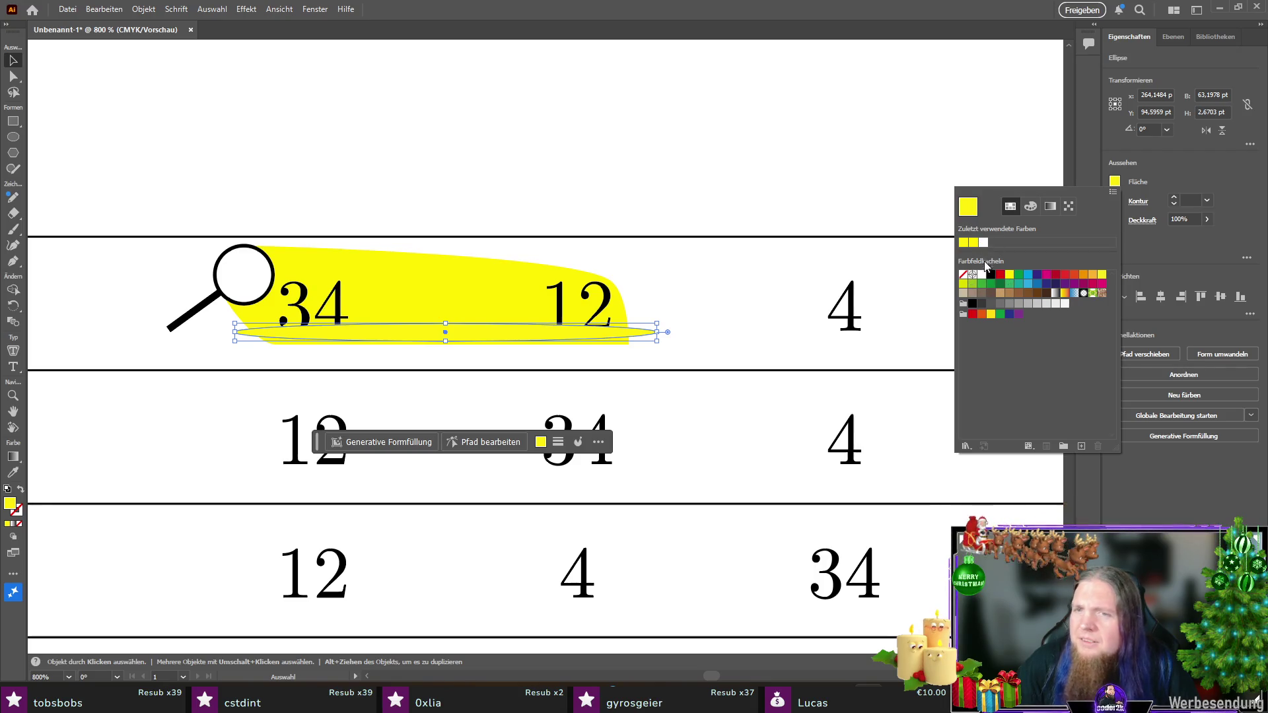
pyautogui.click(1093, 276)
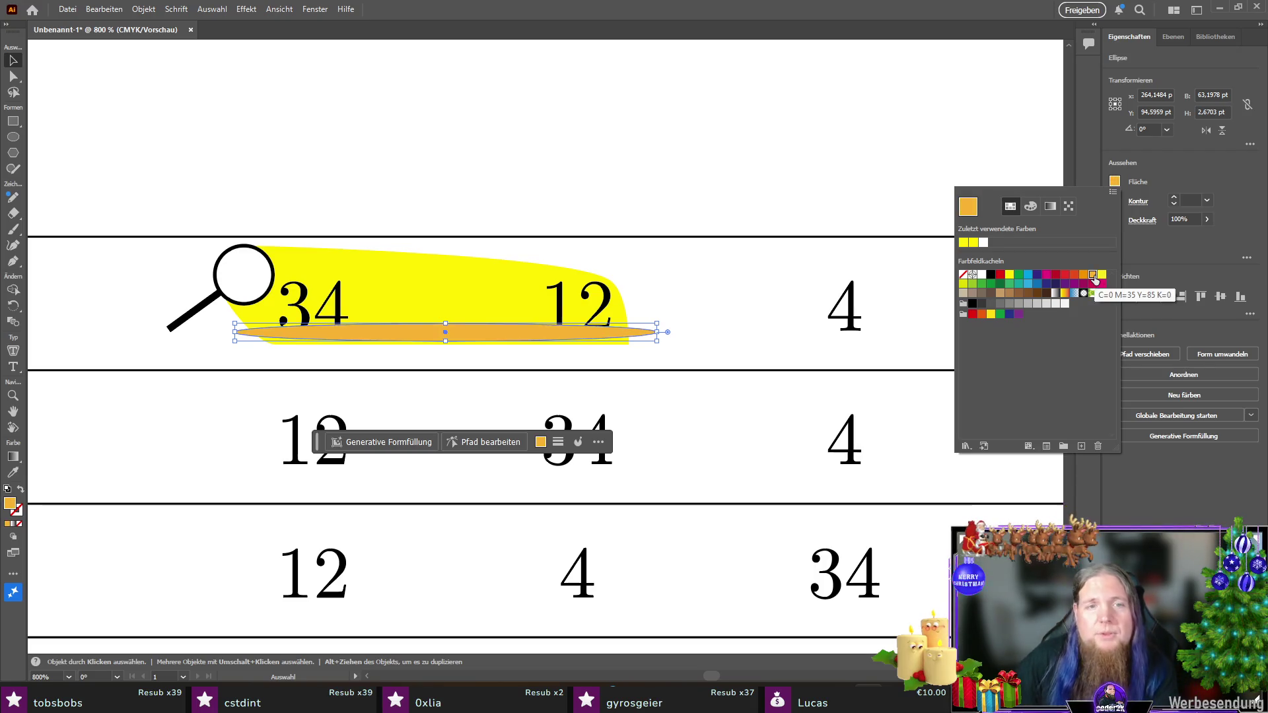
pyautogui.click(1101, 276)
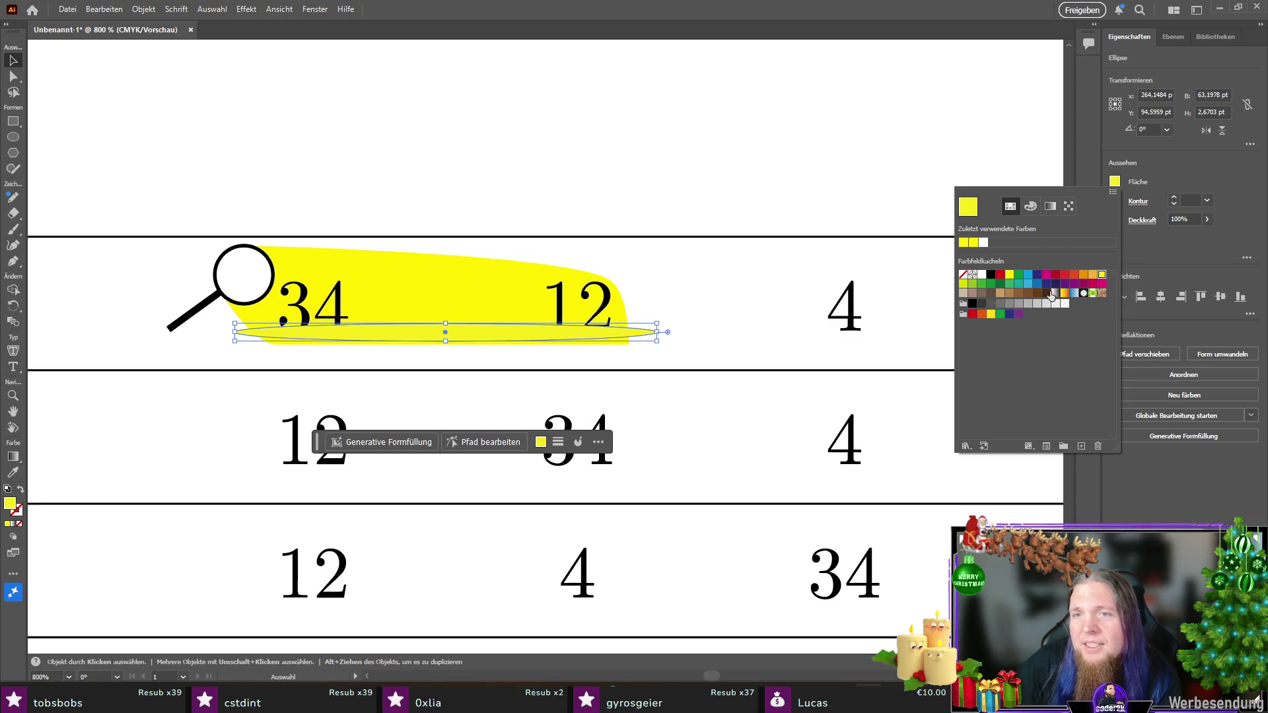
# Step: Lower the yellow swatch's HSB brightness to a dark olive (R=168 G=156 B=11)
pyautogui.doubleClick(1101, 276)
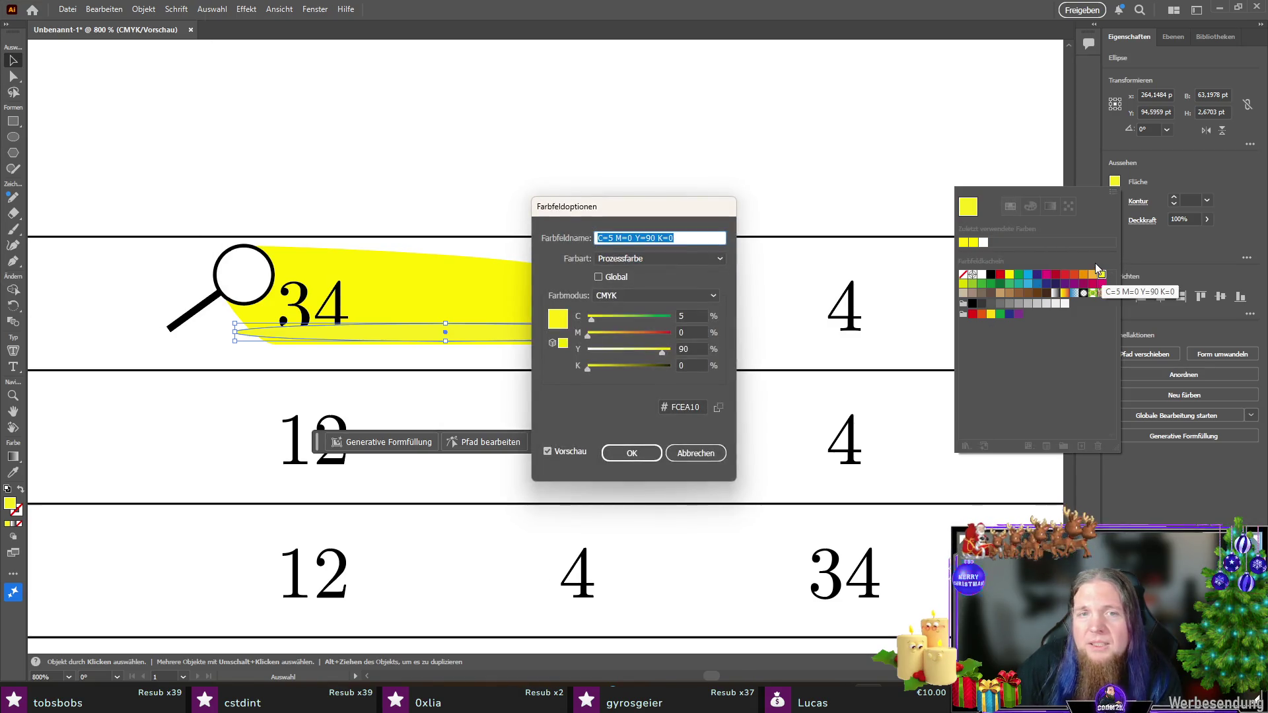
pyautogui.click(640, 296)
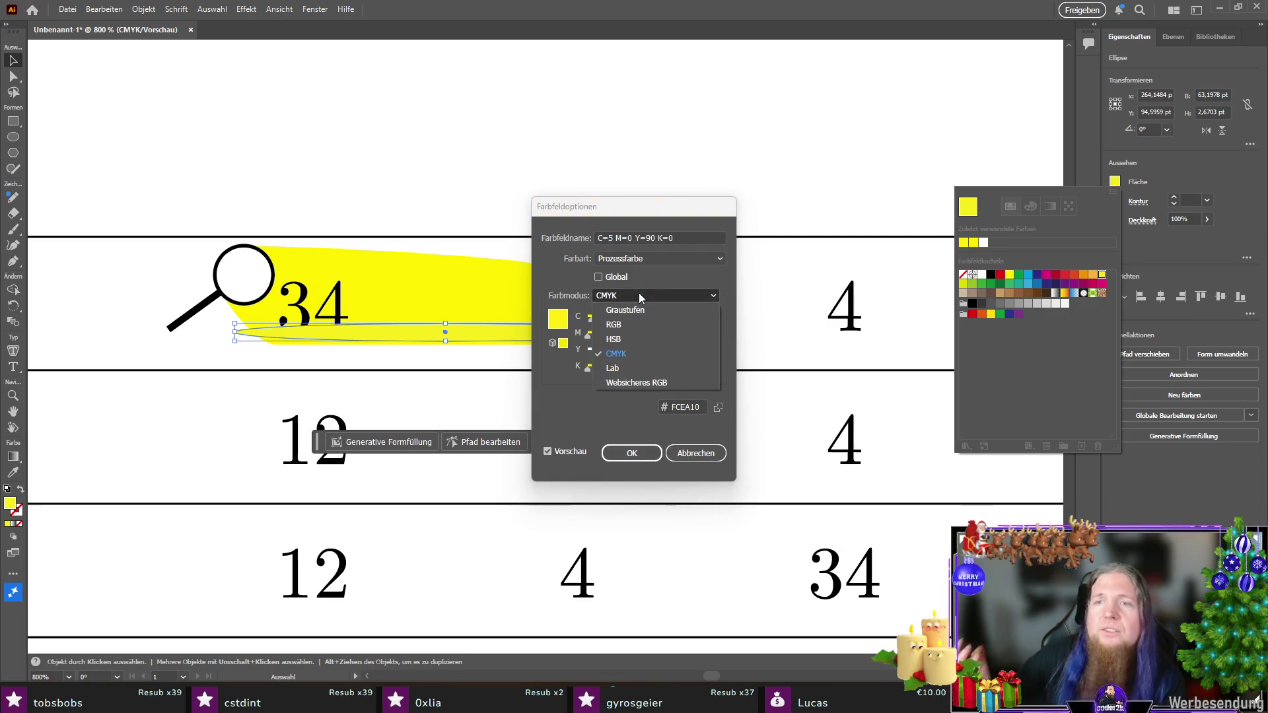
pyautogui.click(648, 338)
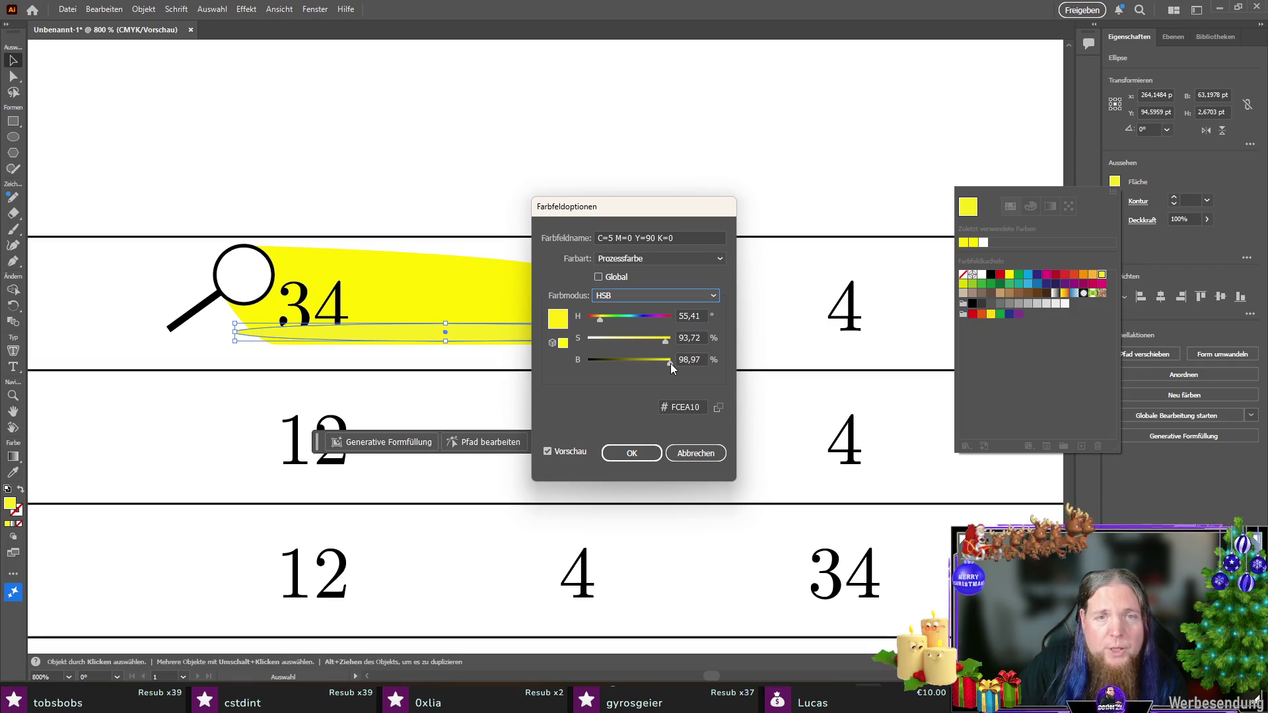
pyautogui.moveTo(670, 363)
pyautogui.mouseDown()
pyautogui.moveTo(616, 363)
pyautogui.moveTo(643, 365)
pyautogui.mouseUp()
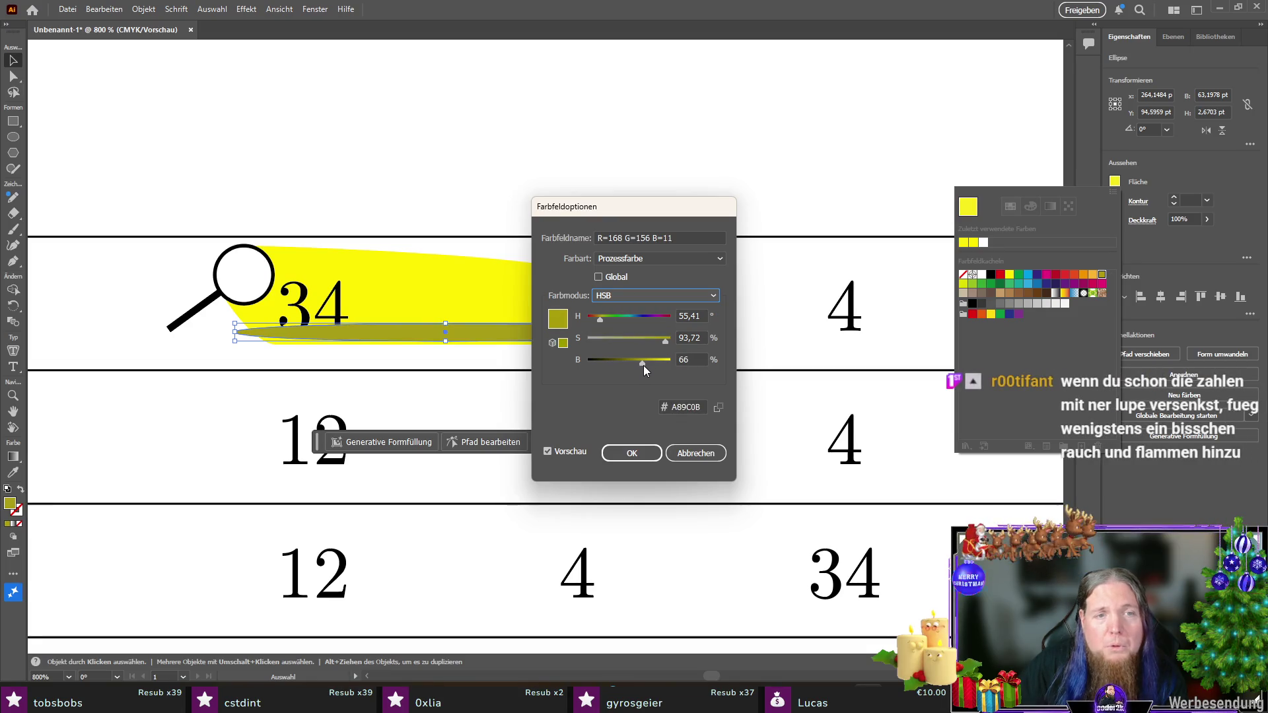
pyautogui.click(631, 455)
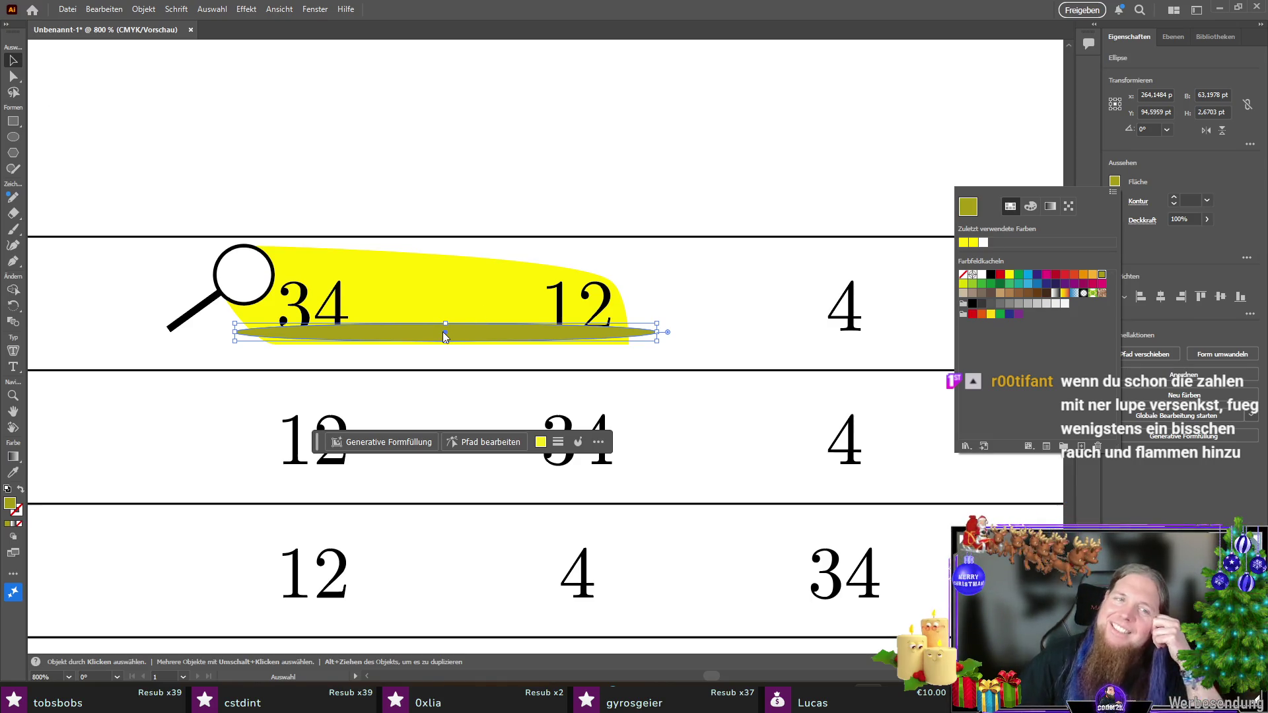
pyautogui.click(374, 334)
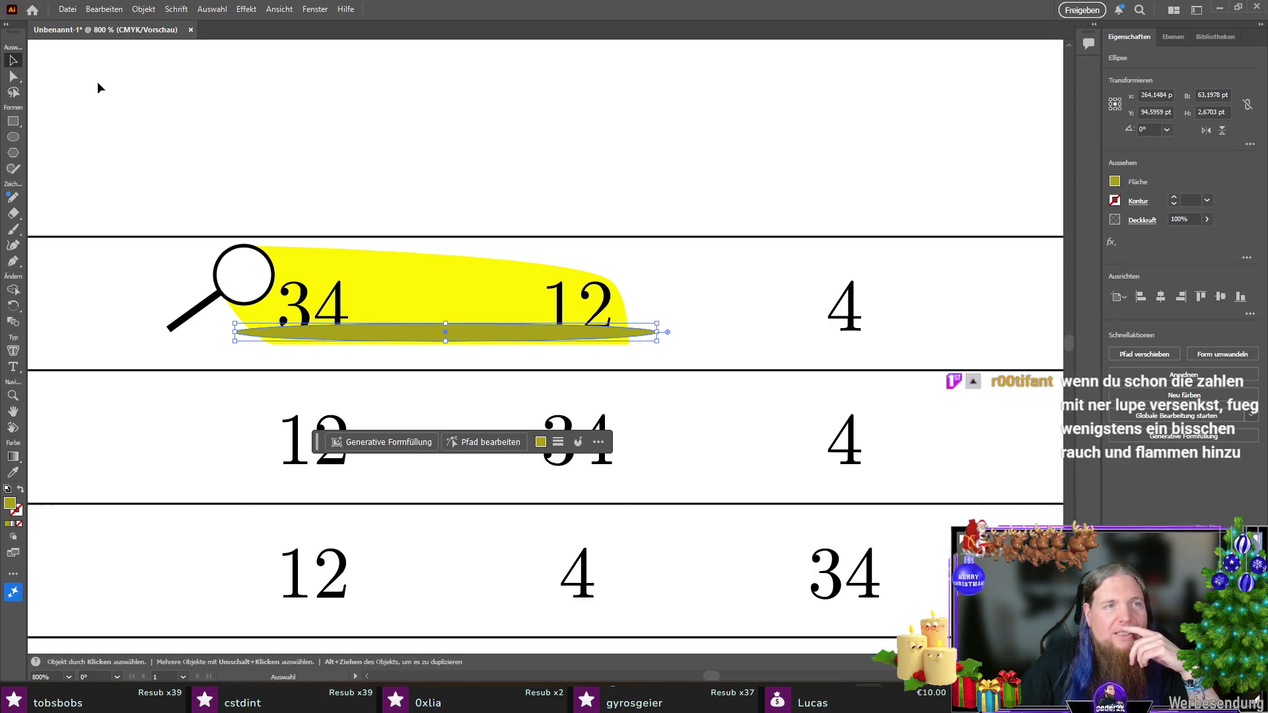
# Step: Bring the 34 and 12 text in front of the yellow beam
pyautogui.click(338, 315)
pyautogui.keyDown('shift'); pyautogui.click(602, 308); pyautogui.keyUp('shift')
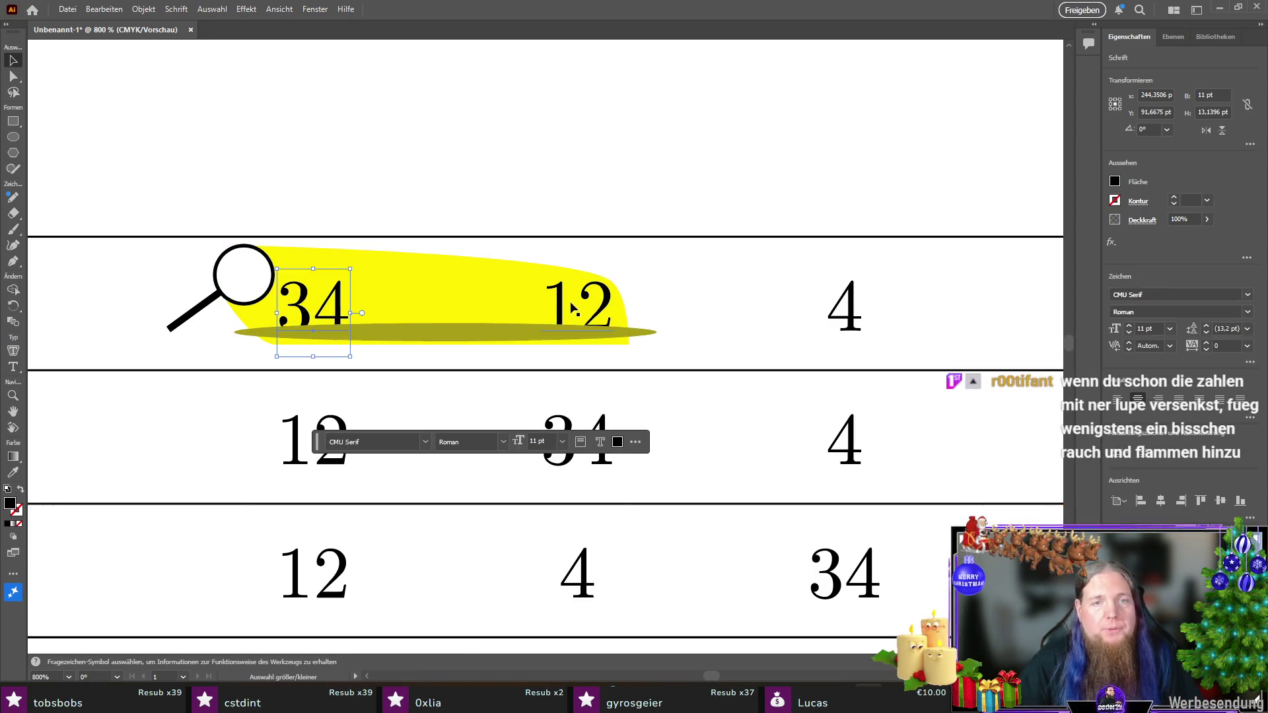
pyautogui.rightClick(560, 306)
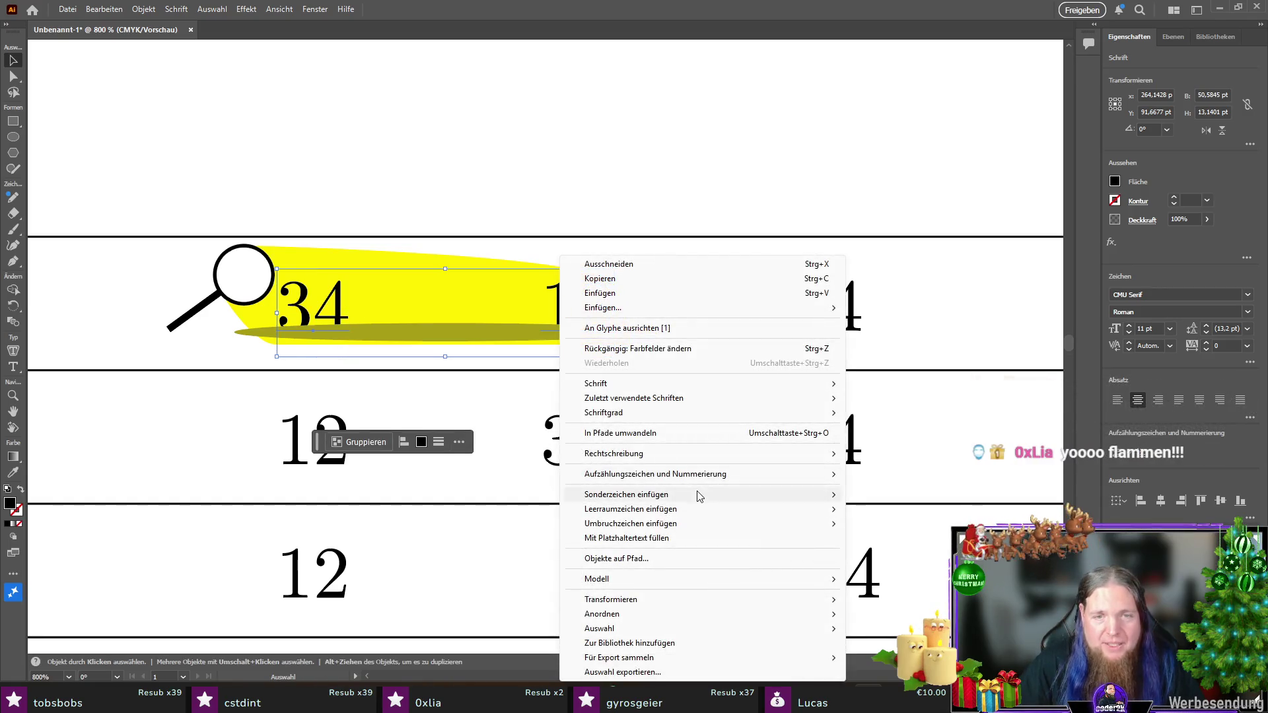
pyautogui.moveTo(738, 619)
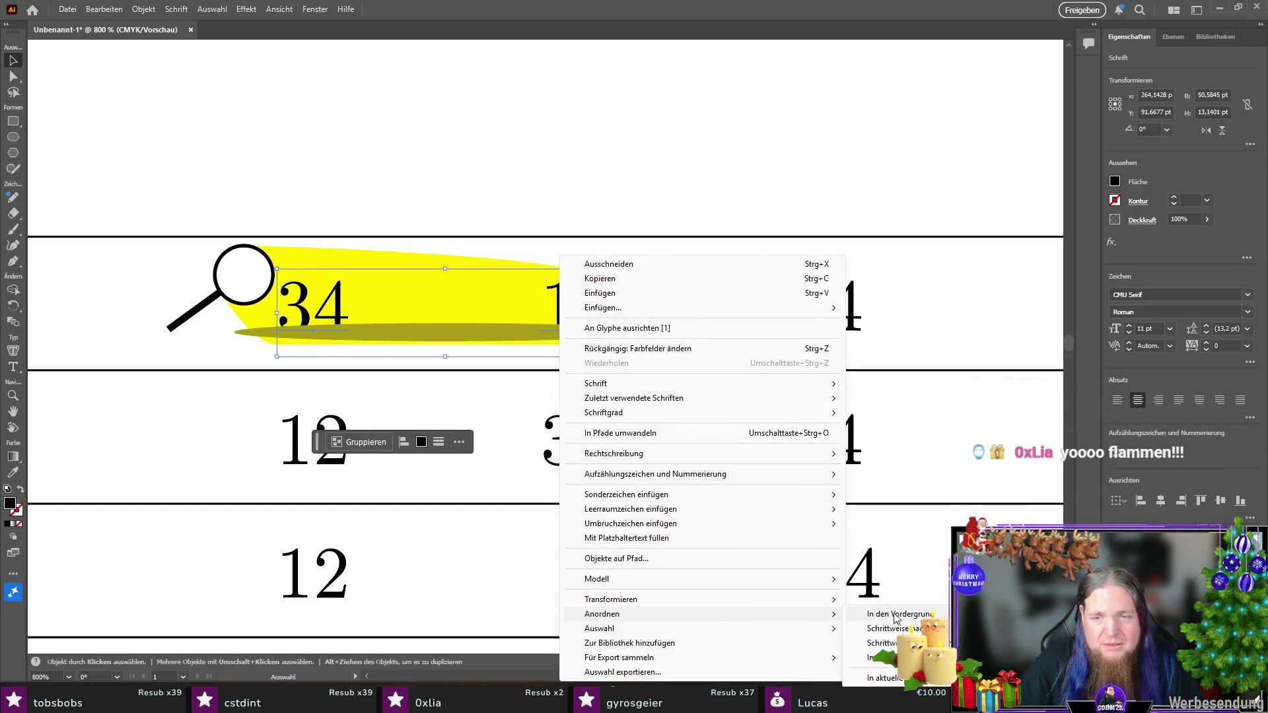
pyautogui.click(878, 614)
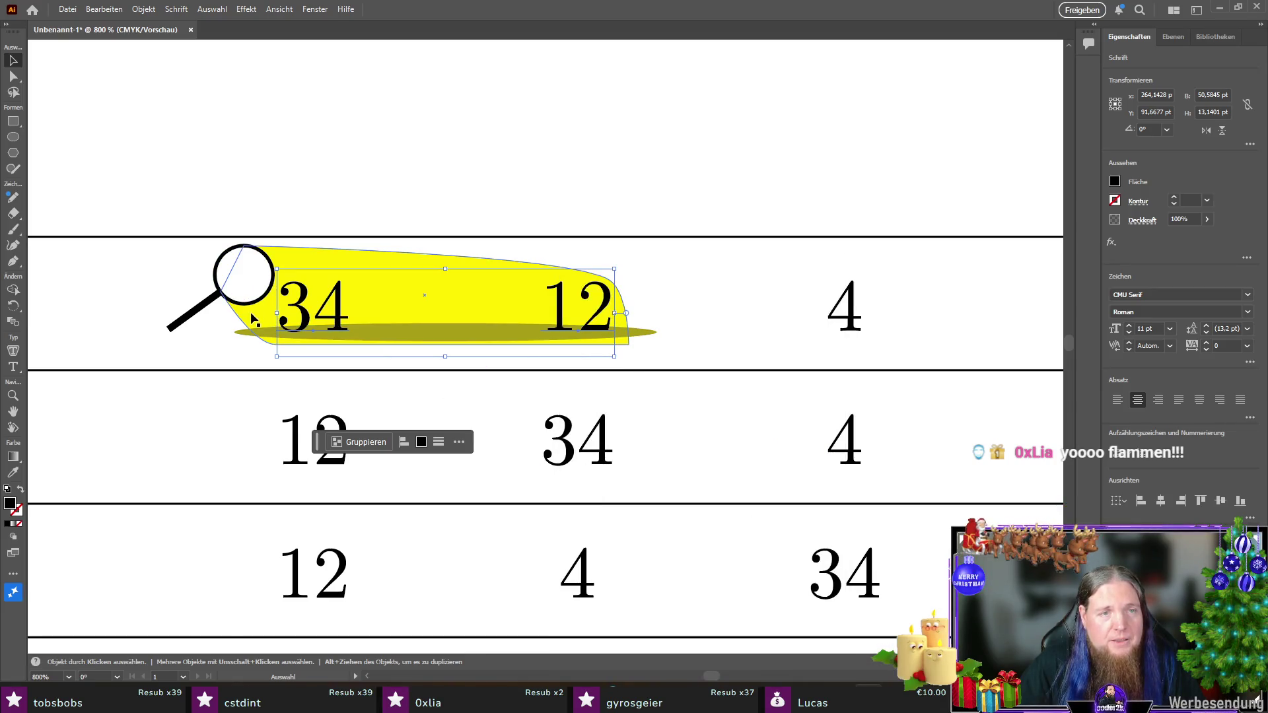
# Step: Shrink the olive shadow ellipse so it sits only under 34
pyautogui.click(246, 333)
pyautogui.click(239, 332)
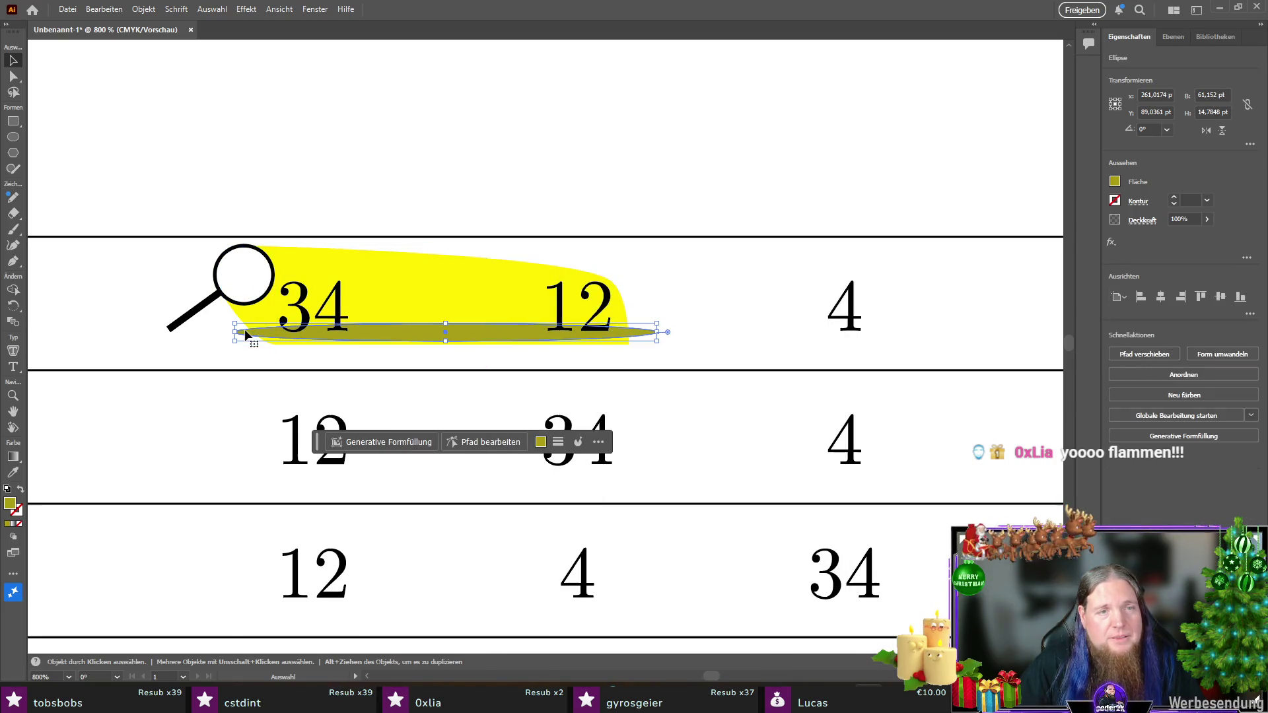
pyautogui.moveTo(237, 333); pyautogui.dragTo(275, 338)
pyautogui.moveTo(660, 336); pyautogui.dragTo(361, 336)
pyautogui.moveTo(359, 335)
pyautogui.mouseDown()
pyautogui.moveTo(315, 339)
pyautogui.moveTo(354, 334)
pyautogui.moveTo(365, 359)
pyautogui.mouseUp()
pyautogui.hotkey('ctrl', 'z')
pyautogui.press('v')
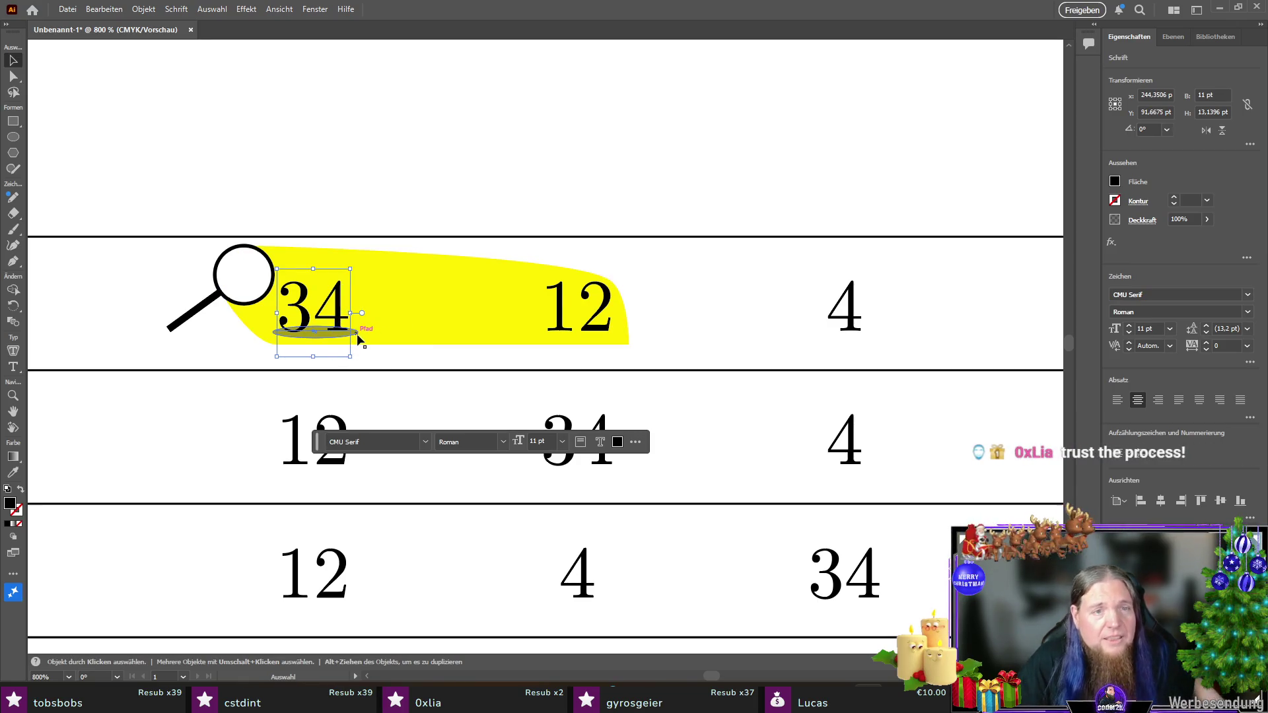
# Step: Duplicate the shadow ellipse to sit under 12
pyautogui.moveTo(355, 337); pyautogui.dragTo(616, 343)
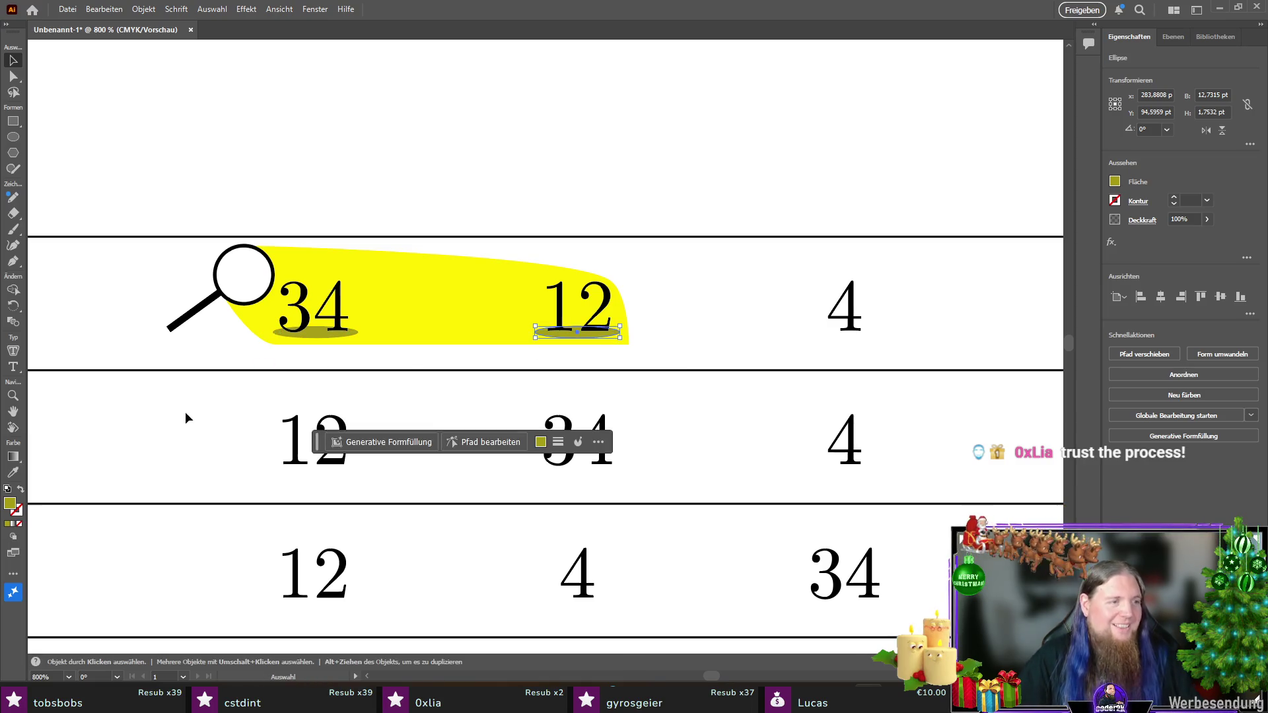
pyautogui.click(120, 332)
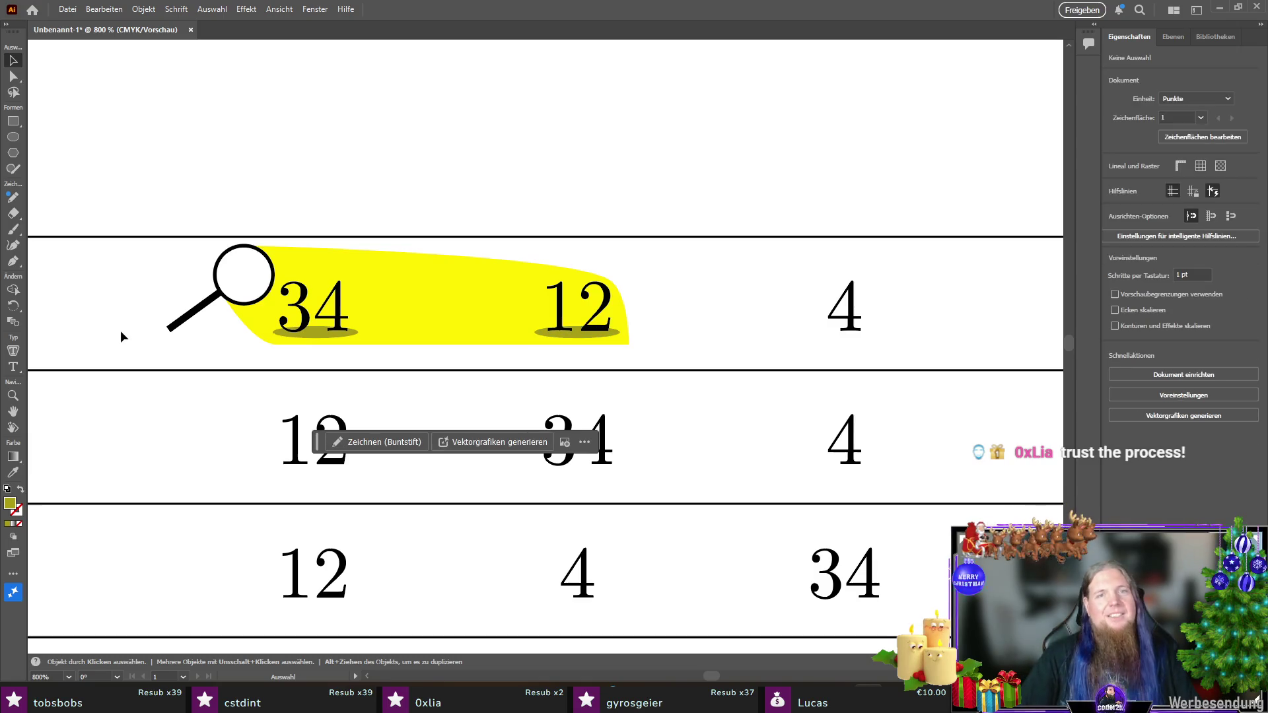
pyautogui.scroll(-1, 276, 342)
pyautogui.scroll(-4, 276, 342)
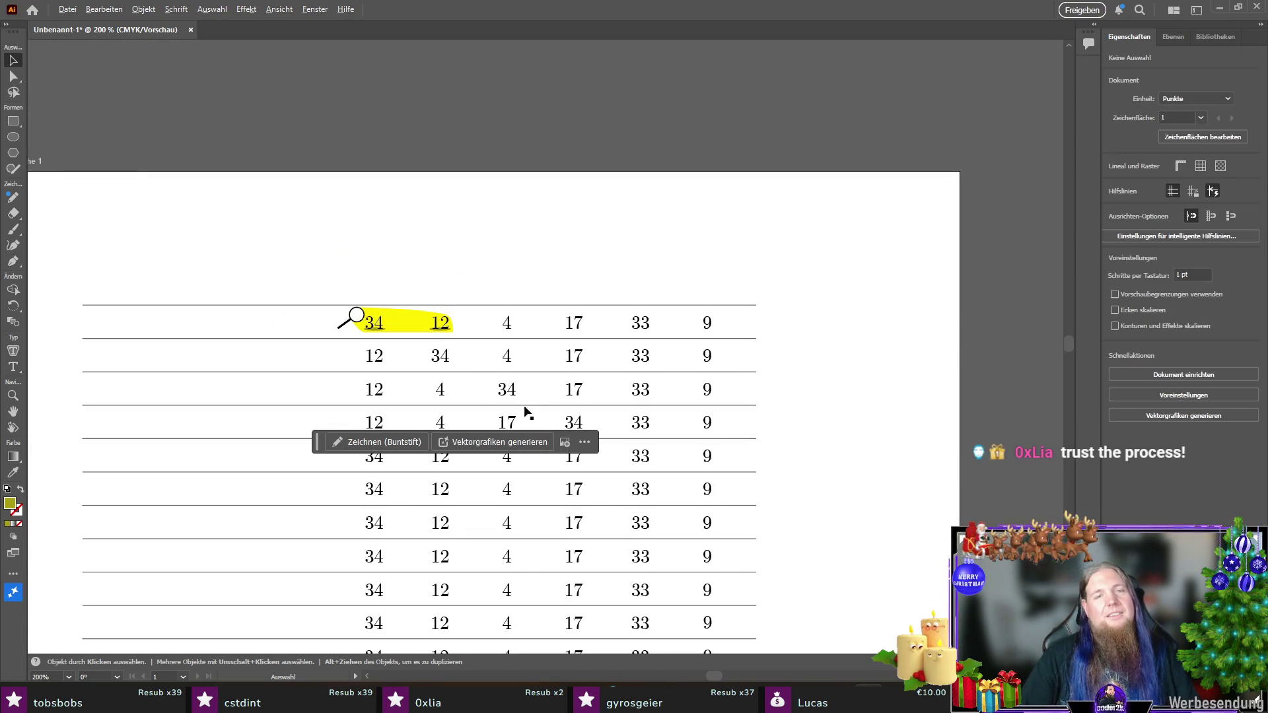
pyautogui.scroll(2, 372, 350)
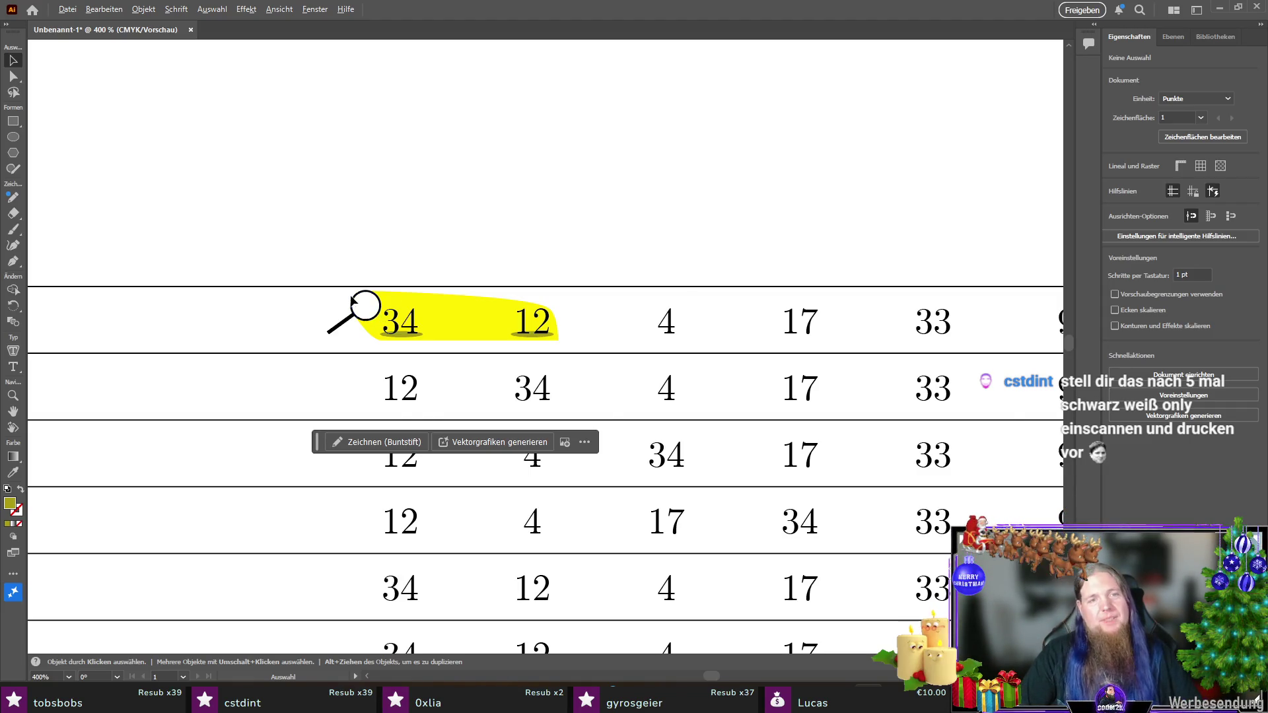
pyautogui.scroll(5, 350, 296)
pyautogui.scroll(-1, 404, 319)
pyautogui.scroll(1, 398, 320)
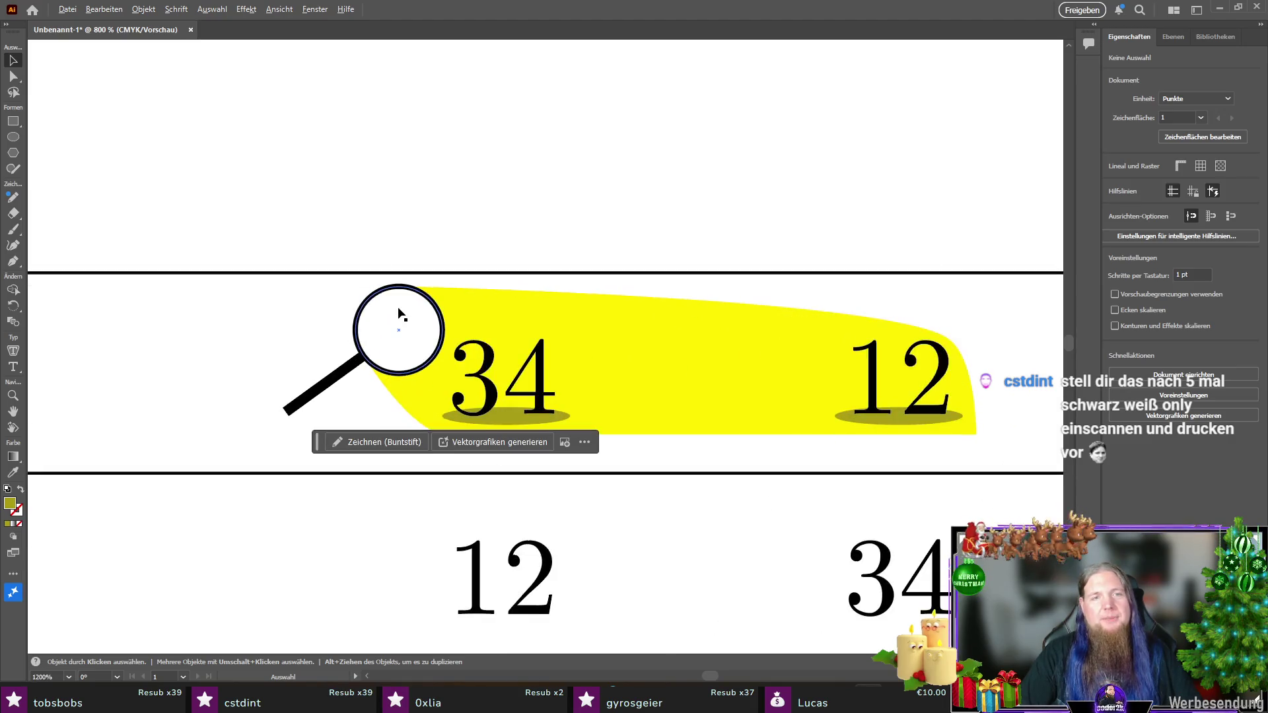
# Step: Draw a small ellipse above the magnifier and fill it grey
pyautogui.click(16, 140)
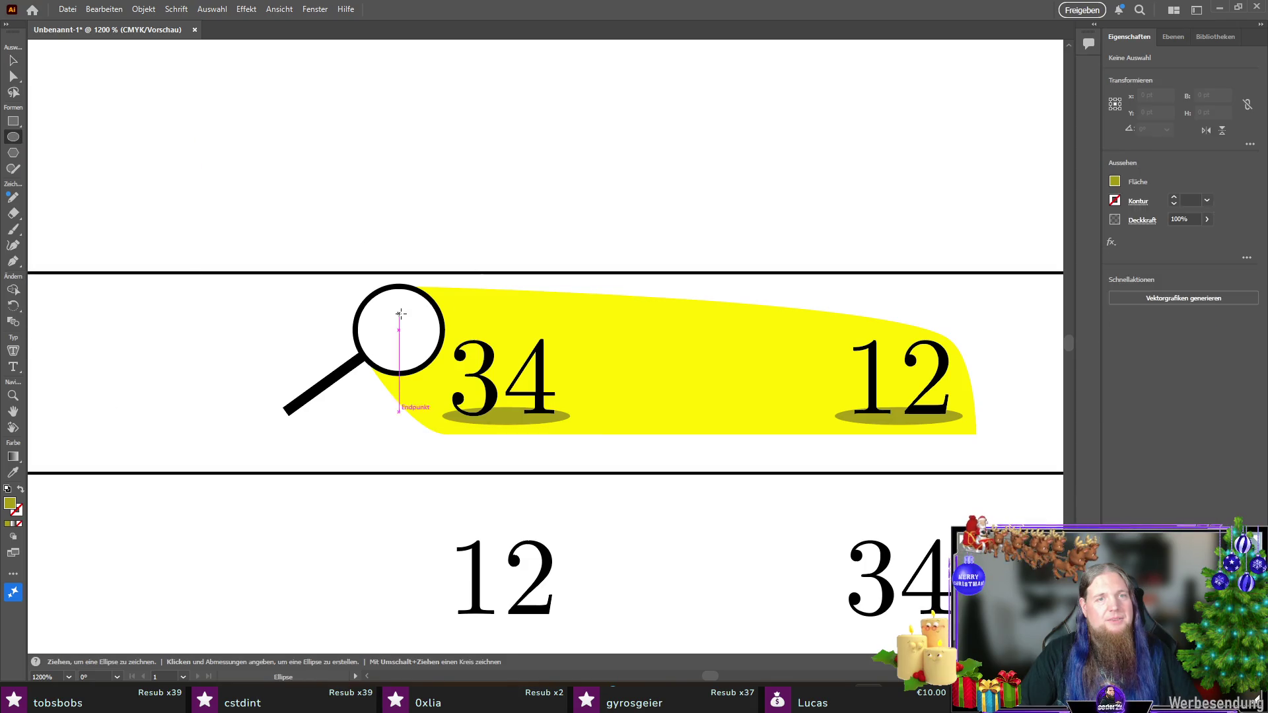
pyautogui.moveTo(360, 180); pyautogui.dragTo(392, 186)
pyautogui.click(1115, 185)
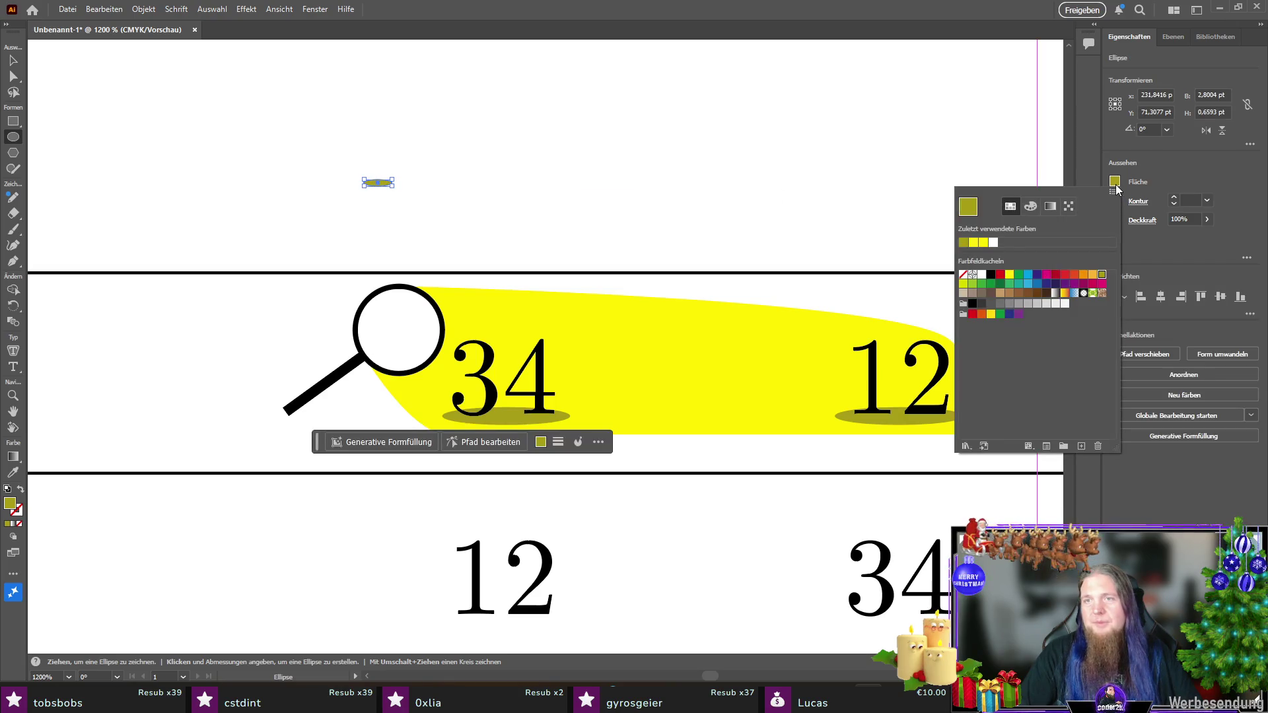
pyautogui.click(1001, 305)
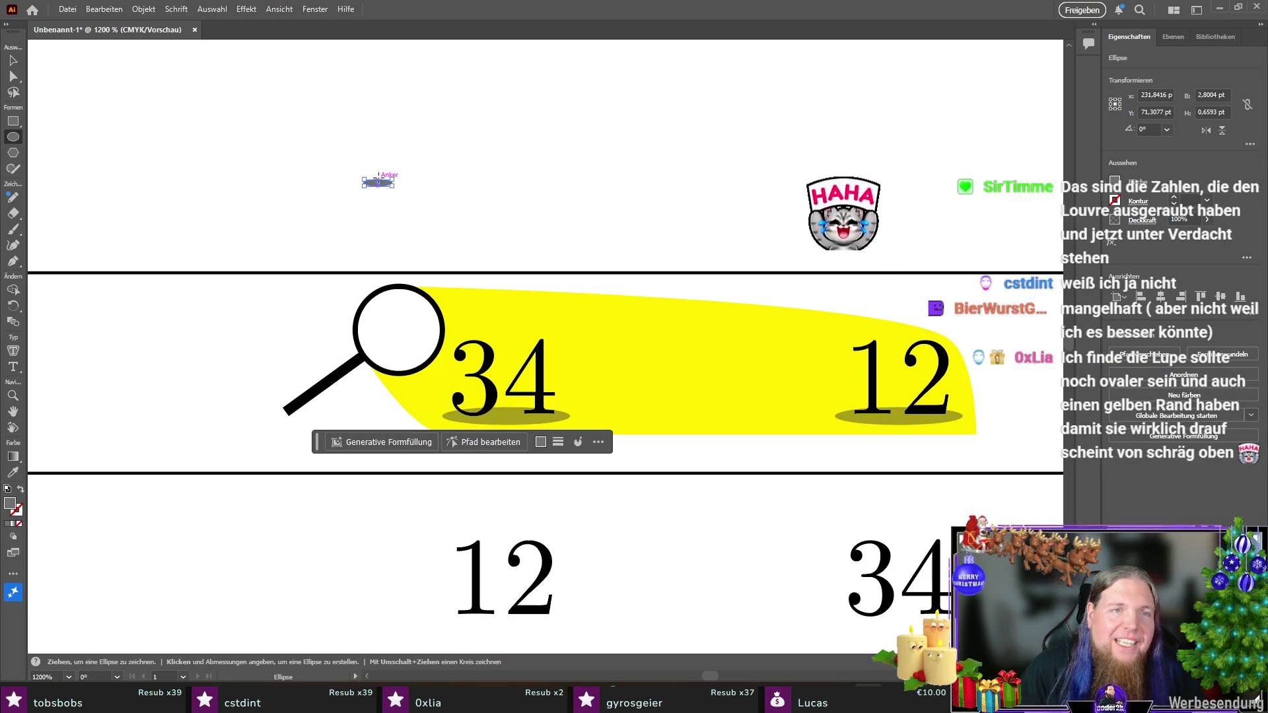
# Step: Tilt the grey glint about 36° and move it into the magnifier's glass
pyautogui.hotkey('ctrl', '+')
pyautogui.hotkey('ctrl', '+')
pyautogui.hotkey('ctrl', '+')
pyautogui.moveTo(422, 190)
pyautogui.mouseDown()
pyautogui.moveTo(410, 163)
pyautogui.moveTo(395, 196)
pyautogui.moveTo(396, 362)
pyautogui.mouseUp()
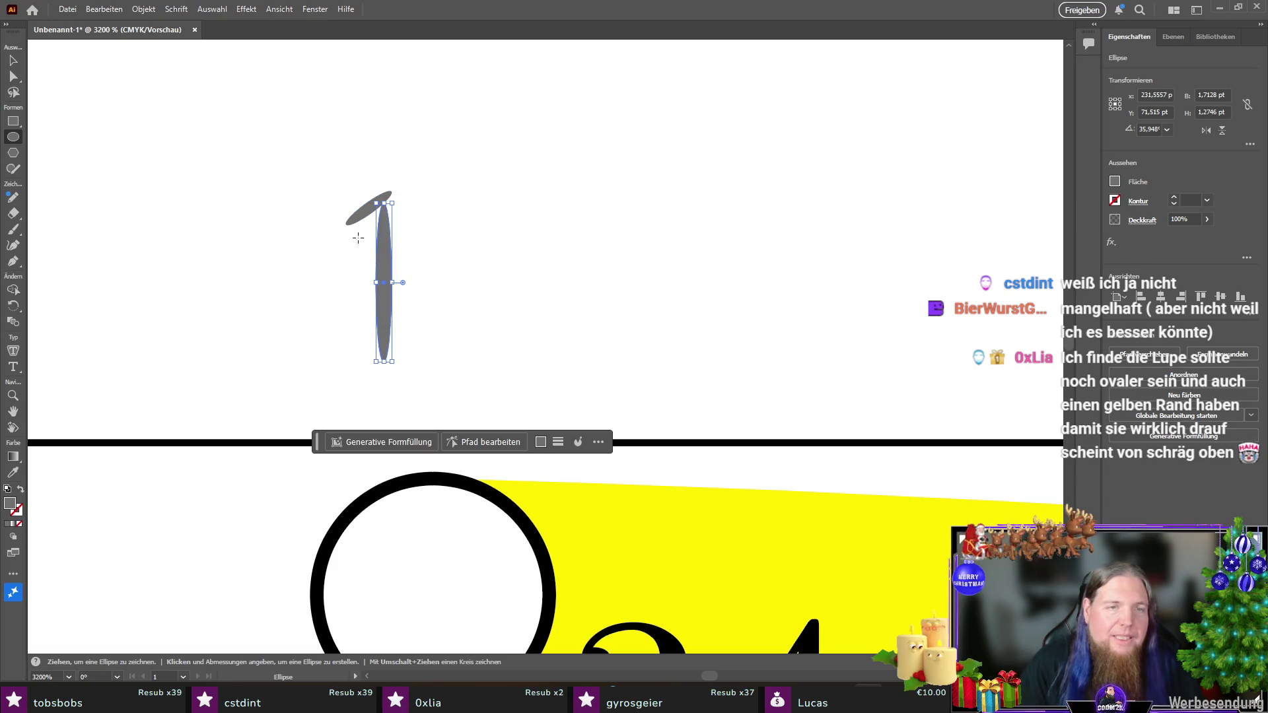
pyautogui.hotkey('ctrl', 'z')
pyautogui.click(15, 62)
pyautogui.moveTo(384, 206)
pyautogui.mouseDown()
pyautogui.moveTo(405, 512)
pyautogui.moveTo(388, 512)
pyautogui.mouseUp()
pyautogui.scroll(-3, 404, 416)
pyautogui.click(334, 367)
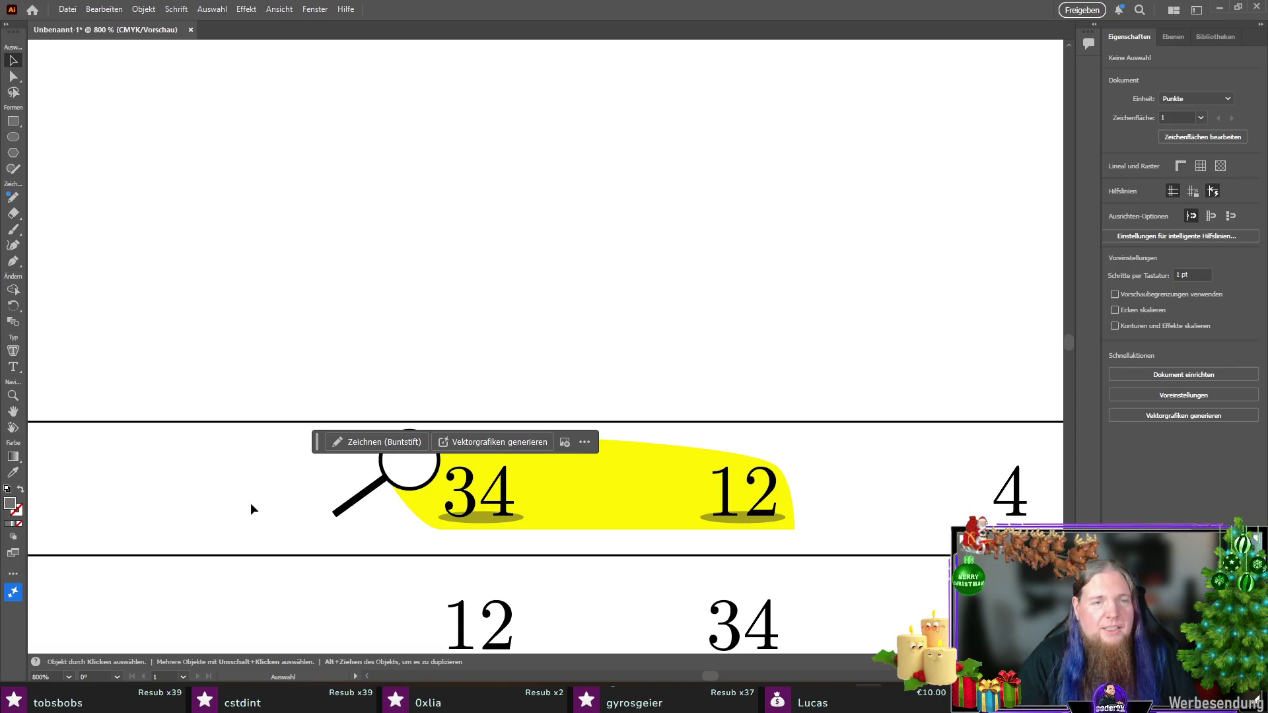
pyautogui.scroll(-1, 334, 568)
pyautogui.scroll(-3, 332, 568)
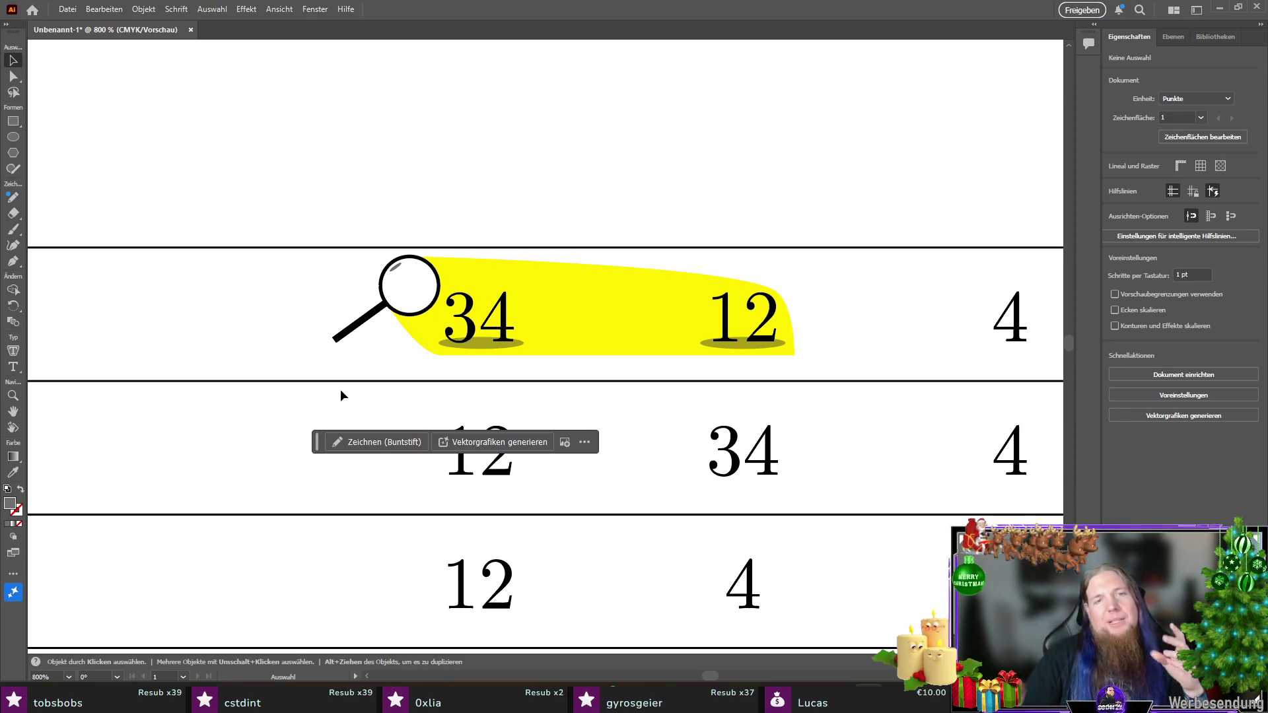
pyautogui.click(435, 268)
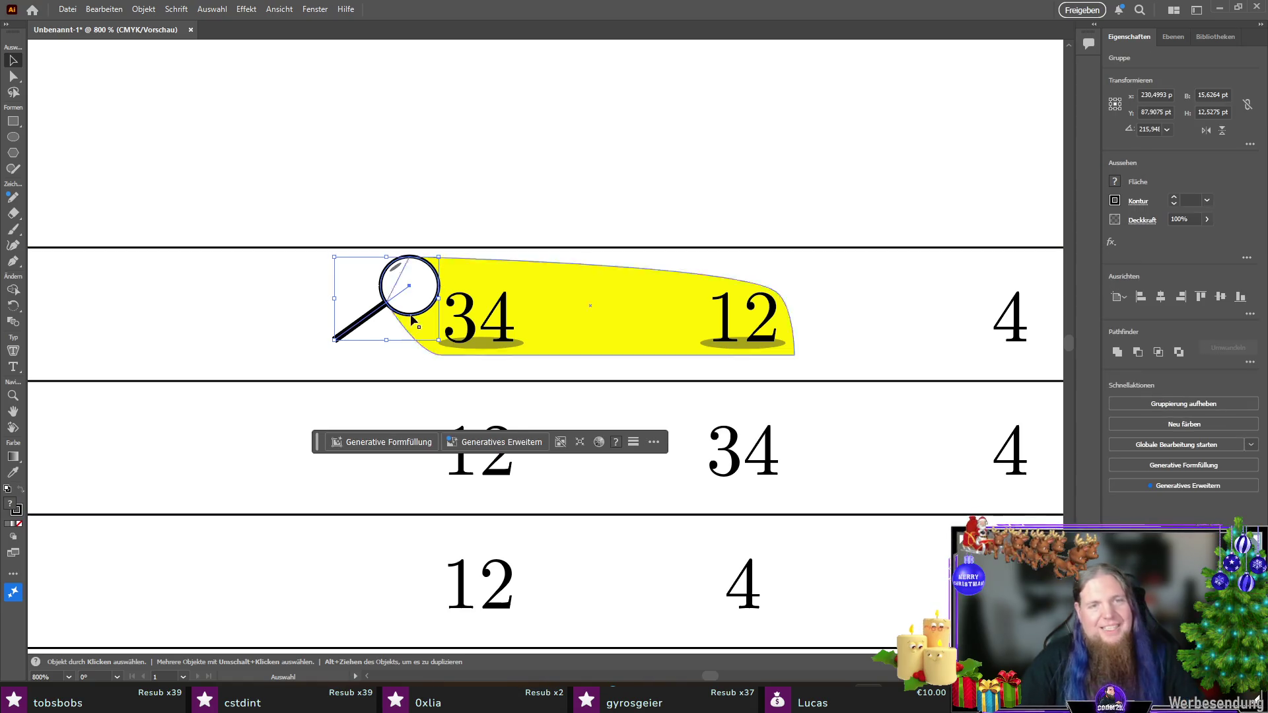
# Step: Ungroup the magnifier into its separate parts
pyautogui.scroll(1, 386, 283)
pyautogui.keyDown('alt'); pyautogui.scroll(3, 386, 283); pyautogui.keyUp('alt')
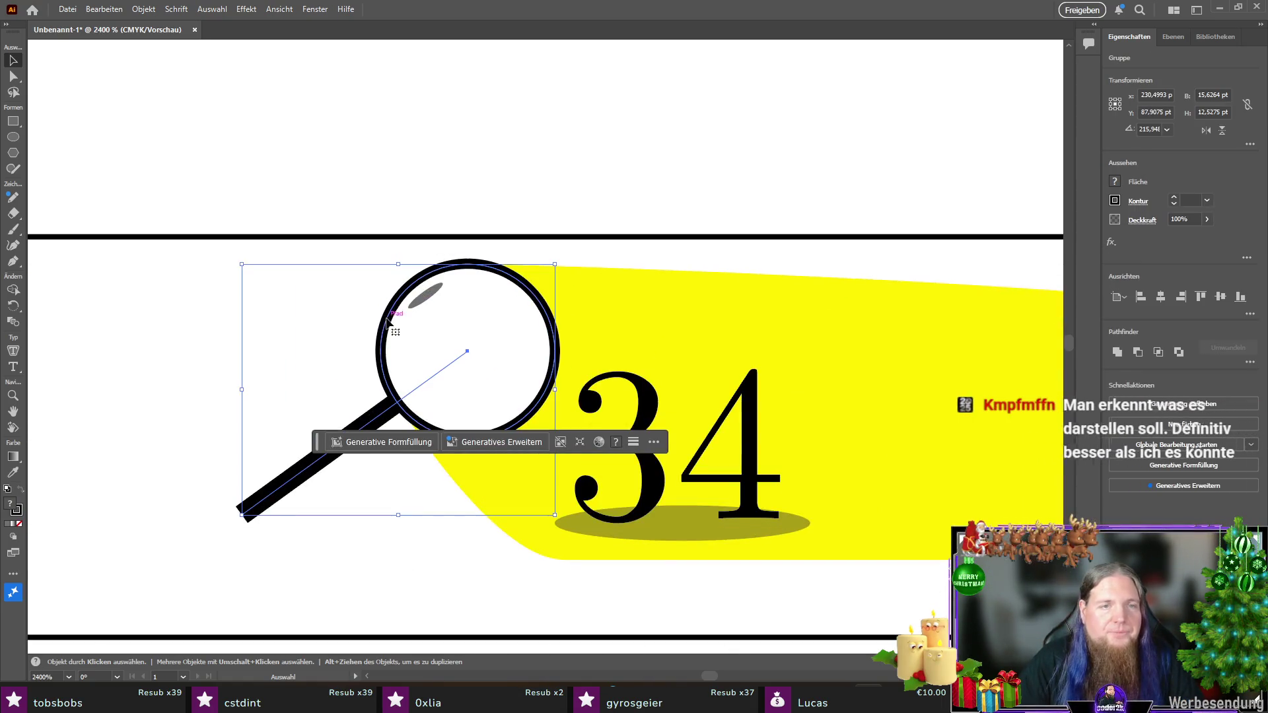
pyautogui.rightClick(388, 323)
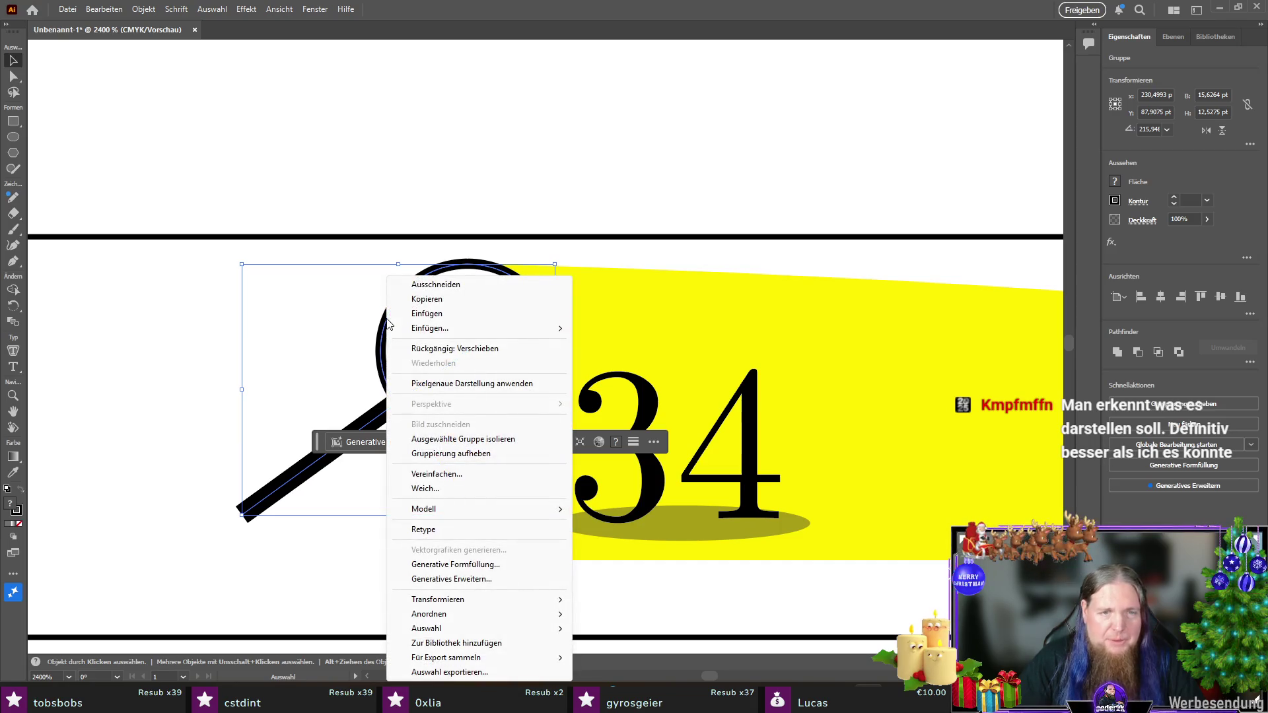
pyautogui.click(489, 438)
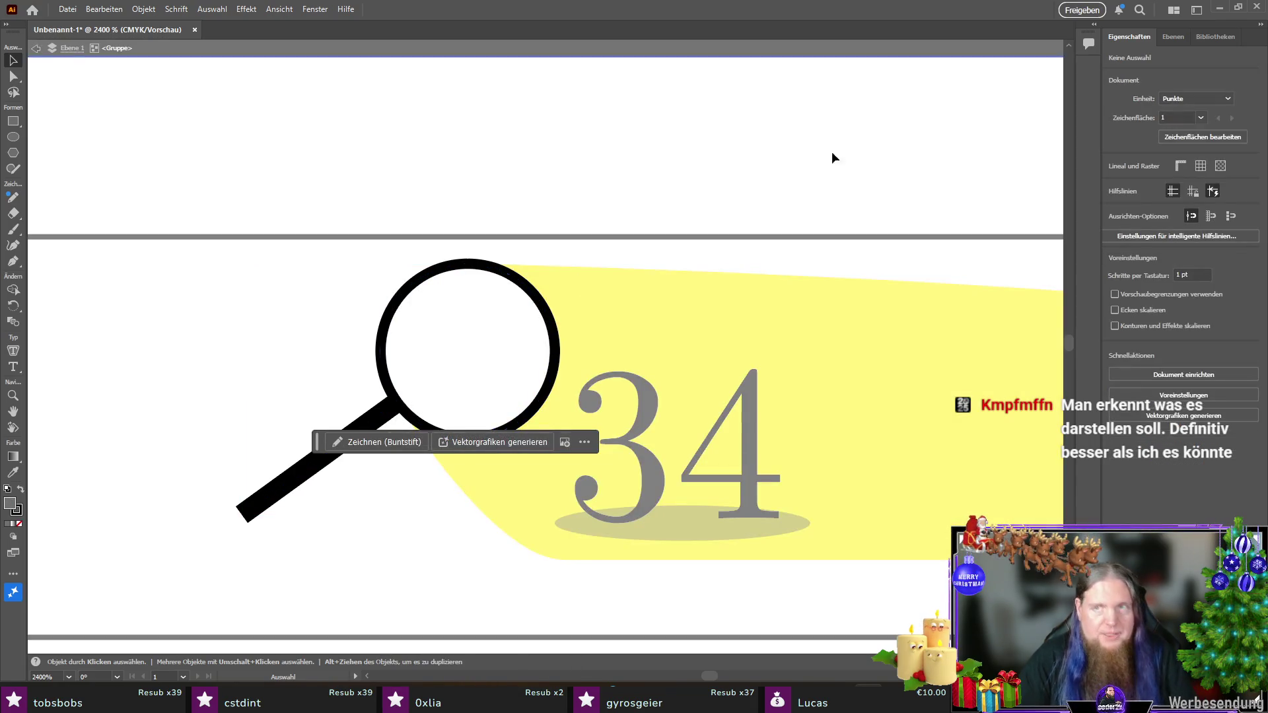
pyautogui.doubleClick(254, 165)
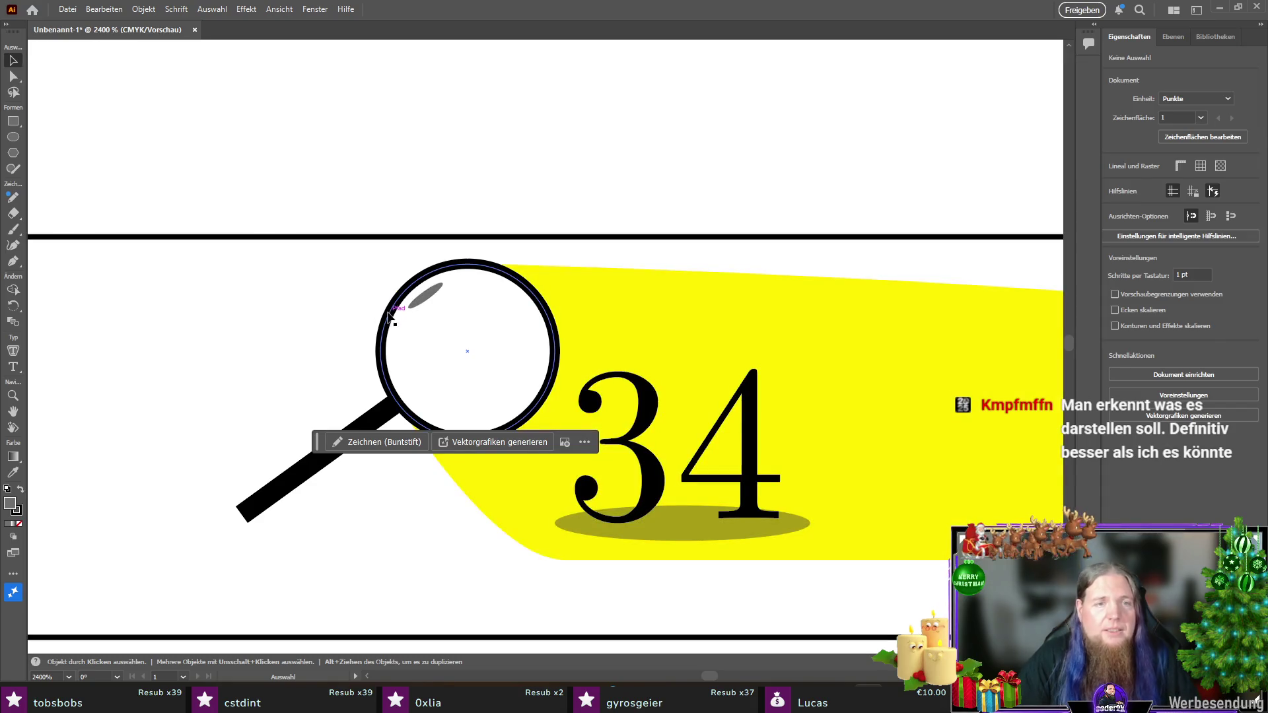
pyautogui.click(394, 281)
pyautogui.rightClick(392, 277)
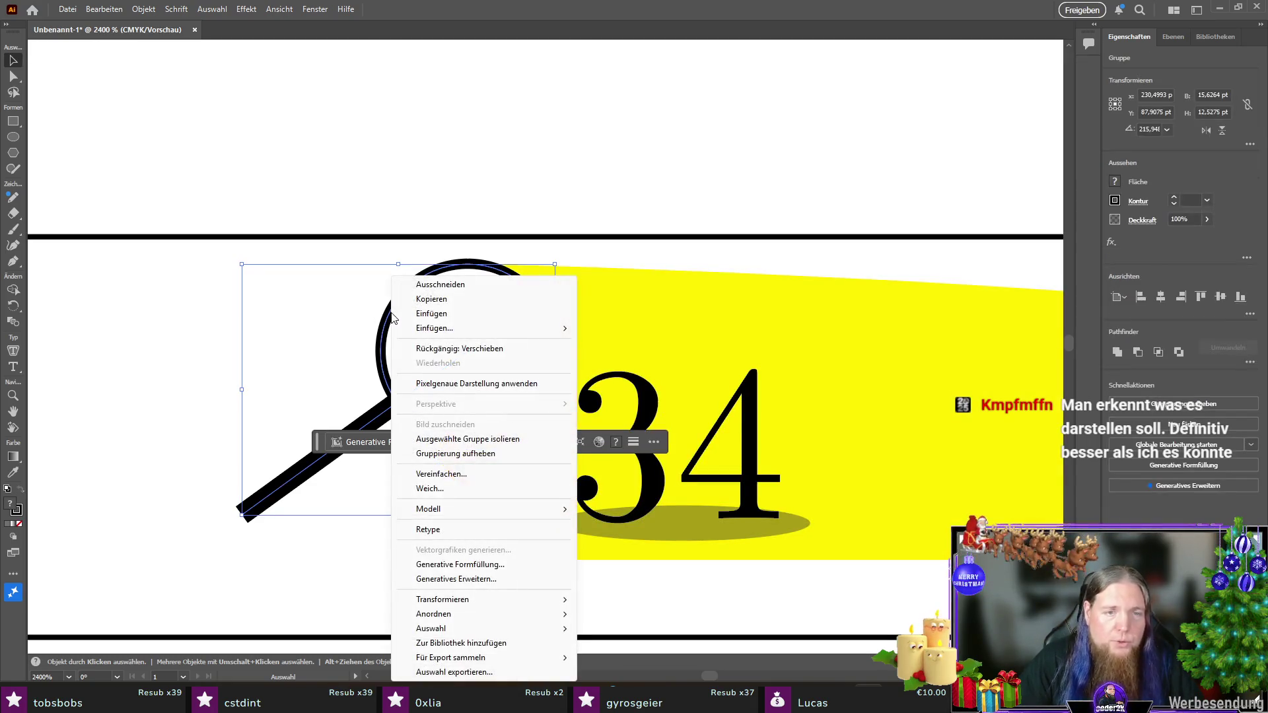
pyautogui.click(500, 456)
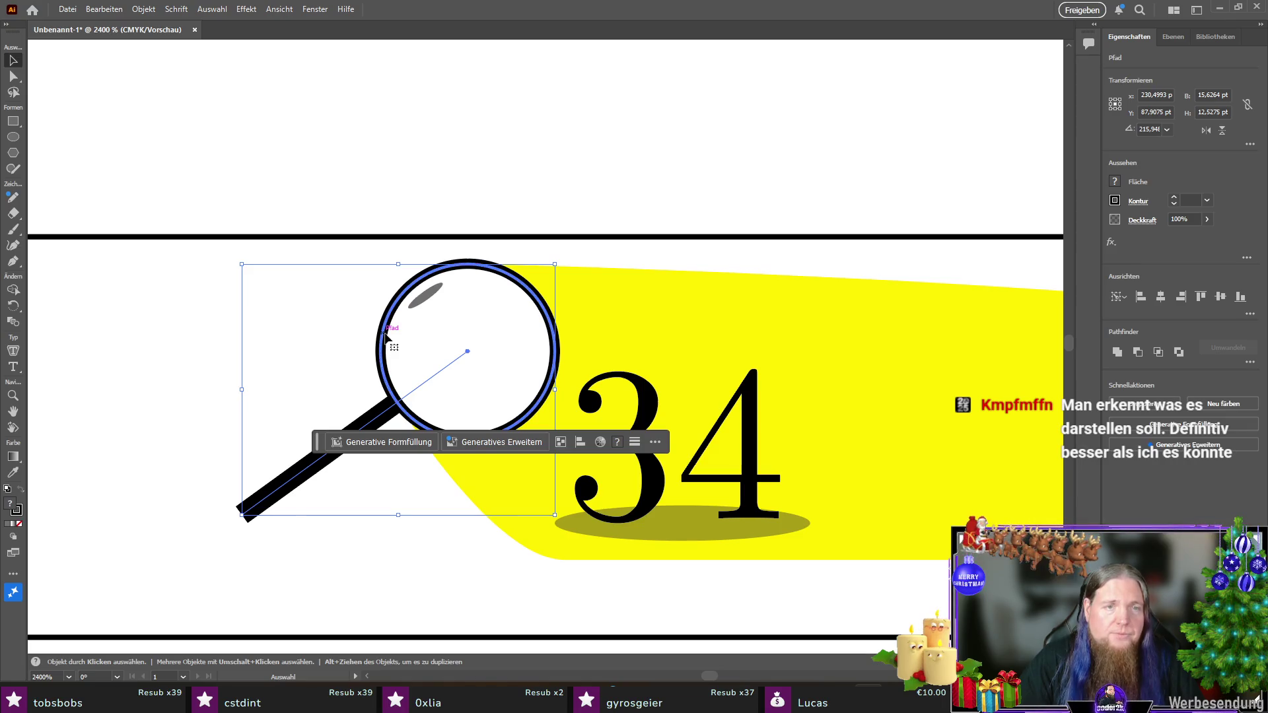
pyautogui.moveTo(313, 448); pyautogui.dragTo(354, 610)
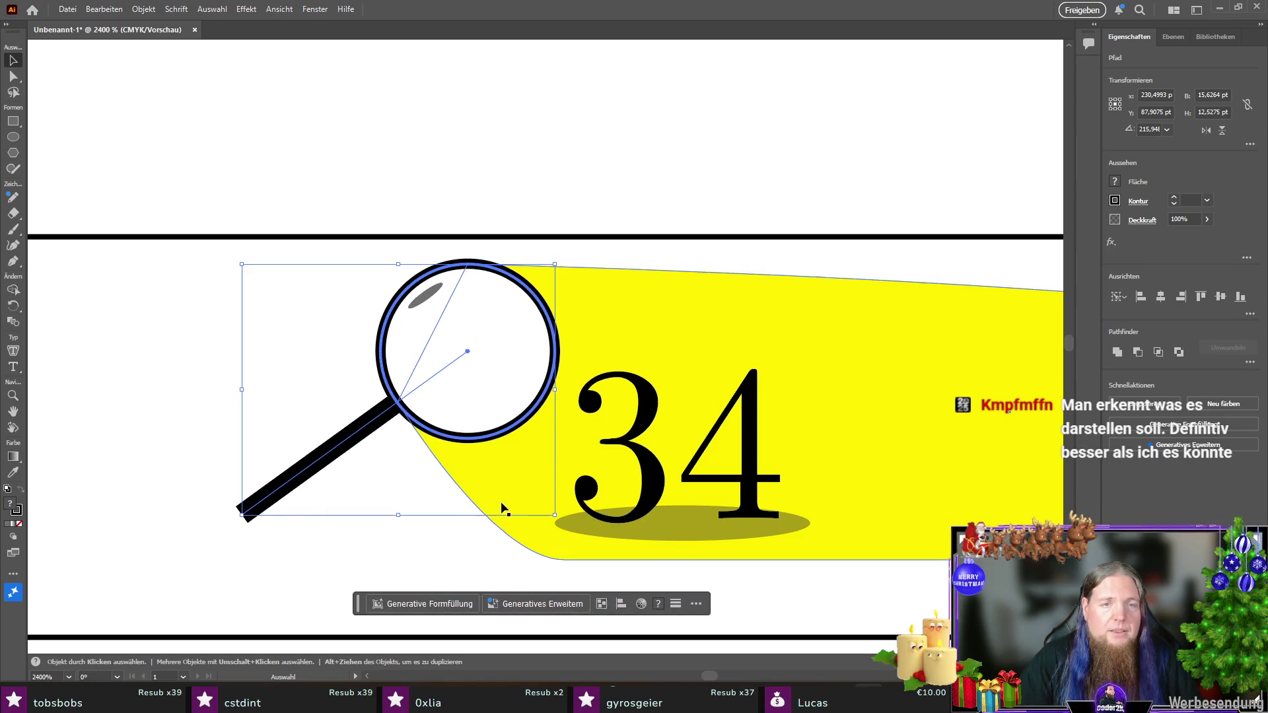
pyautogui.click(162, 328)
# Step: Shrink the glass ring, tilt it about 38° onto the handle end, and re-seat the glint
pyautogui.click(402, 296)
pyautogui.moveTo(556, 438)
pyautogui.mouseDown()
pyautogui.moveTo(509, 388)
pyautogui.moveTo(538, 433)
pyautogui.moveTo(558, 423)
pyautogui.moveTo(578, 376)
pyautogui.moveTo(571, 389)
pyautogui.mouseUp()
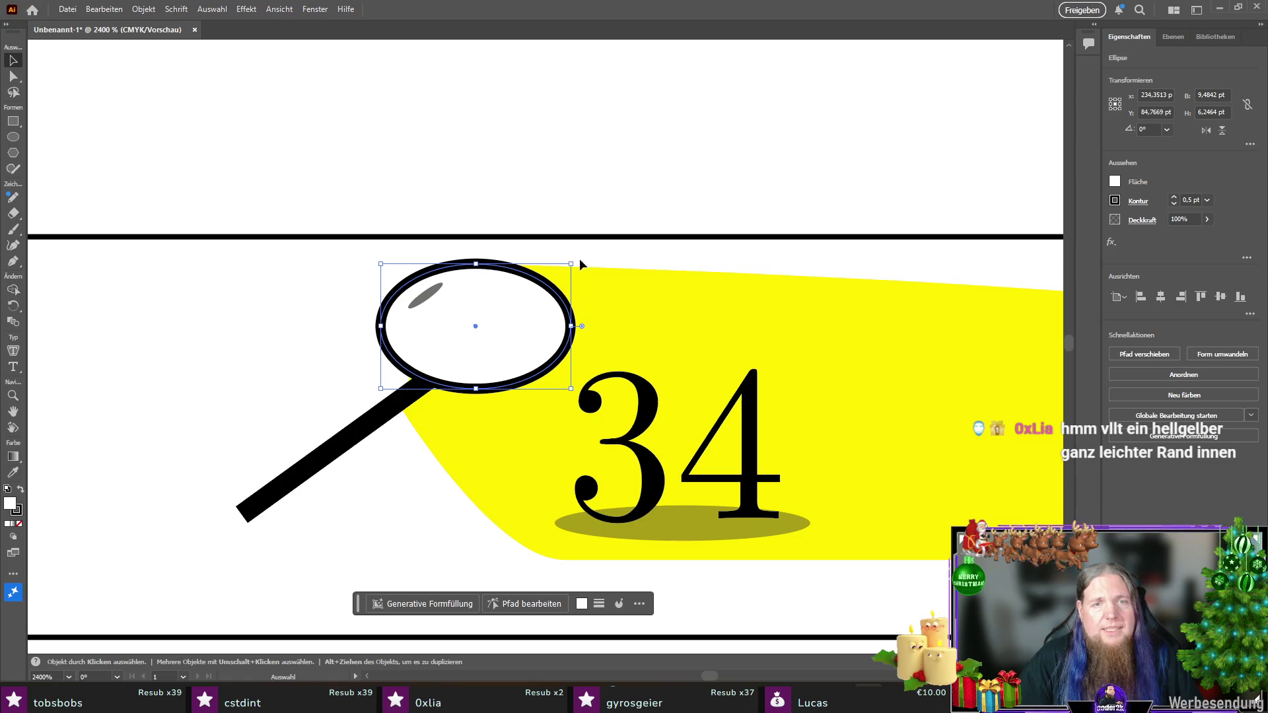
pyautogui.moveTo(577, 259); pyautogui.dragTo(546, 140)
pyautogui.moveTo(485, 323)
pyautogui.mouseDown()
pyautogui.moveTo(498, 323)
pyautogui.moveTo(494, 338)
pyautogui.mouseUp()
pyautogui.moveTo(429, 300); pyautogui.dragTo(448, 306)
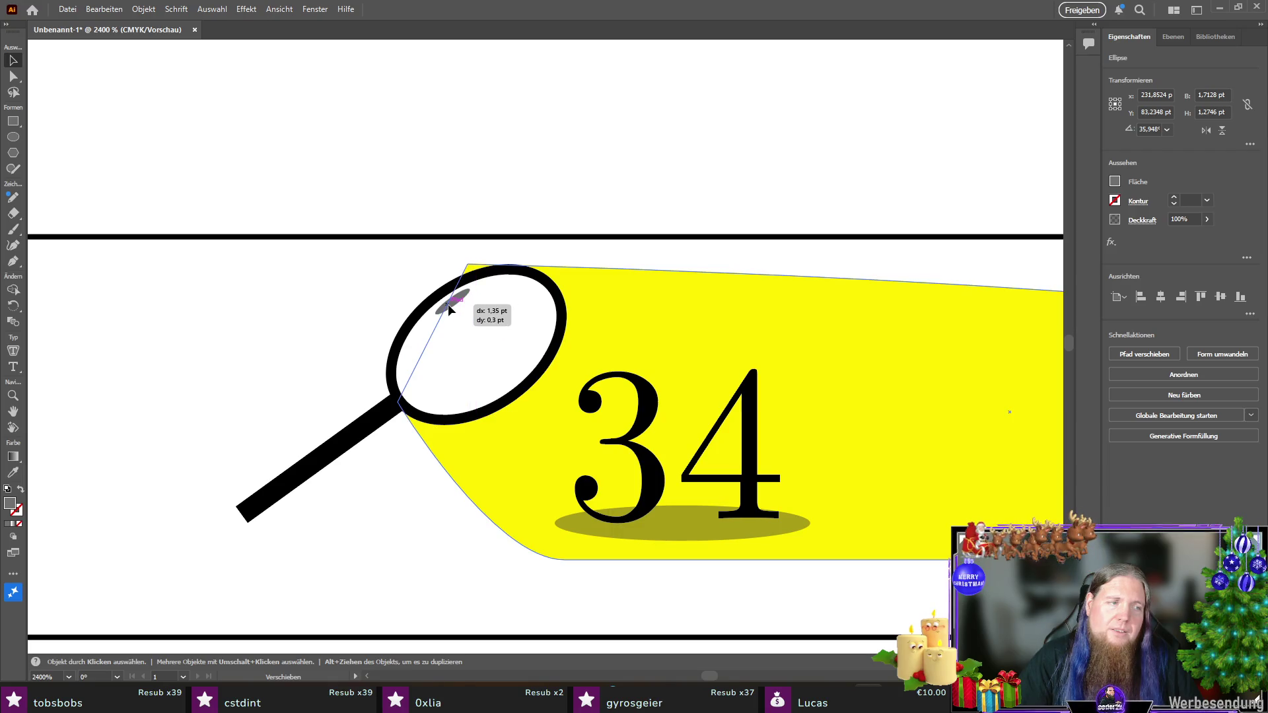
pyautogui.moveTo(447, 304); pyautogui.dragTo(448, 304)
# Step: Remove the fill from the magnifier's glass ellipse
pyautogui.click(411, 321)
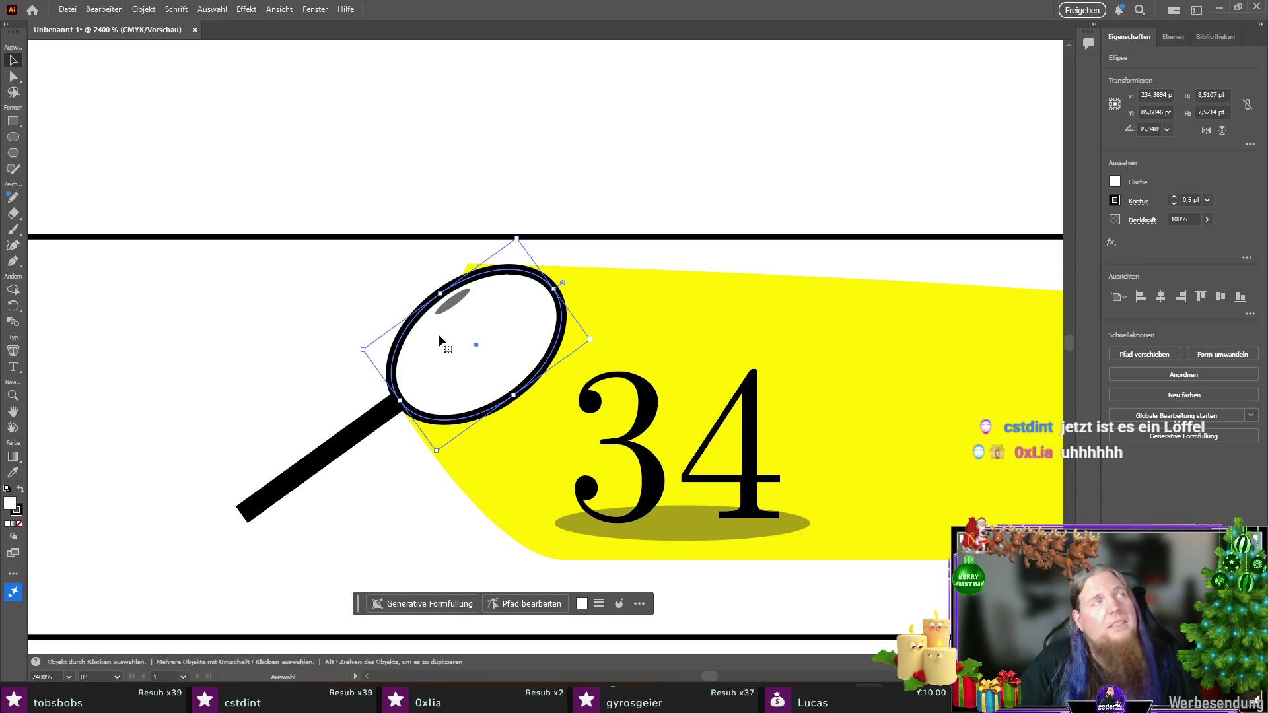
pyautogui.click(1115, 182)
pyautogui.click(963, 275)
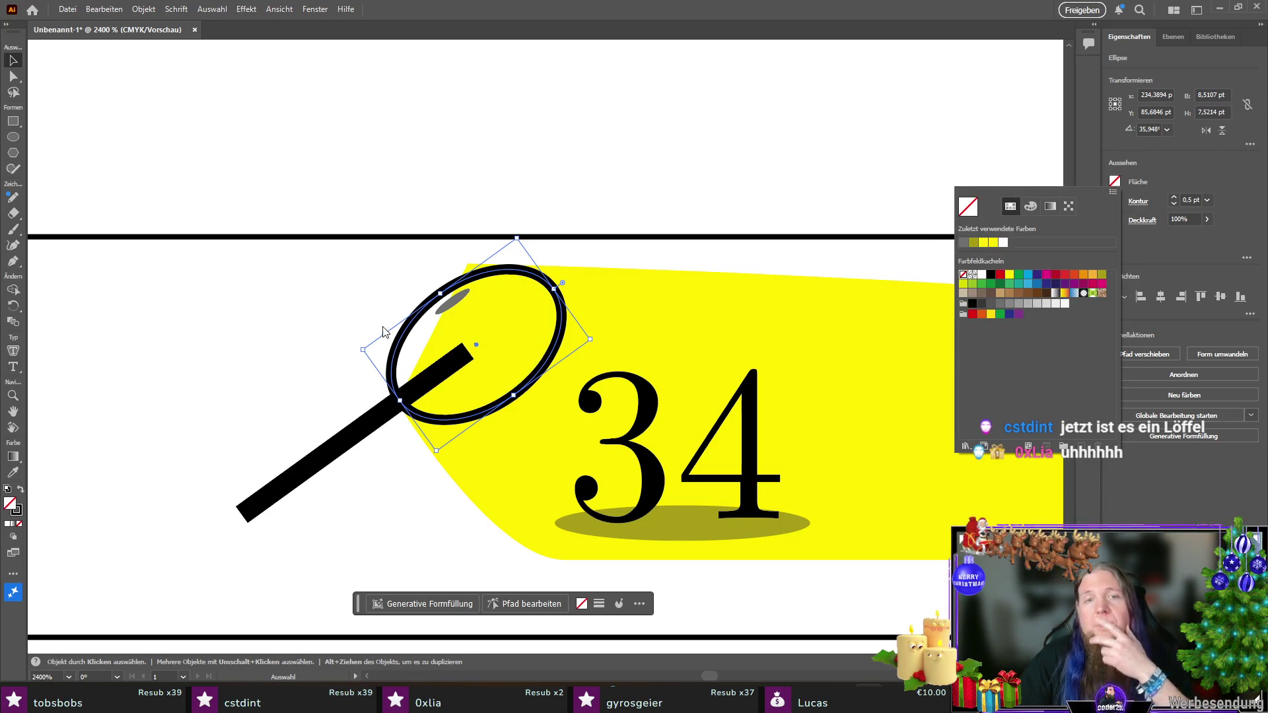
pyautogui.click(396, 348)
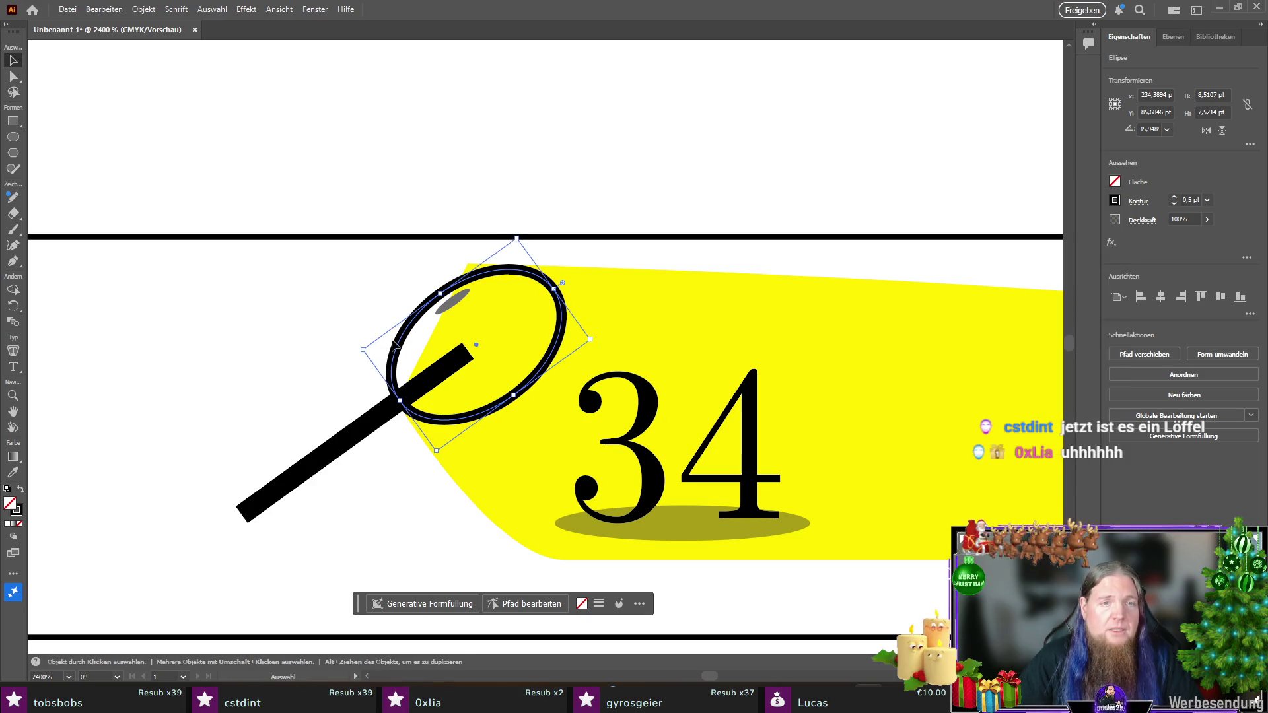
pyautogui.hotkey('ctrl', 'v')
pyautogui.press('Delete')
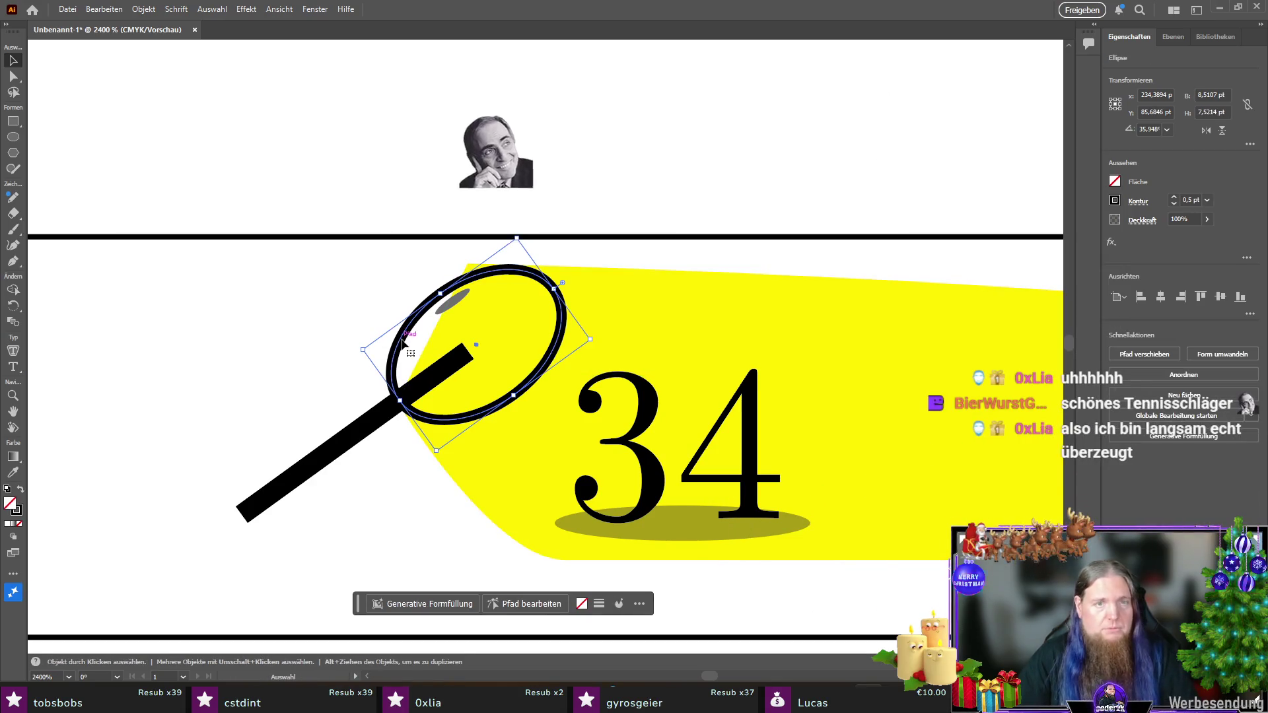
# Step: Copy the ring ellipse and scale the pasted duplicate slightly smaller
pyautogui.click(406, 340)
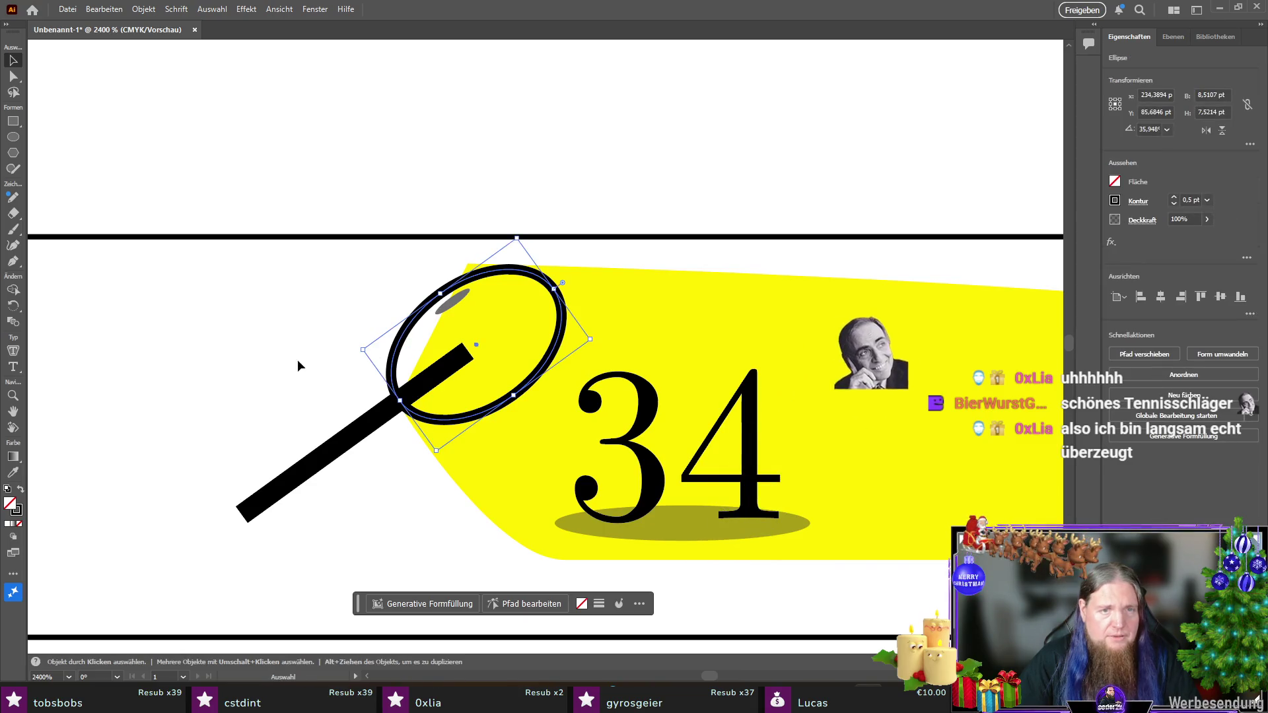
pyautogui.hotkey('ctrl', 'c')
pyautogui.hotkey('ctrl', 'v')
pyautogui.moveTo(659, 341); pyautogui.dragTo(645, 347)
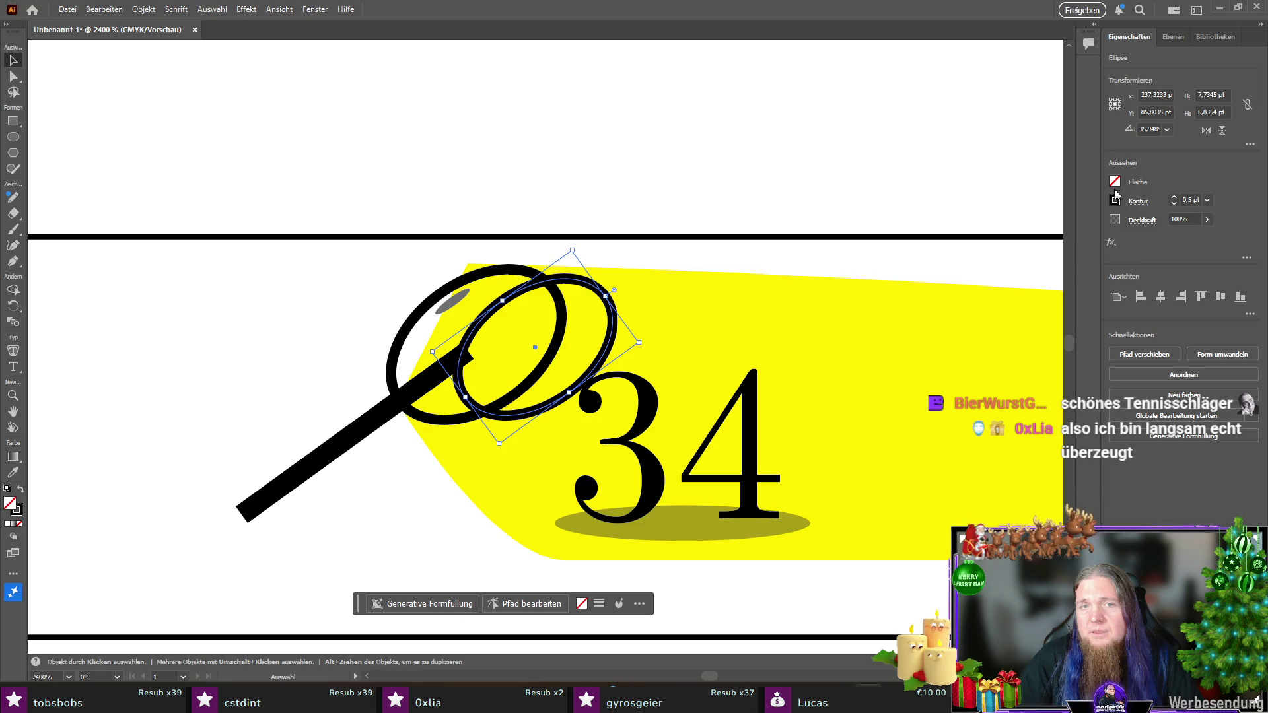
# Step: Give the duplicate ellipse a yellow outline and a white fill
pyautogui.click(1115, 200)
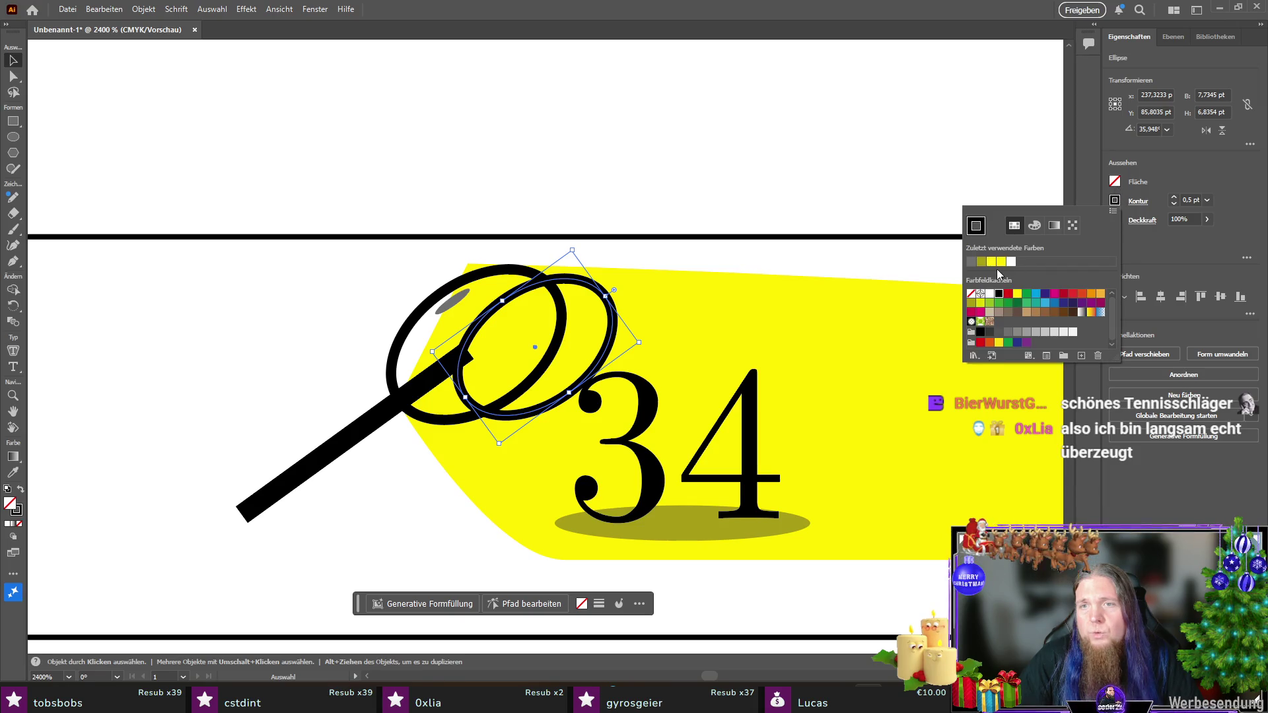
pyautogui.click(1000, 263)
pyautogui.click(1114, 181)
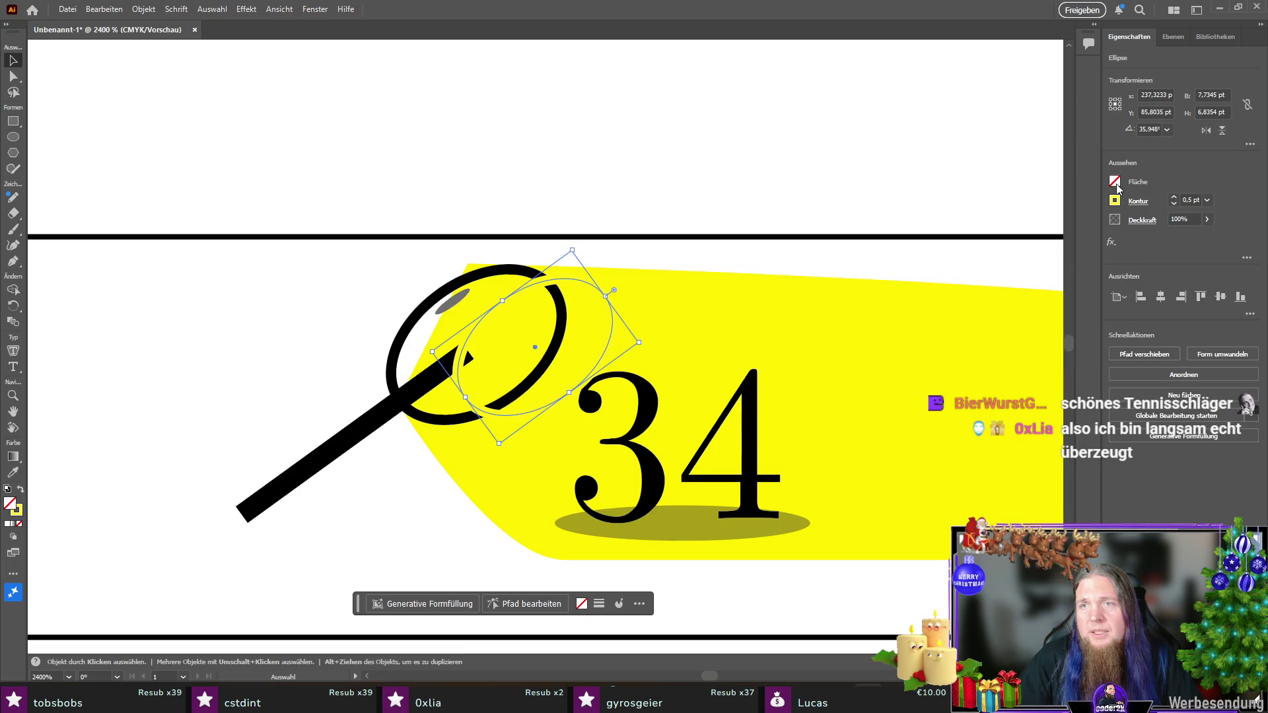
pyautogui.click(1114, 181)
pyautogui.click(1003, 243)
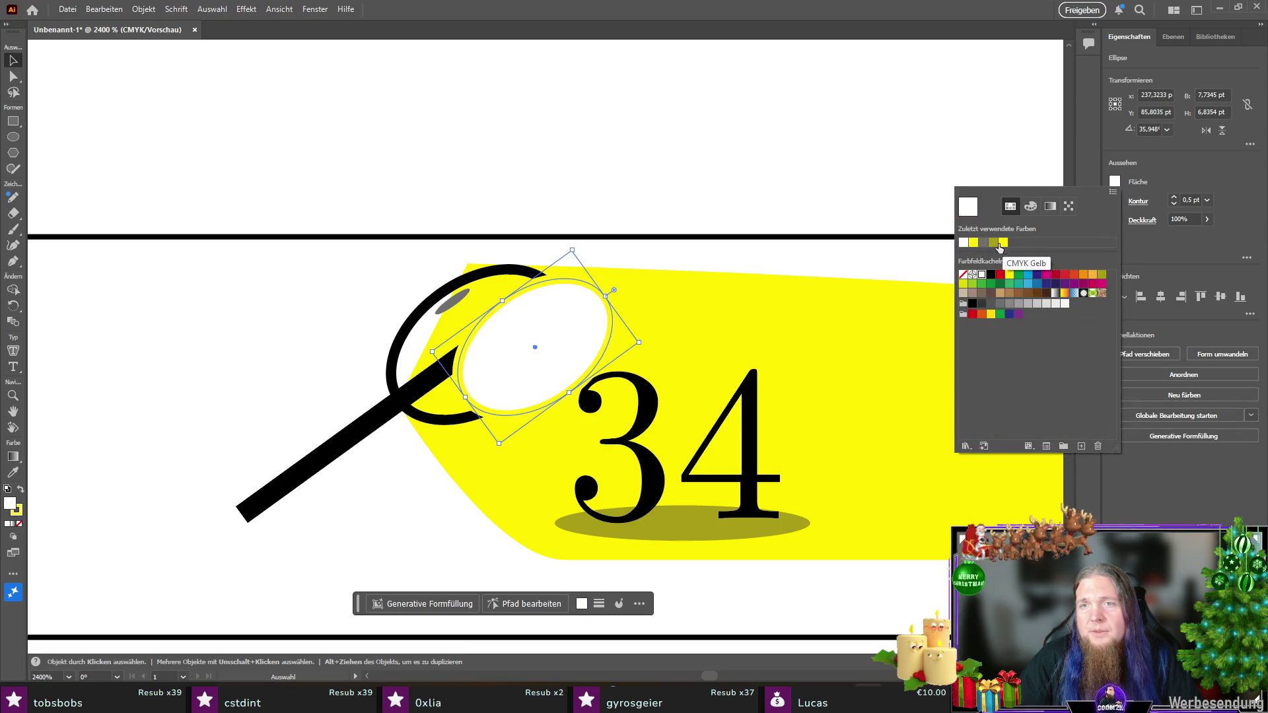
pyautogui.click(579, 289)
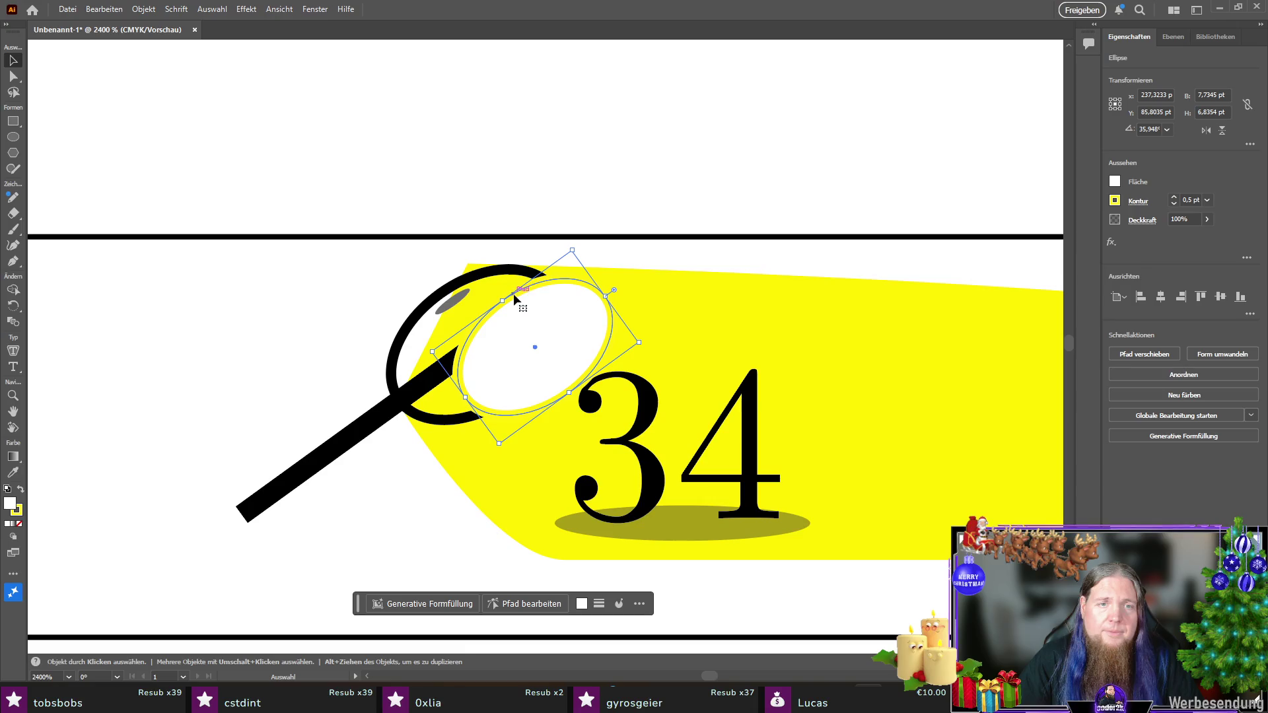
# Step: Centre the white ellipse inside the black magnifier ring
pyautogui.moveTo(513, 293); pyautogui.dragTo(454, 291)
pyautogui.click(411, 420)
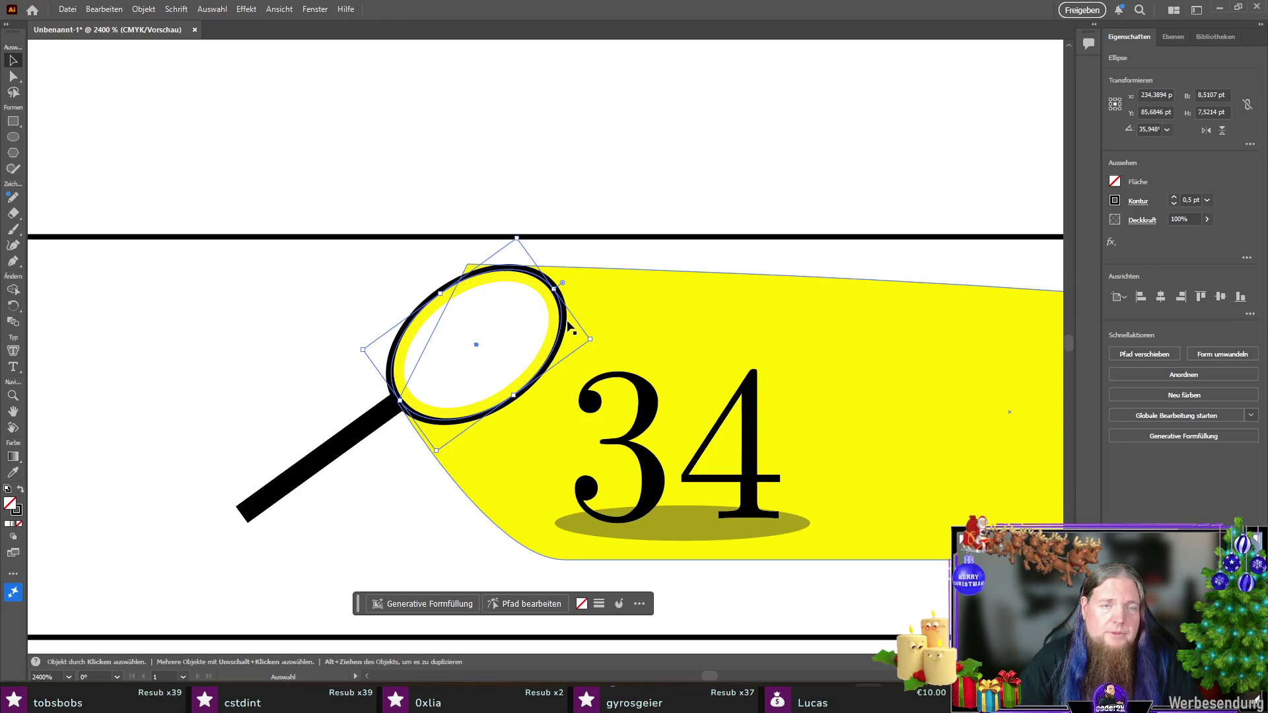
pyautogui.click(414, 272)
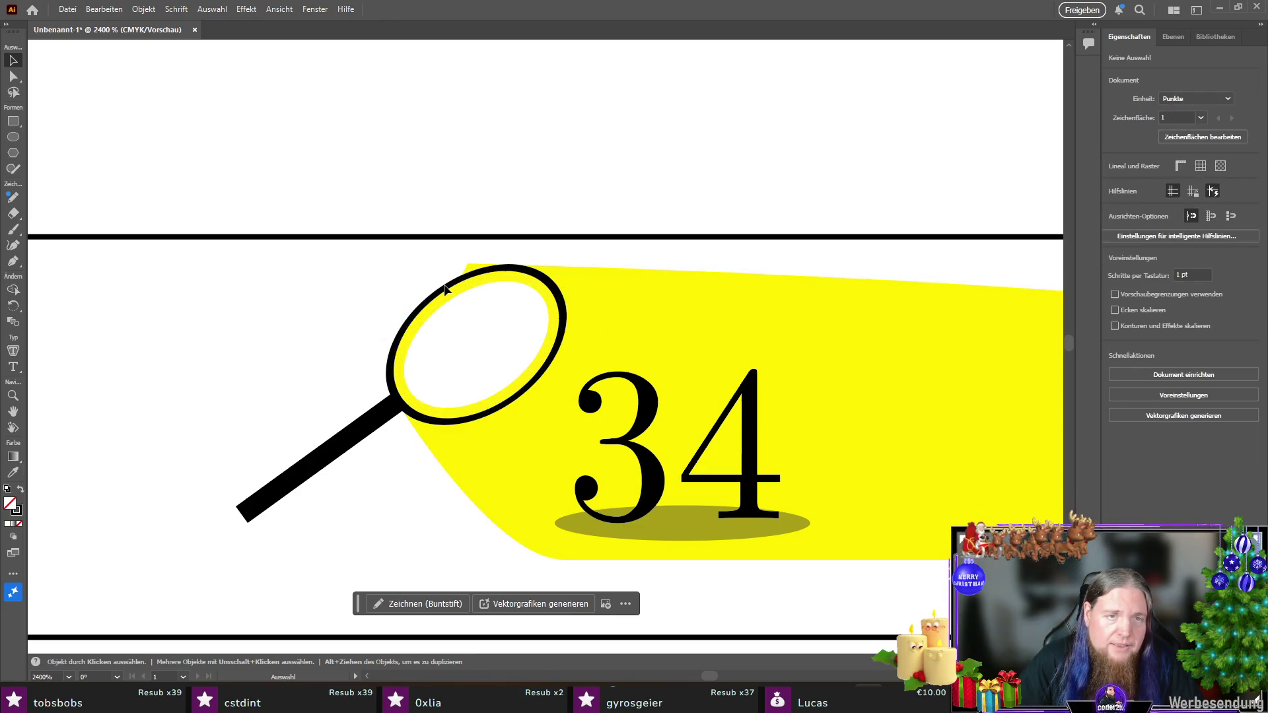
pyautogui.scroll(10, 447, 288)
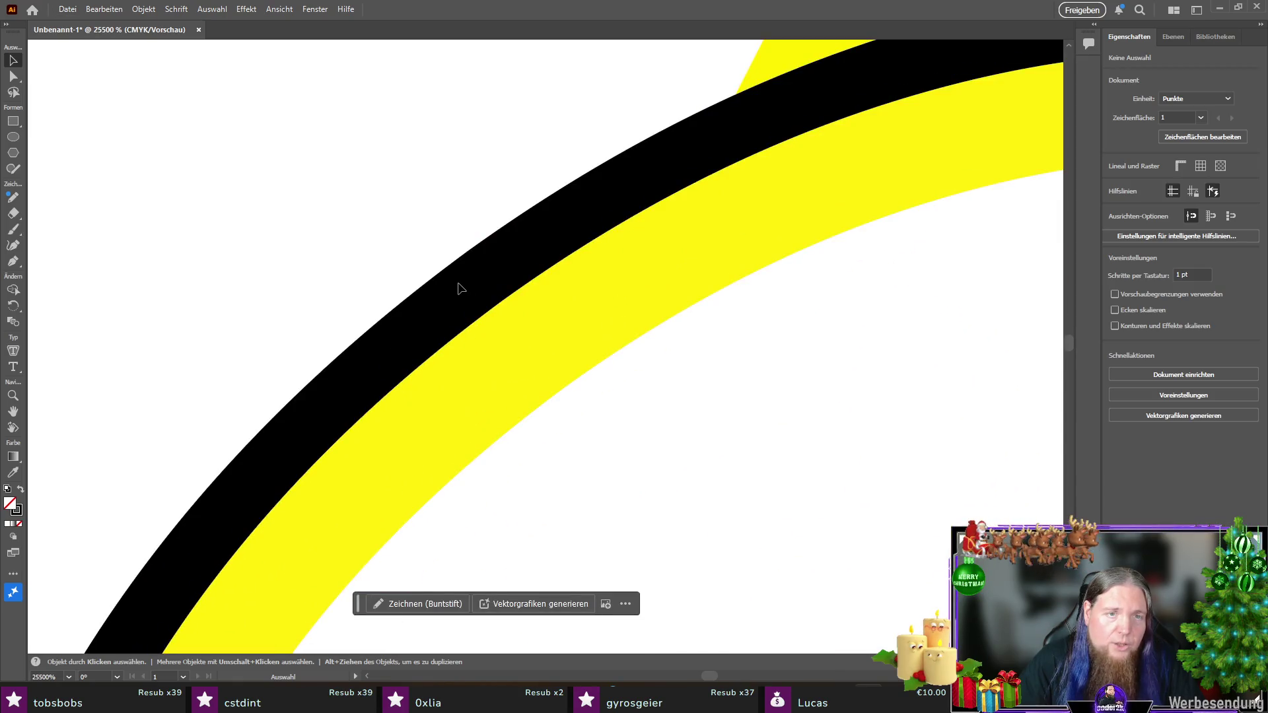
pyautogui.scroll(-3, 525, 359)
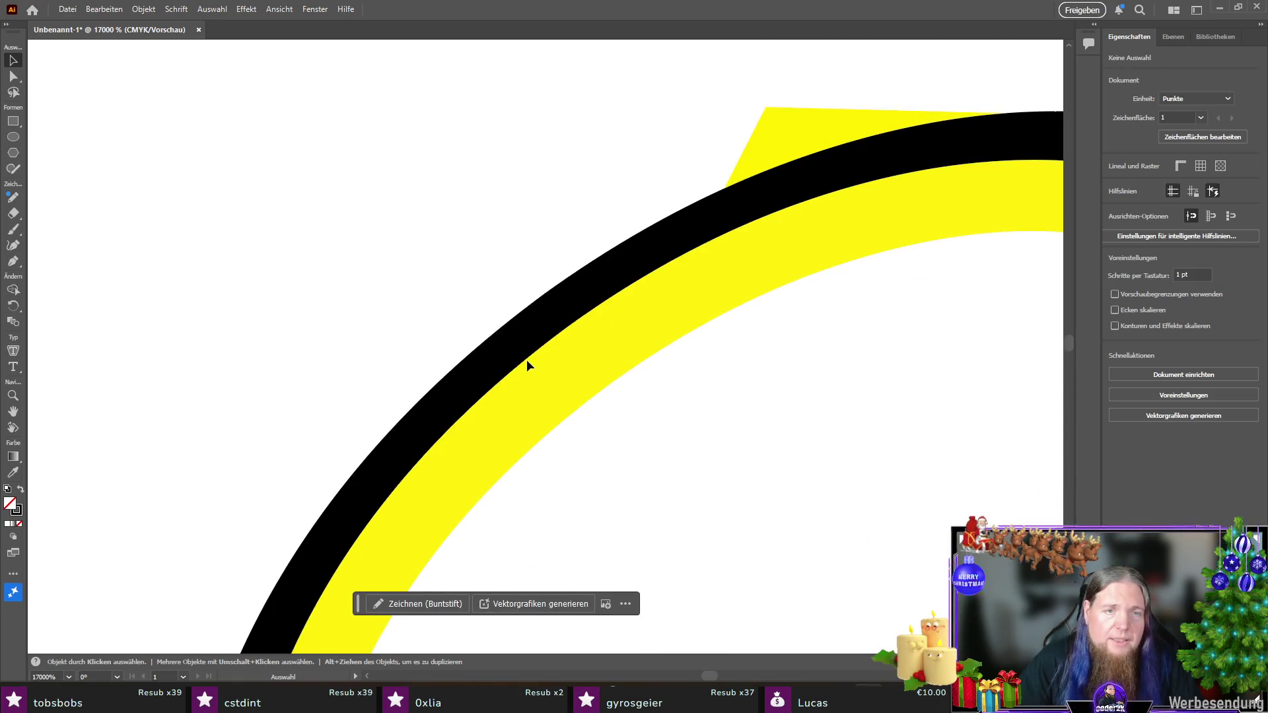
pyautogui.scroll(-2, 504, 338)
pyautogui.scroll(-1, 498, 328)
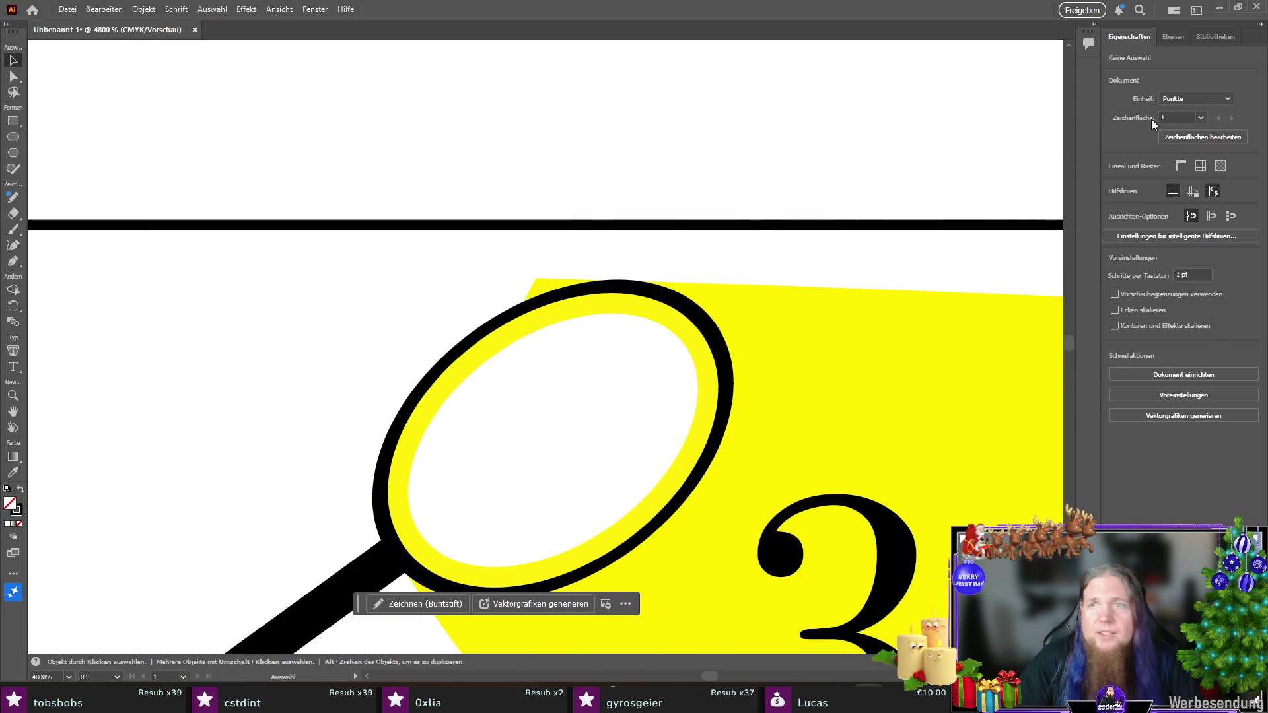
pyautogui.click(1175, 39)
# Step: Bring the grey glint ellipse to the front via Ebene 1's object list
pyautogui.click(1143, 81)
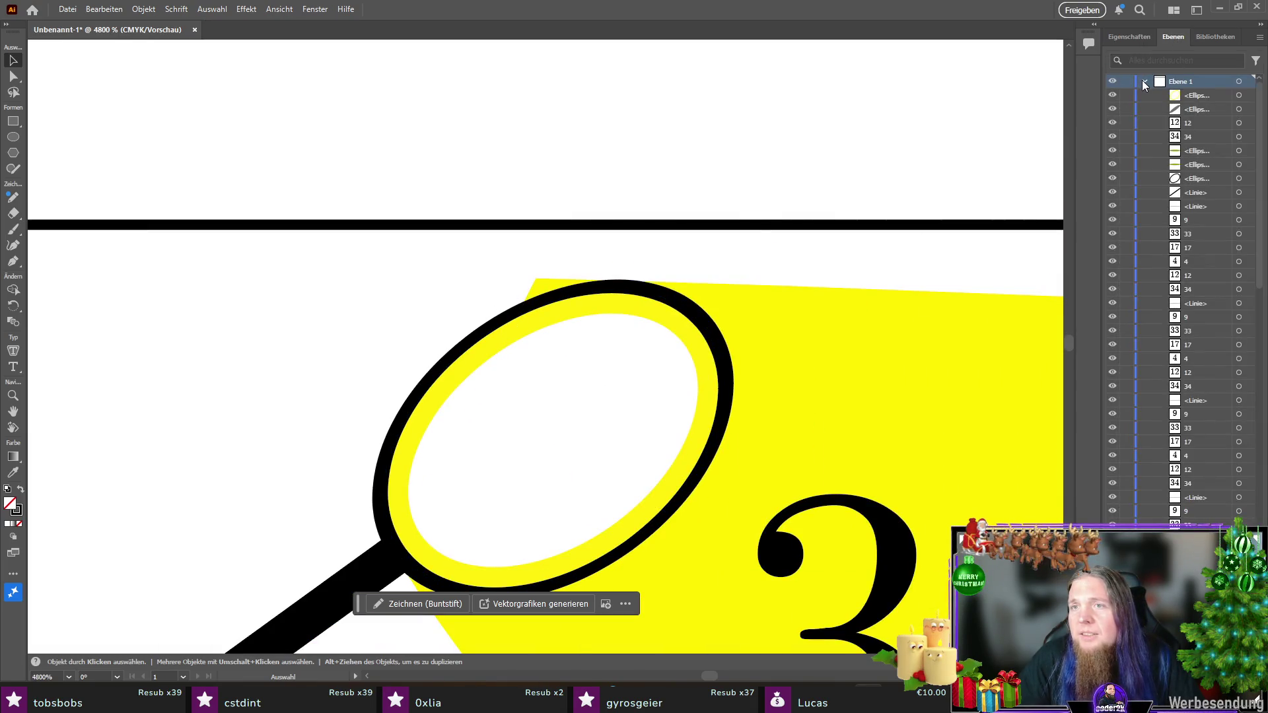
pyautogui.click(1192, 111)
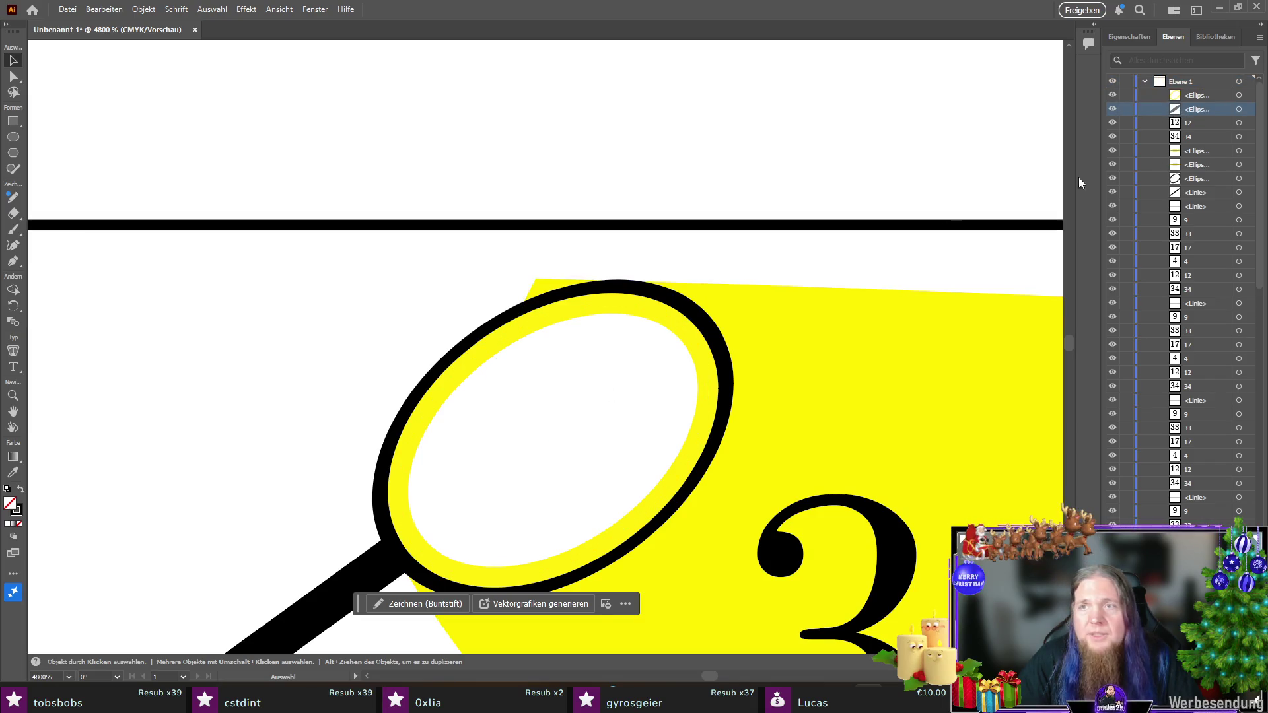
pyautogui.click(1239, 110)
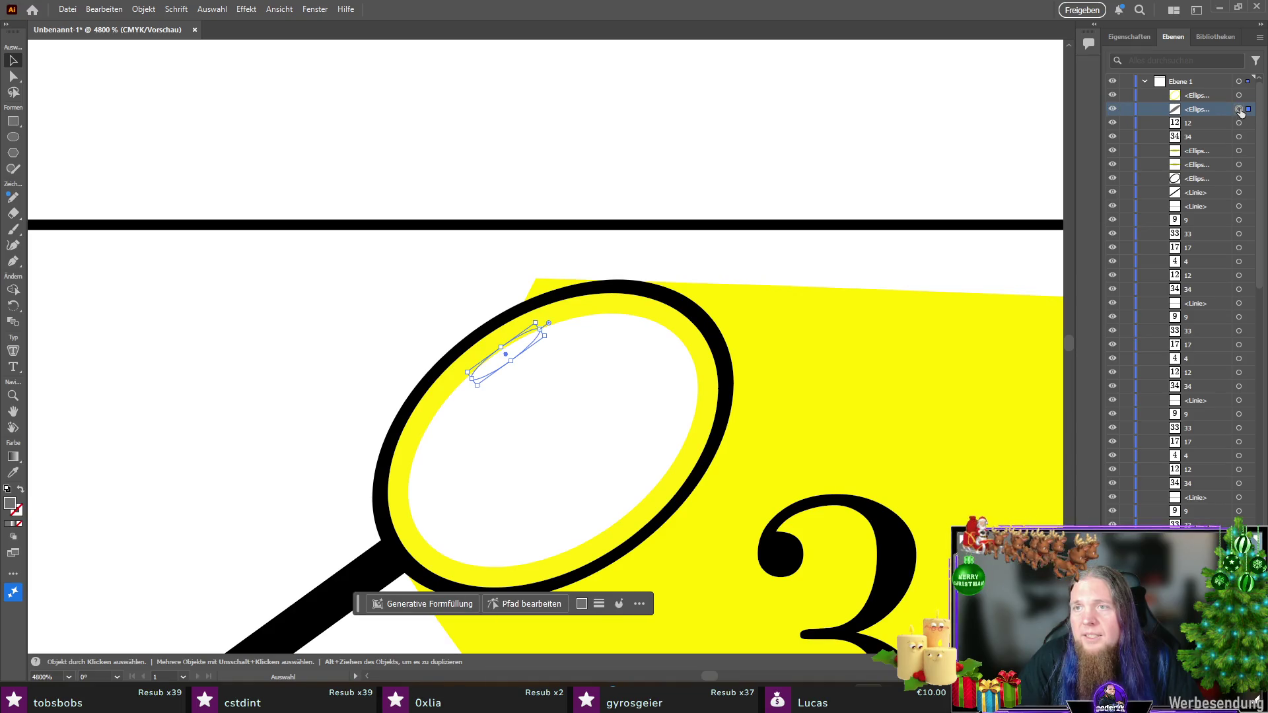
pyautogui.rightClick(507, 350)
pyautogui.moveTo(611, 601)
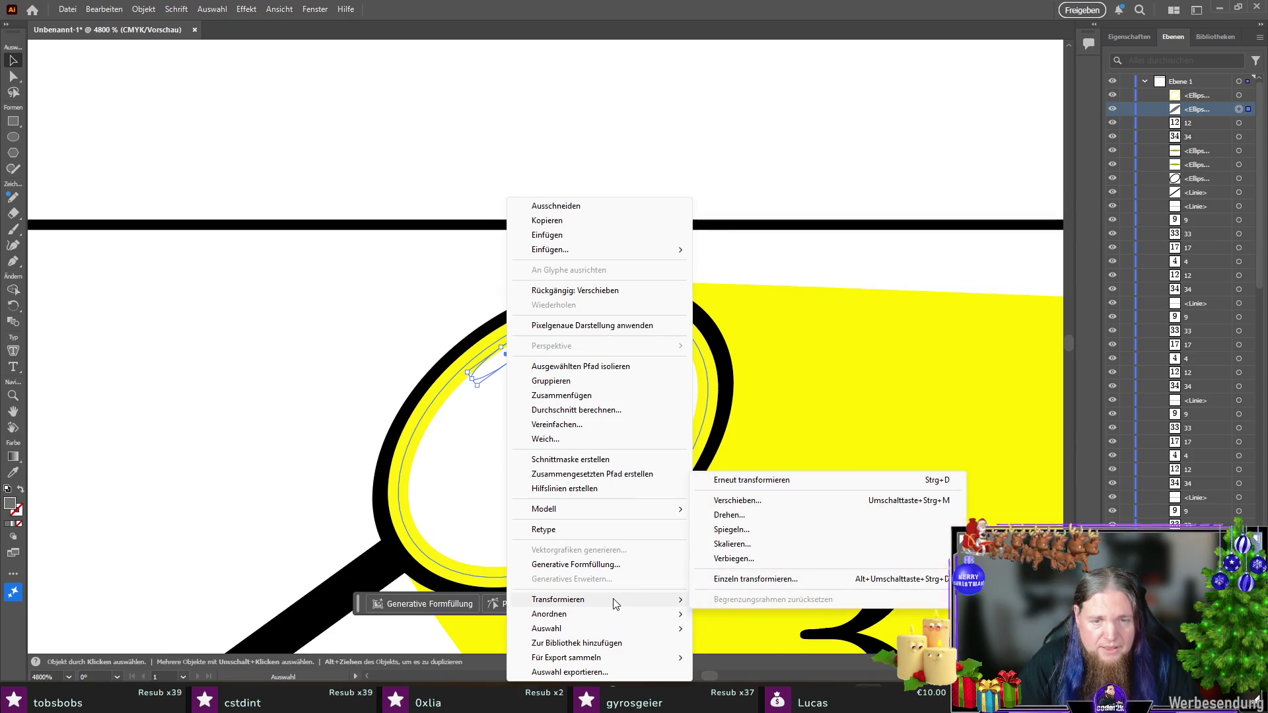
pyautogui.click(726, 608)
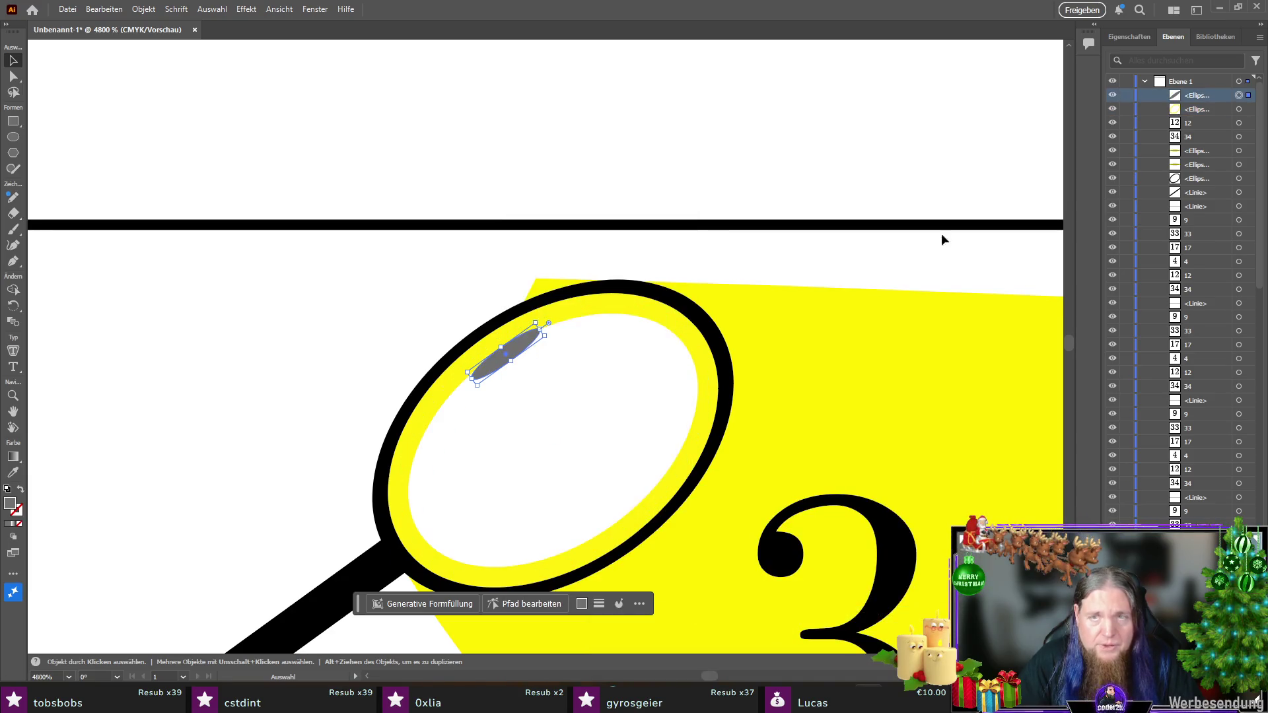
# Step: Bring the black magnifier ring ellipse in front of the white lens
pyautogui.click(1192, 179)
pyautogui.click(1238, 180)
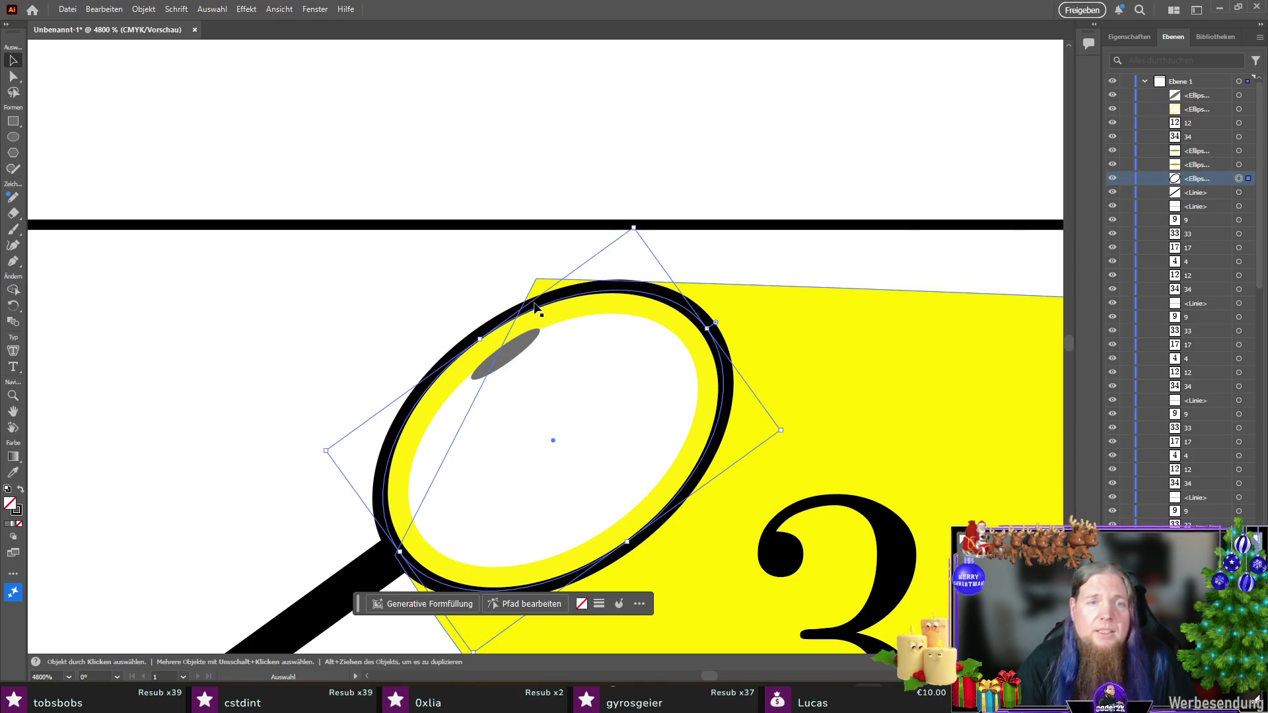
pyautogui.rightClick(486, 335)
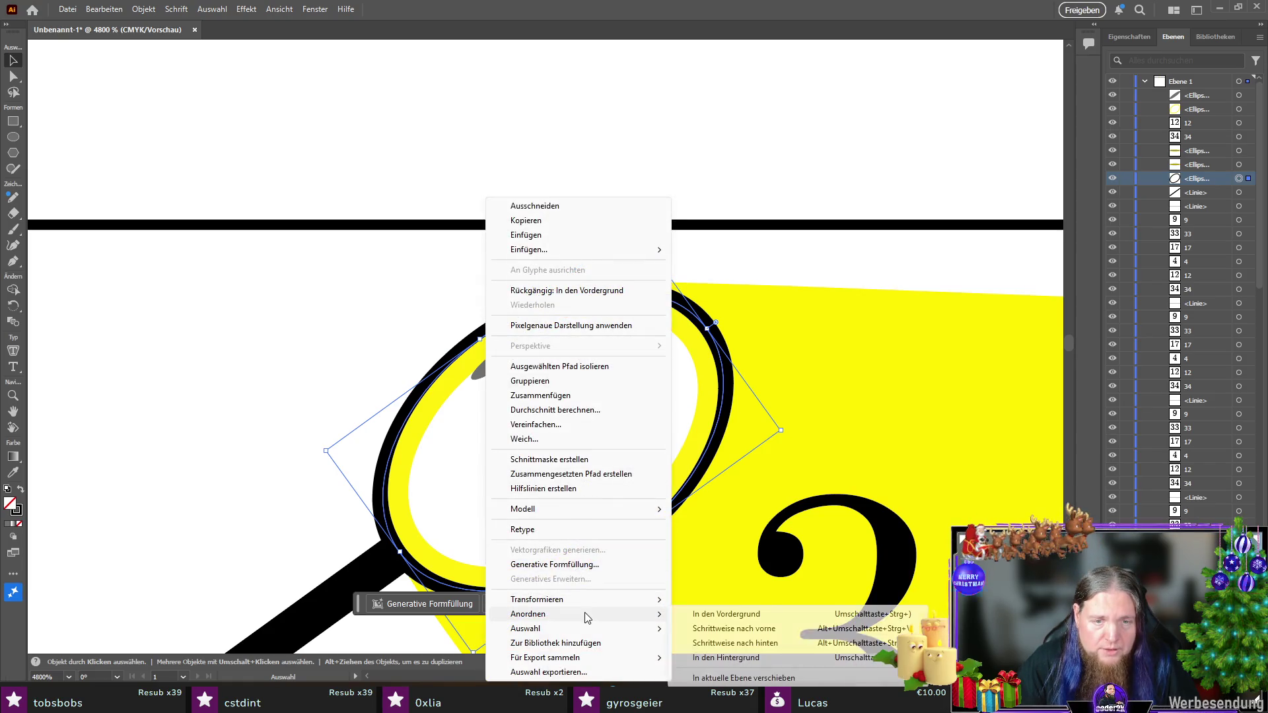
pyautogui.click(690, 614)
pyautogui.click(252, 380)
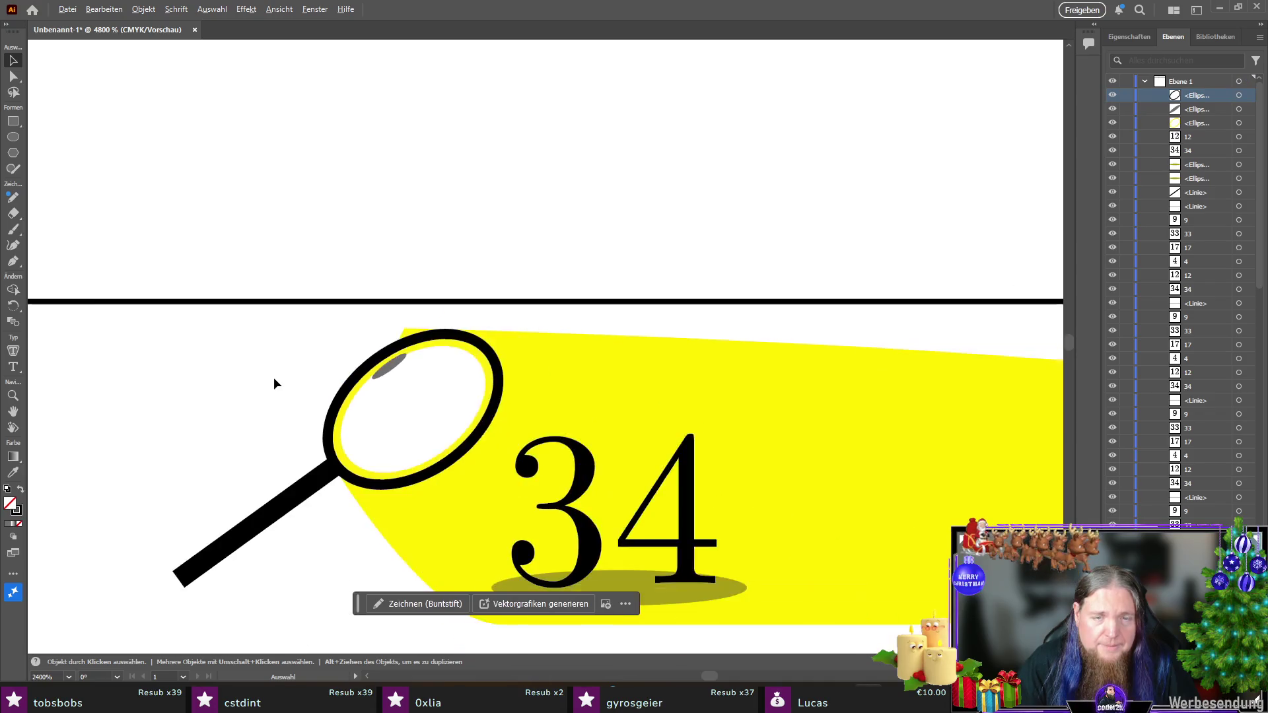
# Step: Drag the yellow beam's top and bottom anchors onto the magnifier ring, curving the bottom corner
pyautogui.keyDown('alt'); pyautogui.scroll(-4, 274, 378); pyautogui.keyUp('alt')
pyautogui.click(758, 355)
pyautogui.keyDown('alt'); pyautogui.scroll(1, 617, 405); pyautogui.keyUp('alt')
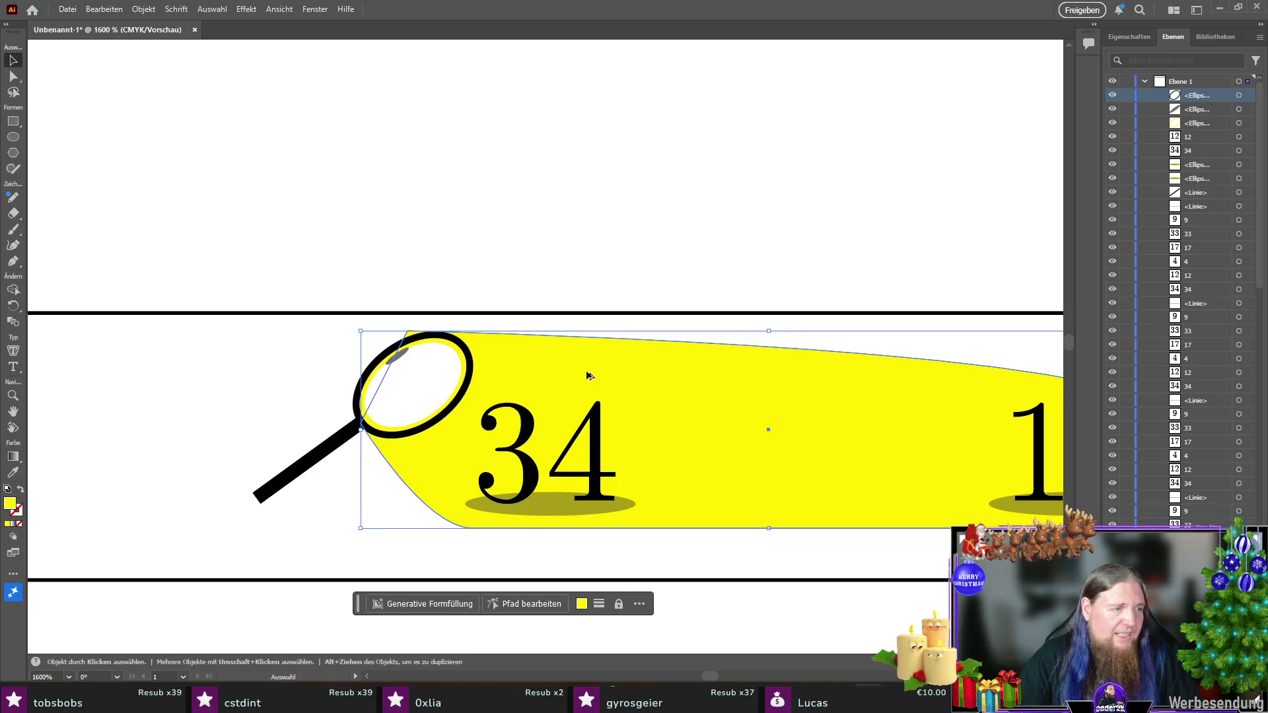
pyautogui.keyDown('alt'); pyautogui.scroll(1, 590, 376); pyautogui.keyUp('alt')
pyautogui.click(13, 78)
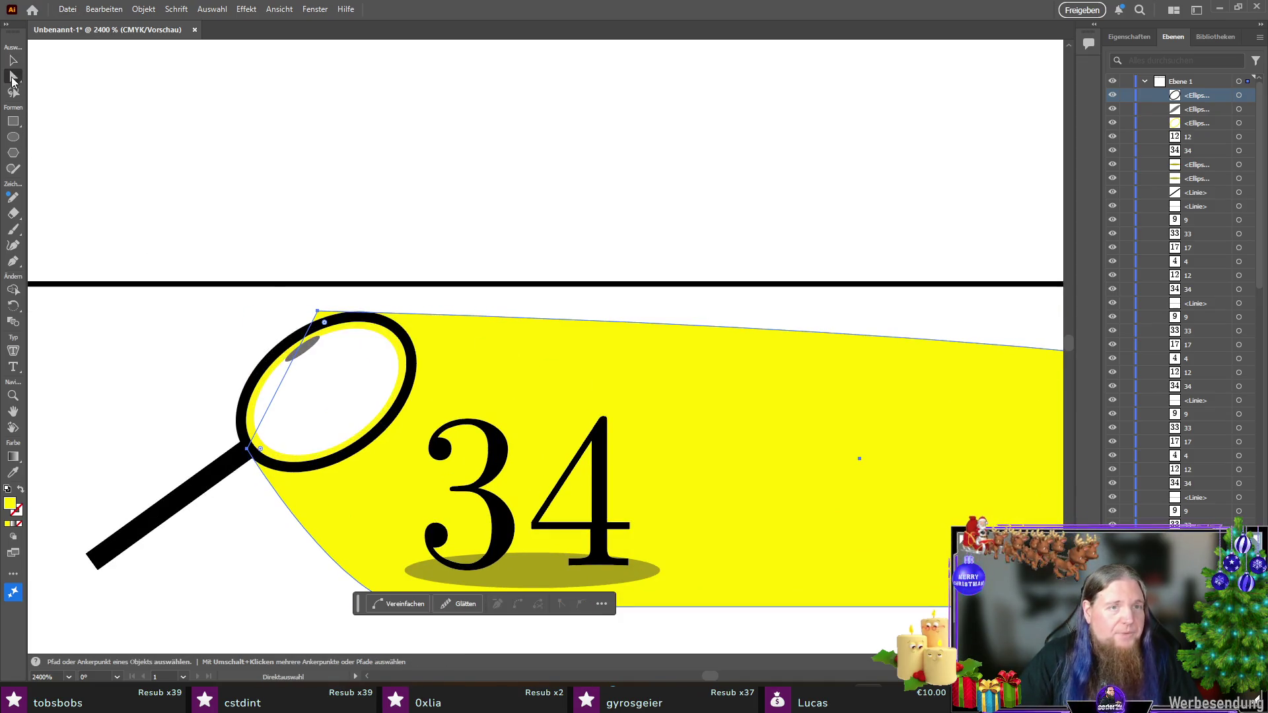
pyautogui.click(320, 313)
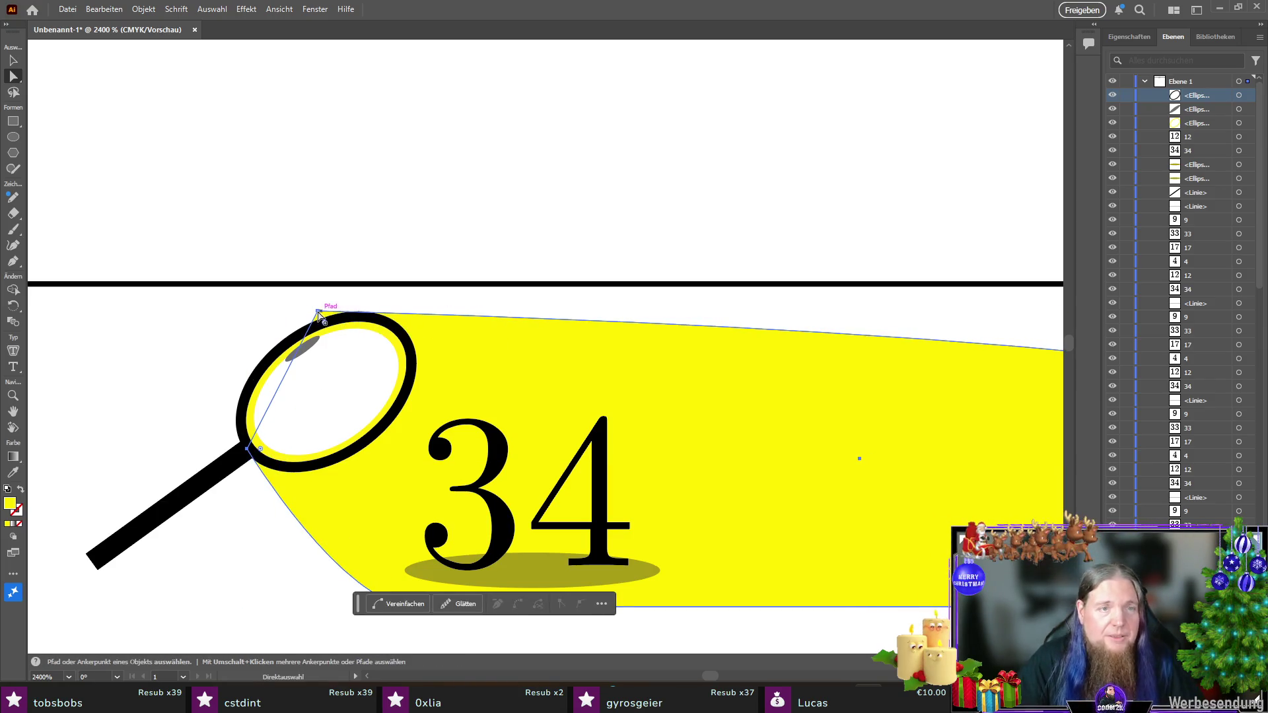
pyautogui.moveTo(321, 313); pyautogui.dragTo(359, 321)
pyautogui.moveTo(248, 449); pyautogui.dragTo(251, 450)
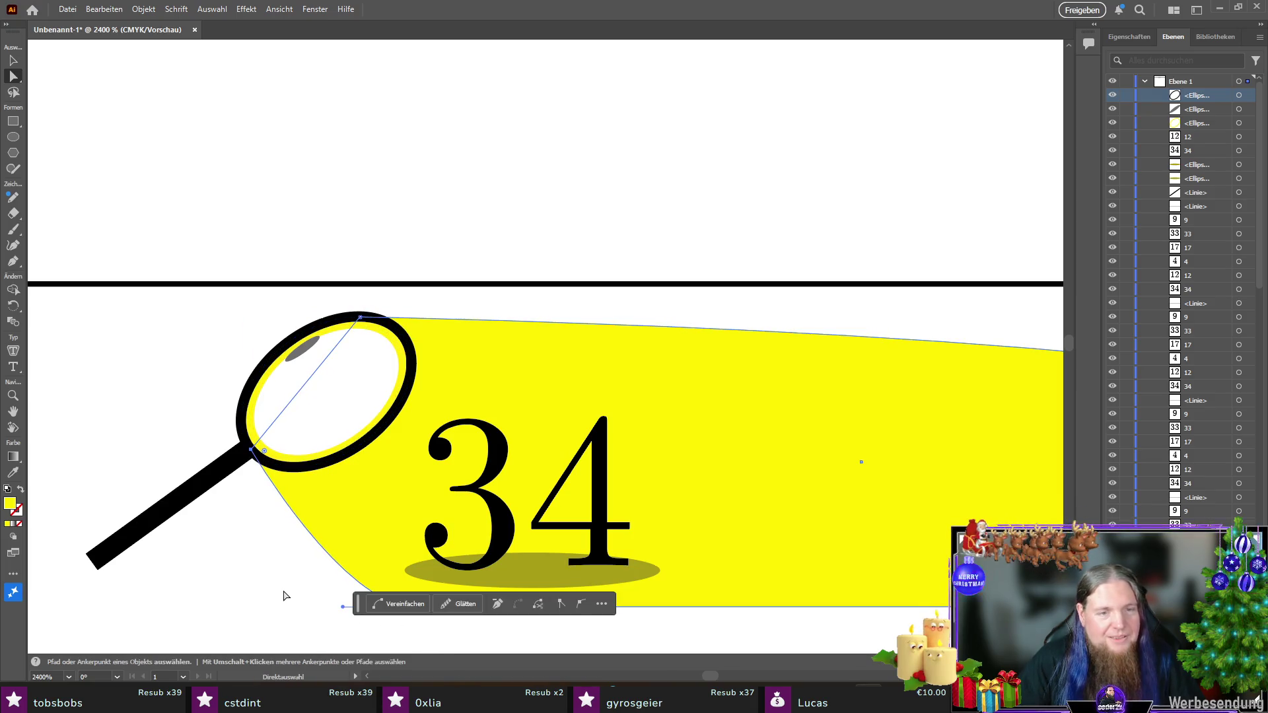
pyautogui.scroll(-1, 285, 596)
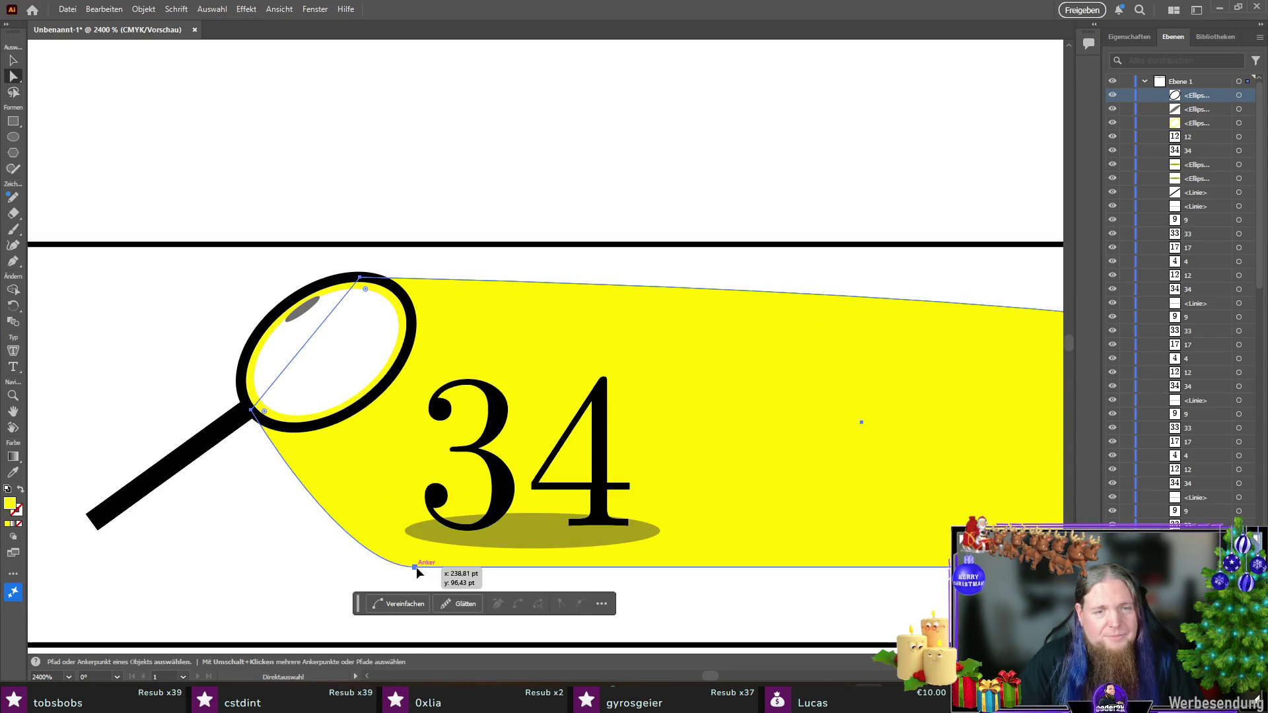
pyautogui.moveTo(416, 566); pyautogui.dragTo(460, 568)
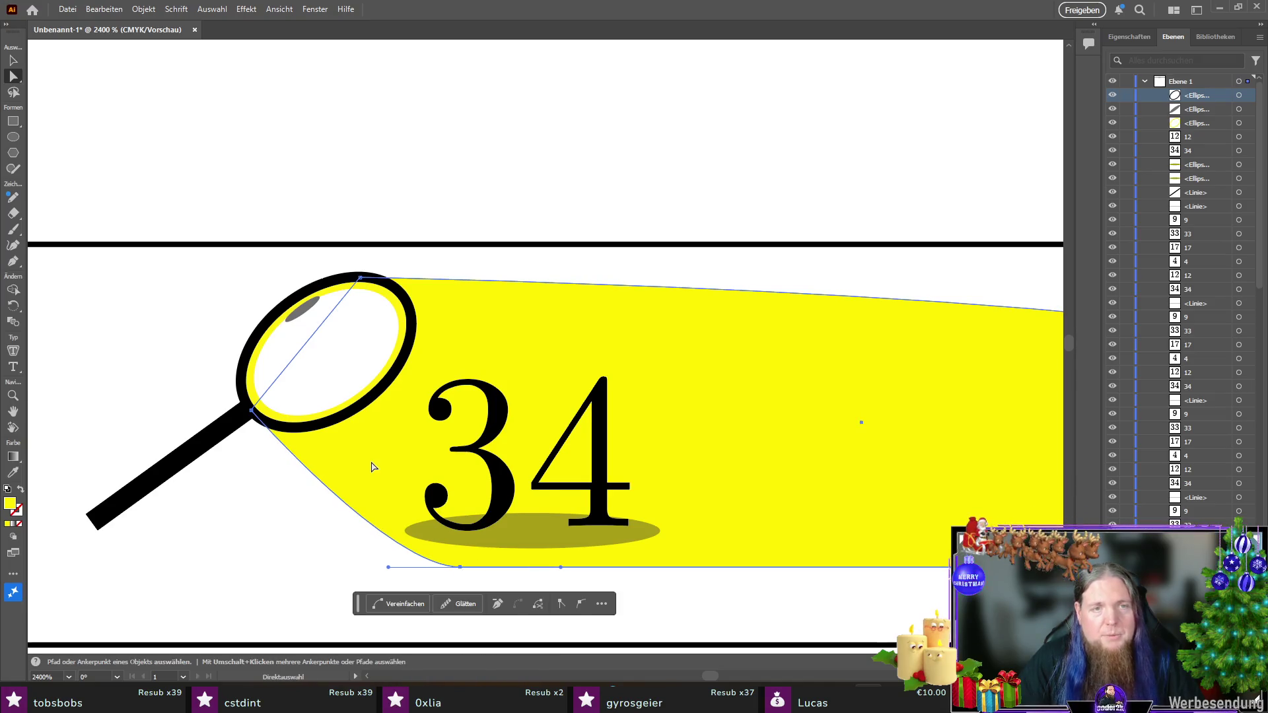
pyautogui.scroll(-3, 374, 467)
pyautogui.click(13, 64)
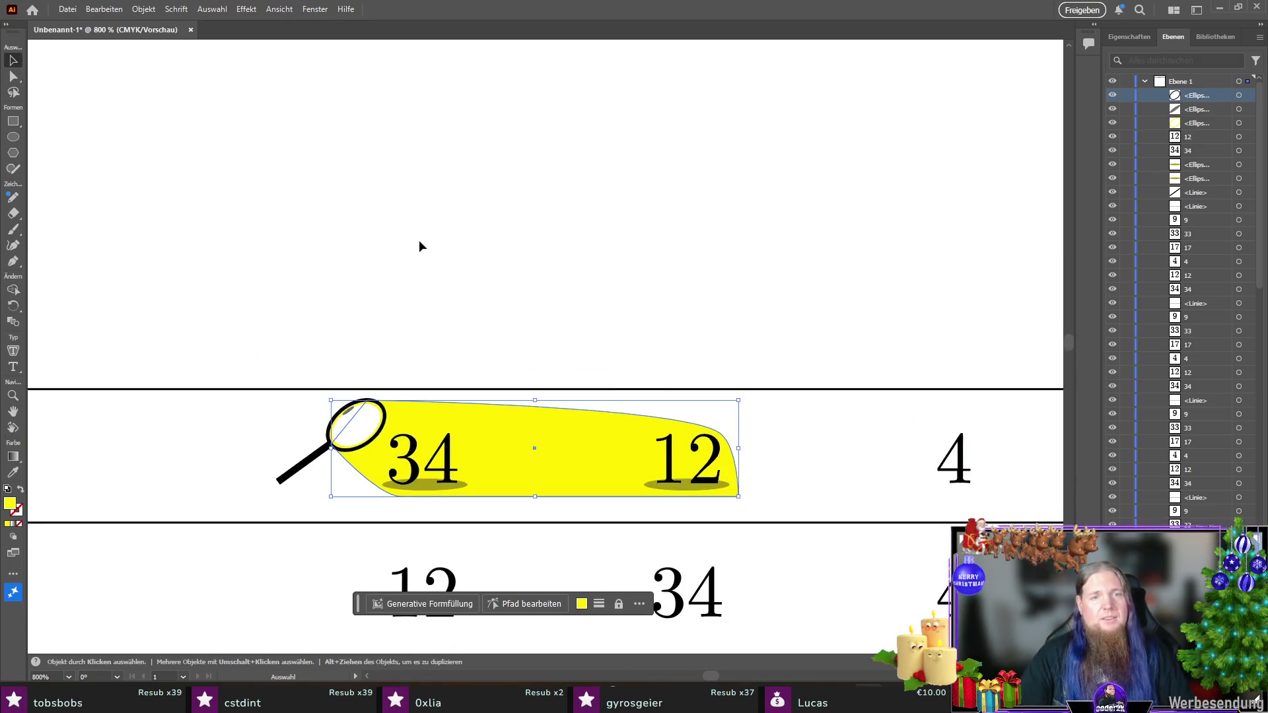
pyautogui.click(419, 240)
pyautogui.scroll(-2, 436, 330)
pyautogui.scroll(1, 531, 347)
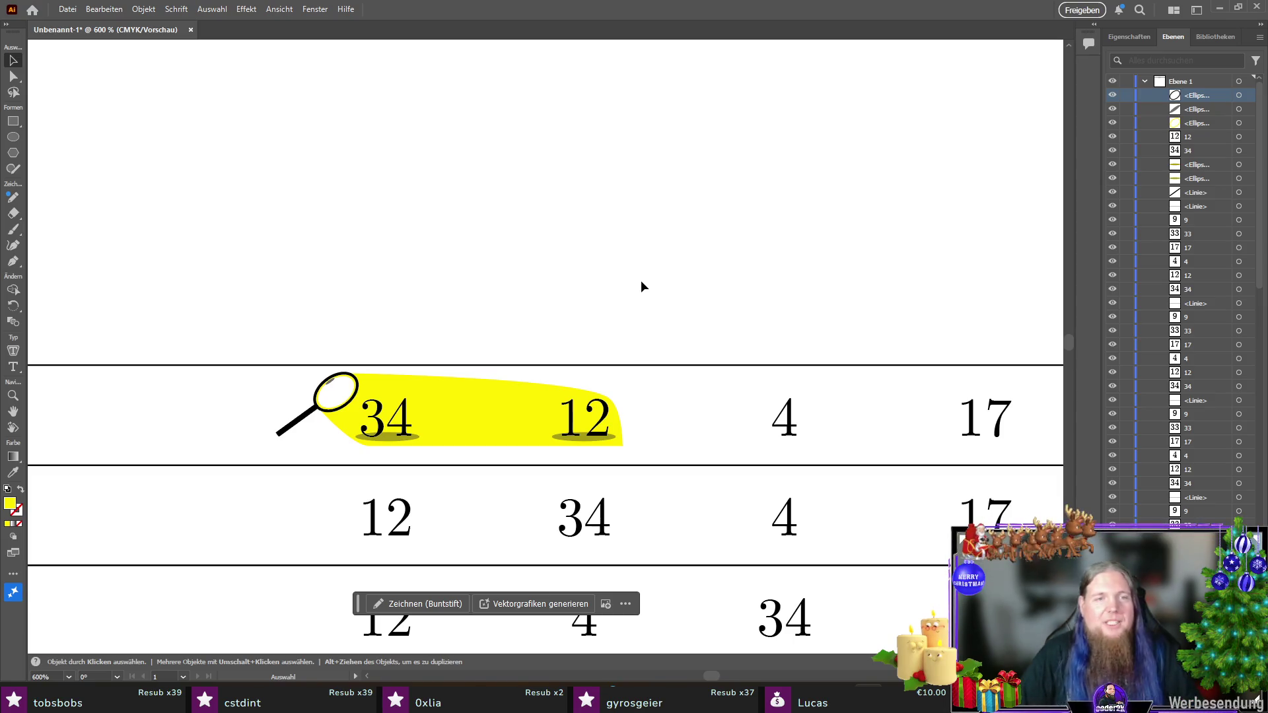
pyautogui.scroll(3, 321, 404)
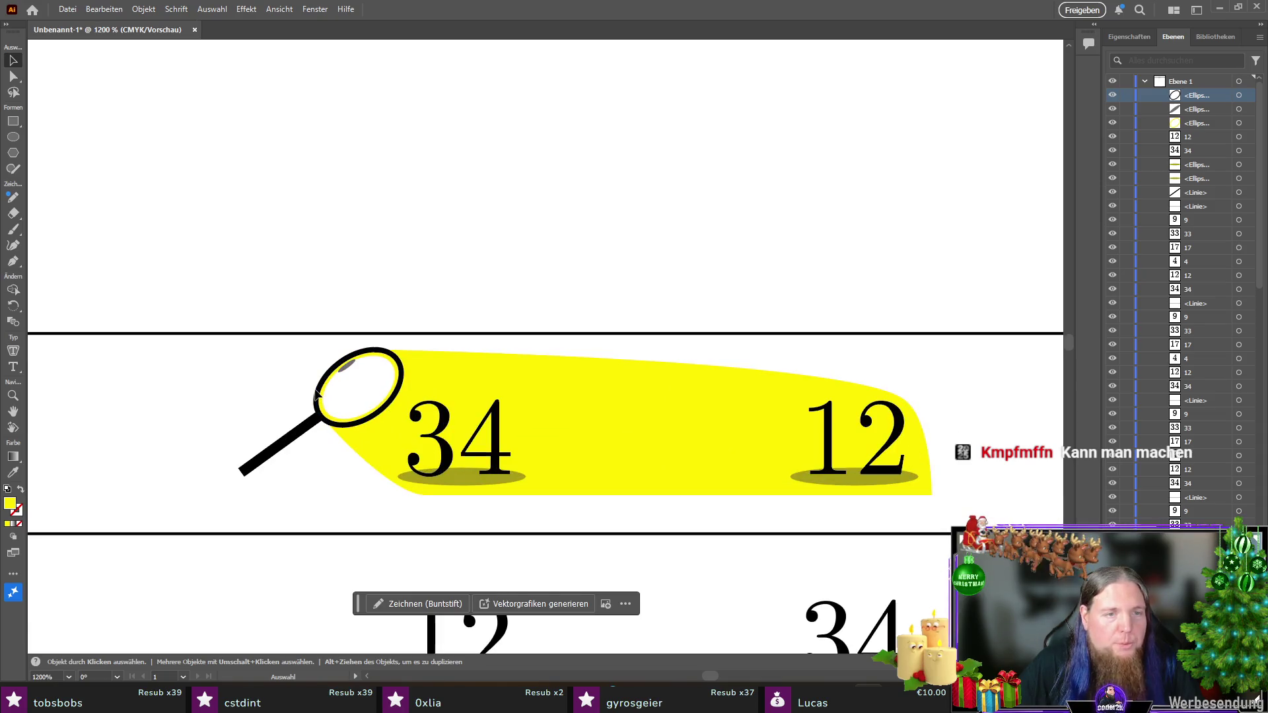
pyautogui.scroll(2, 291, 394)
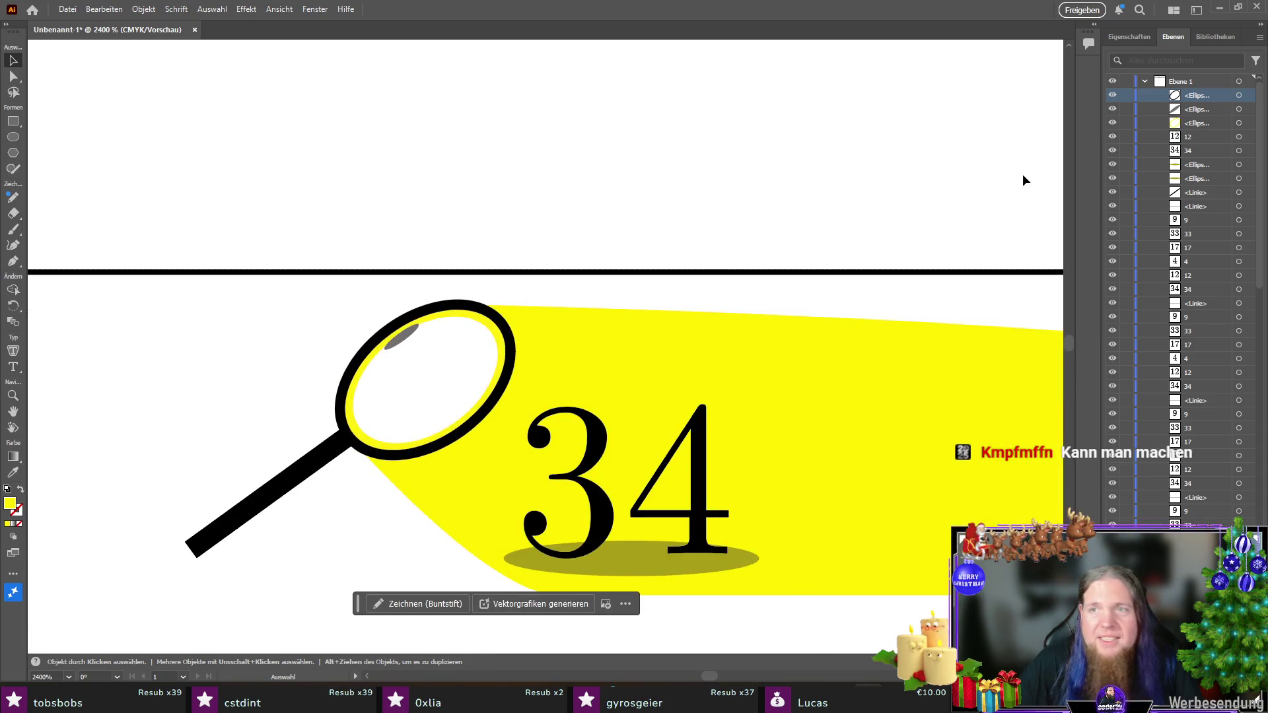
# Step: Thicken the outline of the magnifier's ring ellipse
pyautogui.click(1239, 95)
pyautogui.click(1128, 36)
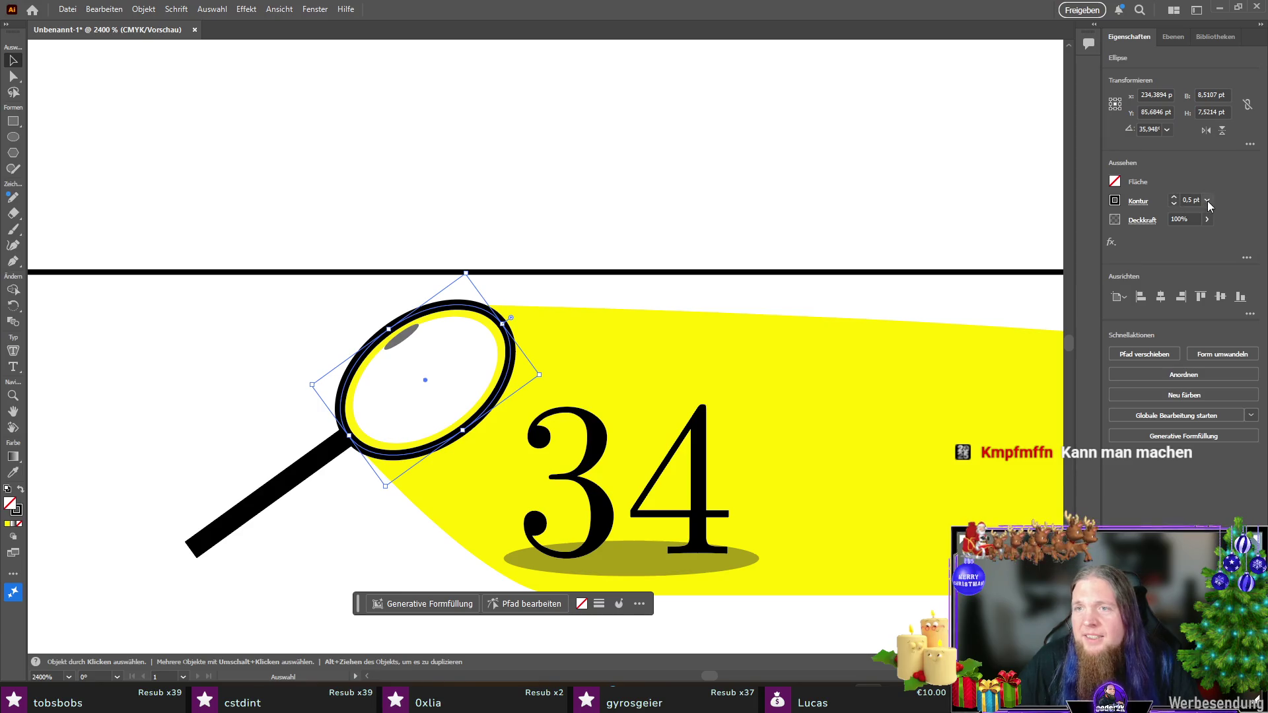
pyautogui.click(1176, 197)
pyautogui.click(404, 185)
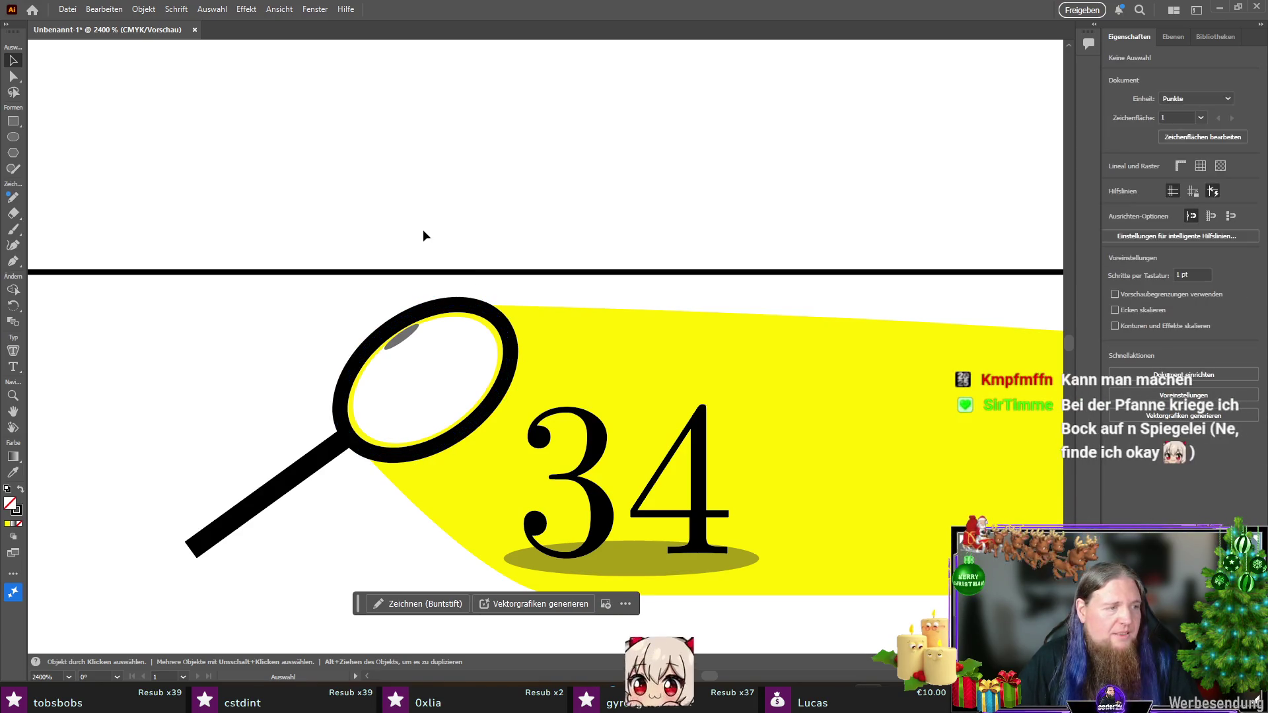
pyautogui.scroll(-2, 152, 397)
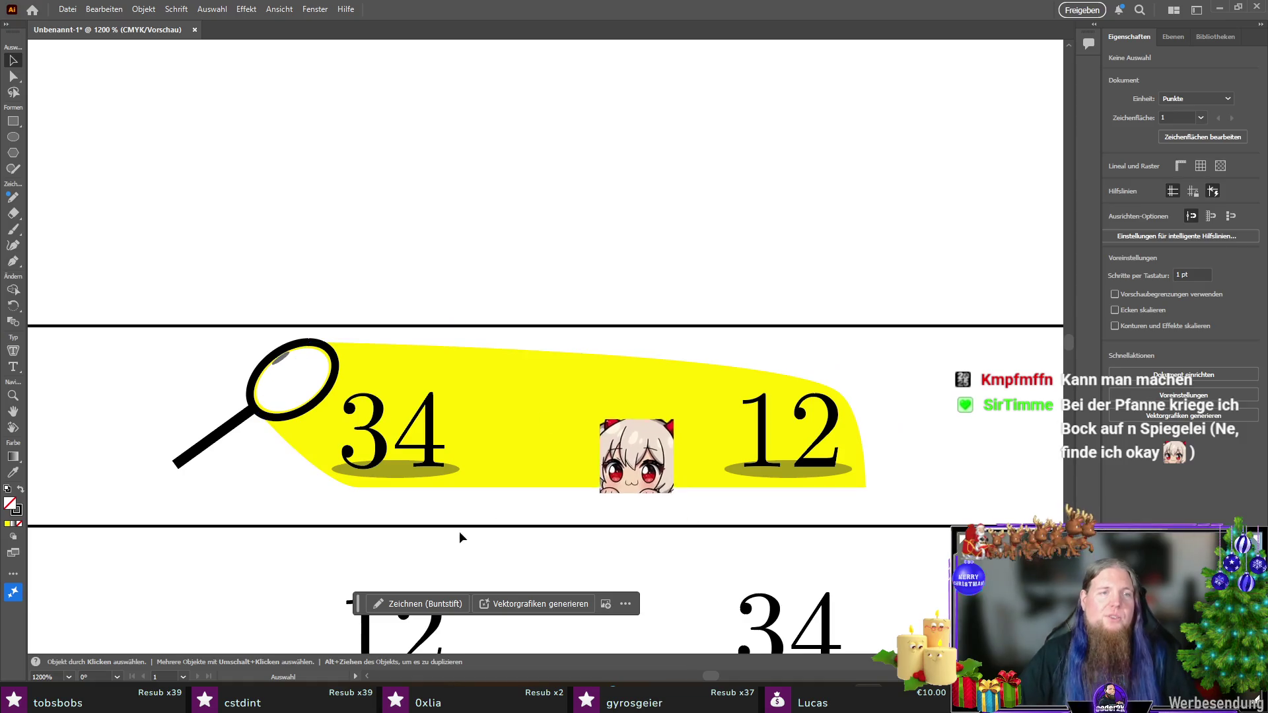
pyautogui.scroll(2, 282, 356)
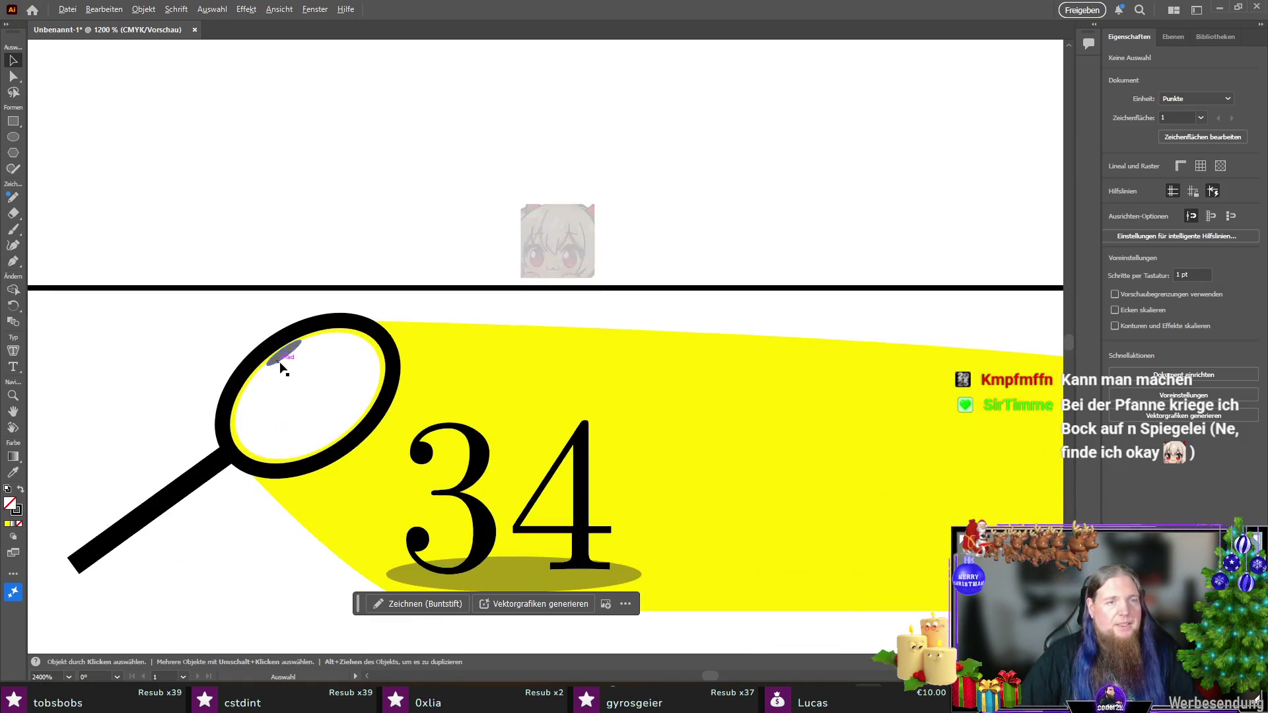
# Step: Nudge the grey glint ellipse slightly down within the magnifier glass
pyautogui.click(283, 355)
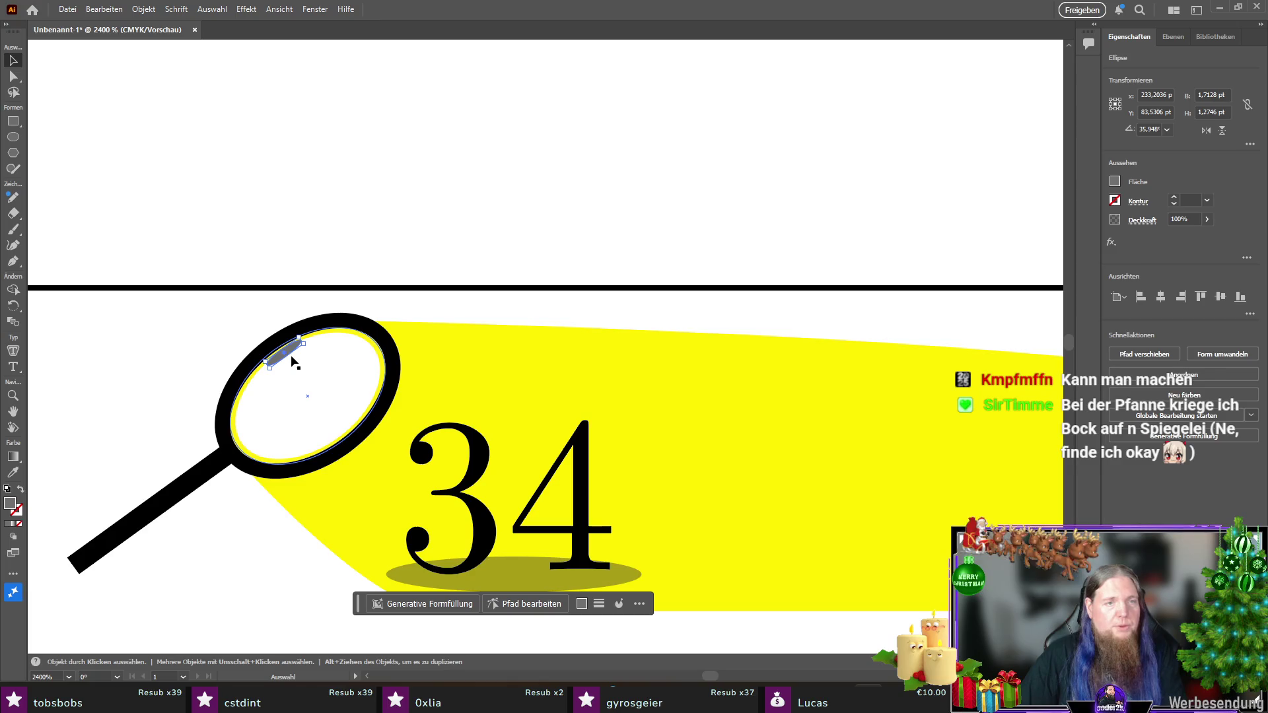
pyautogui.moveTo(291, 353); pyautogui.dragTo(293, 361)
pyautogui.click(135, 375)
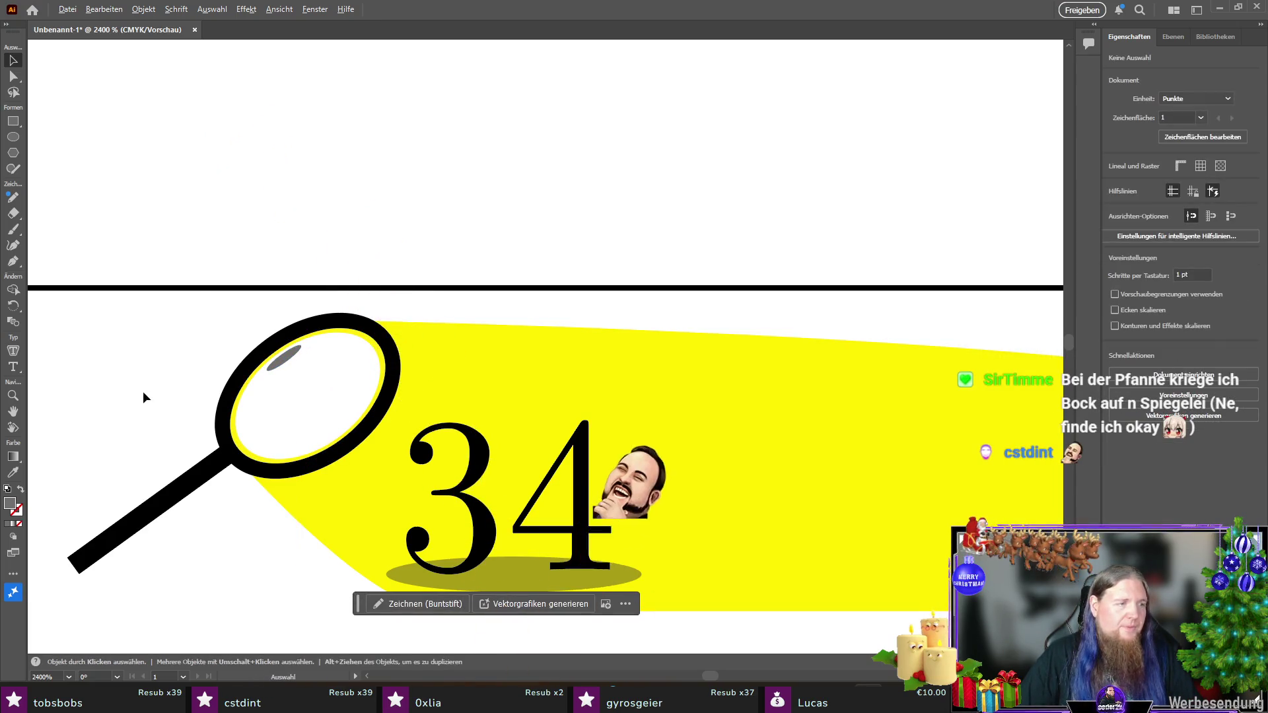
pyautogui.scroll(-1, 149, 390)
pyautogui.scroll(-1, 378, 404)
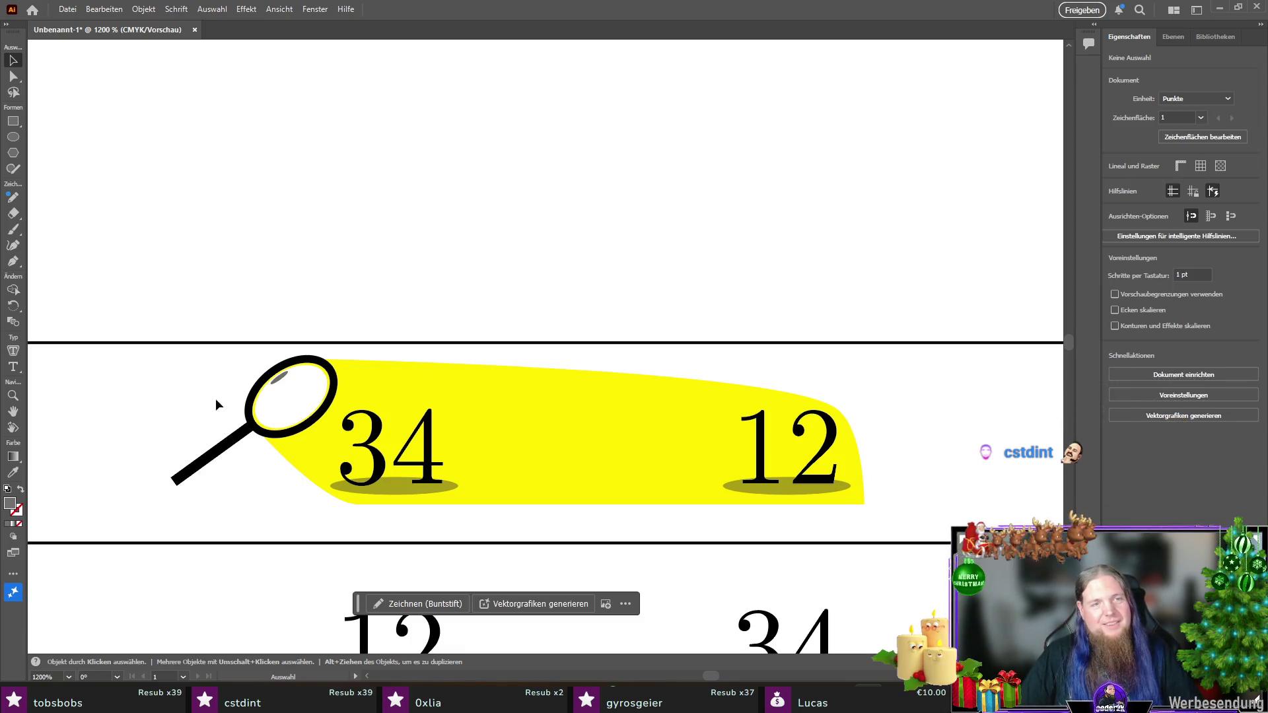
pyautogui.moveTo(149, 359)
pyautogui.mouseDown()
pyautogui.moveTo(330, 507)
pyautogui.moveTo(317, 506)
pyautogui.mouseUp()
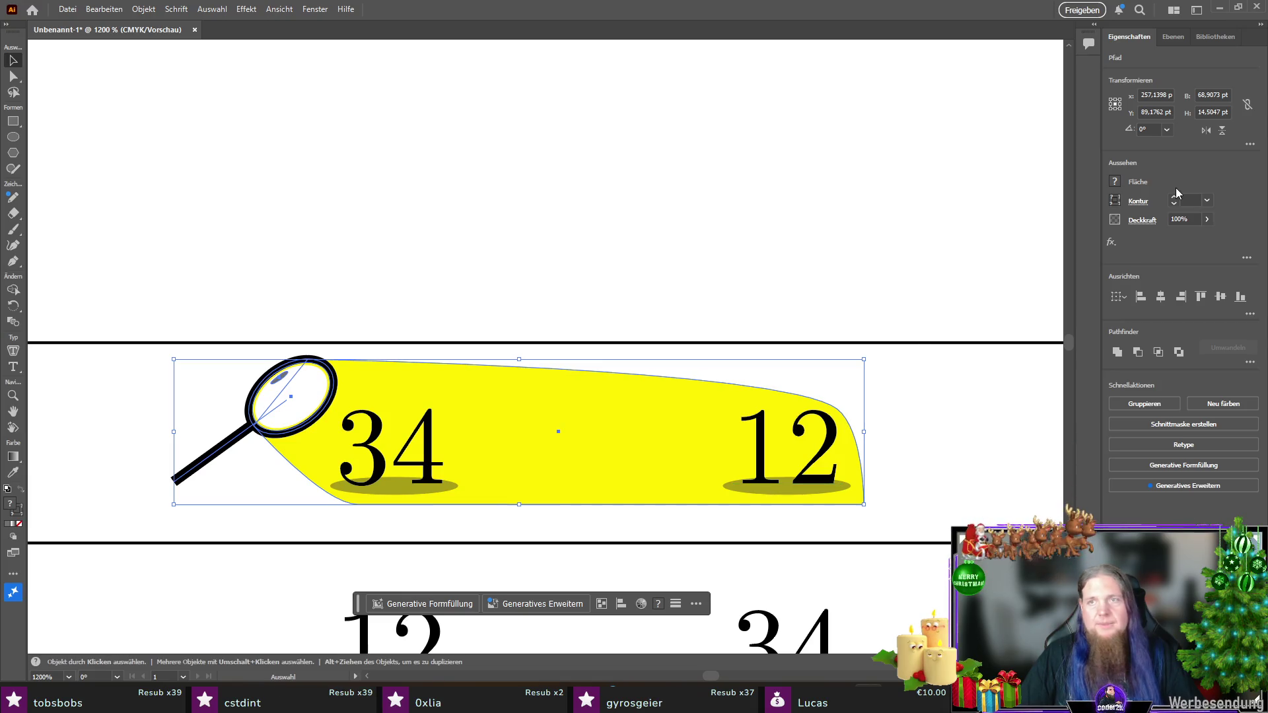
# Step: Group the magnifier, beam and shadow ellipses, leaving the numbers 12 and 34 out
pyautogui.click(1174, 37)
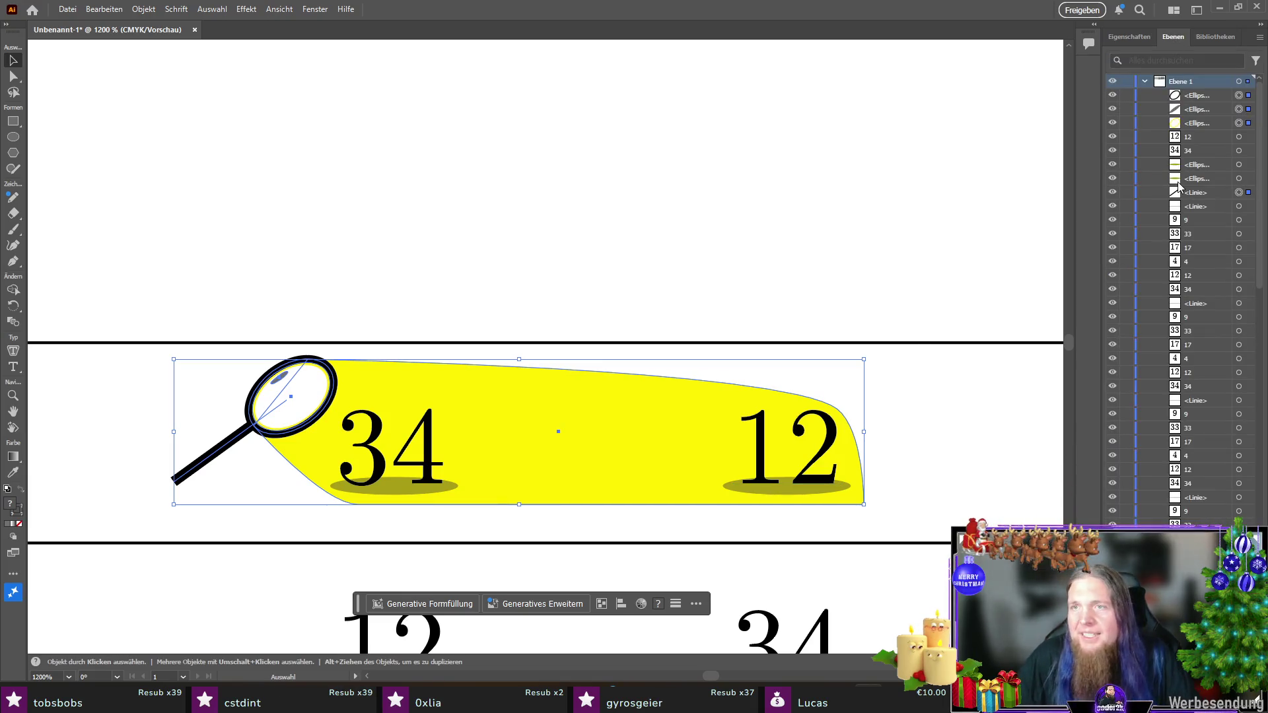
pyautogui.click(915, 514)
pyautogui.moveTo(927, 529)
pyautogui.mouseDown()
pyautogui.moveTo(204, 387)
pyautogui.moveTo(136, 362)
pyautogui.moveTo(153, 350)
pyautogui.mouseUp()
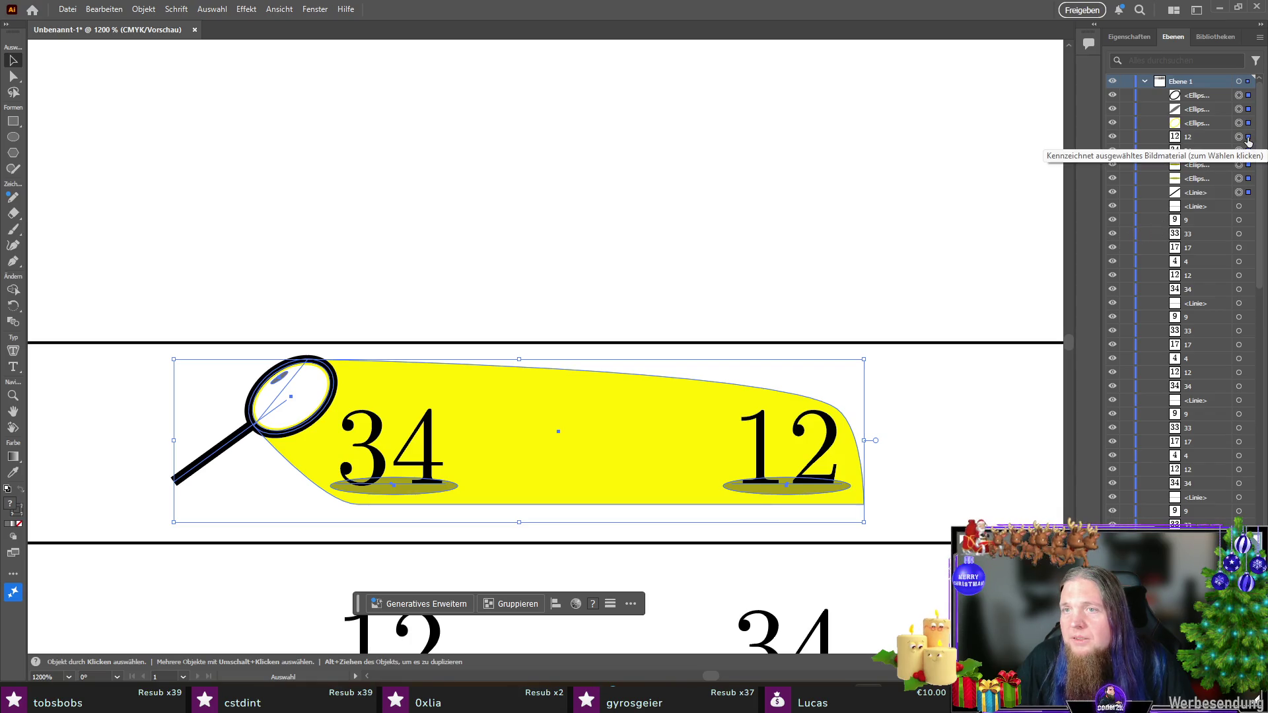
pyautogui.moveTo(1240, 142); pyautogui.dragTo(1240, 152)
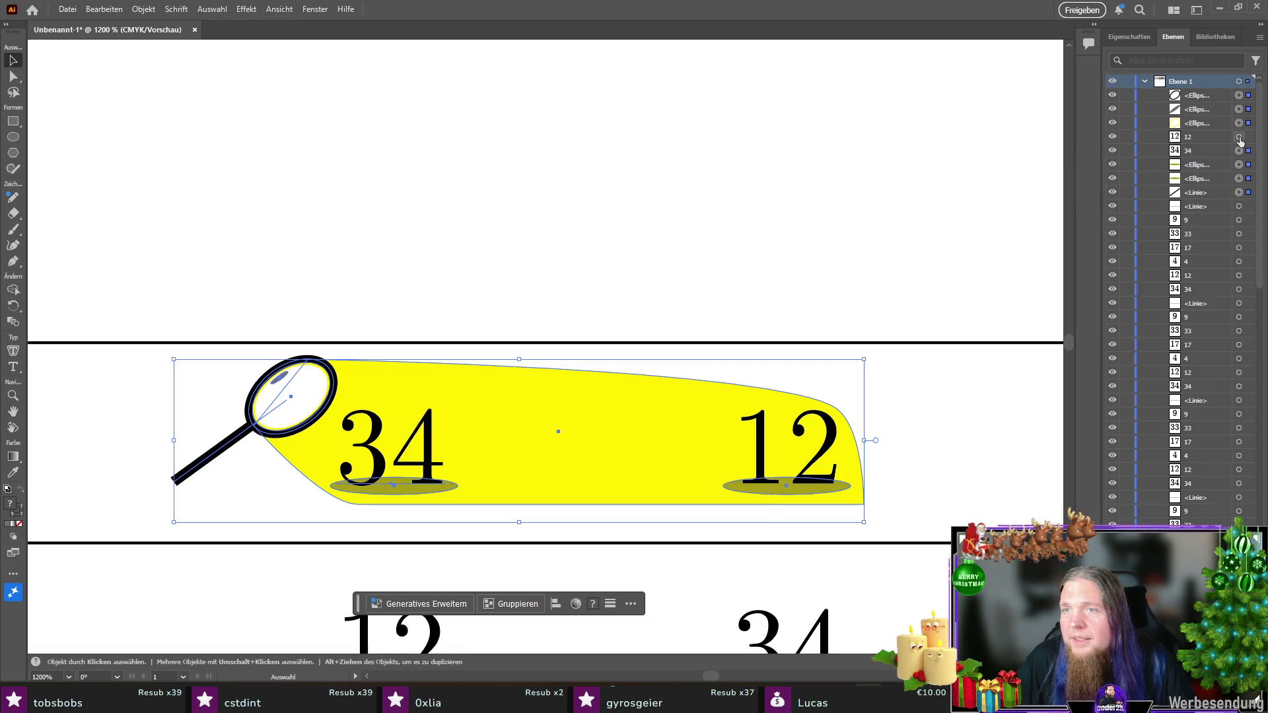
pyautogui.keyDown('shift'); pyautogui.click(1240, 151); pyautogui.keyUp('shift')
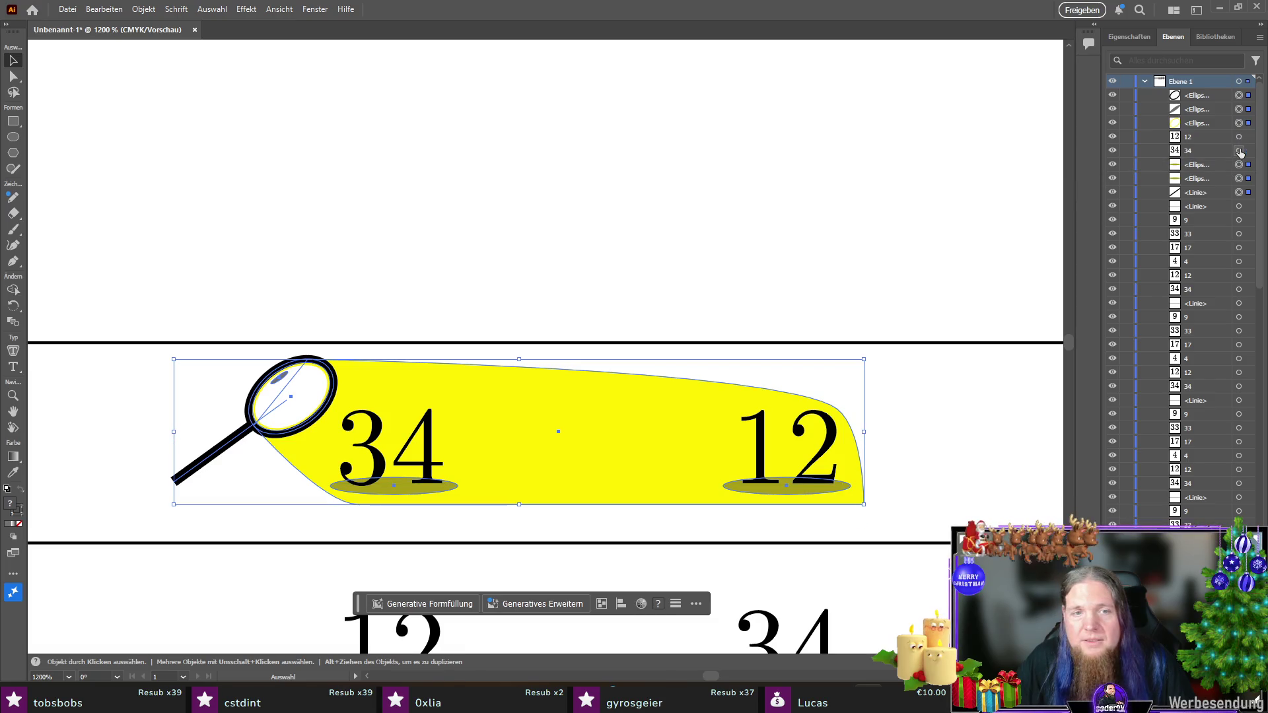
pyautogui.rightClick(295, 379)
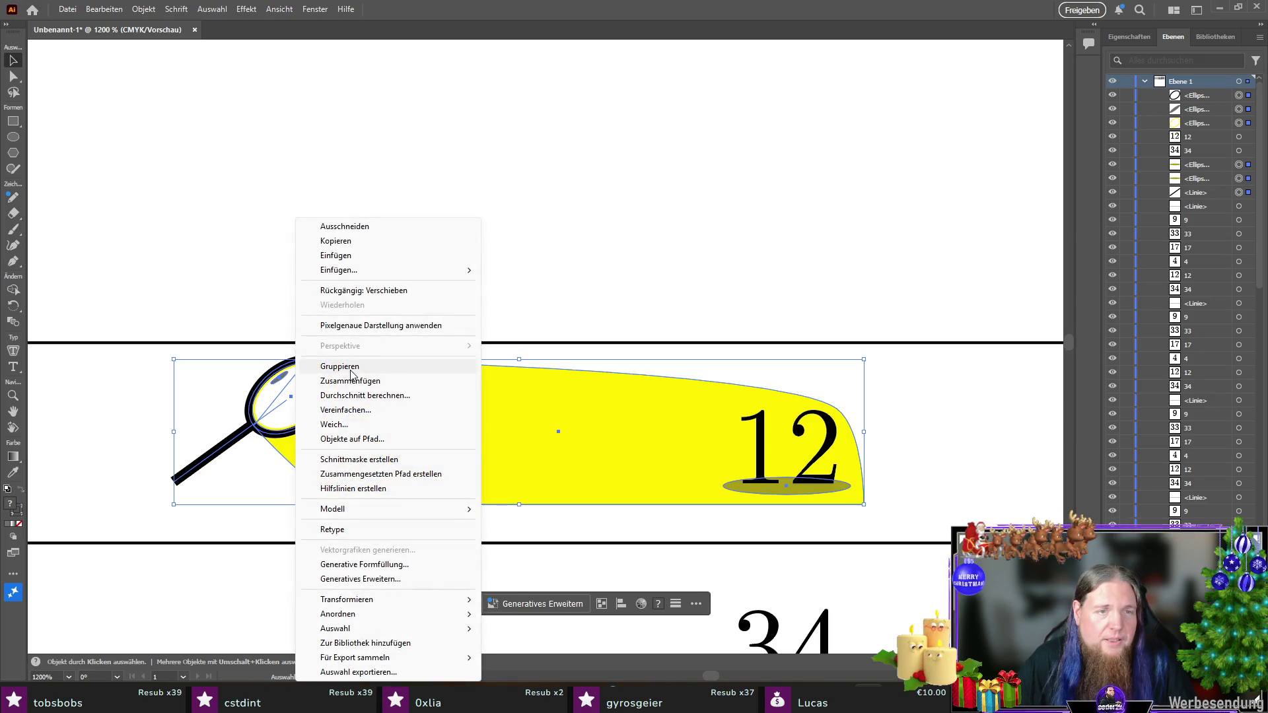
pyautogui.click(323, 360)
# Step: Send the magnifier group to the back, behind 34 and 12
pyautogui.click(122, 419)
pyautogui.click(264, 402)
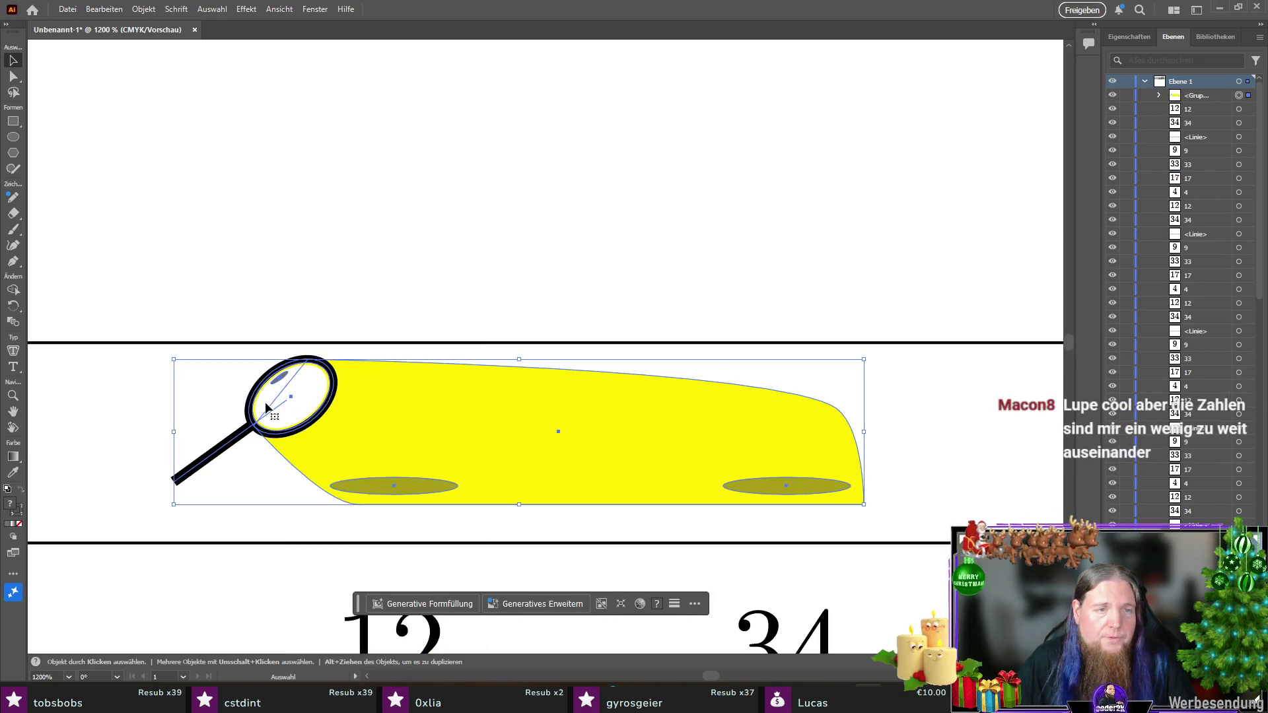
pyautogui.rightClick(265, 405)
pyautogui.click(138, 405)
pyautogui.click(137, 406)
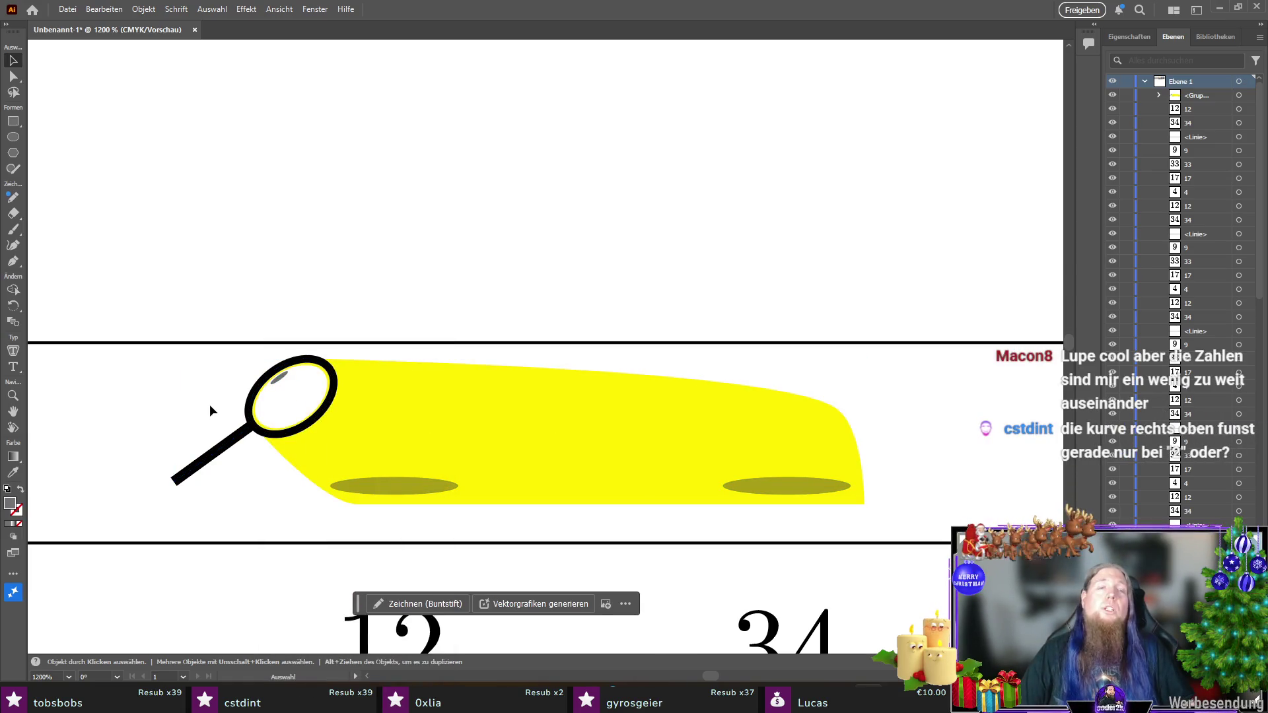
pyautogui.rightClick(268, 400)
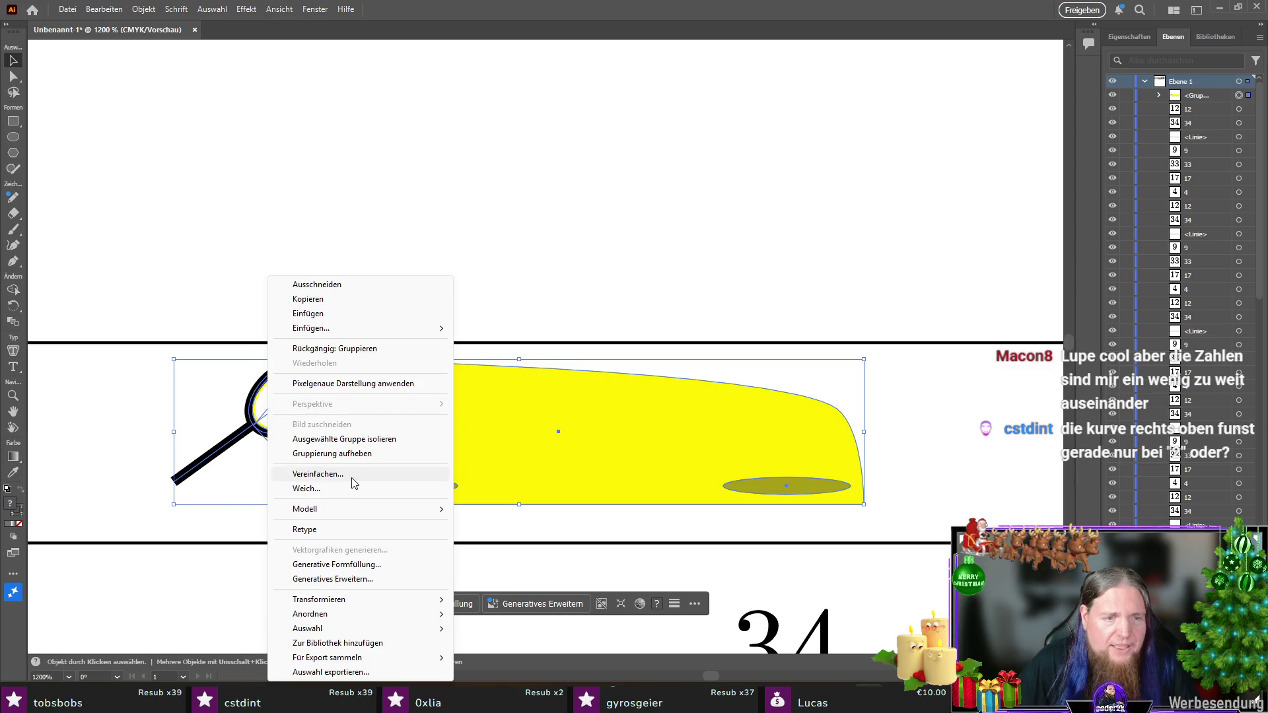
pyautogui.moveTo(392, 604)
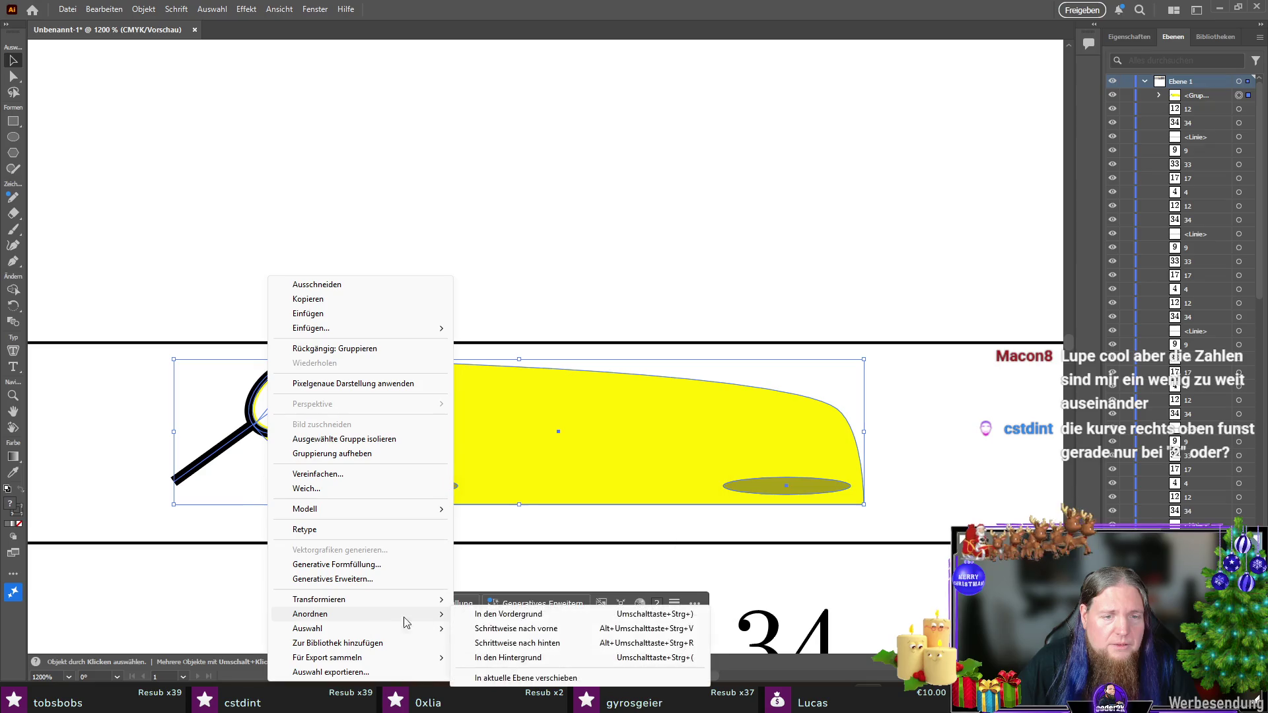
pyautogui.click(544, 656)
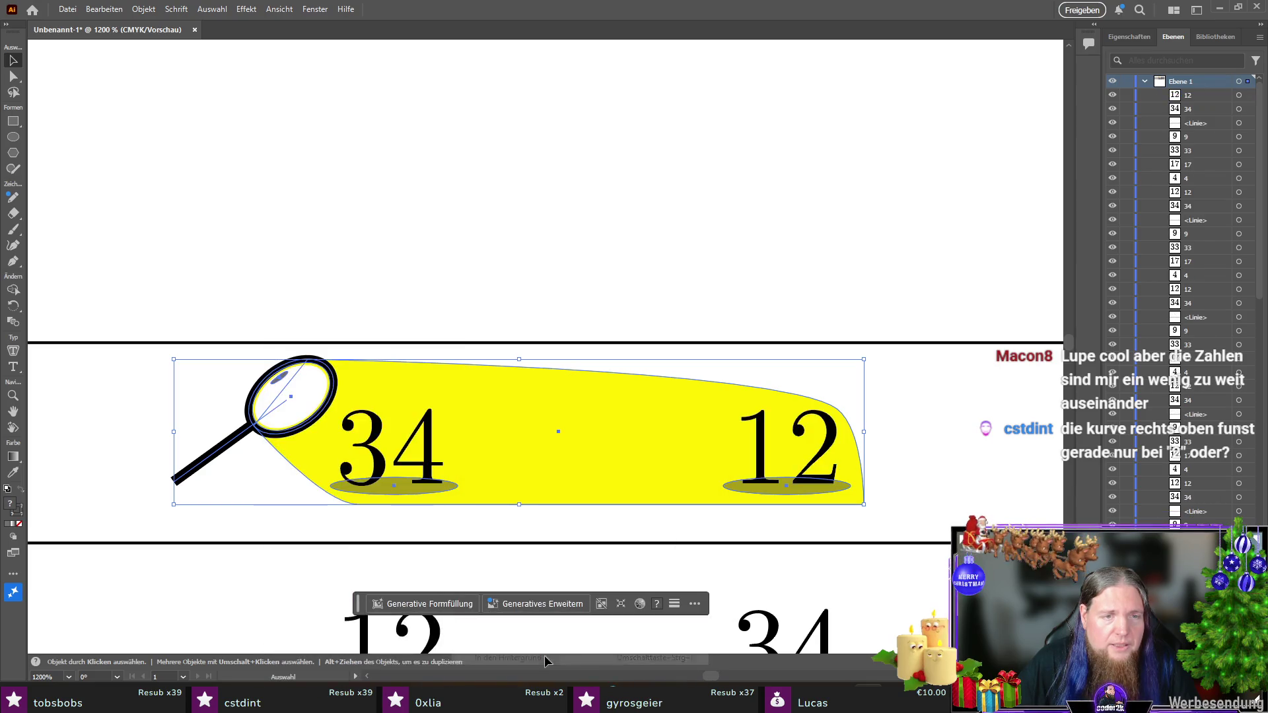
pyautogui.click(111, 450)
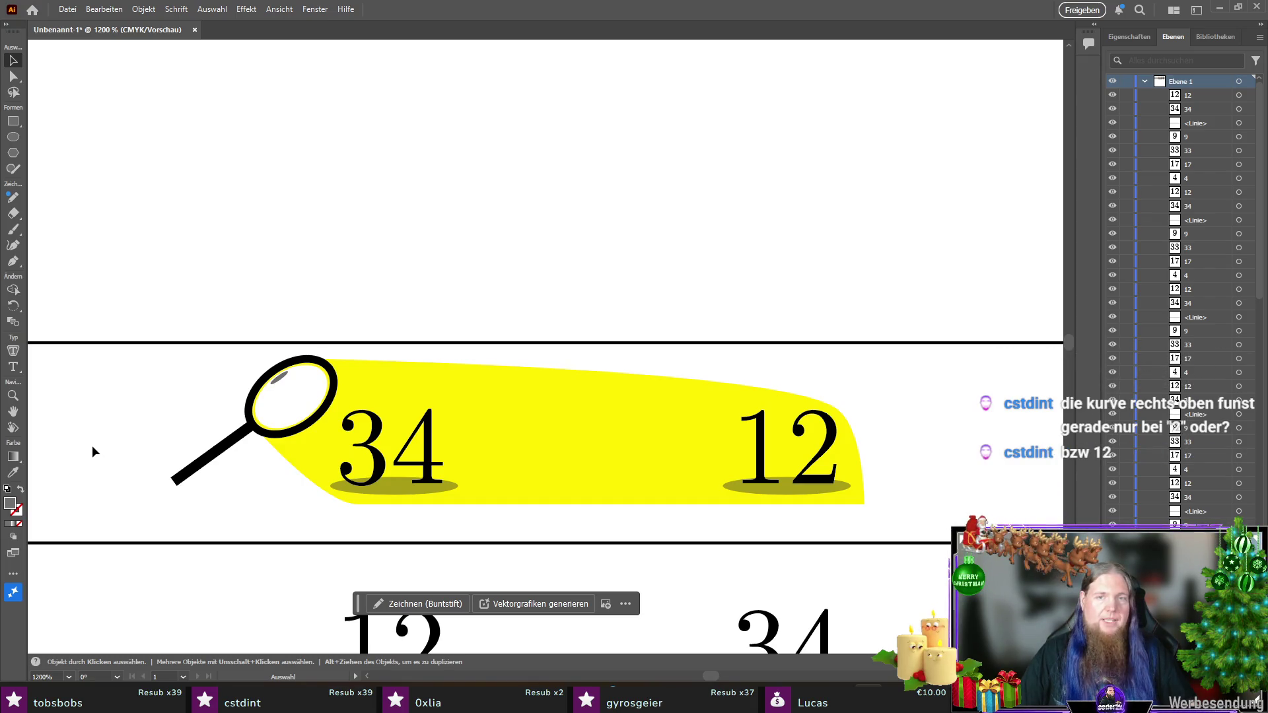
pyautogui.scroll(-3, 165, 427)
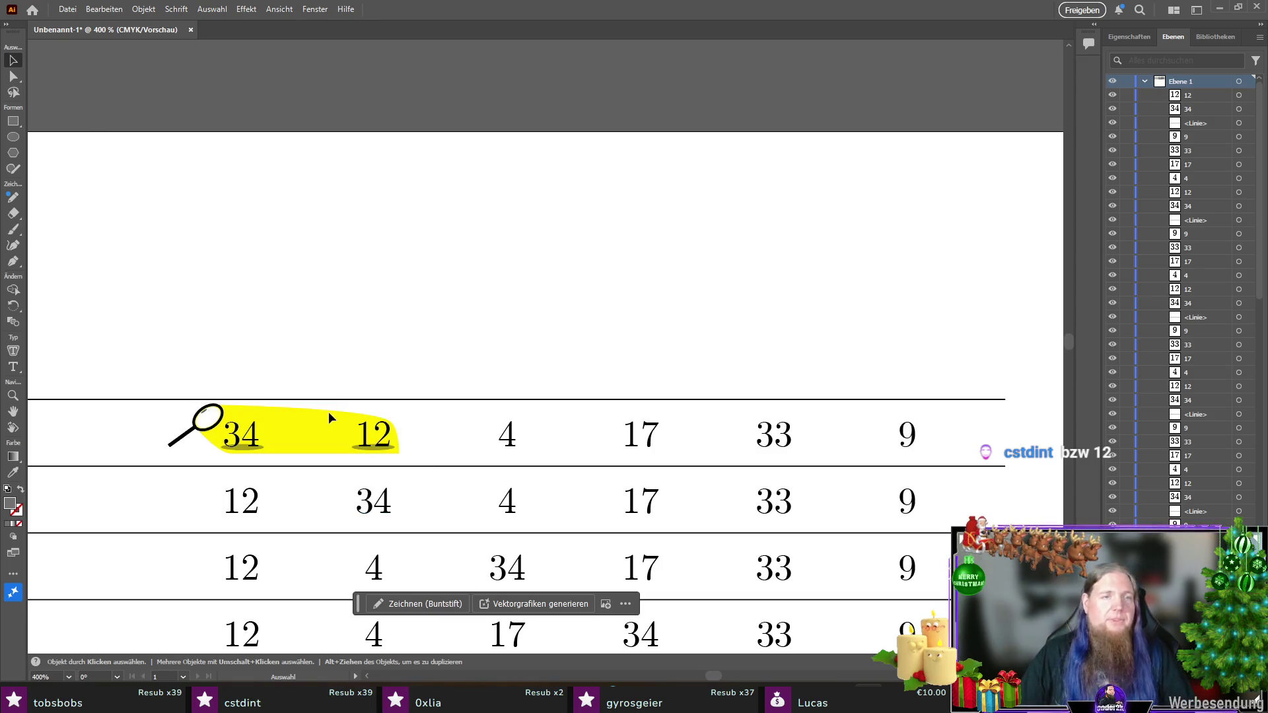
pyautogui.scroll(-5, 437, 396)
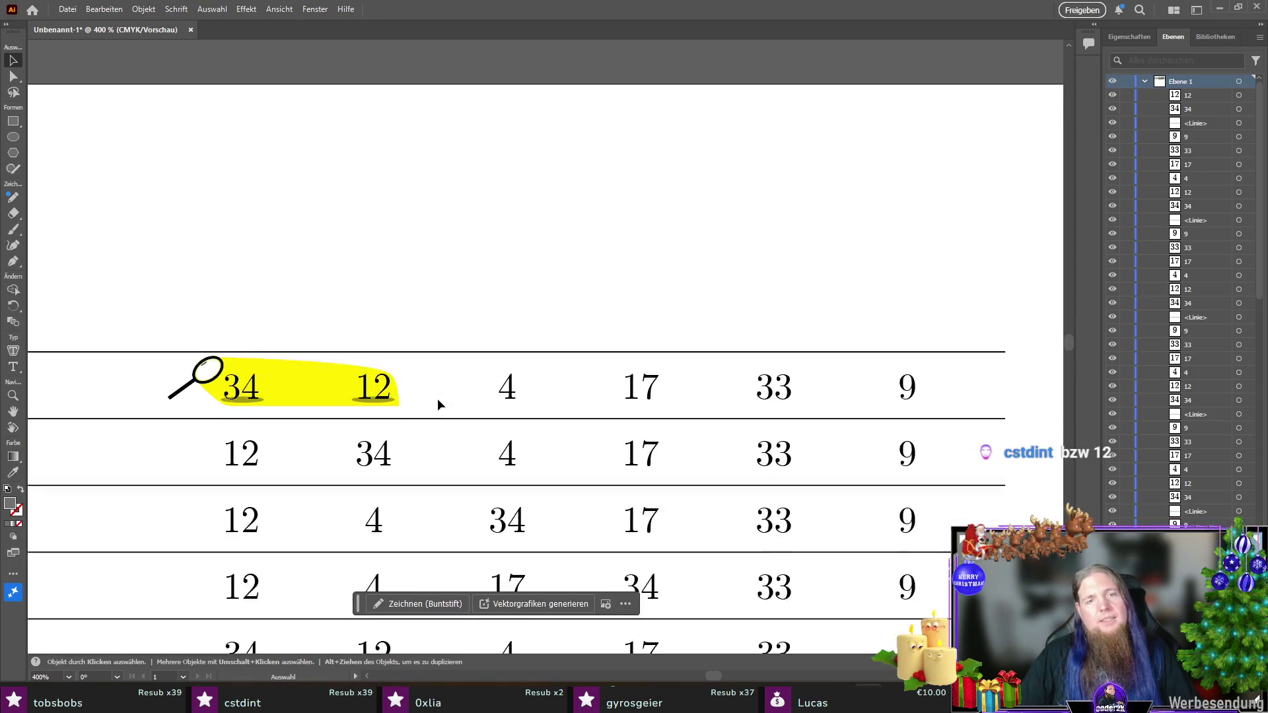
# Step: Duplicate the highlighter group into row 2, behind the numbers over 34 and 4
pyautogui.click(311, 275)
pyautogui.moveTo(311, 275)
pyautogui.mouseDown()
pyautogui.moveTo(341, 303)
pyautogui.moveTo(520, 370)
pyautogui.moveTo(379, 343)
pyautogui.mouseUp()
pyautogui.rightClick(394, 339)
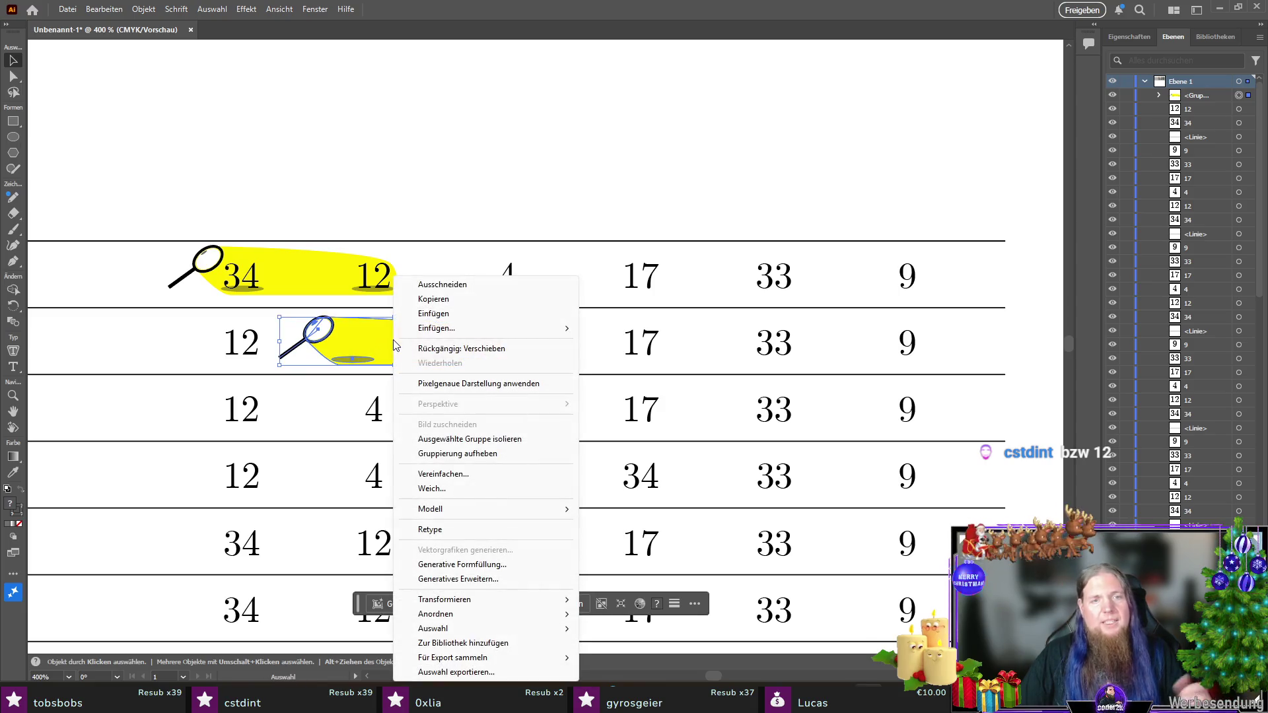
pyautogui.moveTo(528, 614)
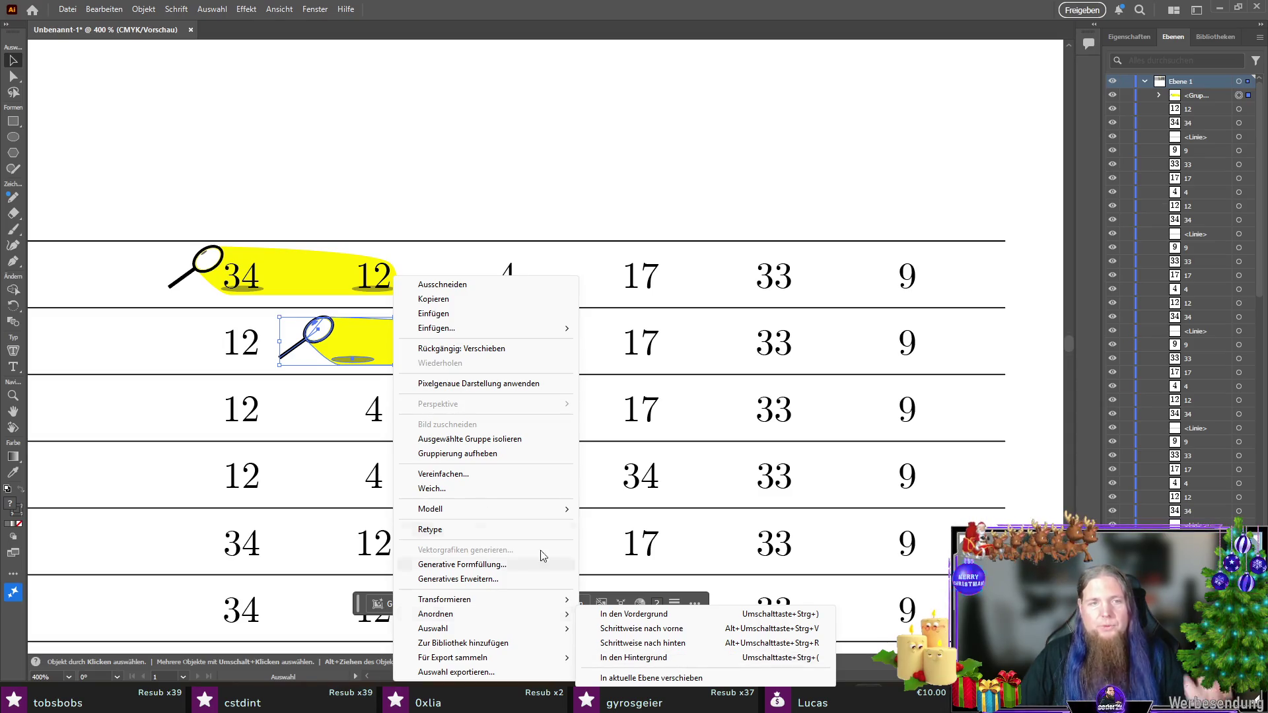
pyautogui.click(342, 330)
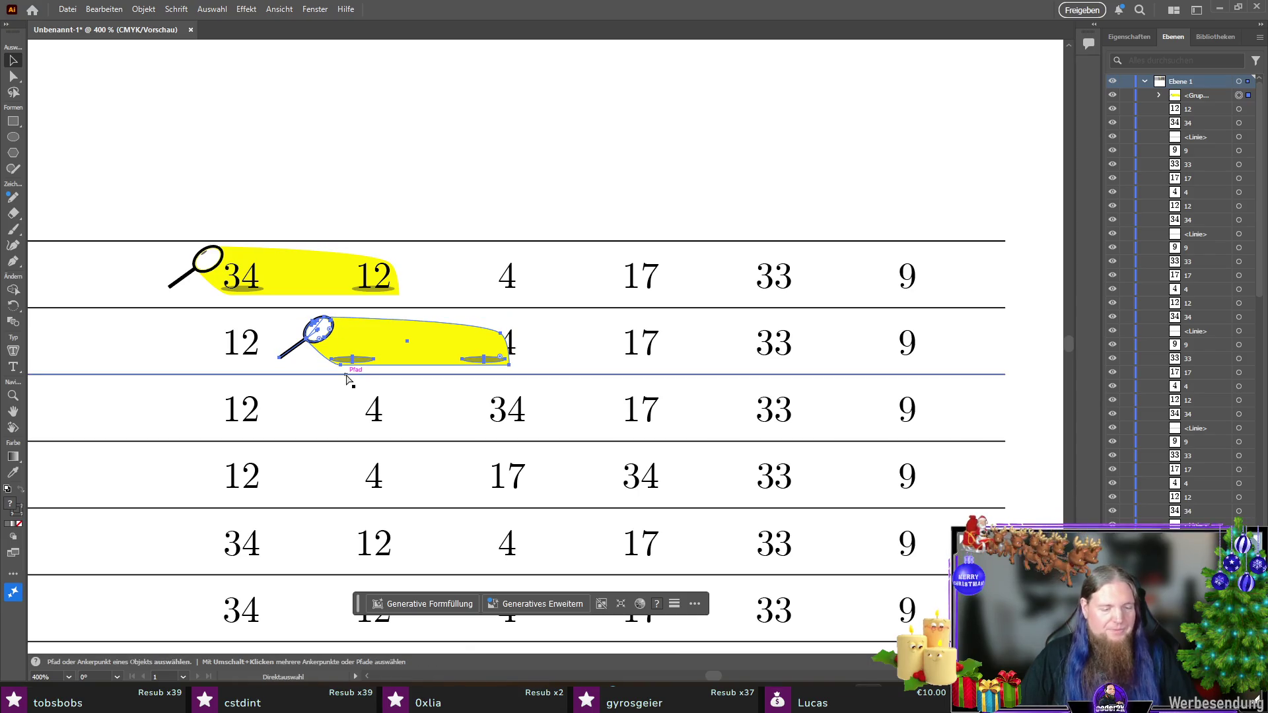
pyautogui.hotkey('ctrl', 'shift', '[')
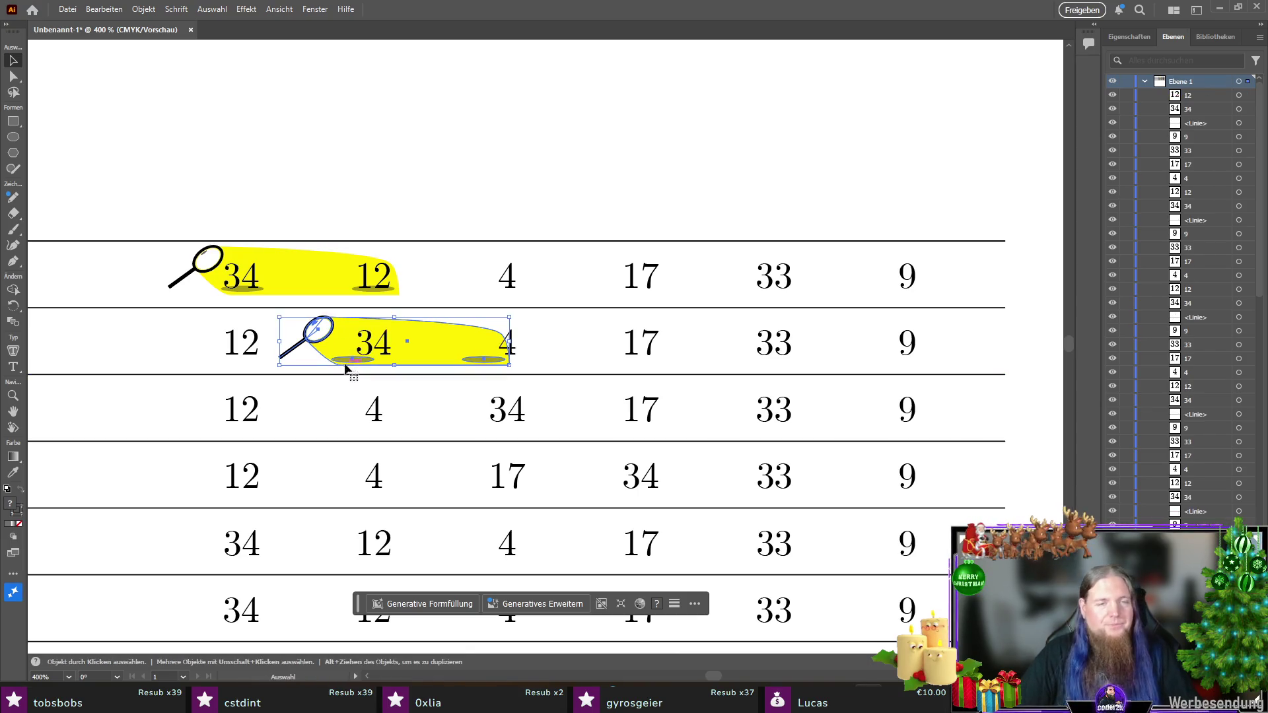
pyautogui.moveTo(342, 350)
pyautogui.mouseDown()
pyautogui.moveTo(443, 351)
pyautogui.moveTo(423, 323)
pyautogui.mouseUp()
# Step: Place a highlighter copy in row 3 over 34 and 17
pyautogui.scroll(3, 444, 350)
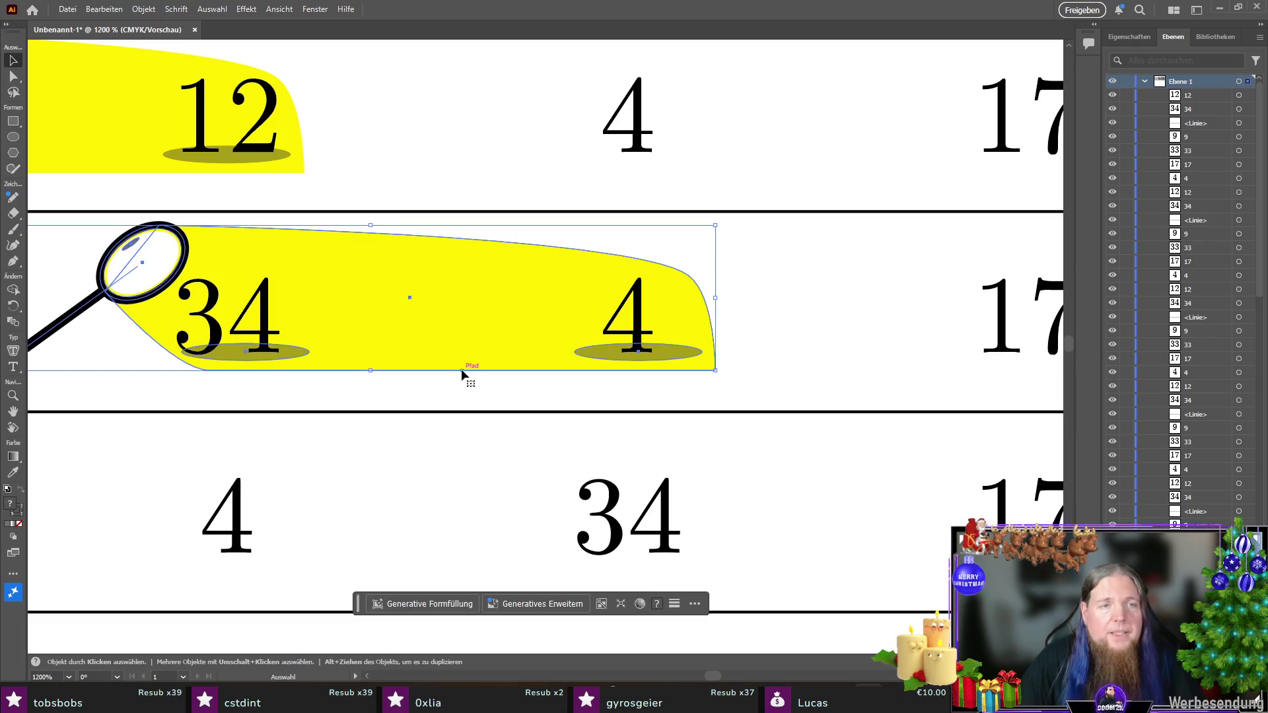
pyautogui.moveTo(402, 396)
pyautogui.mouseDown()
pyautogui.moveTo(419, 413)
pyautogui.moveTo(513, 417)
pyautogui.moveTo(494, 441)
pyautogui.moveTo(661, 482)
pyautogui.moveTo(586, 382)
pyautogui.moveTo(675, 486)
pyautogui.moveTo(734, 503)
pyautogui.moveTo(680, 386)
pyautogui.moveTo(790, 490)
pyautogui.moveTo(816, 483)
pyautogui.mouseUp()
pyautogui.scroll(-1, 494, 441)
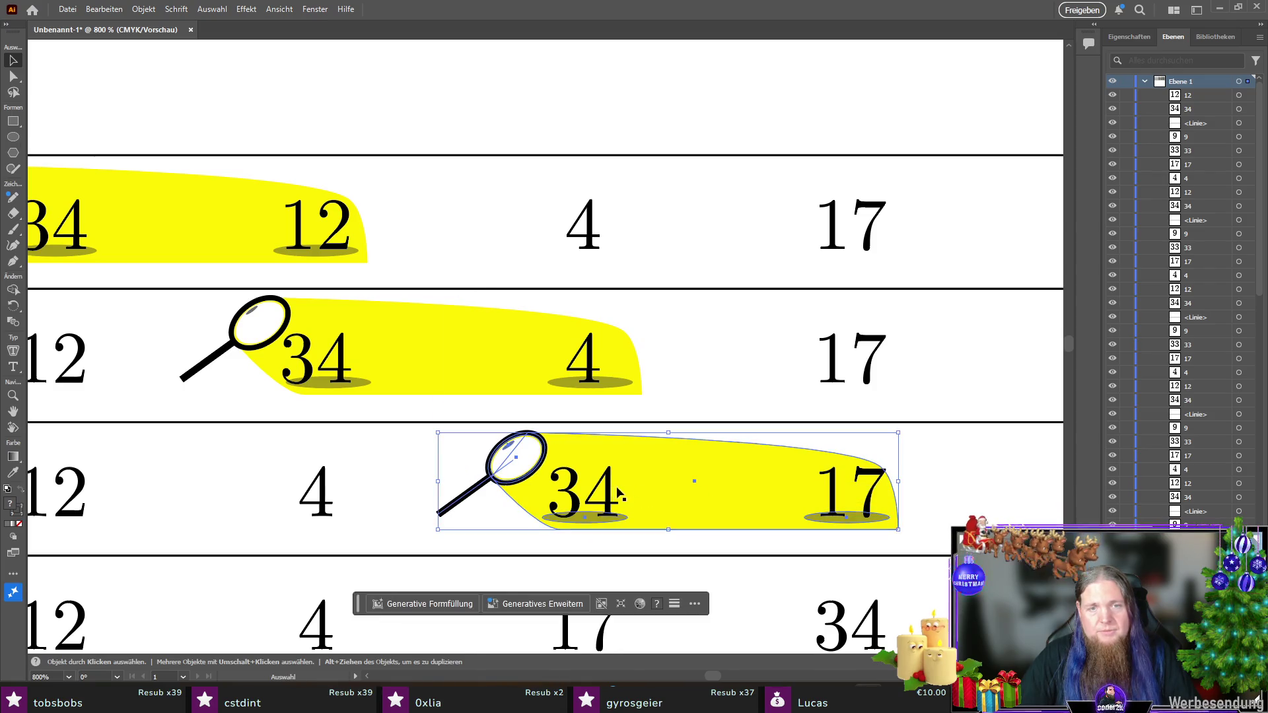
pyautogui.scroll(-1, 695, 490)
pyautogui.click(391, 528)
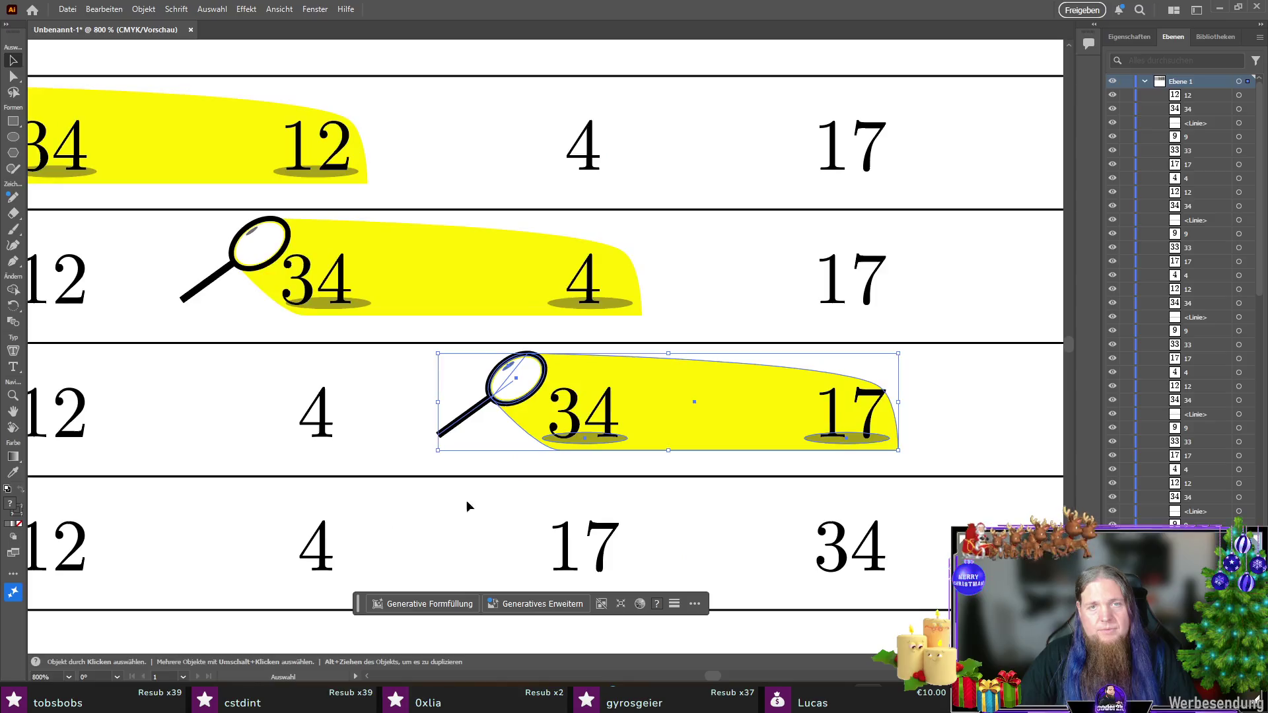
pyautogui.scroll(-3, 1000, 436)
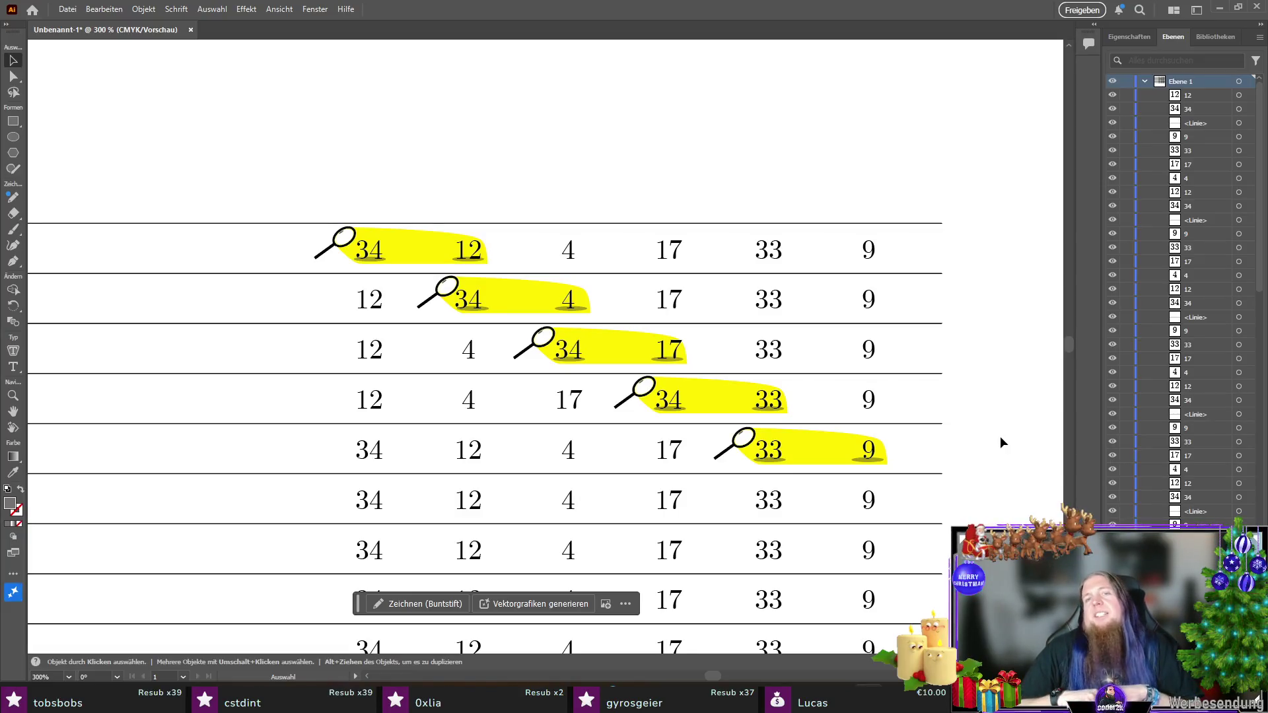
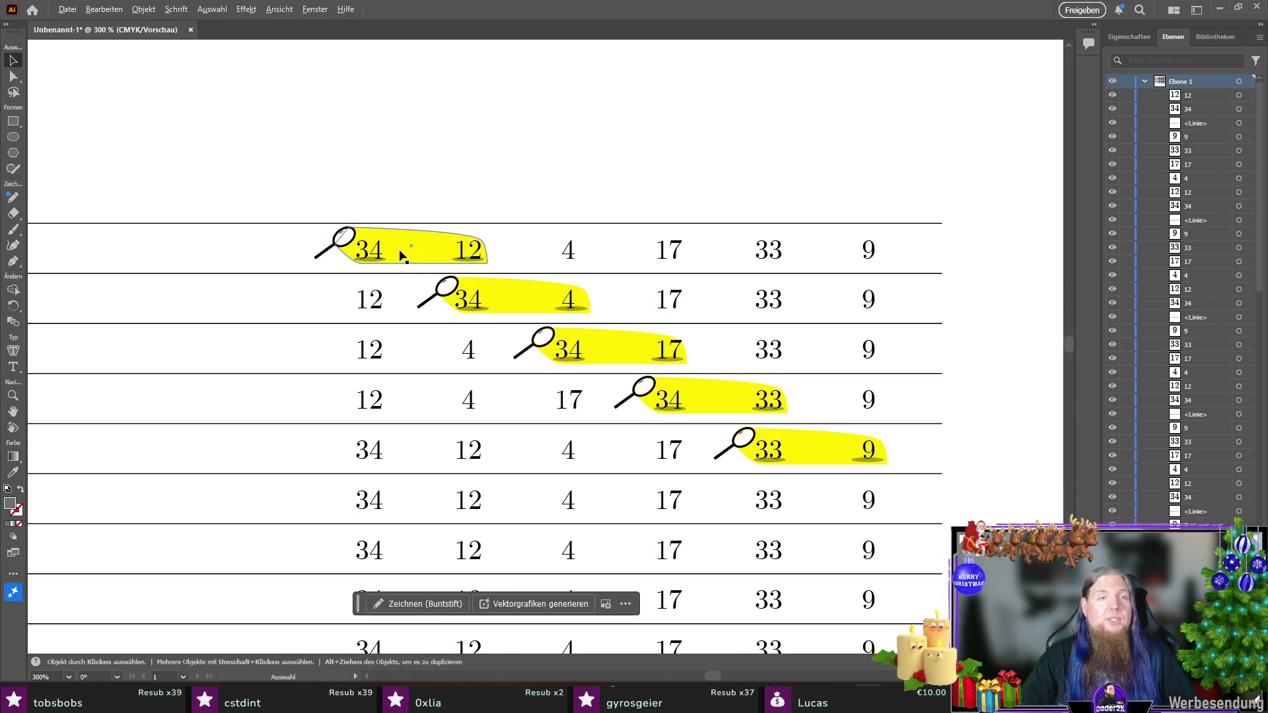
# Step: Drag the first row highlight's lower-right anchors up so its bottom edge behind 34 and 12 is flat
pyautogui.scroll(4, 398, 250)
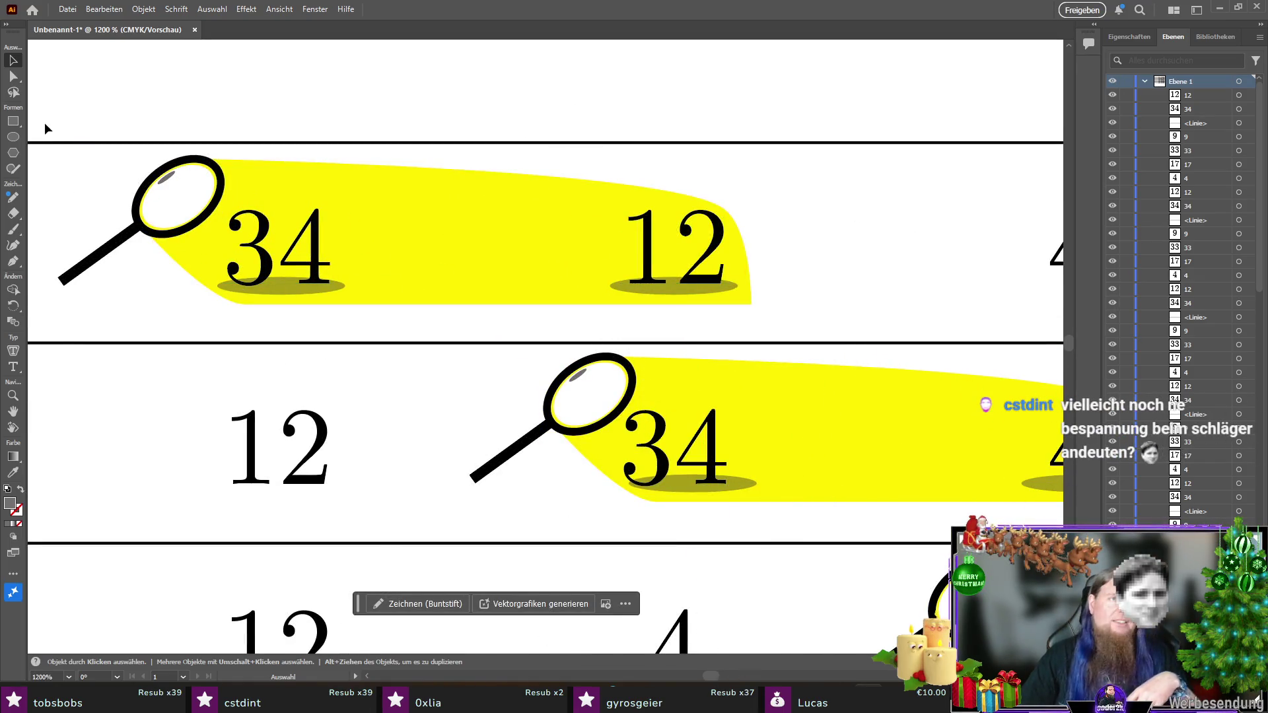
pyautogui.click(15, 76)
pyautogui.click(419, 291)
pyautogui.press('ctrl')
pyautogui.moveTo(251, 308)
pyautogui.mouseDown()
pyautogui.moveTo(241, 284)
pyautogui.moveTo(218, 288)
pyautogui.mouseUp()
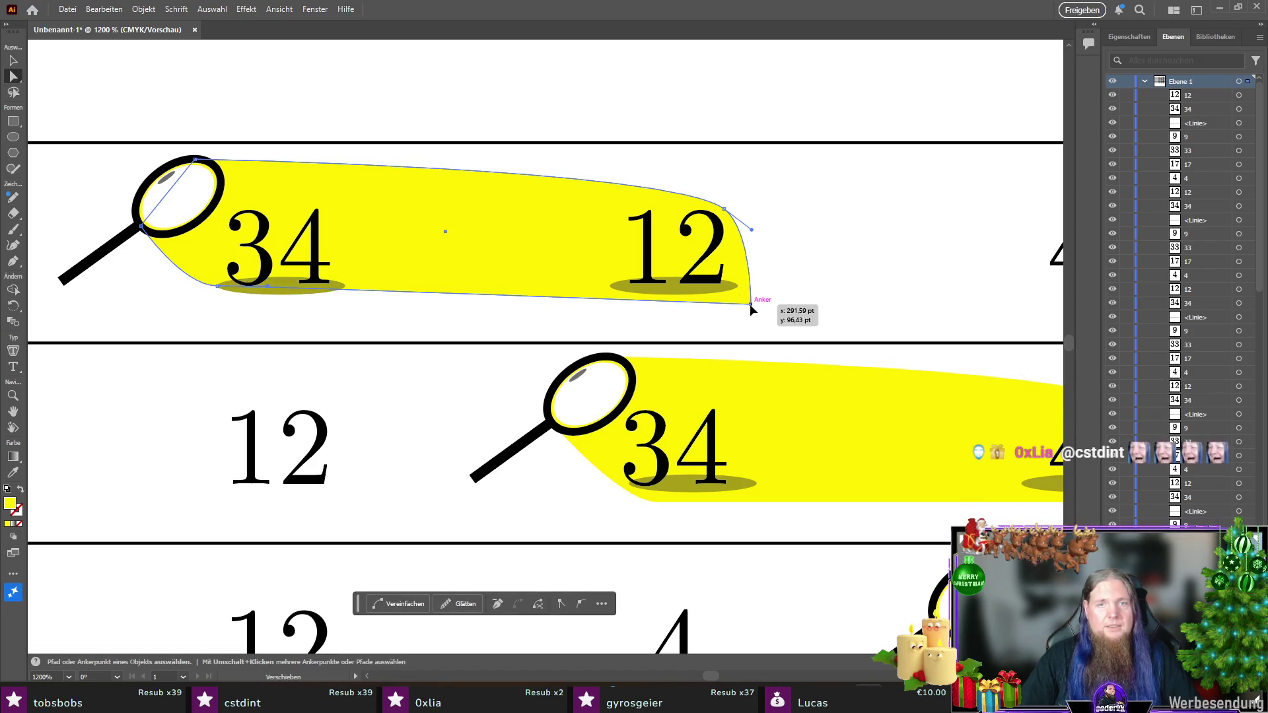
pyautogui.moveTo(752, 306); pyautogui.dragTo(751, 286)
pyautogui.click(14, 60)
pyautogui.click(108, 200)
# Step: Recheck the reshaped highlight's anchor points, then deselect it and zoom back out
pyautogui.scroll(-5, 297, 307)
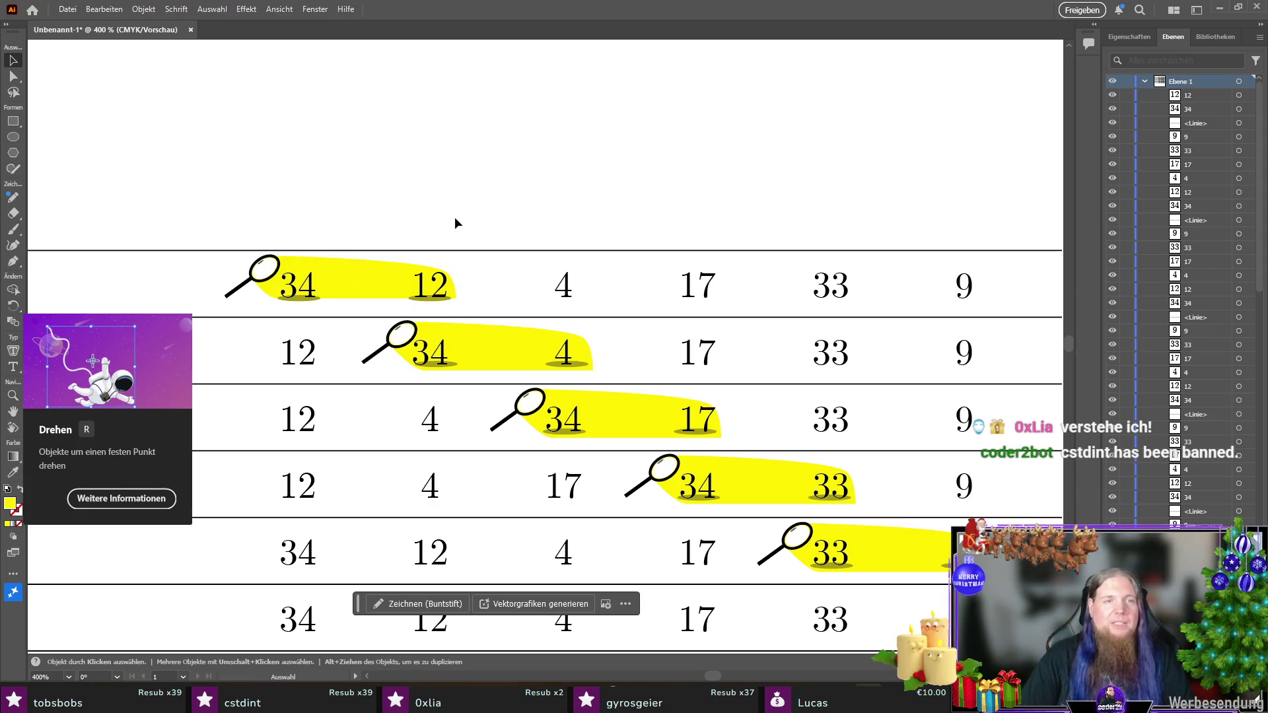
pyautogui.click(397, 280)
pyautogui.press('a')
pyautogui.press('v')
pyautogui.click(638, 185)
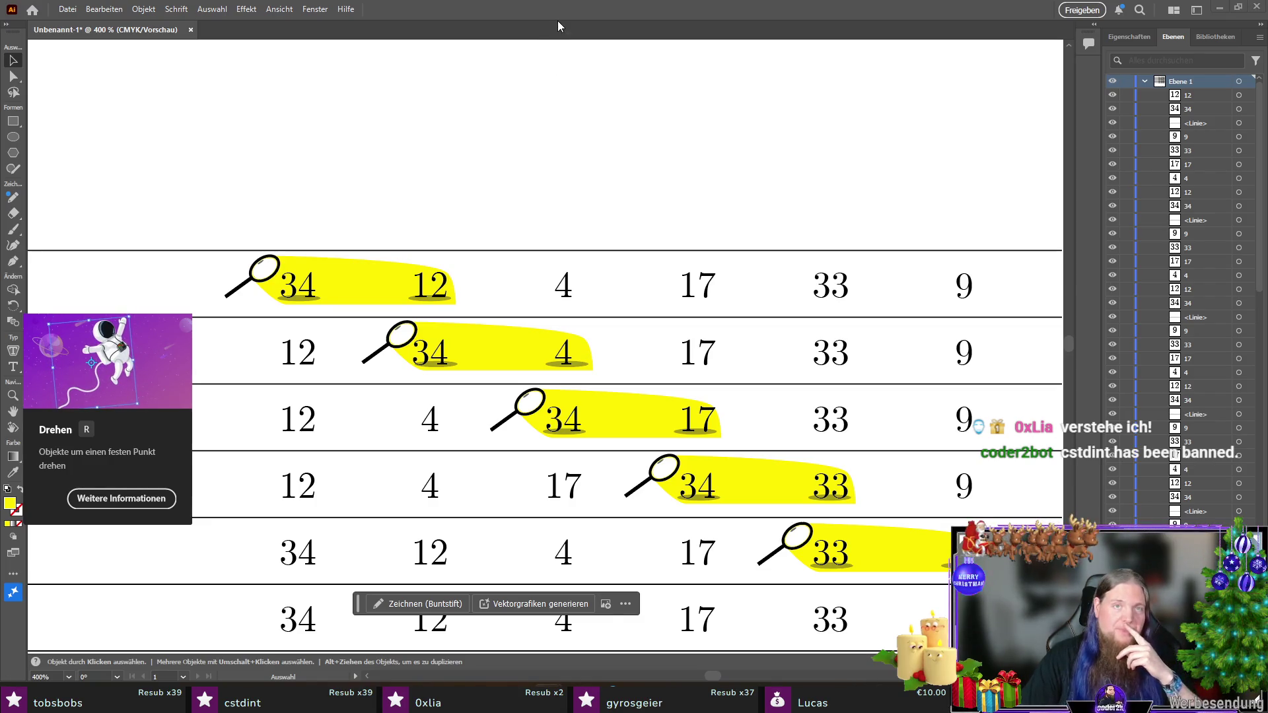
pyautogui.scroll(-3, 601, 220)
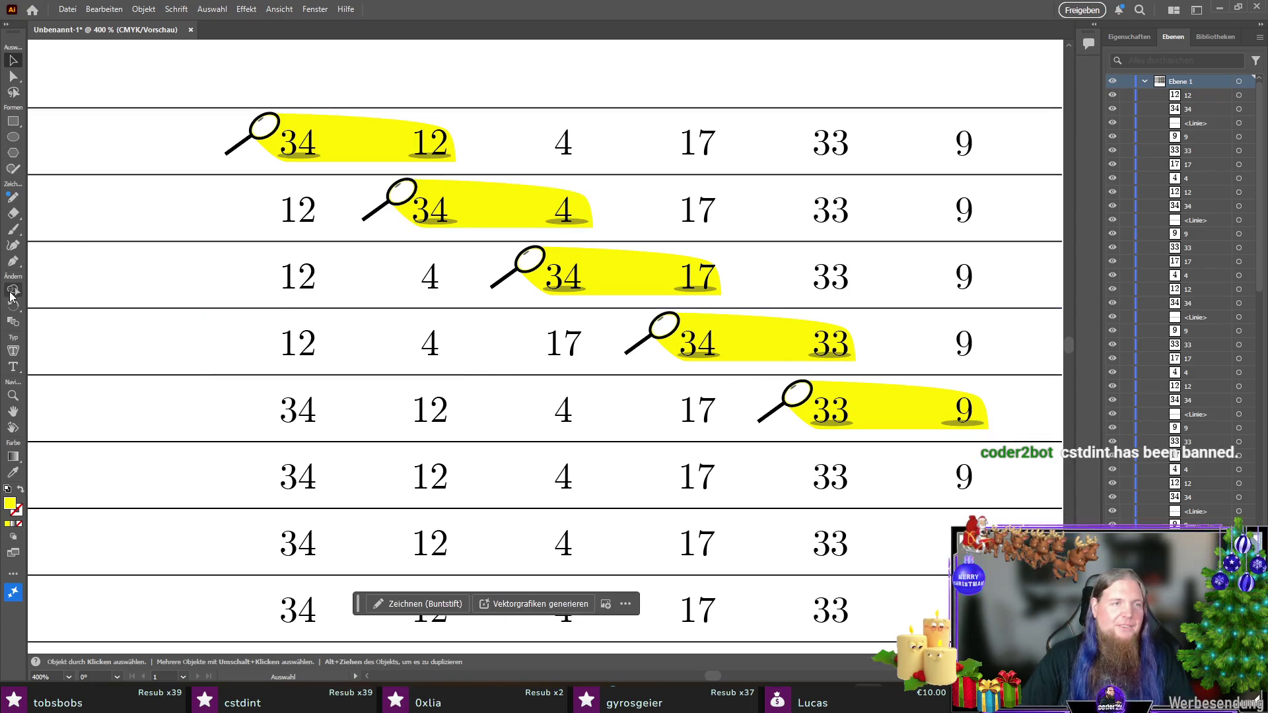
# Step: Move the 33–9 magnifier highlight group down onto the 34–12 pair in the next row
pyautogui.scroll(-8, 744, 376)
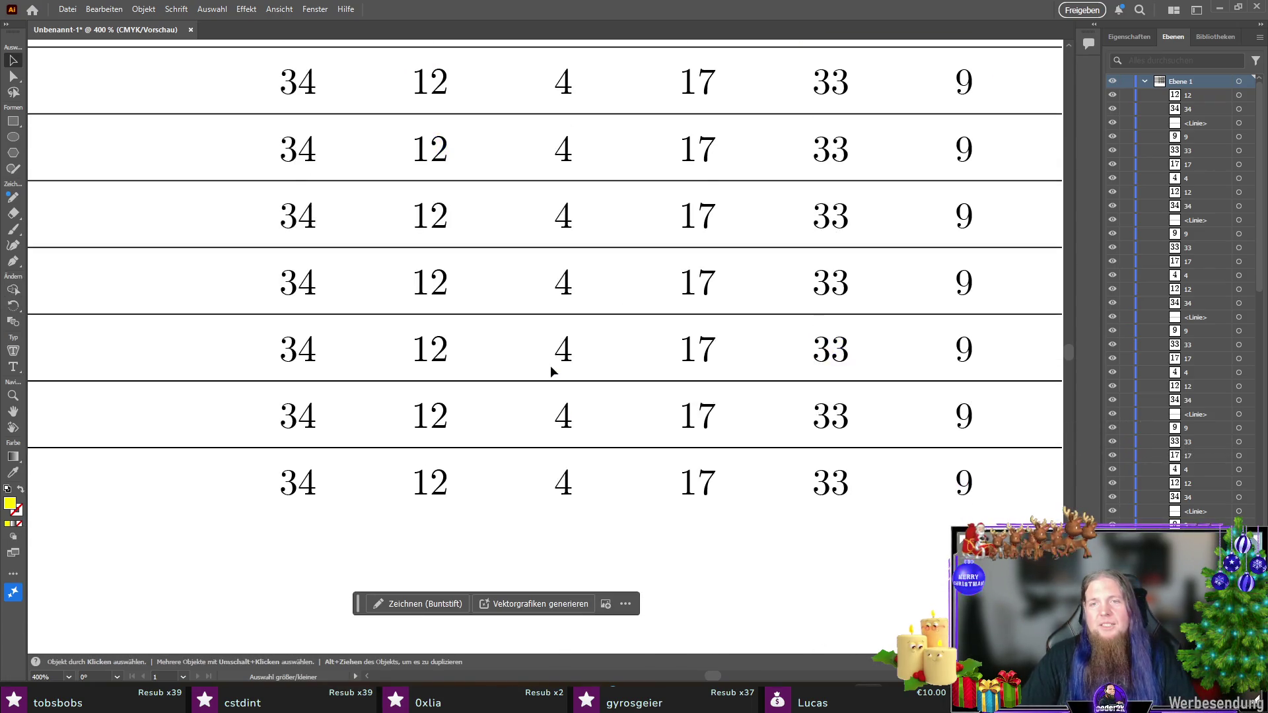
pyautogui.scroll(13, 555, 368)
pyautogui.scroll(-2, 562, 382)
pyautogui.hscroll(2, 562, 381)
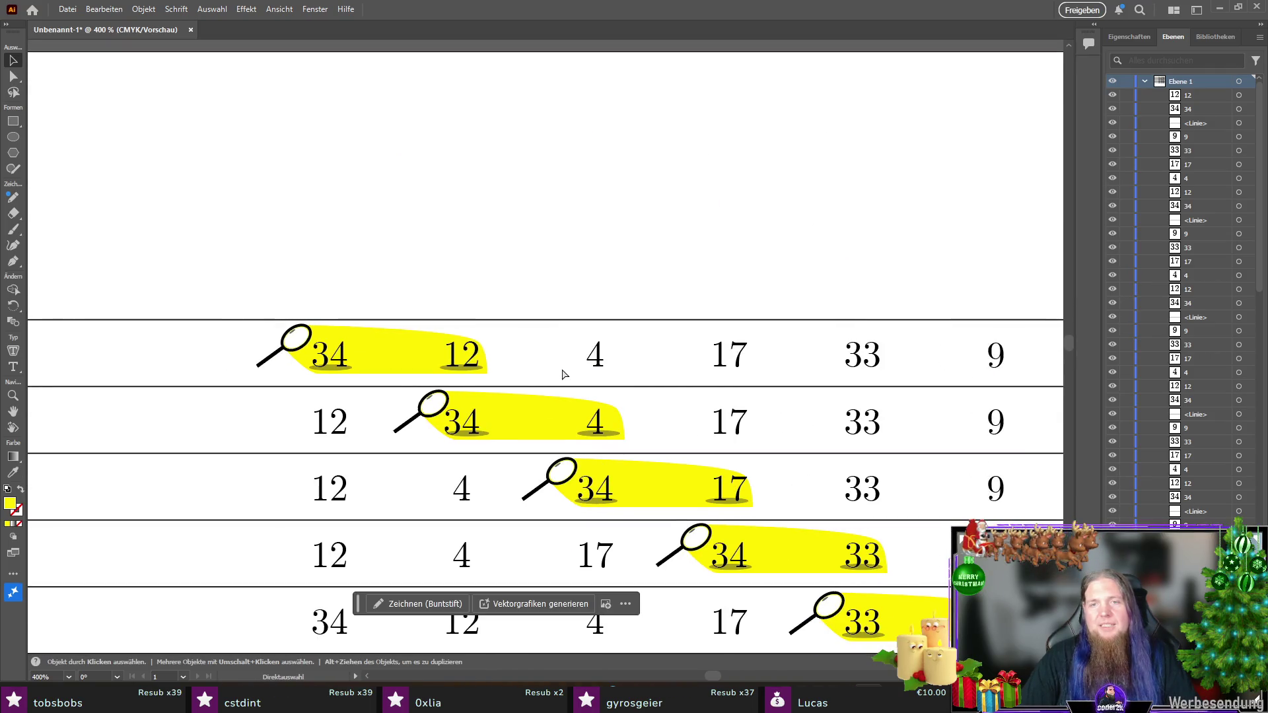
pyautogui.scroll(-5, 764, 345)
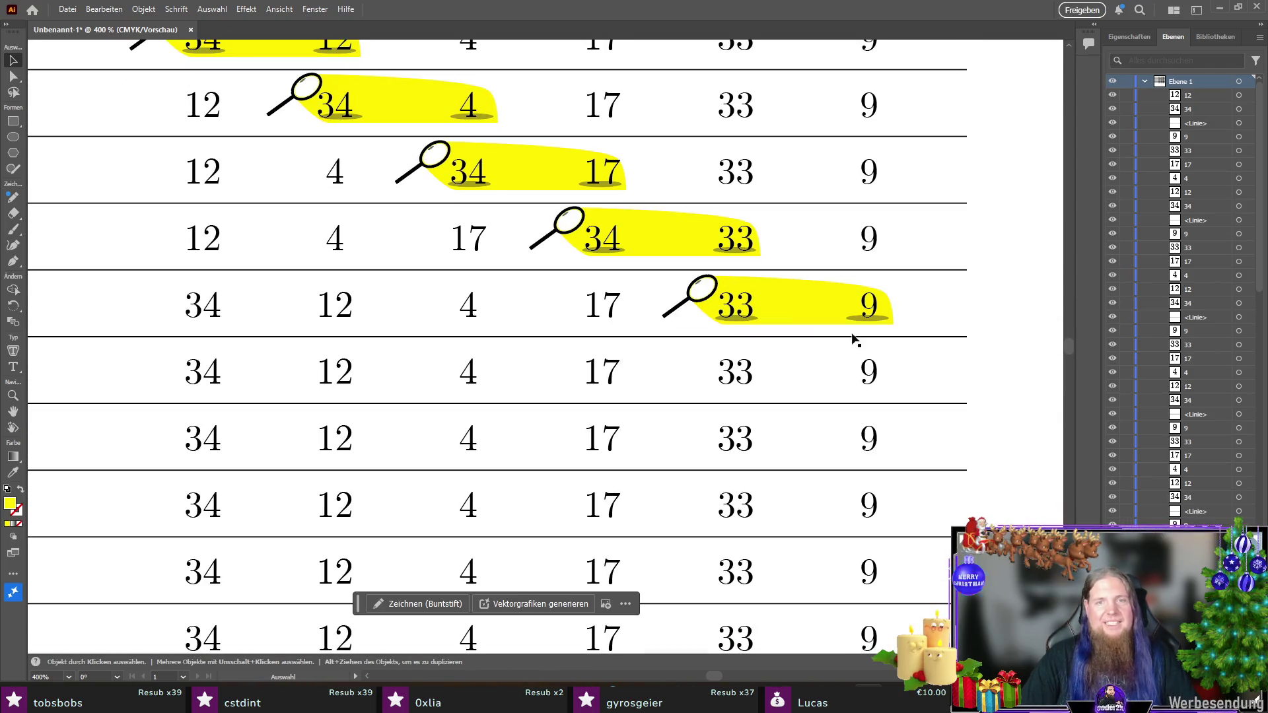
pyautogui.click(795, 317)
pyautogui.press('a')
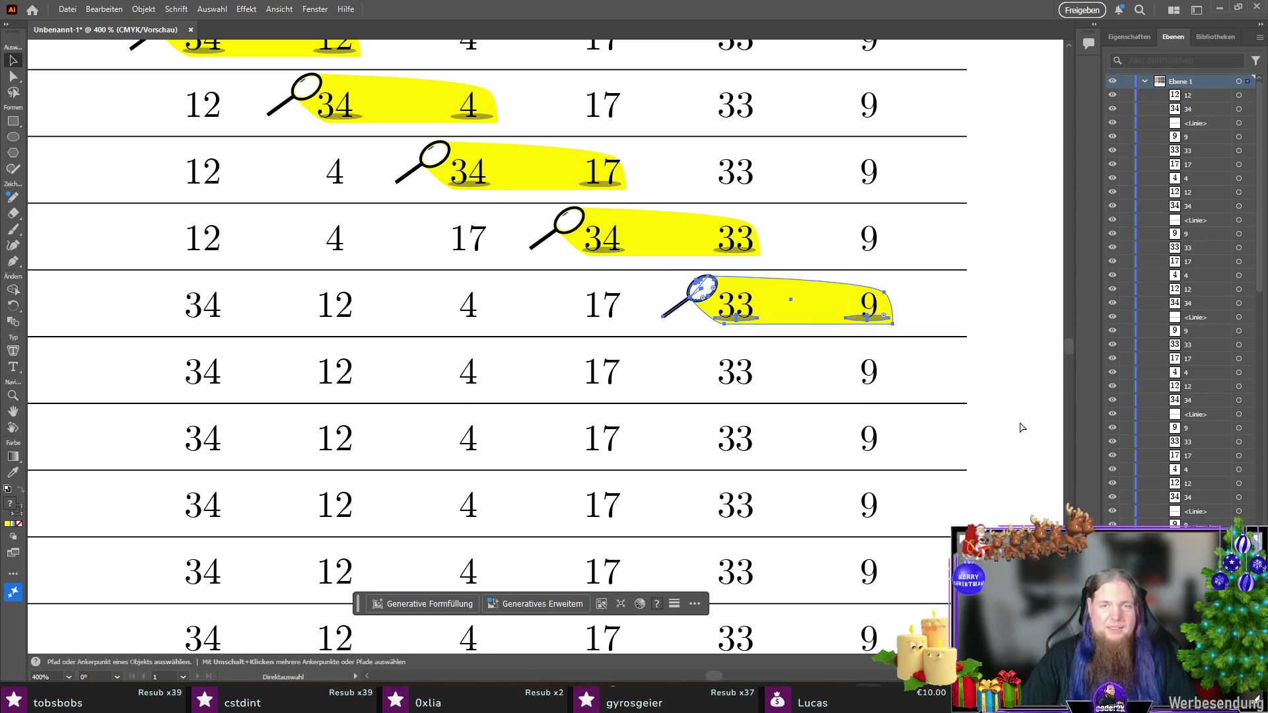
pyautogui.press('v')
pyautogui.moveTo(803, 315); pyautogui.dragTo(275, 376)
# Step: Paste a copy of the magnifier highlight over 12 and 4
pyautogui.hotkey('ctrl', 'v')
pyautogui.moveTo(496, 371)
pyautogui.mouseDown()
pyautogui.moveTo(335, 429)
pyautogui.moveTo(338, 441)
pyautogui.moveTo(388, 441)
pyautogui.mouseUp()
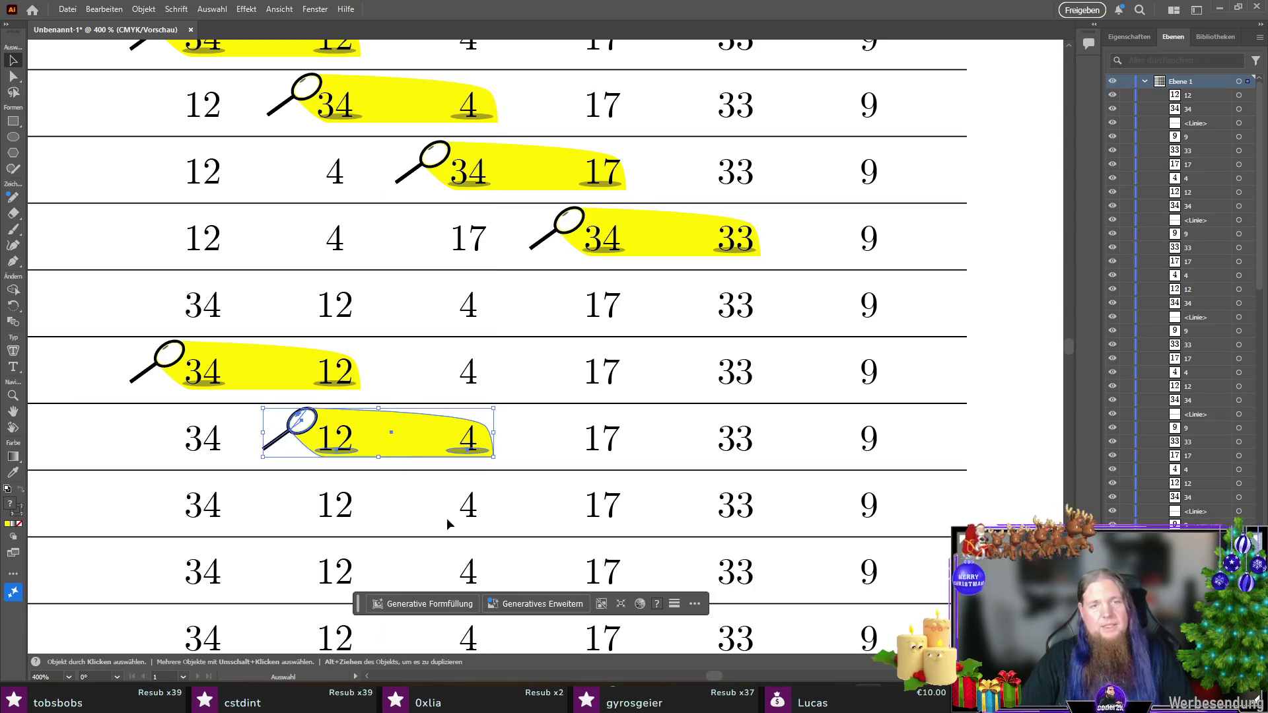
pyautogui.click(142, 462)
pyautogui.click(433, 453)
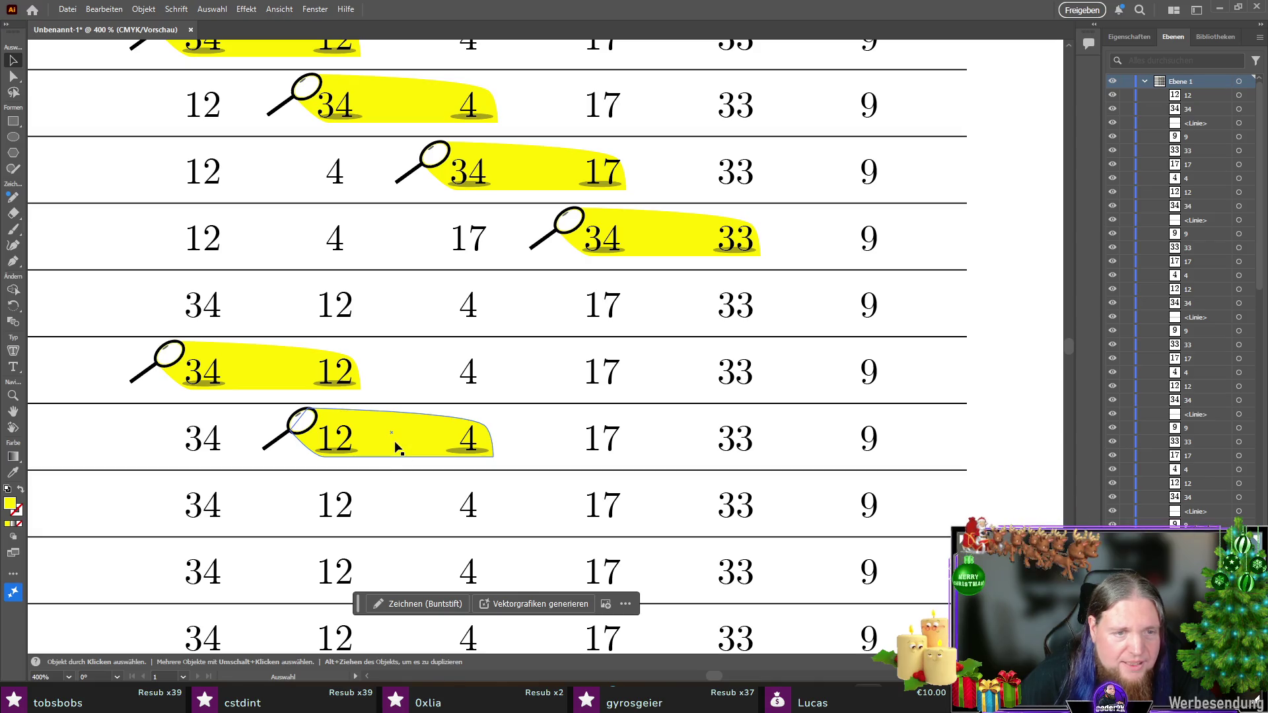
pyautogui.click(127, 441)
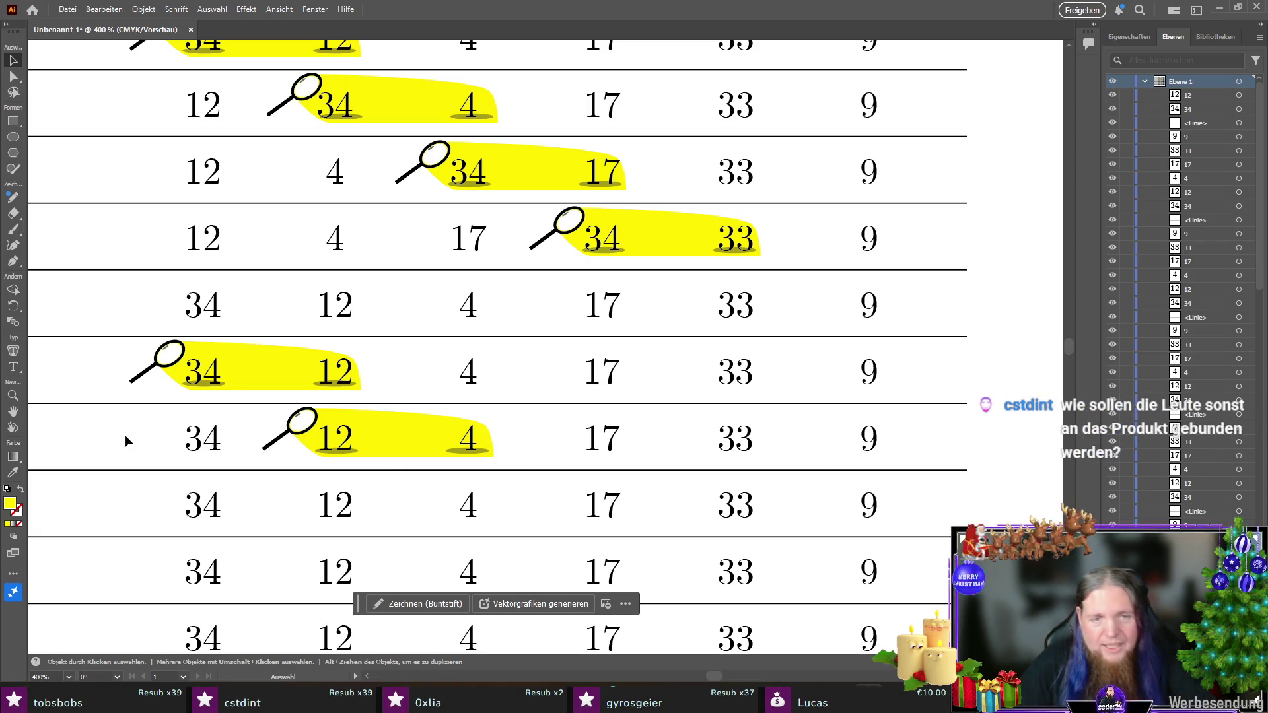
pyautogui.scroll(-3, 537, 384)
# Step: Paste another magnifier highlight copy over 4 and 17
pyautogui.hotkey('ctrl', 'v')
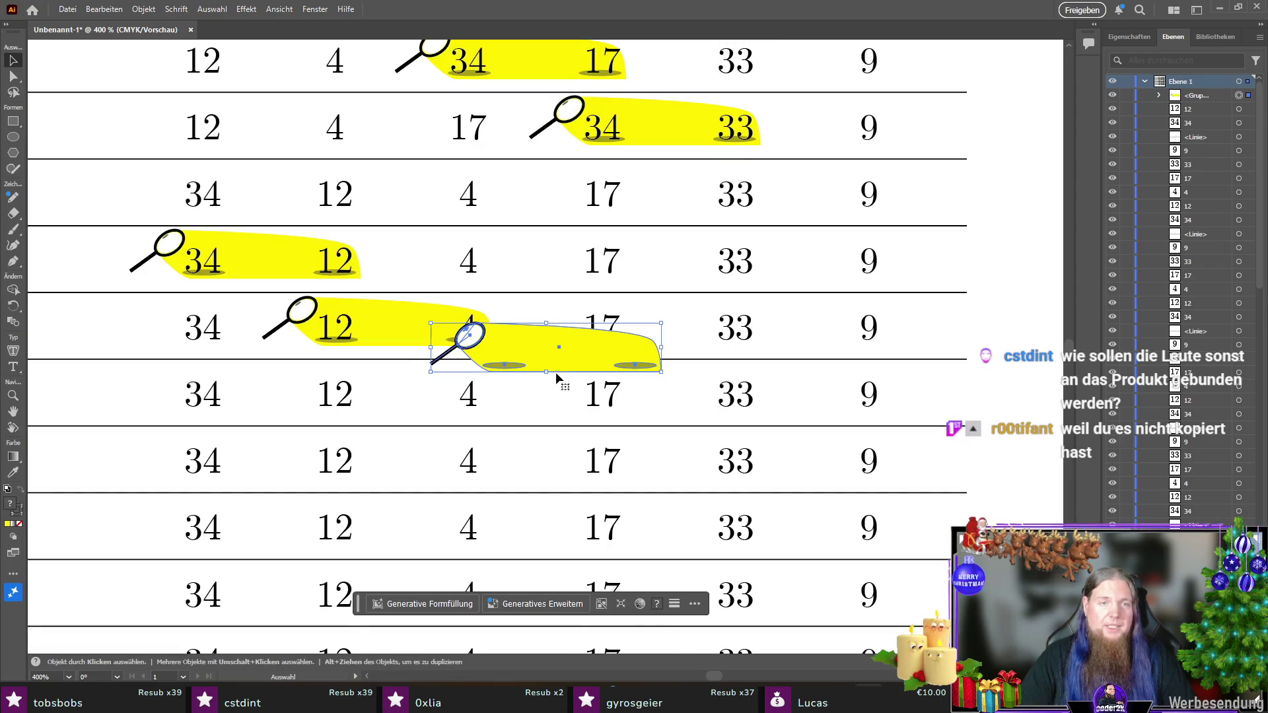
pyautogui.moveTo(545, 355); pyautogui.dragTo(524, 397)
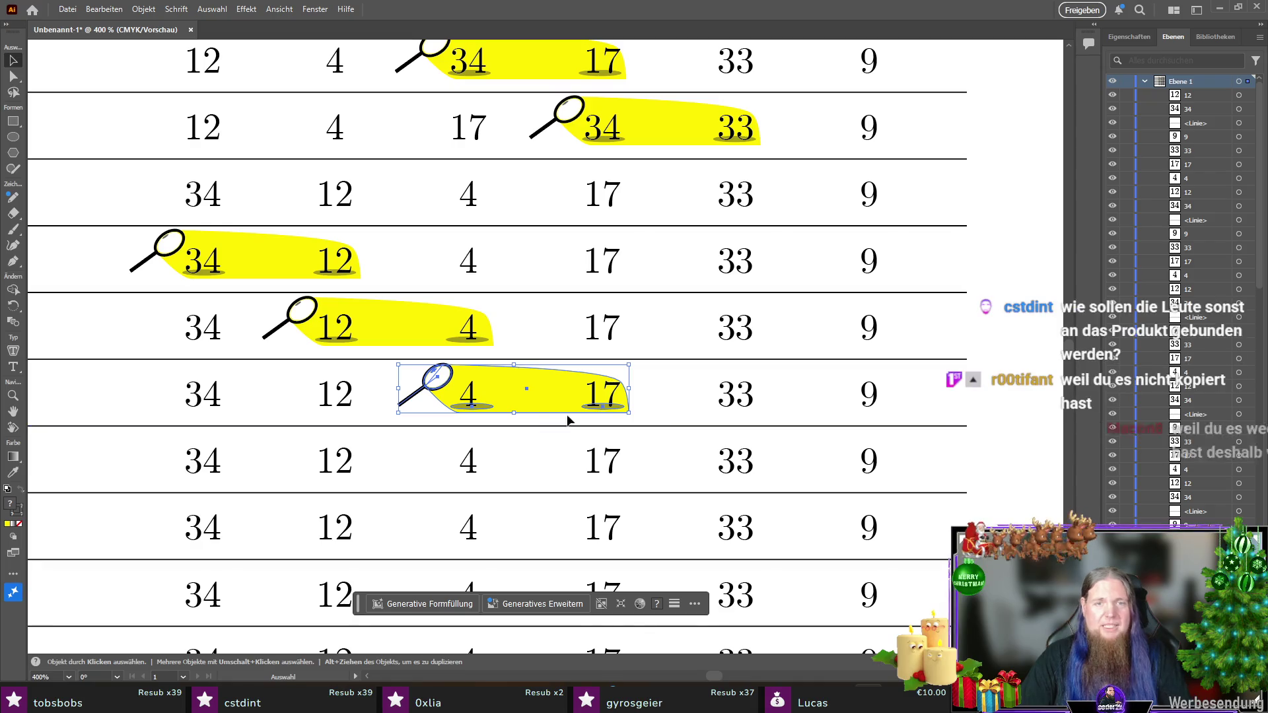
pyautogui.click(1032, 434)
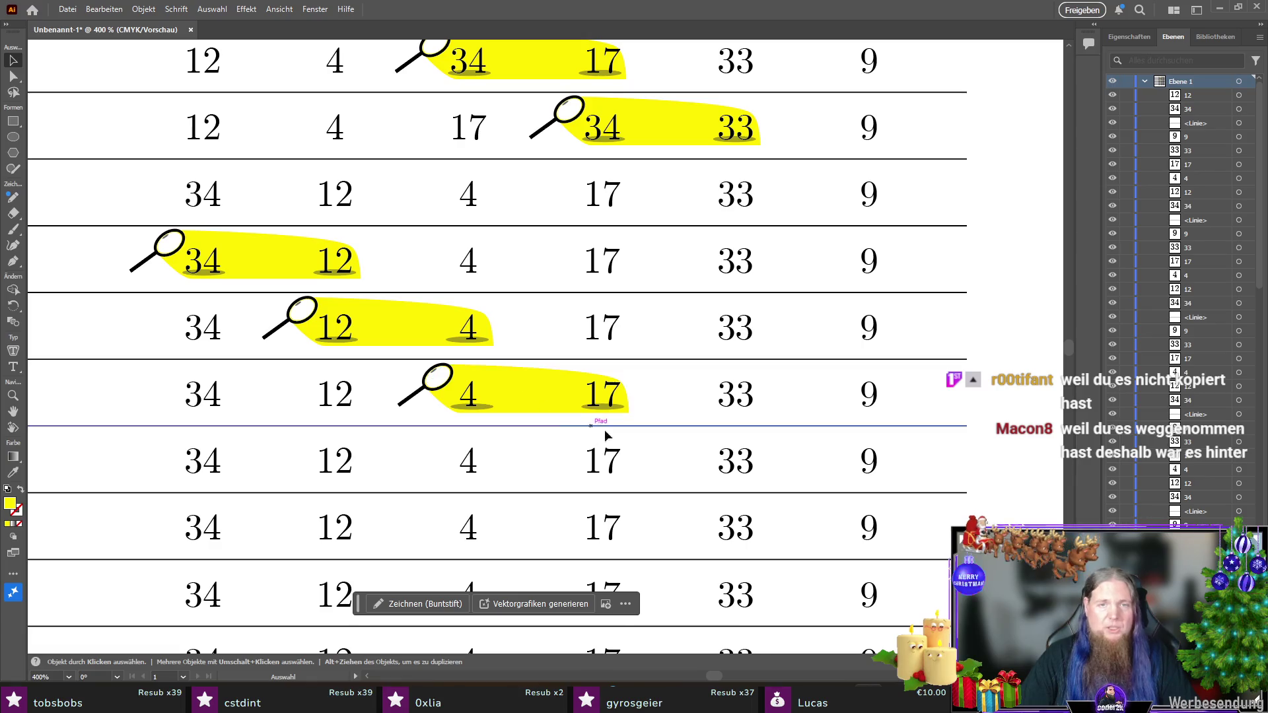
pyautogui.scroll(-2, 663, 416)
# Step: Paste a highlight copy behind the numbers and place it over 17 and 33
pyautogui.hotkey('ctrl', 'v')
pyautogui.hotkey('ctrl', 'shift', '[')
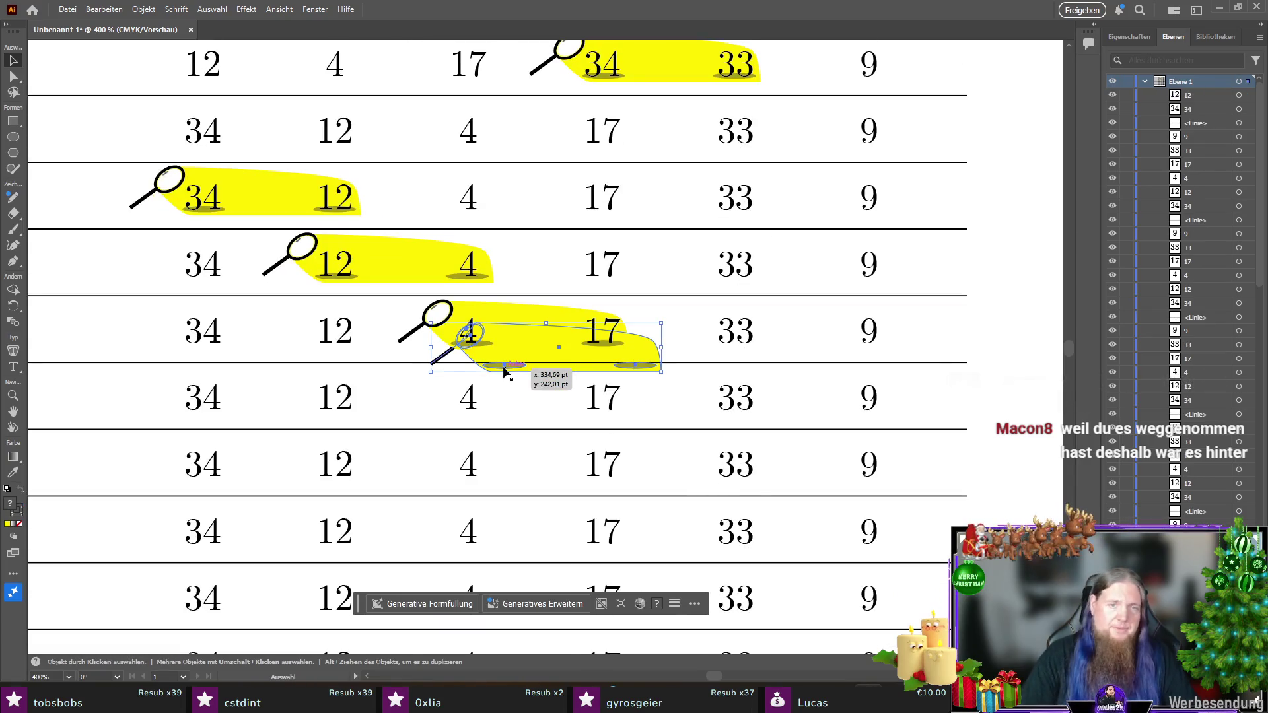
pyautogui.moveTo(645, 357); pyautogui.dragTo(747, 403)
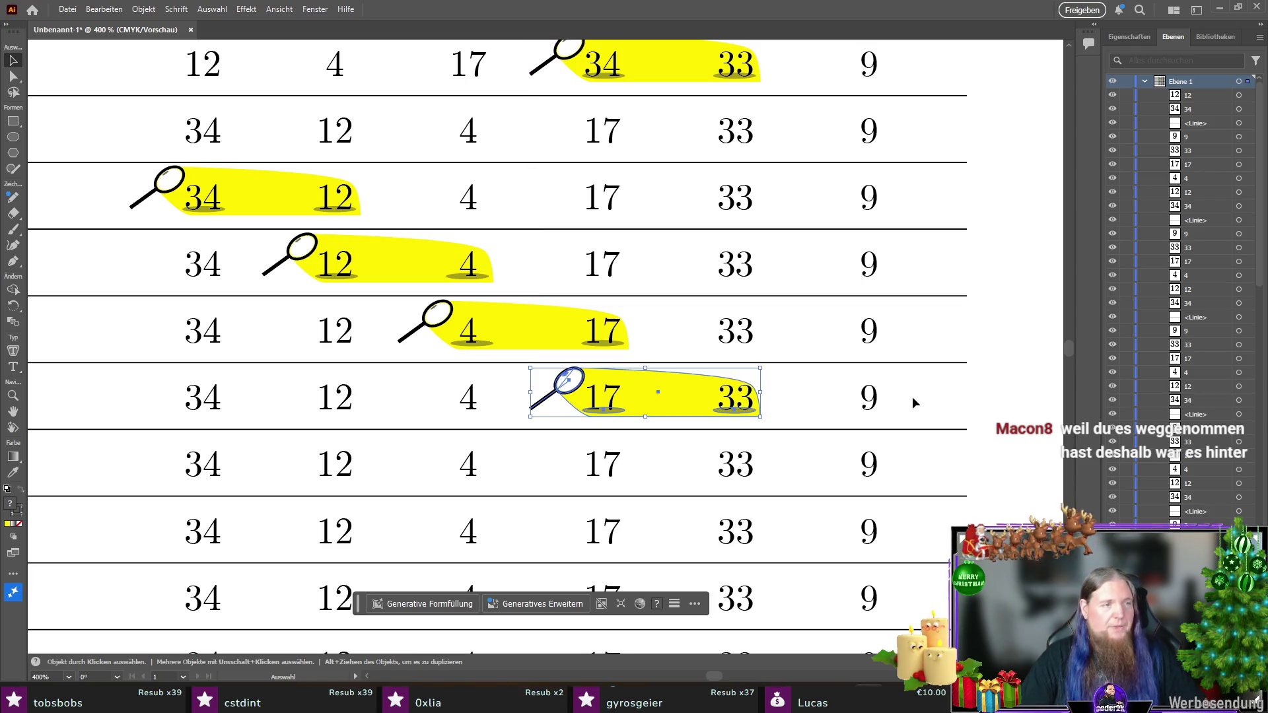
pyautogui.scroll(3, 902, 382)
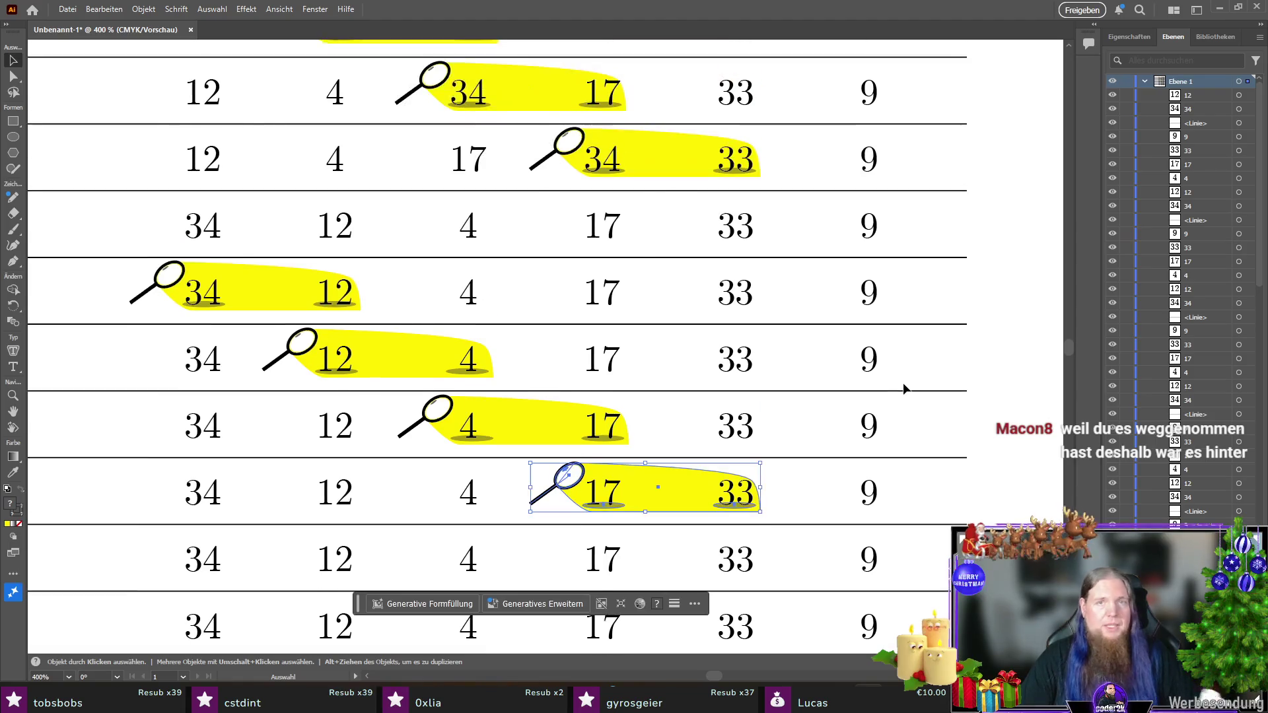
pyautogui.click(1030, 266)
# Step: Put a highlight copy behind 33 and 9 in the emptied row, then review the rows
pyautogui.hotkey('ctrl', 'v')
pyautogui.hotkey('ctrl', 'shift', '[')
pyautogui.moveTo(636, 344); pyautogui.dragTo(870, 219)
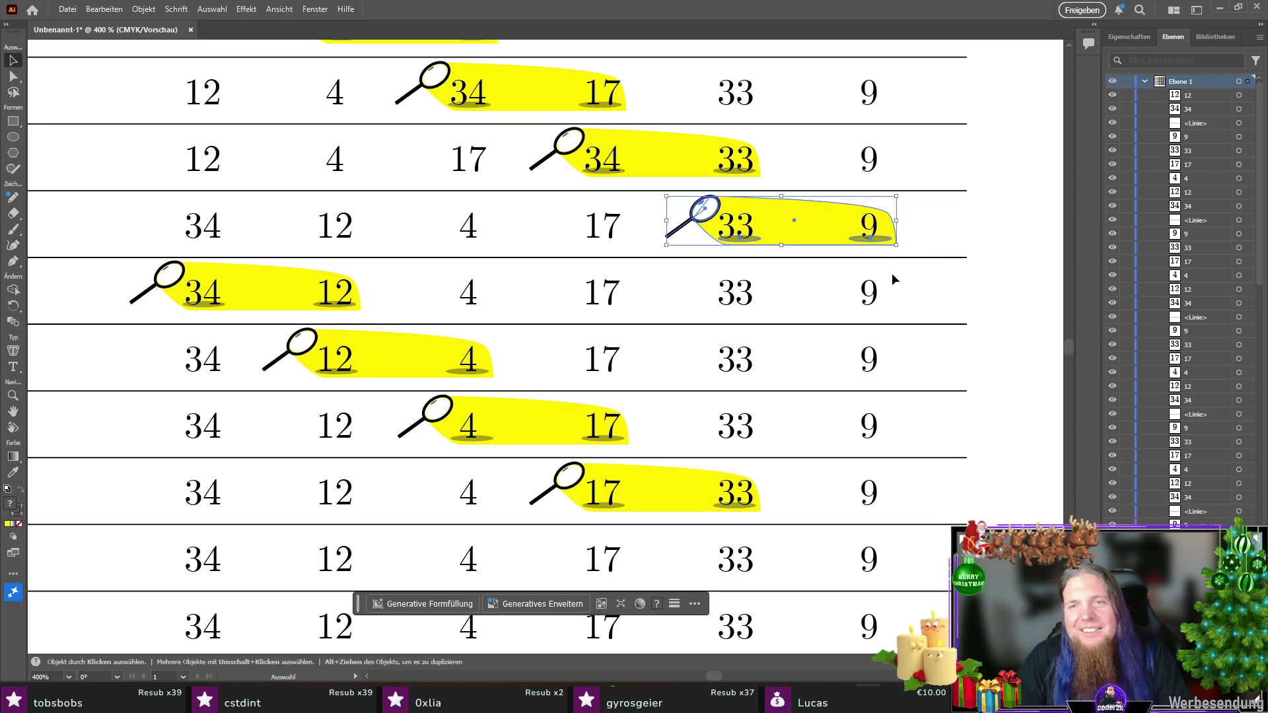
pyautogui.click(972, 255)
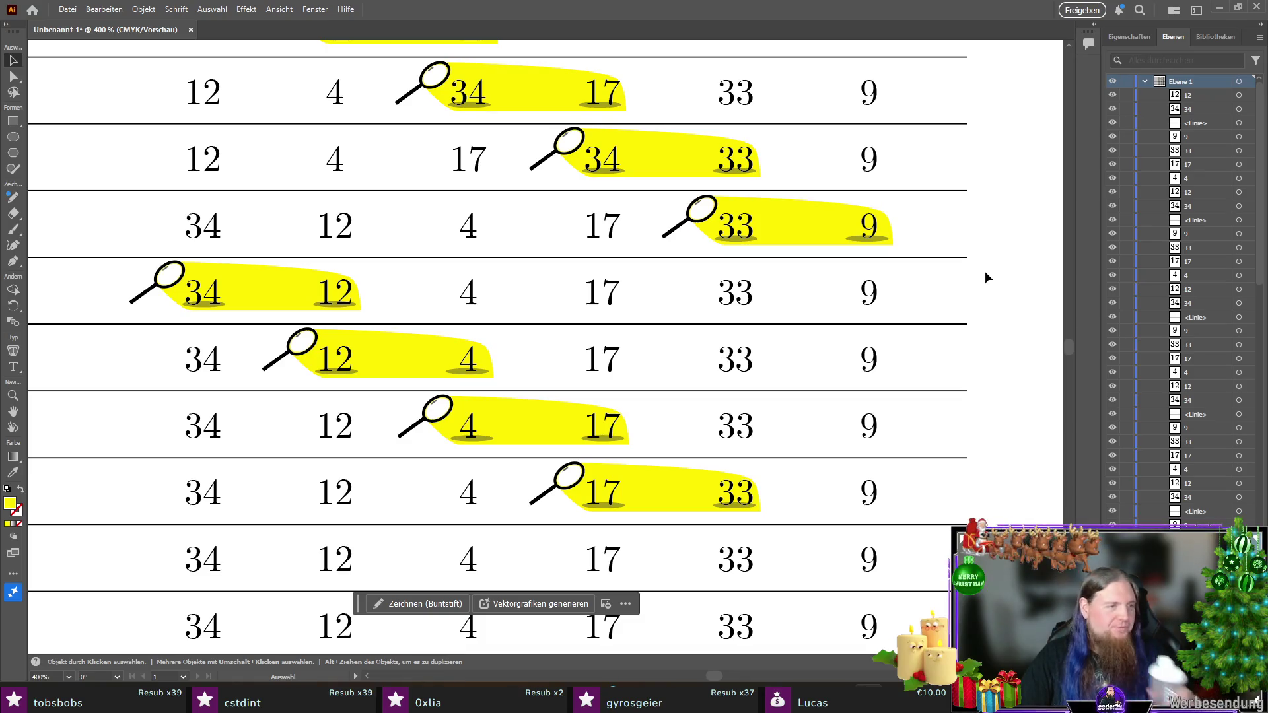
pyautogui.scroll(-2, 960, 313)
pyautogui.scroll(-2, 957, 310)
pyautogui.scroll(2, 937, 310)
pyautogui.scroll(-1, 948, 315)
pyautogui.scroll(1, 956, 317)
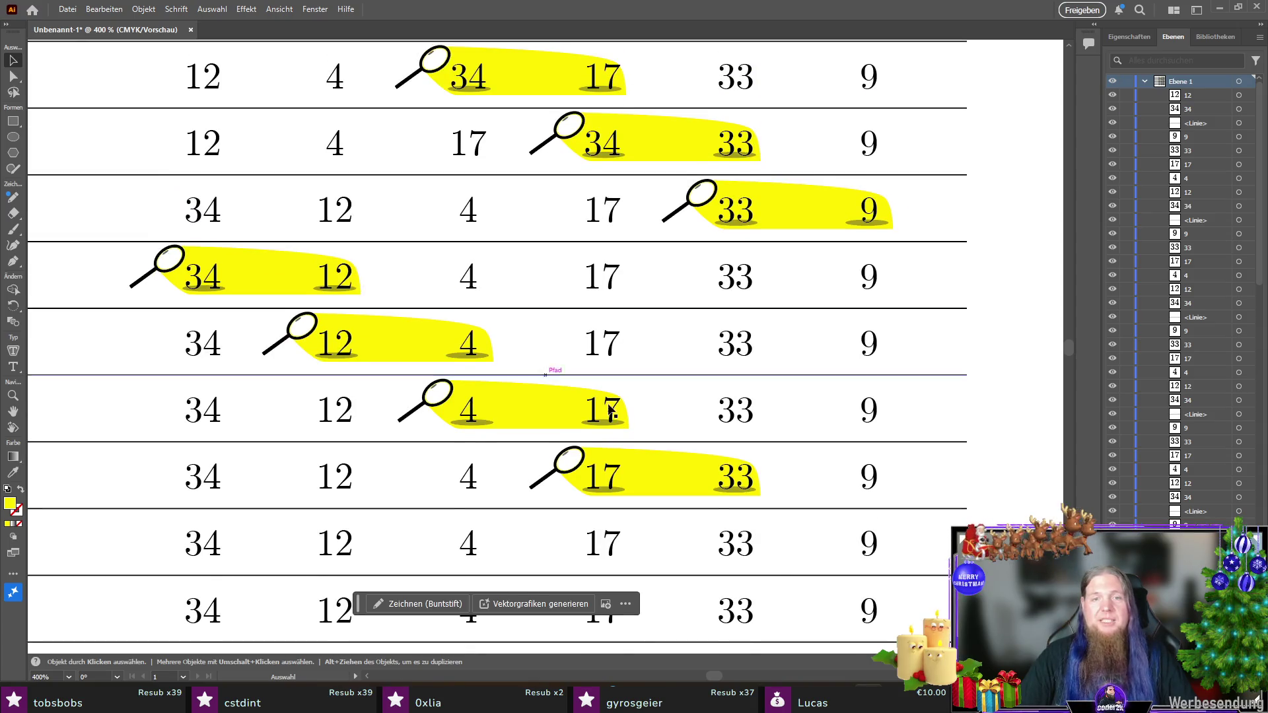
pyautogui.scroll(-3, 661, 383)
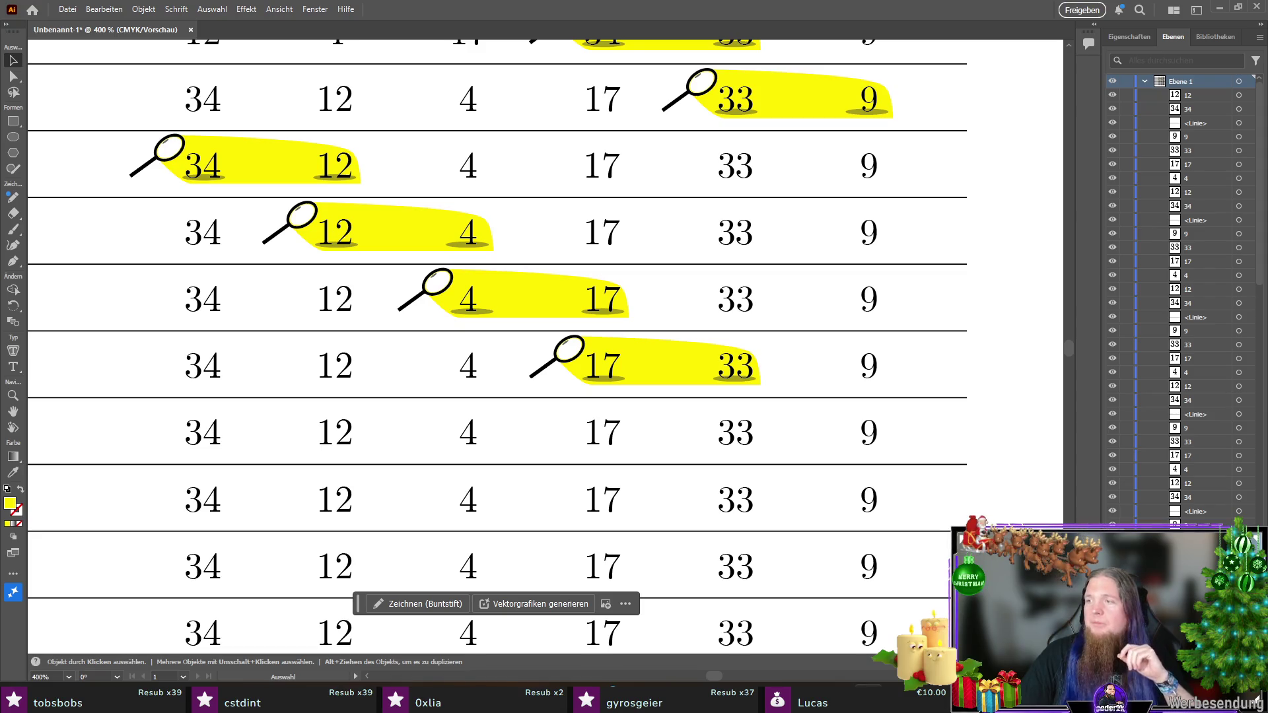
pyautogui.scroll(-4, 532, 335)
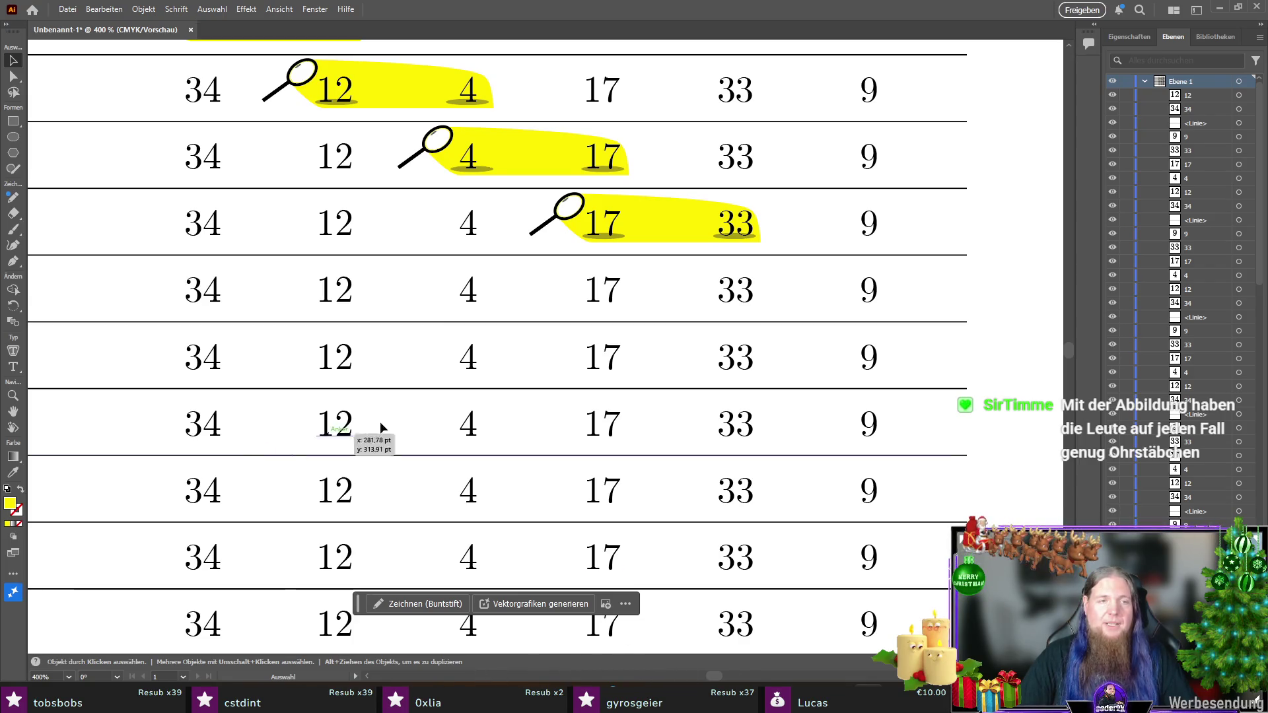
pyautogui.hscroll(-5, 466, 405)
pyautogui.hotkey('ctrl', 'v')
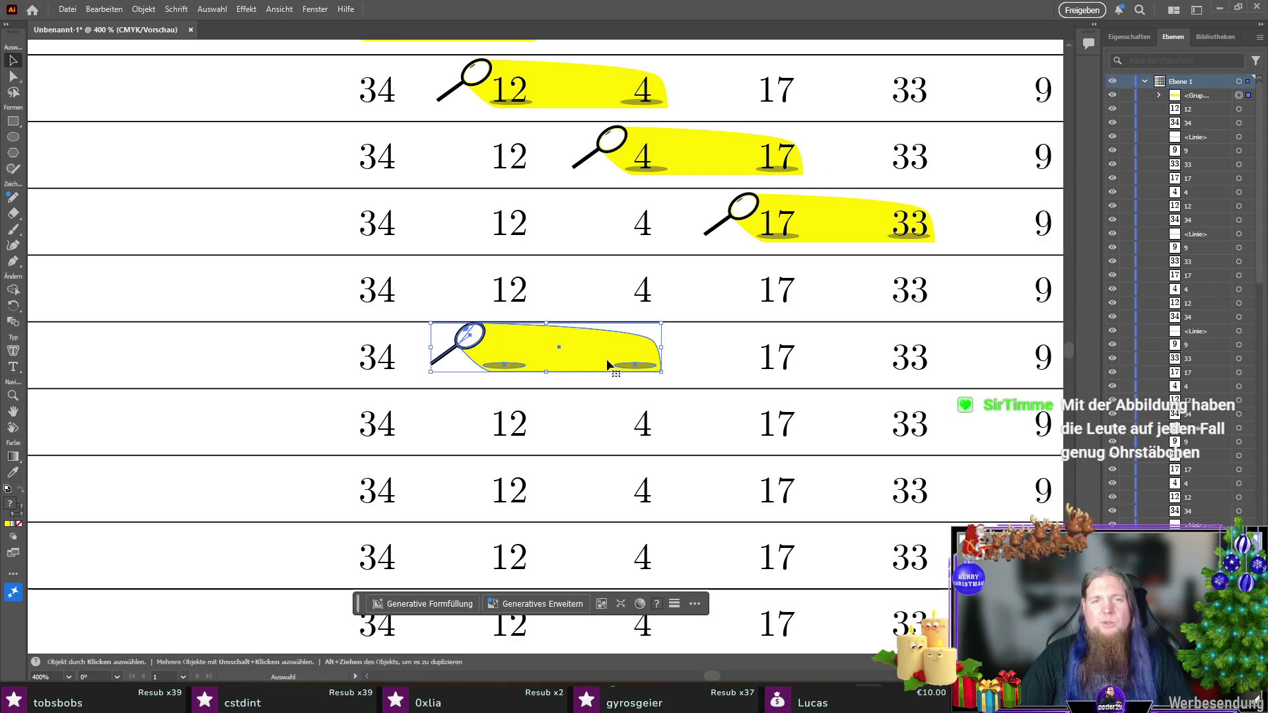
pyautogui.hotkey('ctrl', 'shift', '[')
pyautogui.moveTo(600, 359)
pyautogui.mouseDown()
pyautogui.moveTo(457, 292)
pyautogui.moveTo(460, 558)
pyautogui.mouseUp()
pyautogui.scroll(-4, 456, 462)
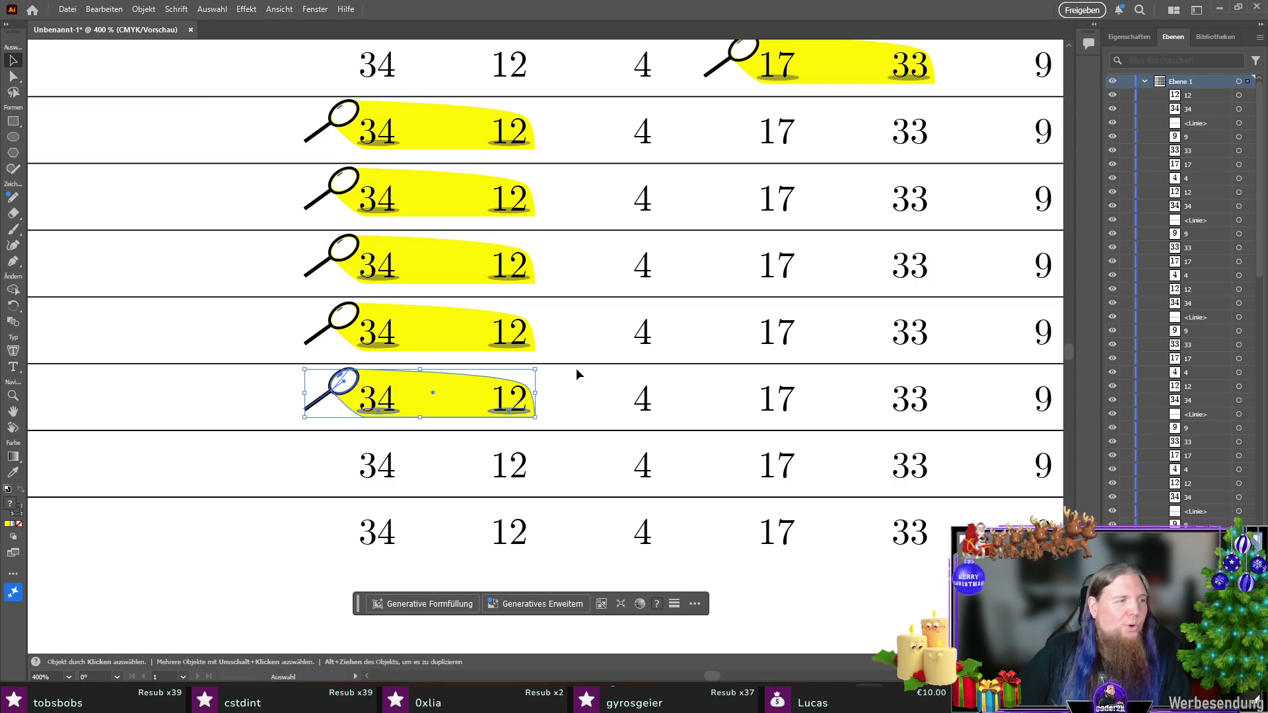
pyautogui.scroll(5, 466, 354)
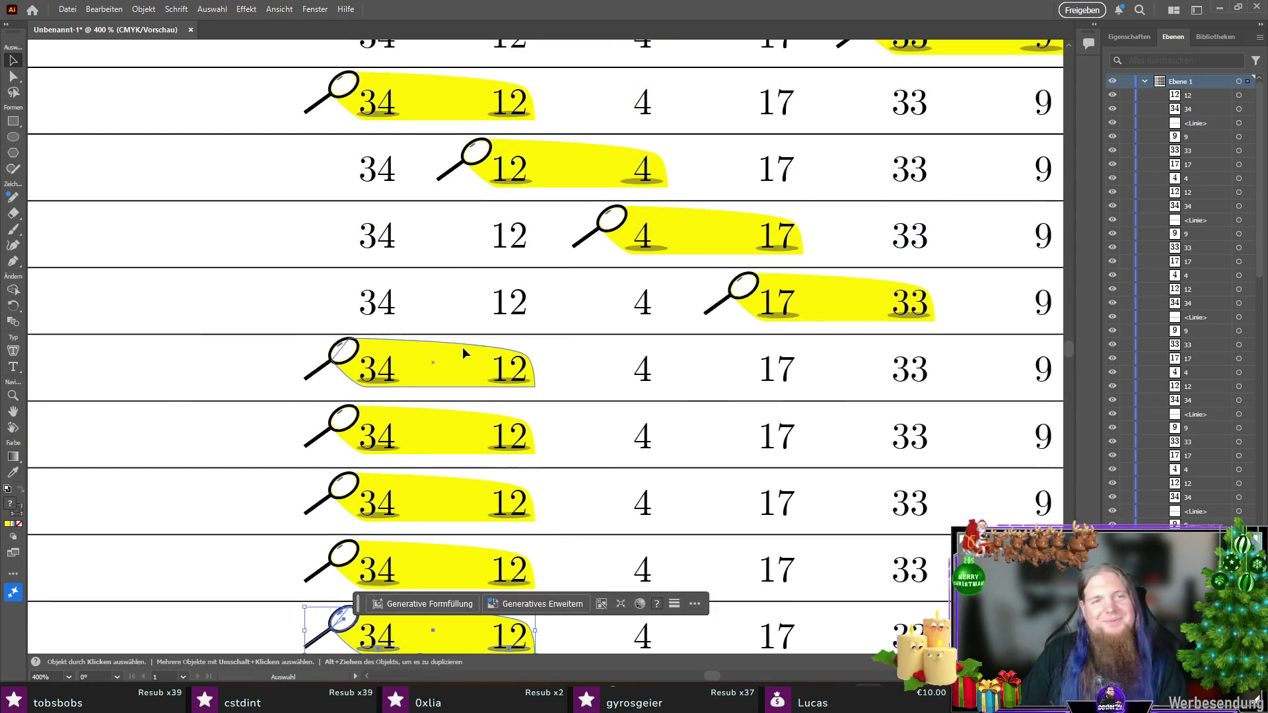
pyautogui.scroll(5, 427, 330)
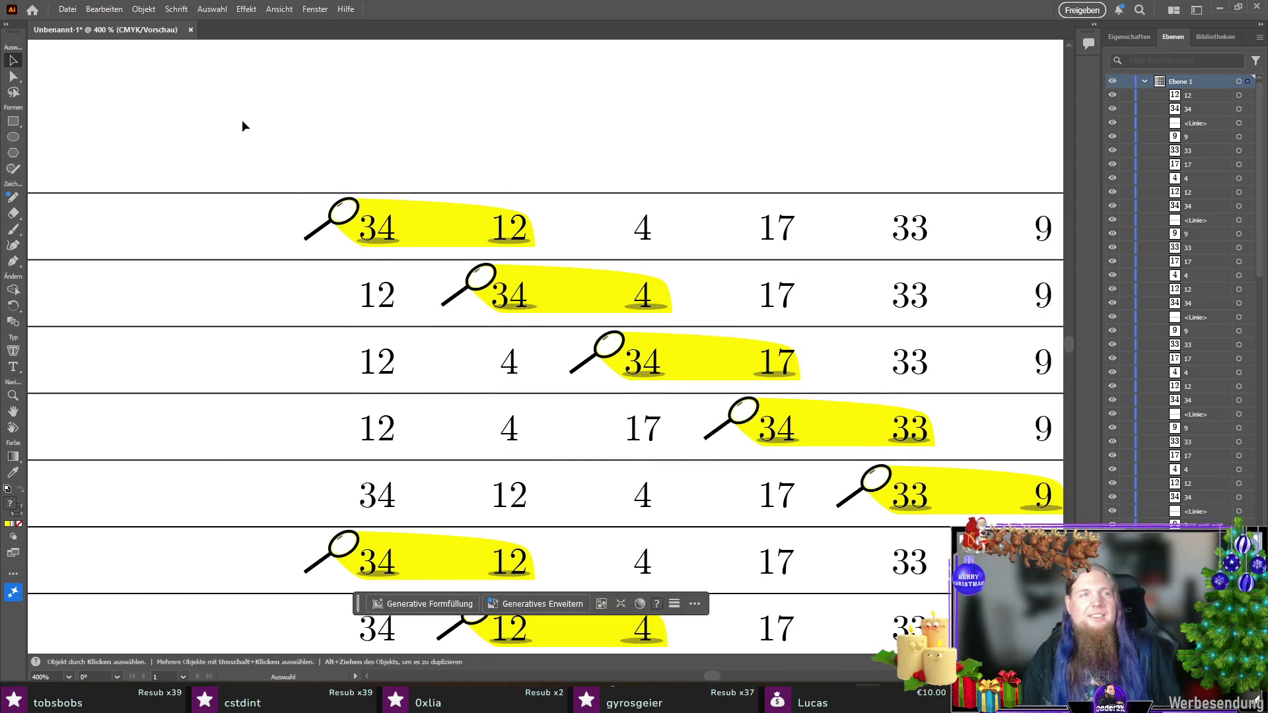
pyautogui.click(242, 122)
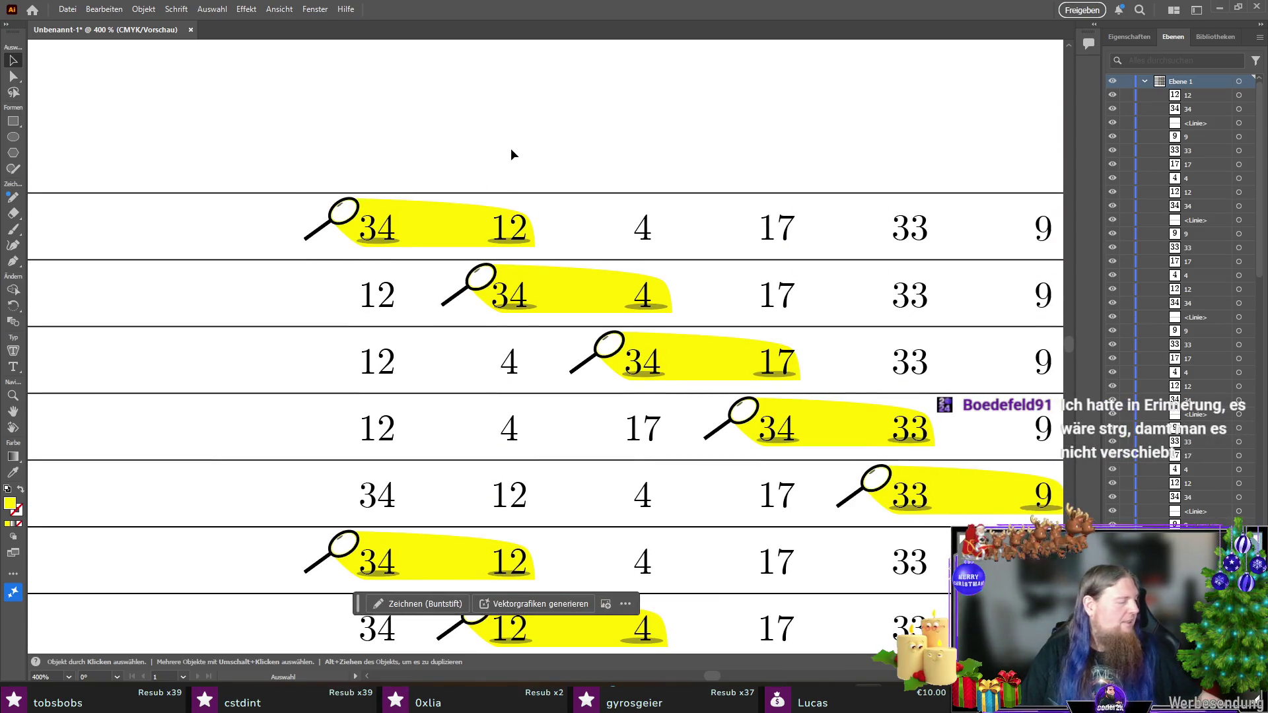
# Step: Save the diagram as bubblesort.ai in the chosen folder, accepting the default Illustrator options
pyautogui.click(66, 10)
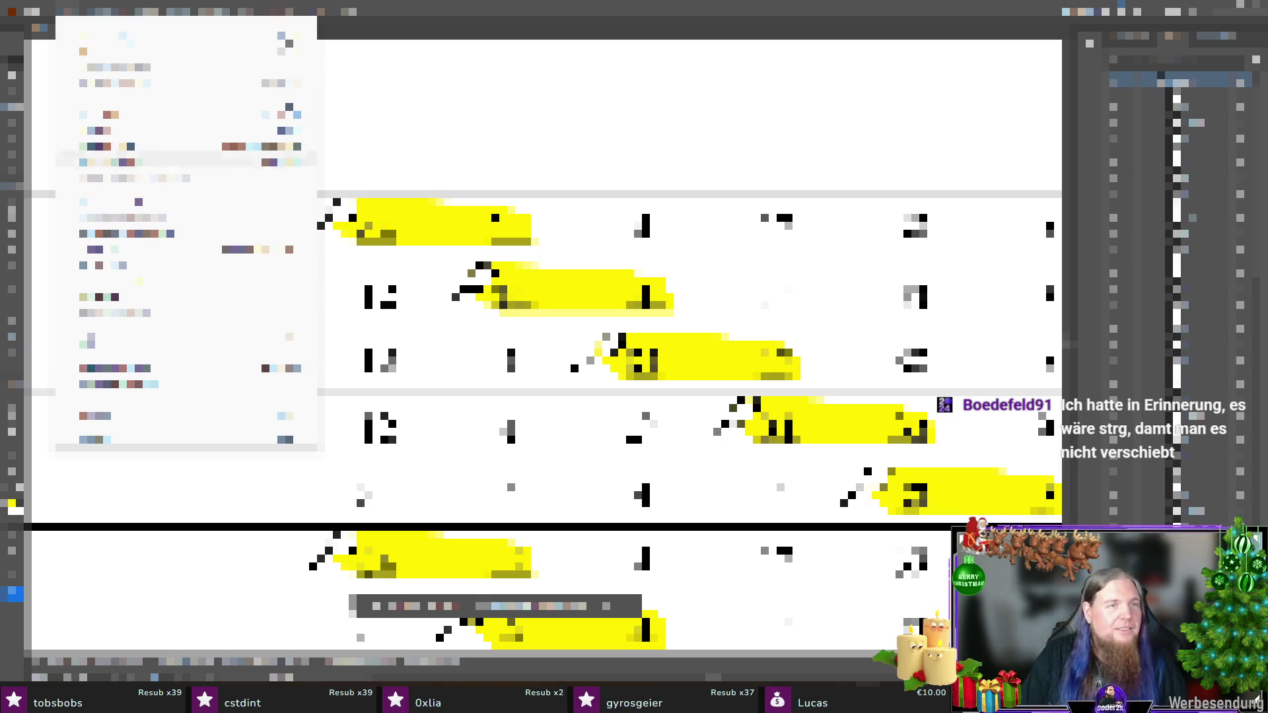
pyautogui.click(165, 152)
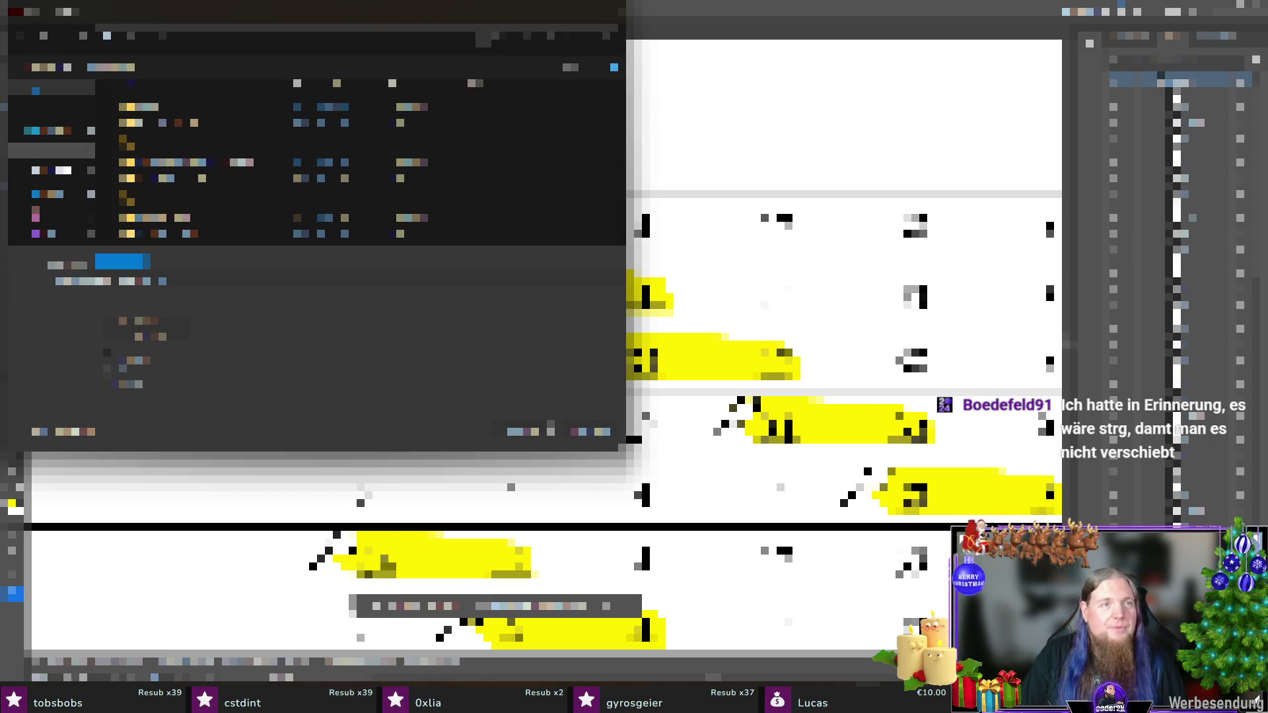
pyautogui.scroll(-3, 51, 154)
pyautogui.click(52, 154)
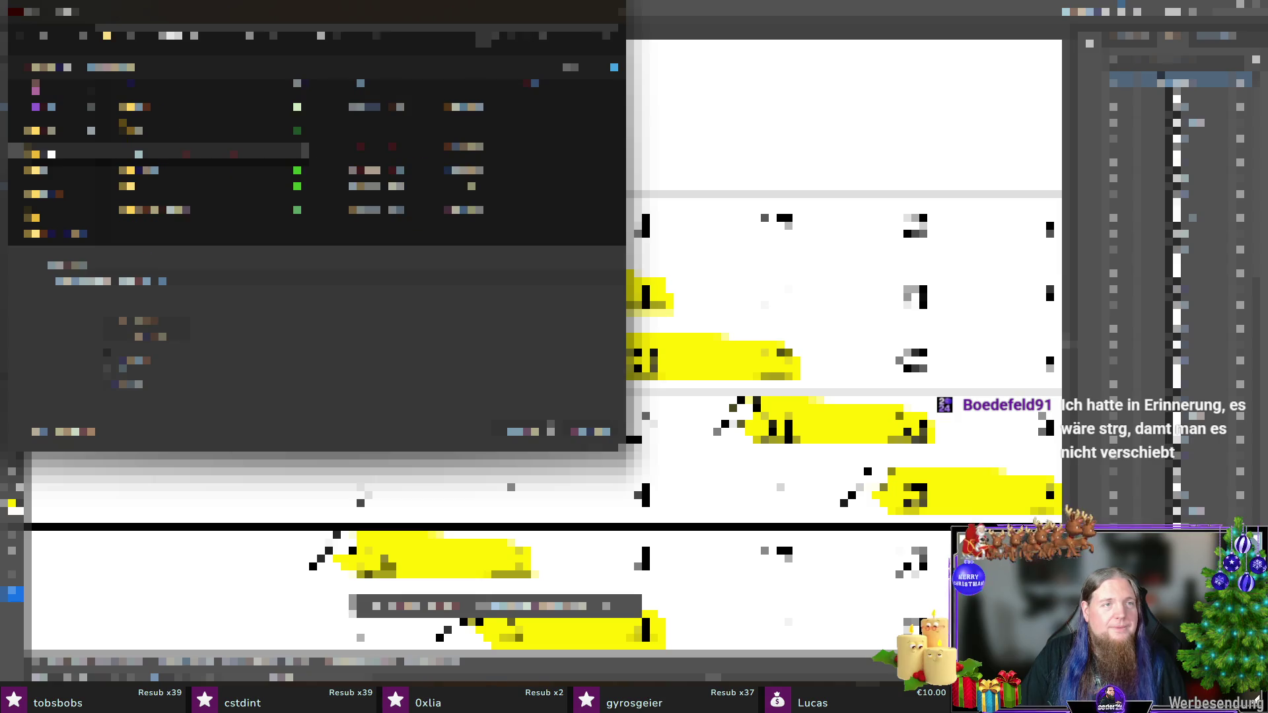
pyautogui.doubleClick(52, 153)
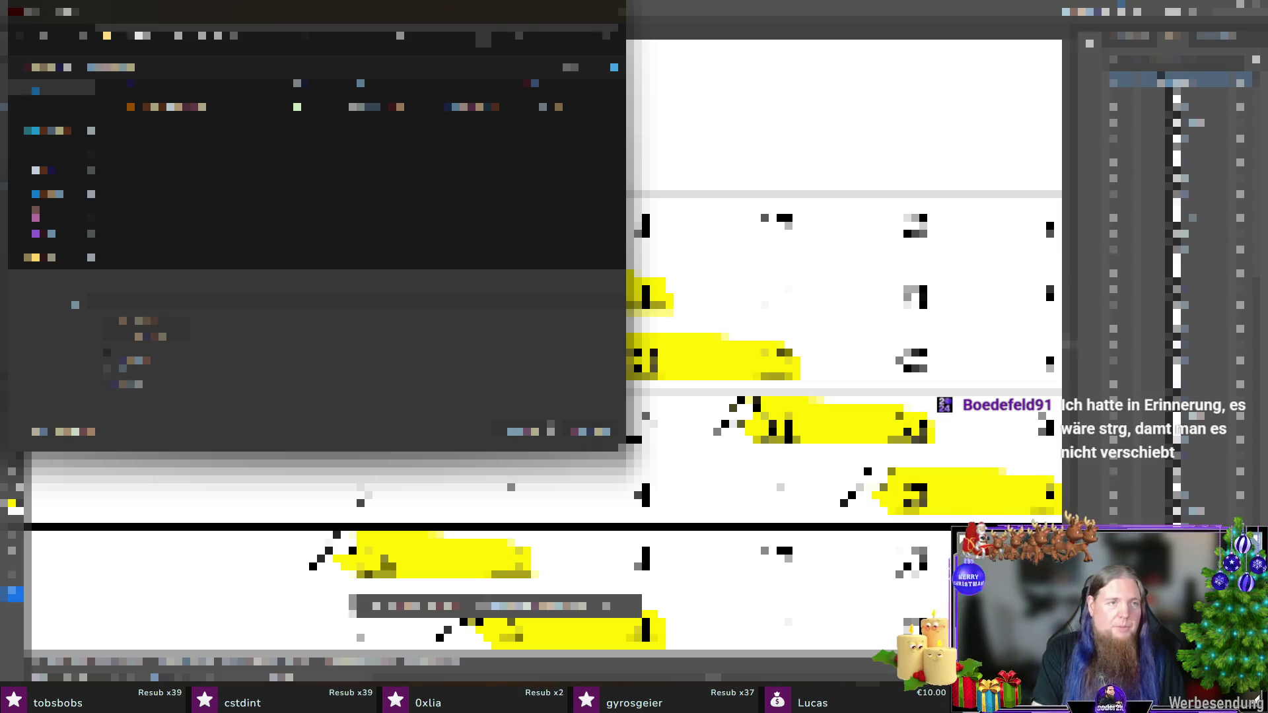
pyautogui.press('Return')
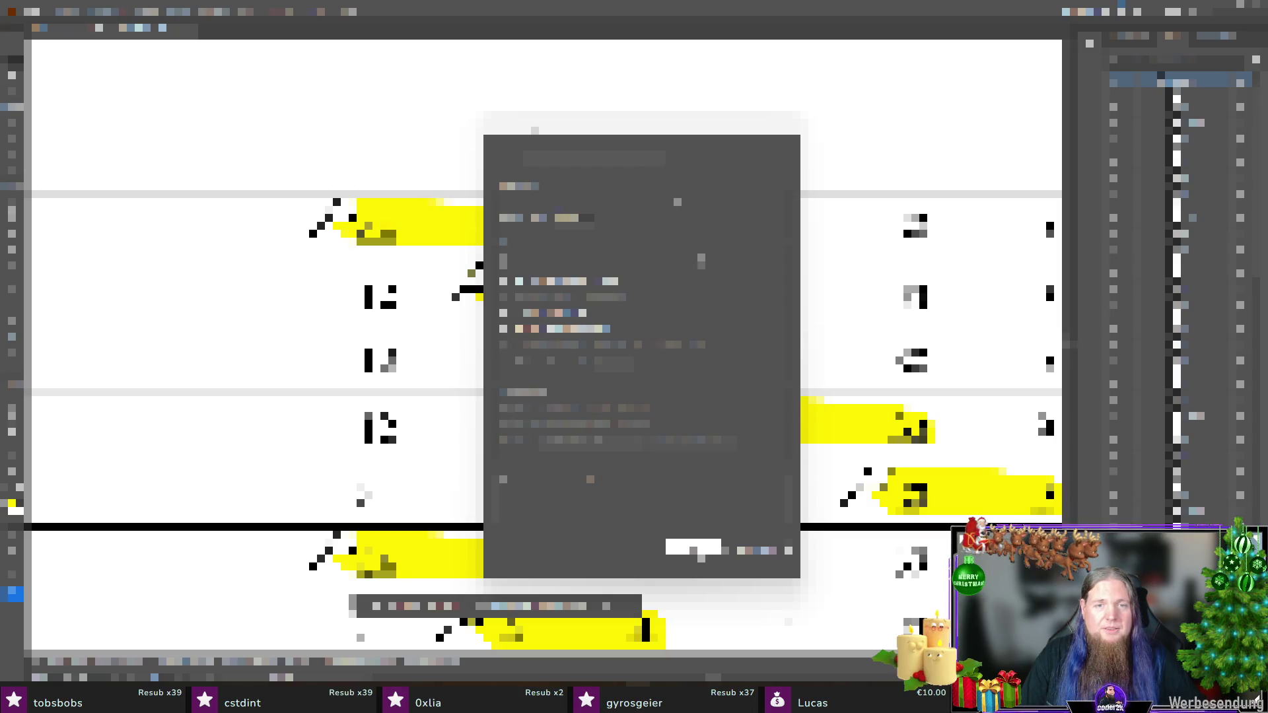
pyautogui.click(699, 550)
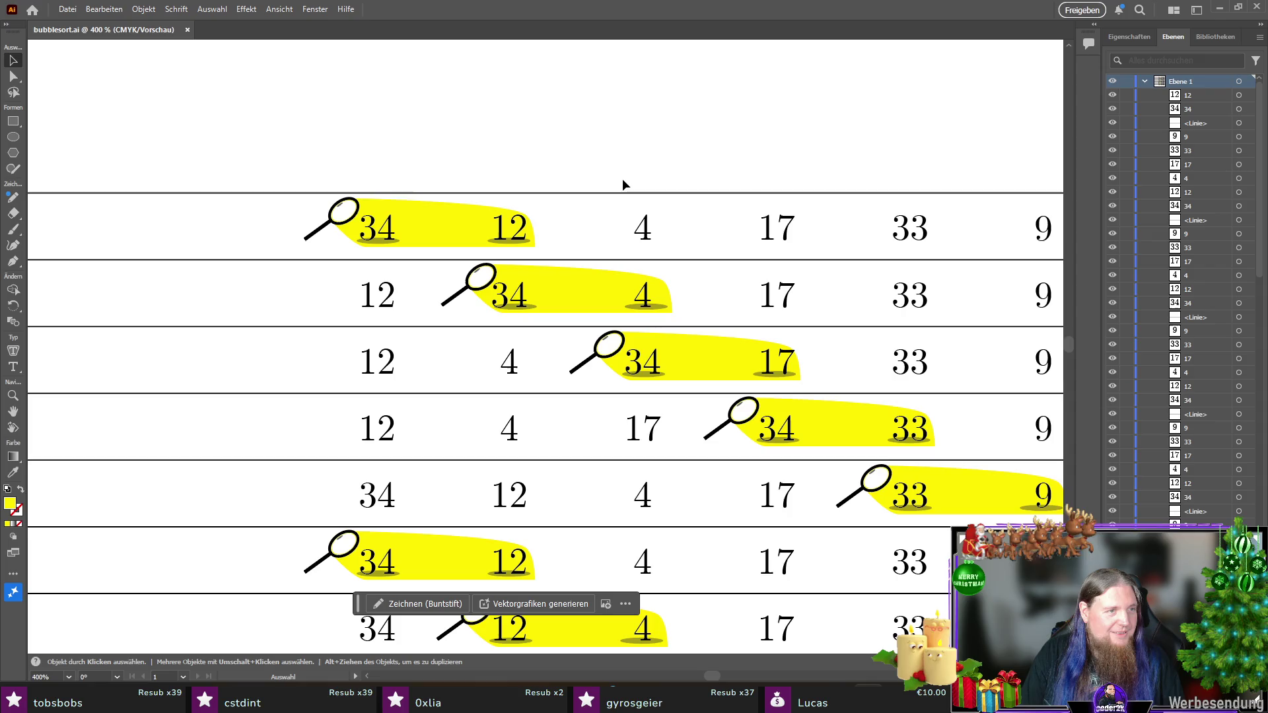
# Step: Review the whole artboard, zoom back to 300%, and switch the right panel to Eigenschaften
pyautogui.scroll(-1, 623, 182)
pyautogui.scroll(-2, 622, 179)
pyautogui.scroll(2, 622, 178)
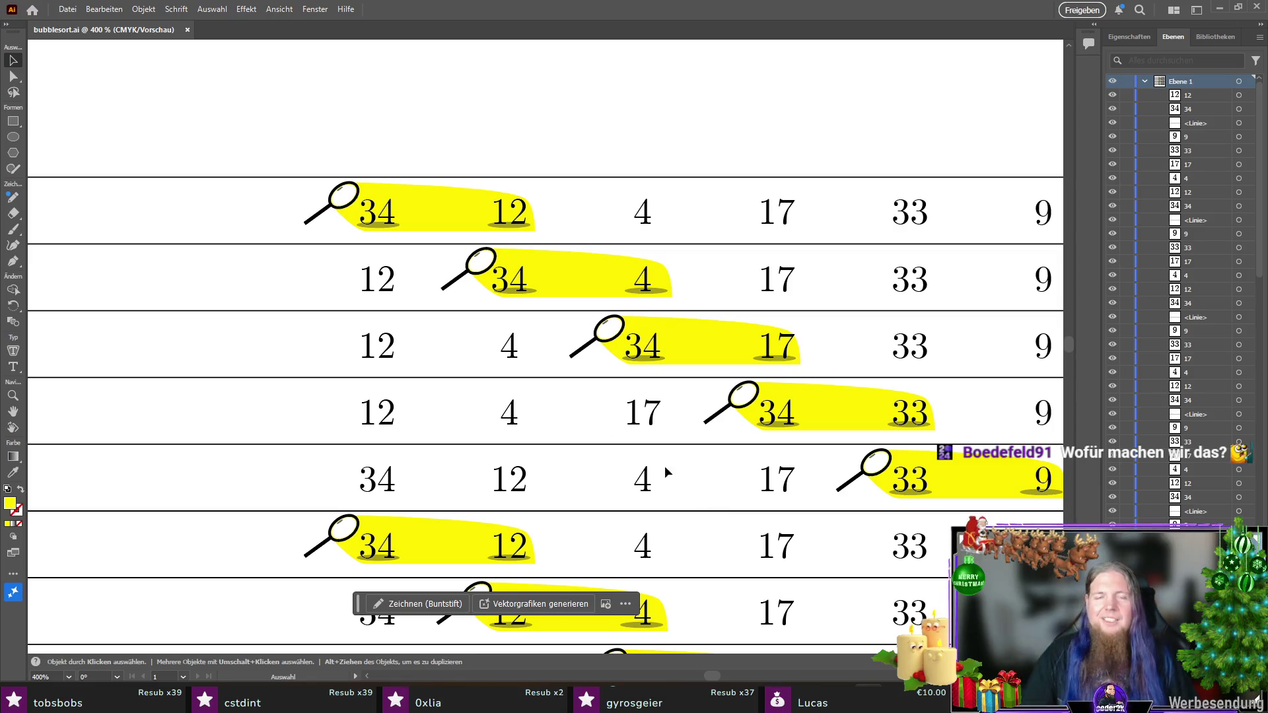
pyautogui.scroll(-3, 699, 493)
pyautogui.scroll(-3, 529, 347)
pyautogui.scroll(2, 748, 344)
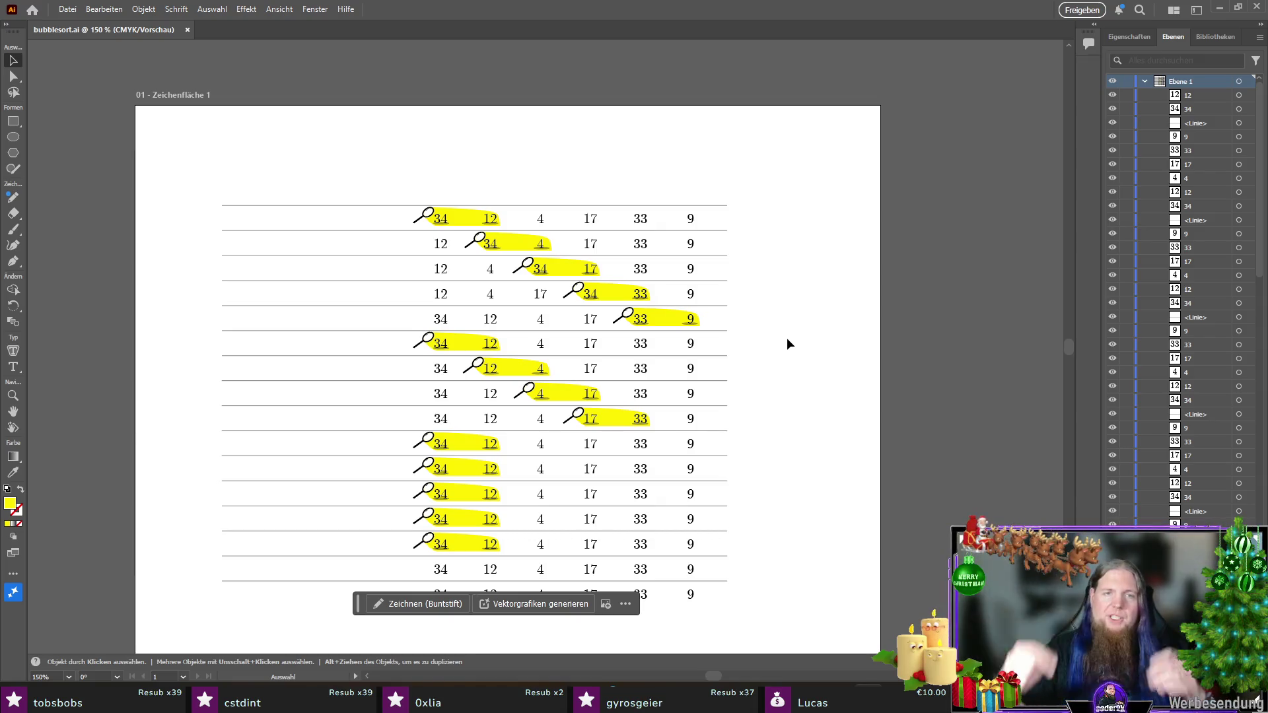
pyautogui.scroll(3, 572, 245)
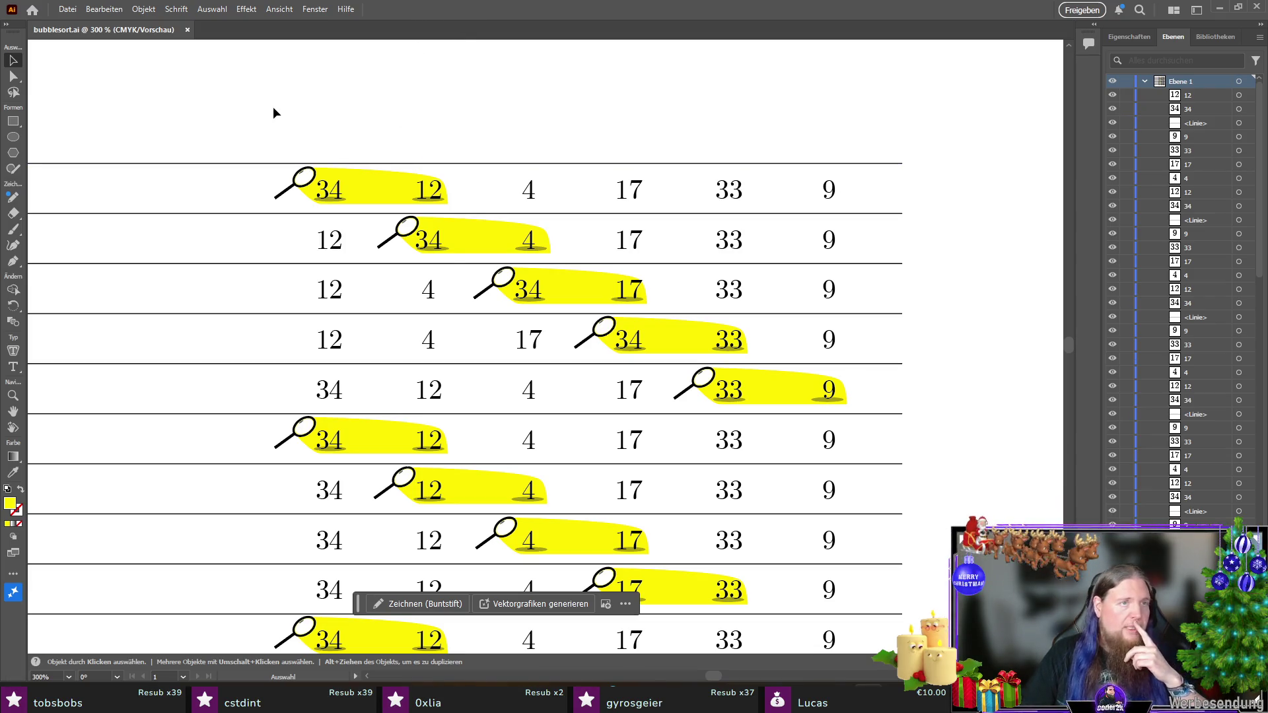
pyautogui.click(1130, 39)
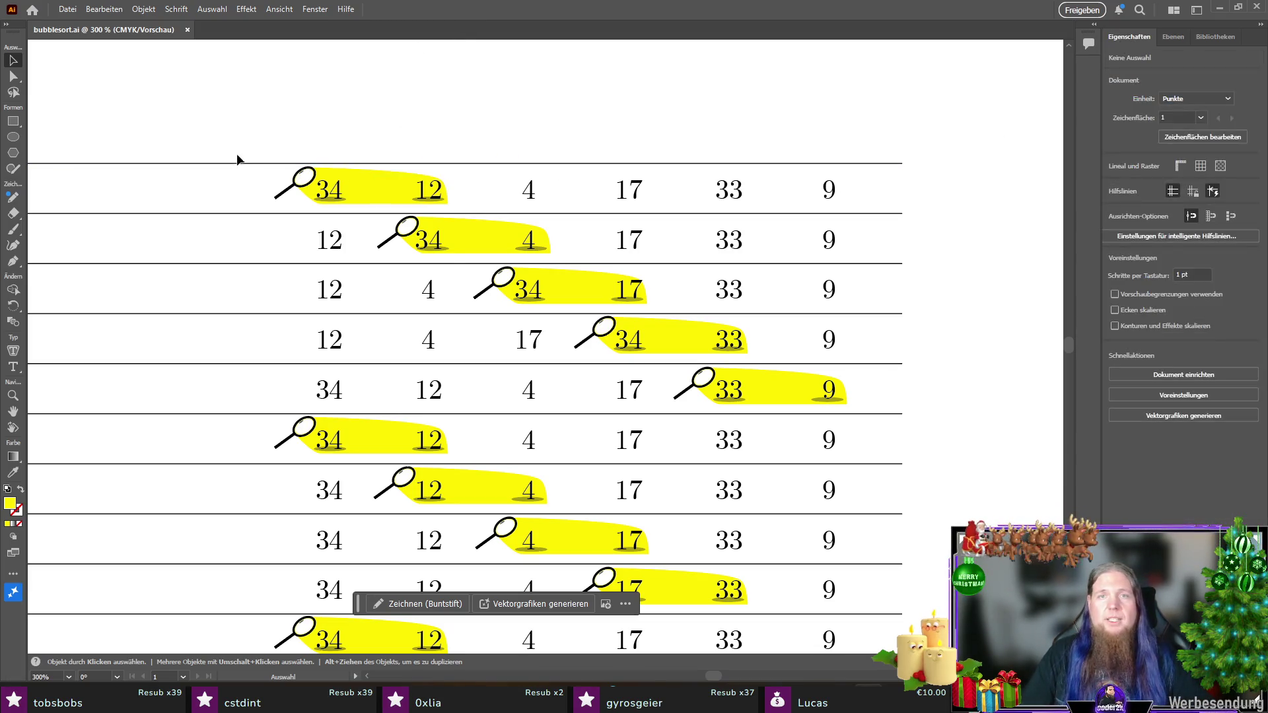
pyautogui.scroll(2, 369, 136)
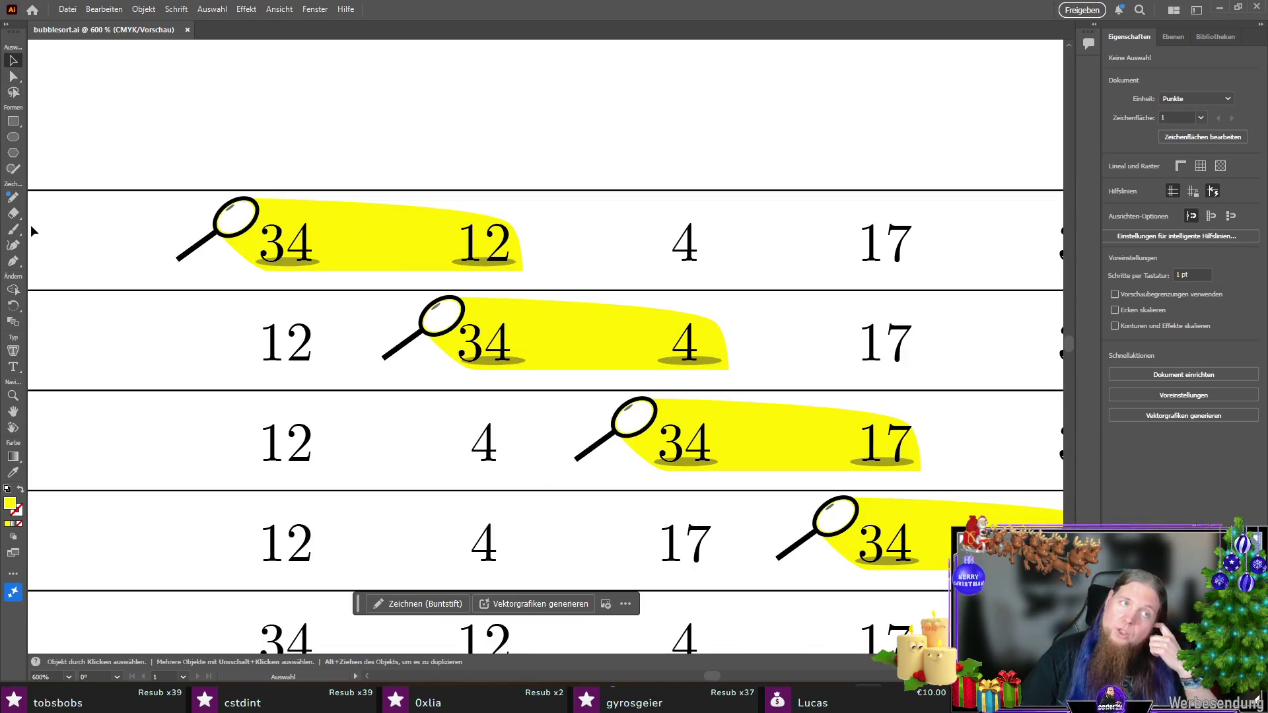
# Step: Draw a line above the rows with the Line Segment tool and rotate it to 45°
pyautogui.click(13, 121)
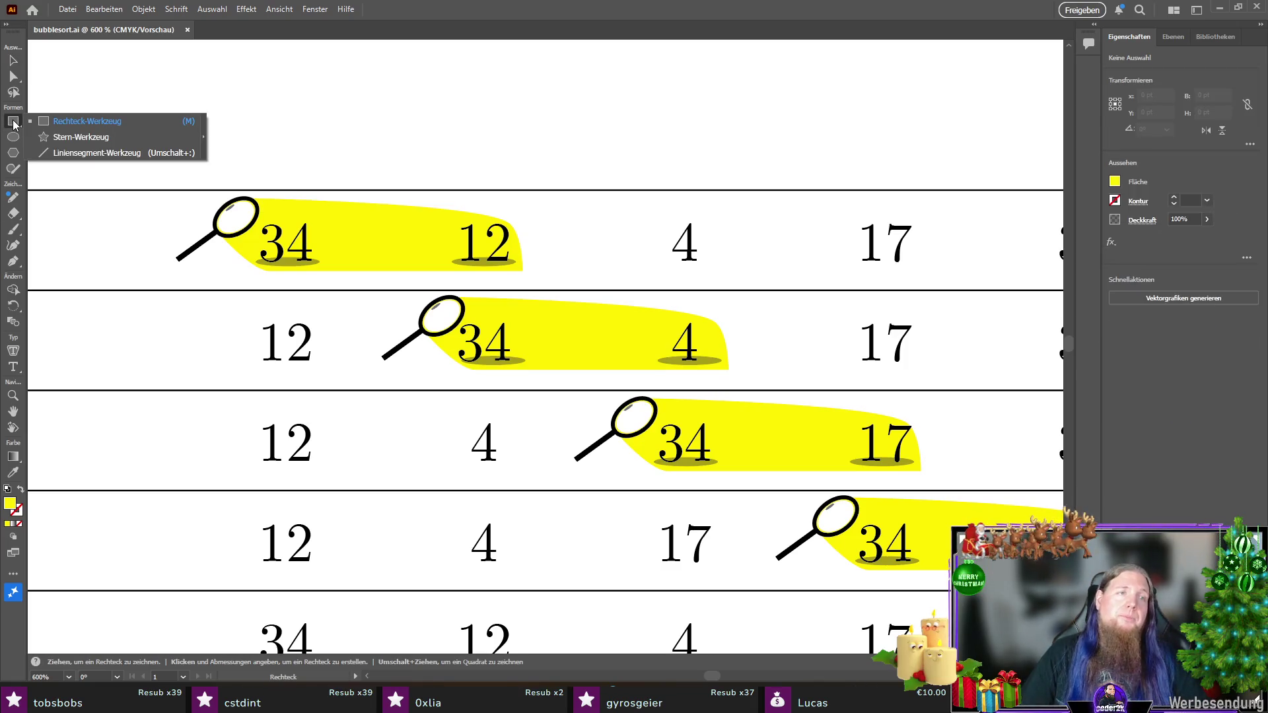
pyautogui.click(83, 153)
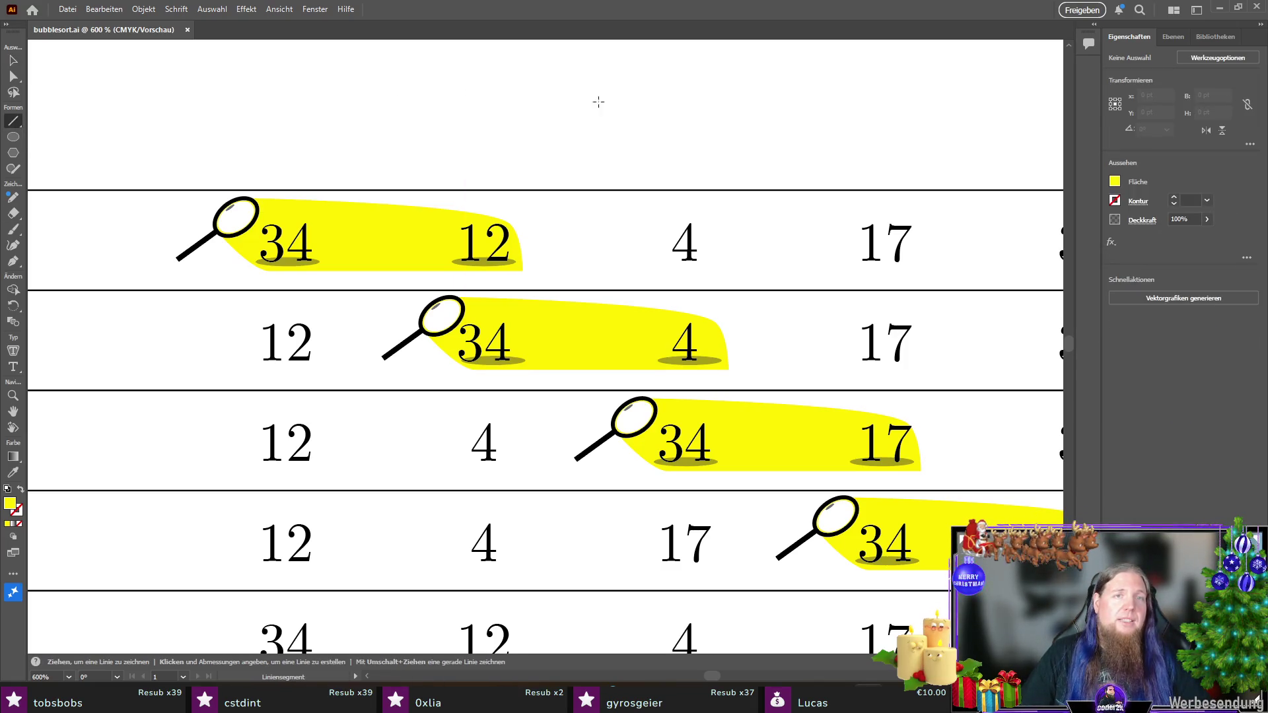
pyautogui.moveTo(538, 59)
pyautogui.mouseDown()
pyautogui.moveTo(587, 93)
pyautogui.moveTo(484, 99)
pyautogui.moveTo(628, 36)
pyautogui.moveTo(573, 474)
pyautogui.moveTo(585, 452)
pyautogui.mouseUp()
pyautogui.click(1150, 129)
pyautogui.write('45')
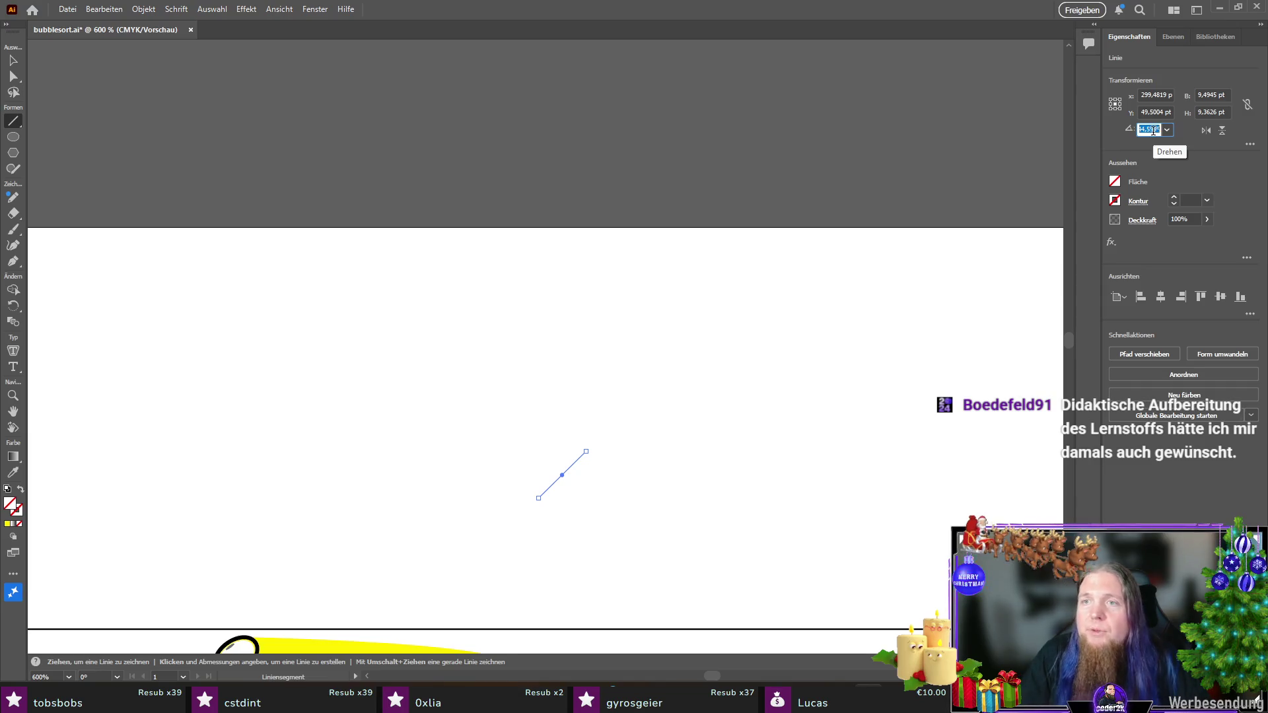
pyautogui.press('Return')
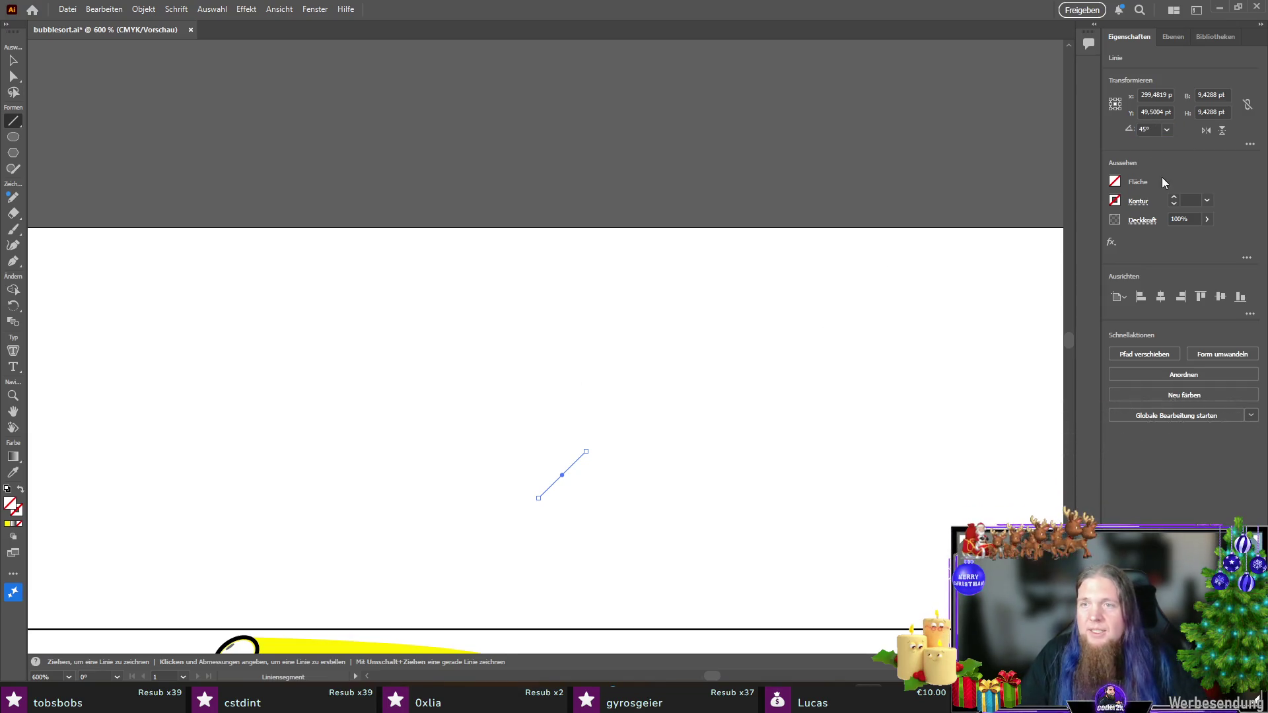
# Step: Give the line a black 0.75 pt stroke and shorten it from its upper end
pyautogui.click(1174, 198)
pyautogui.click(1173, 198)
pyautogui.click(1173, 197)
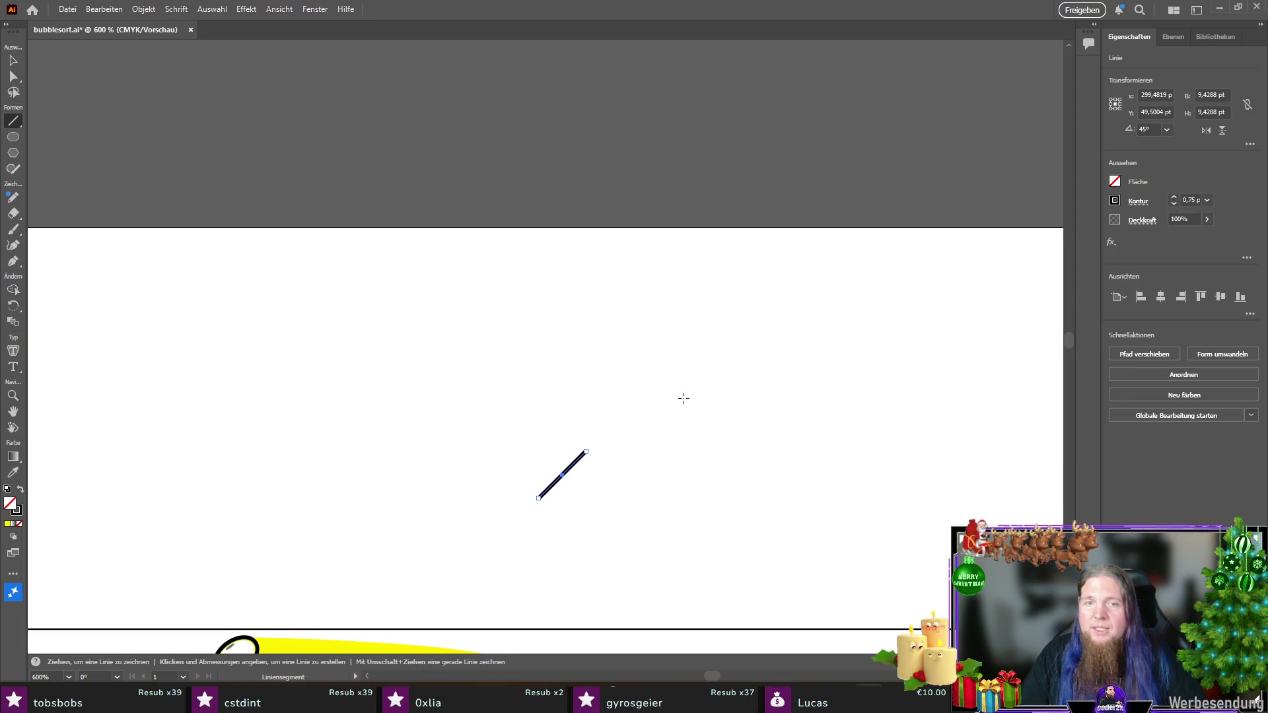
pyautogui.scroll(-5, 692, 398)
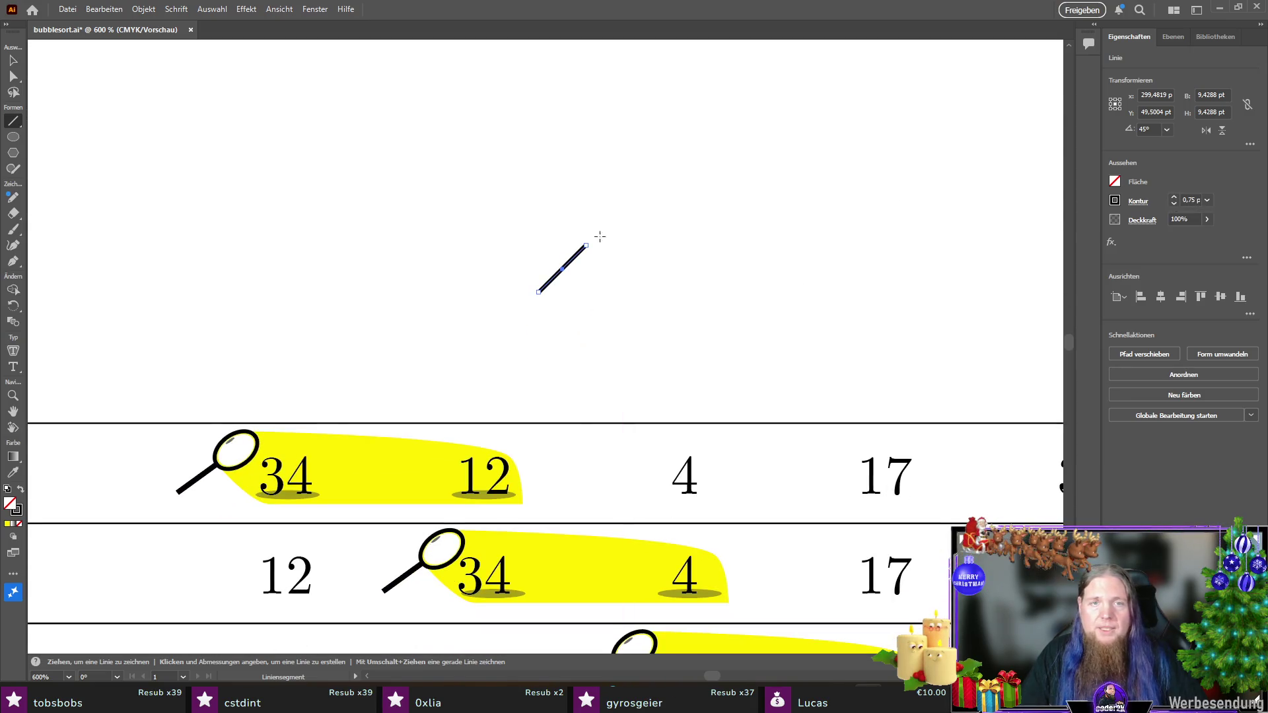
pyautogui.press('v')
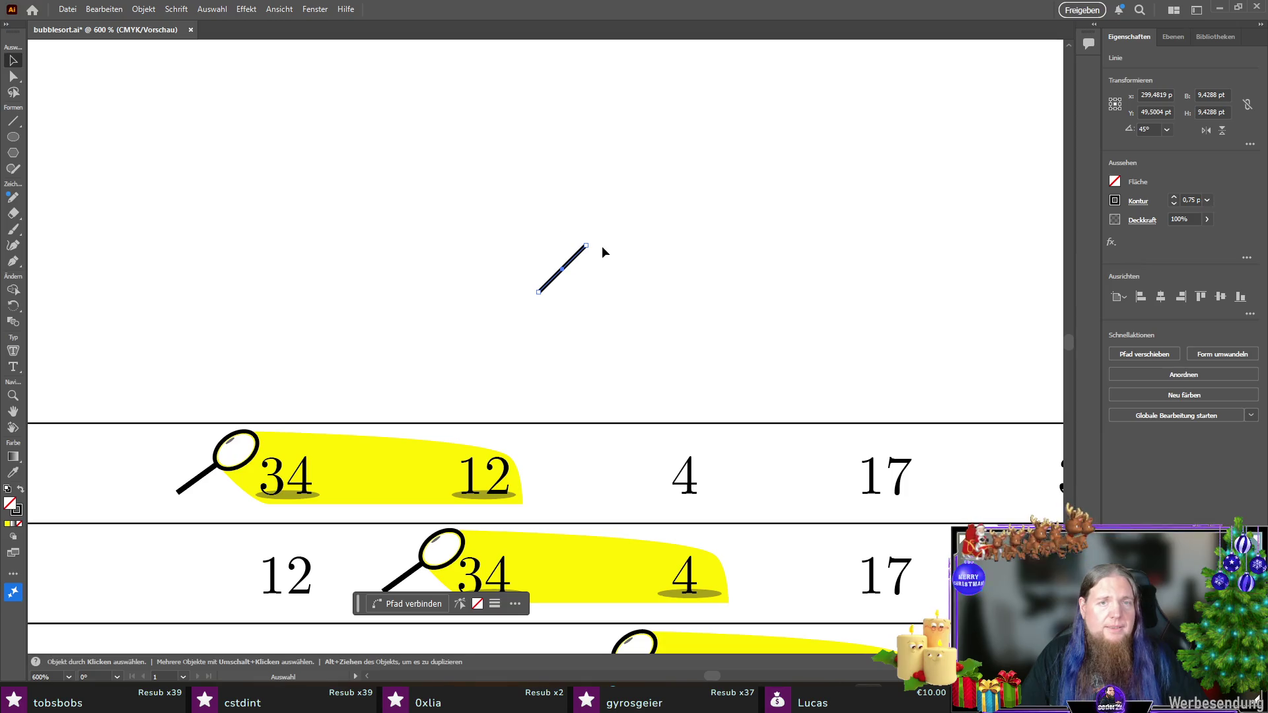
pyautogui.press('a')
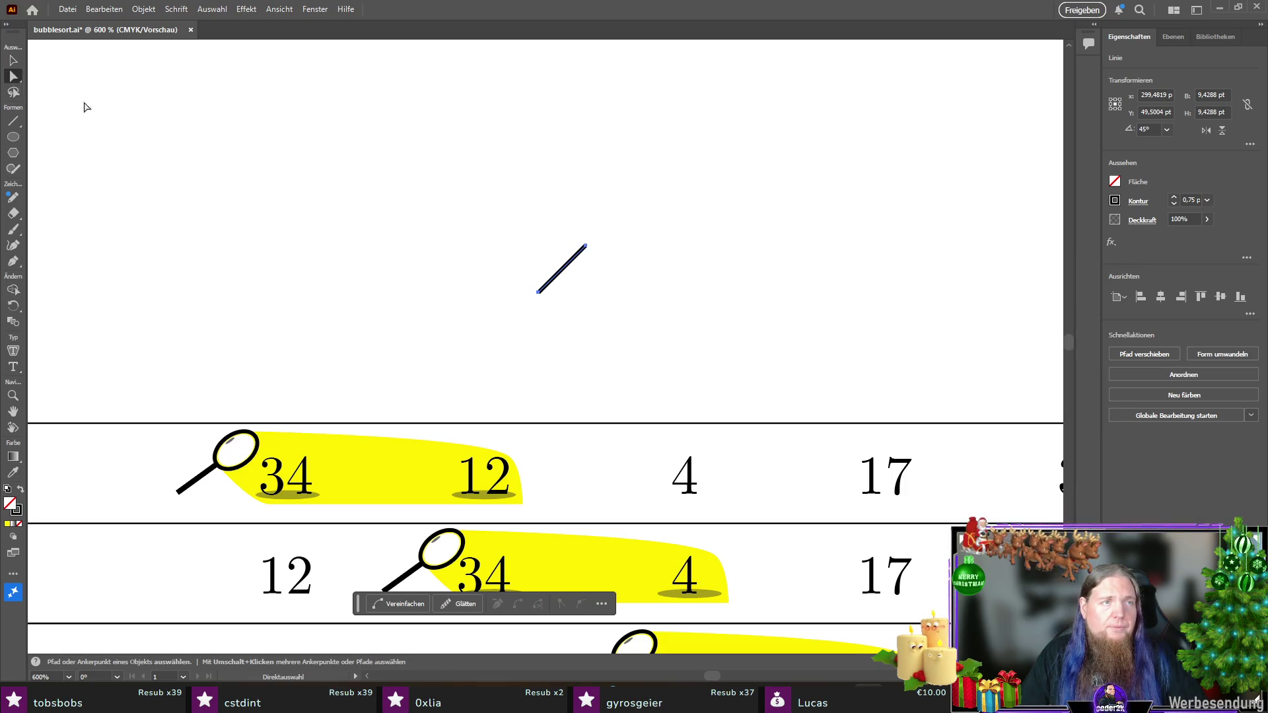
pyautogui.click(587, 247)
pyautogui.moveTo(587, 247); pyautogui.dragTo(576, 255)
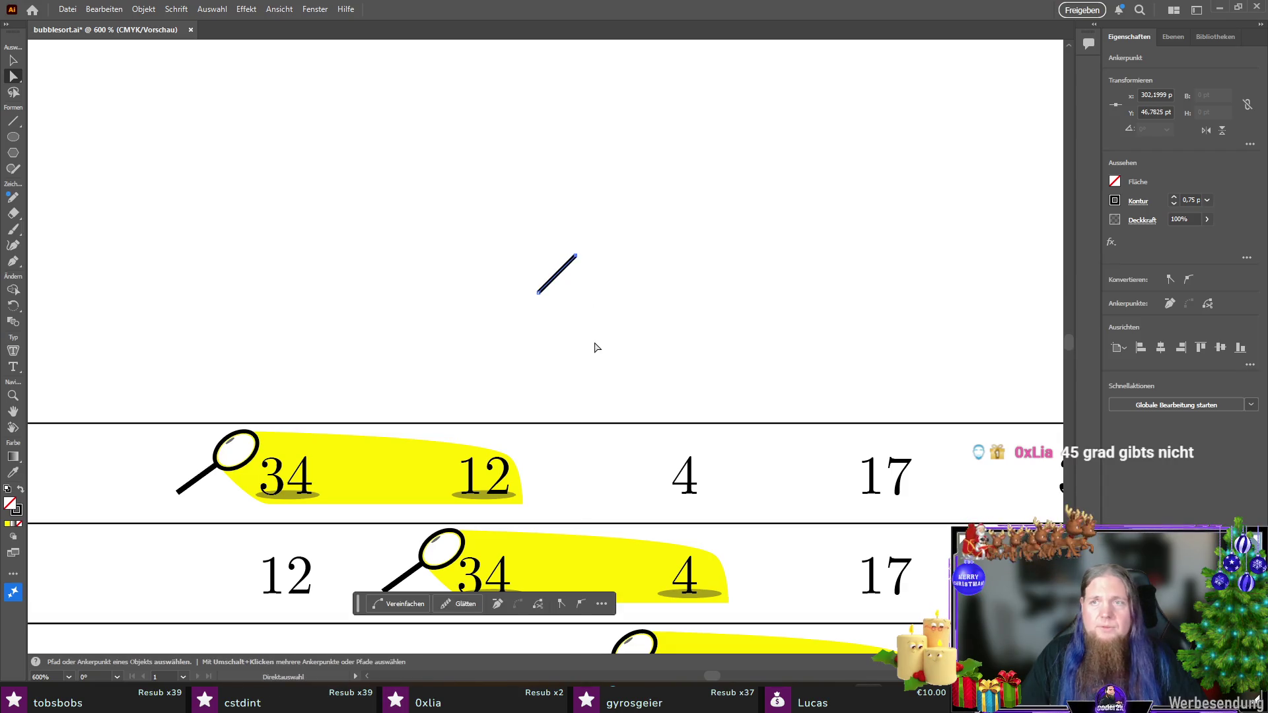
pyautogui.press('v')
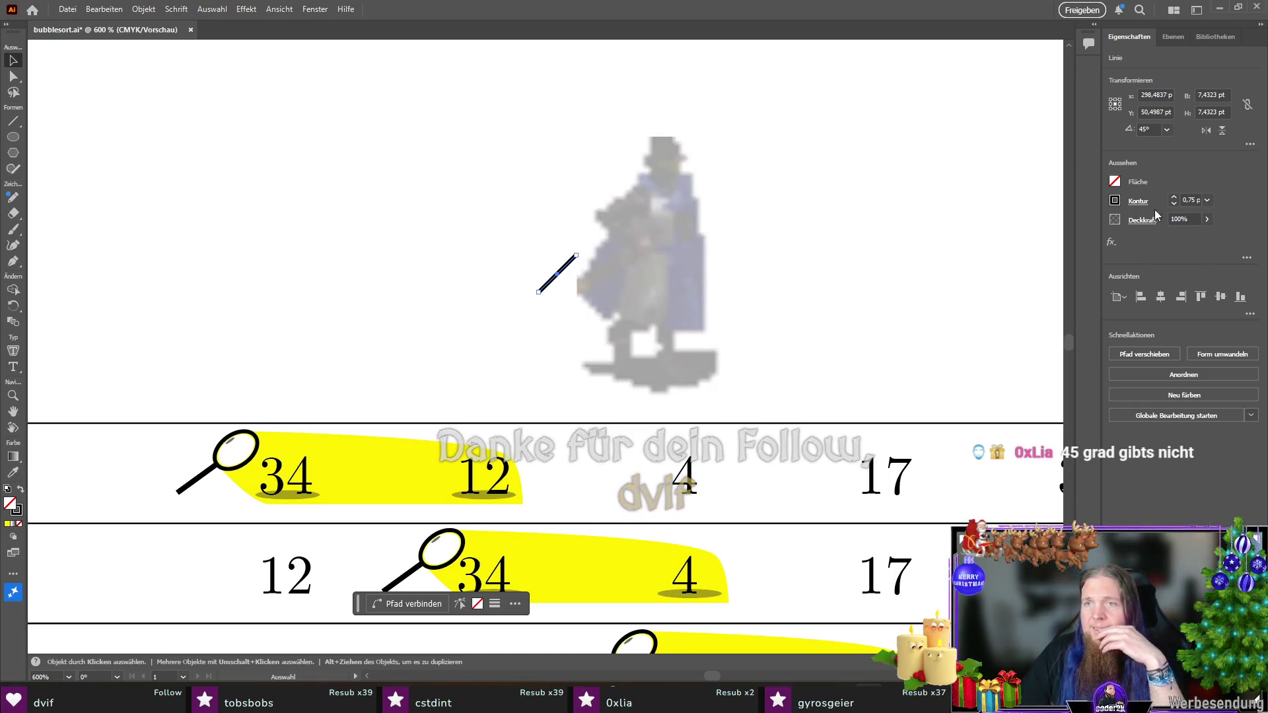
# Step: Give the line round caps and Alt-drag a copy to its right
pyautogui.click(1131, 202)
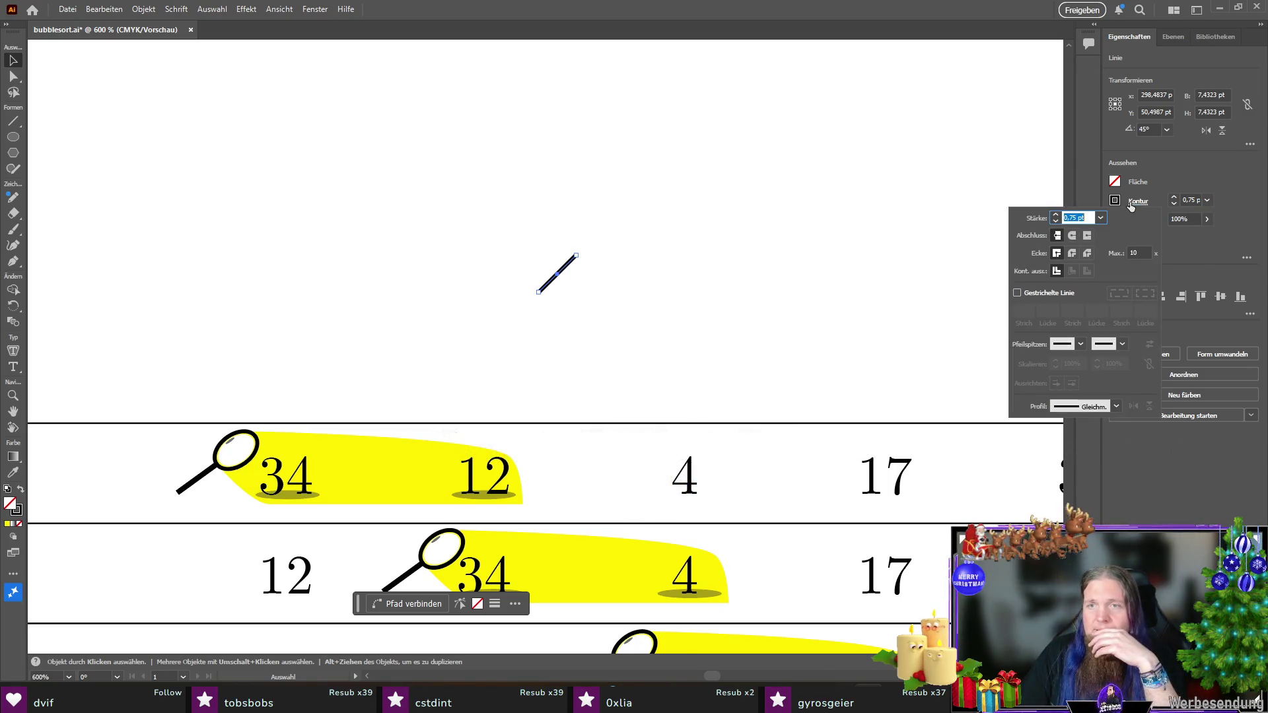
pyautogui.click(1072, 237)
pyautogui.click(679, 248)
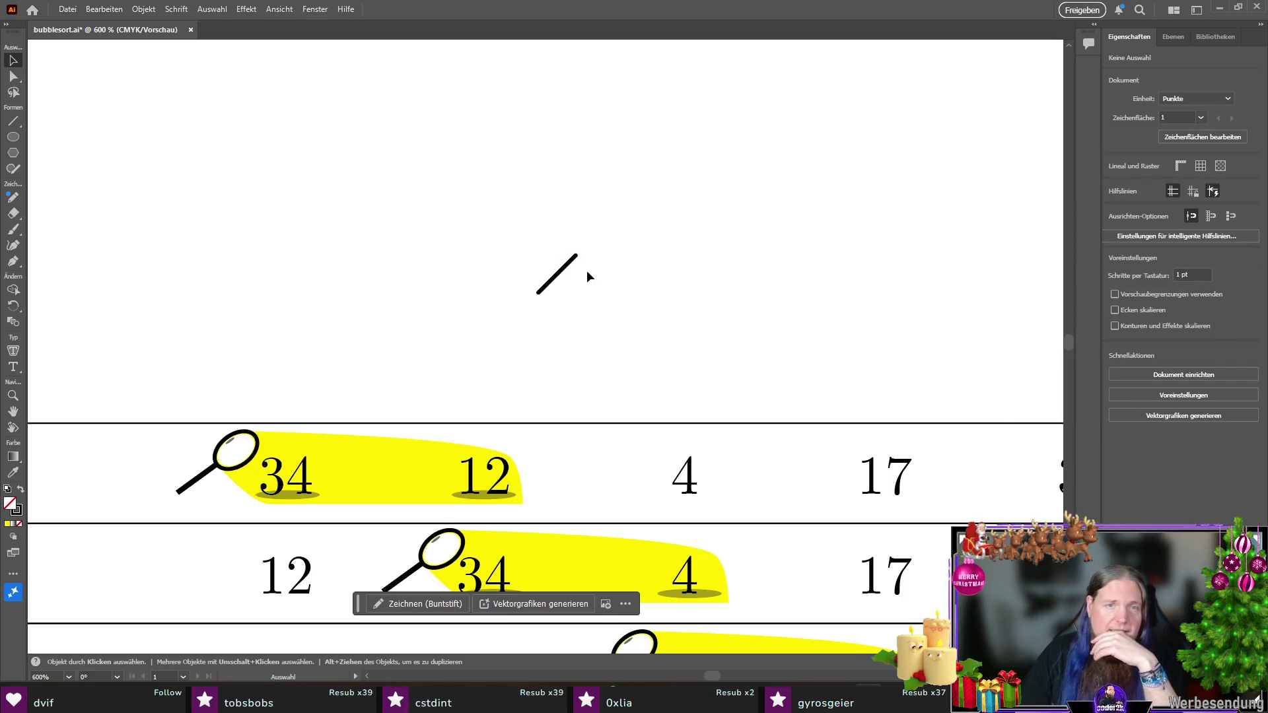
pyautogui.click(554, 279)
pyautogui.moveTo(567, 274); pyautogui.dragTo(617, 271)
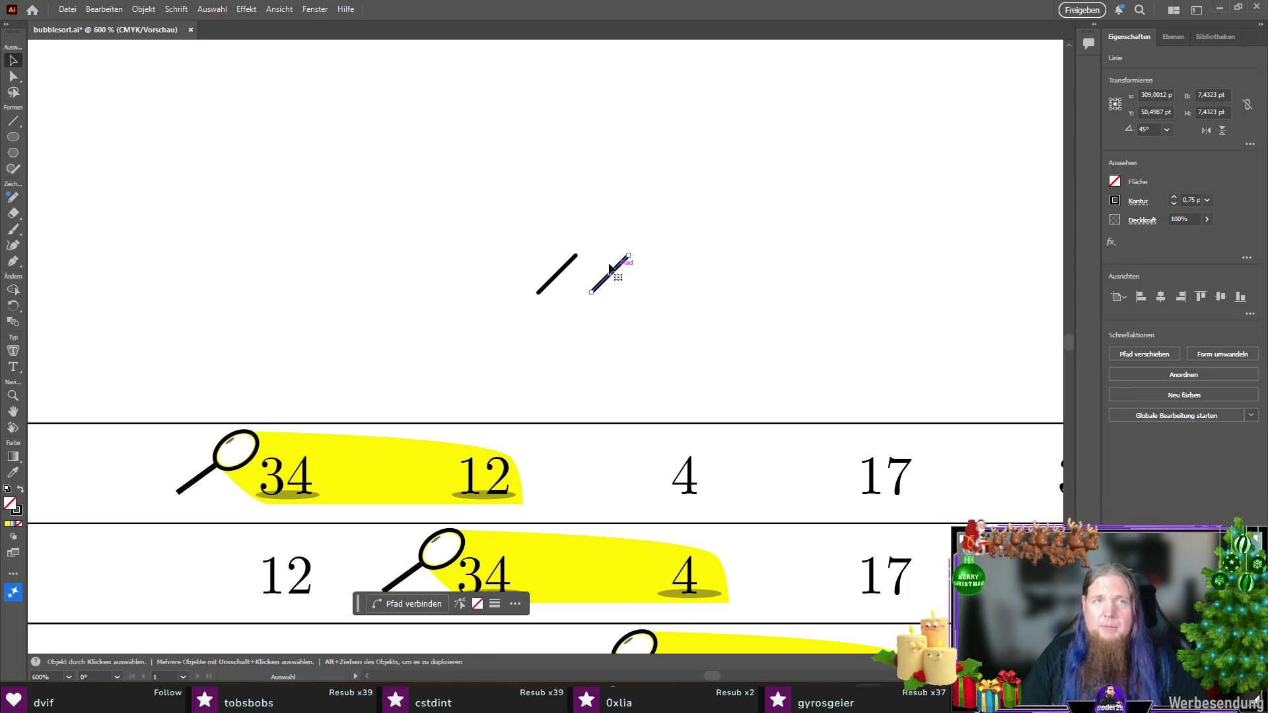
pyautogui.click(246, 9)
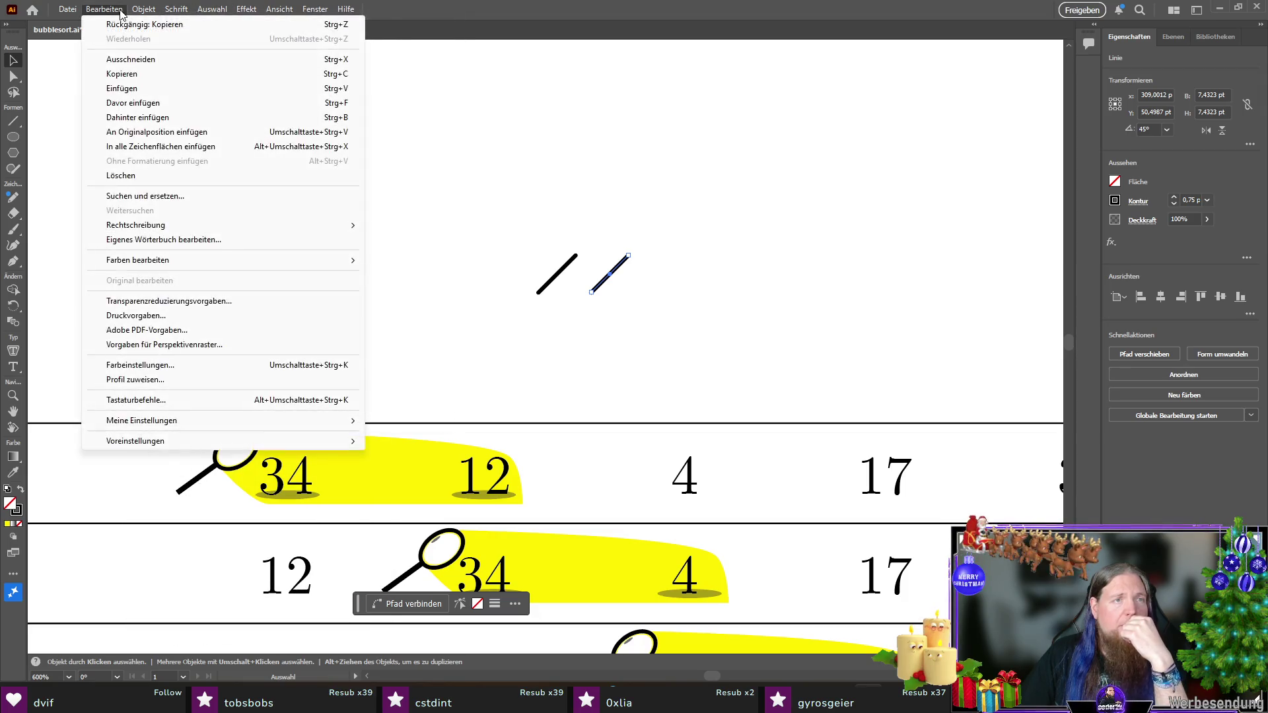
# Step: Reflect the copied line horizontally and move it over the other line to form an X
pyautogui.moveTo(145, 14)
pyautogui.moveTo(208, 26)
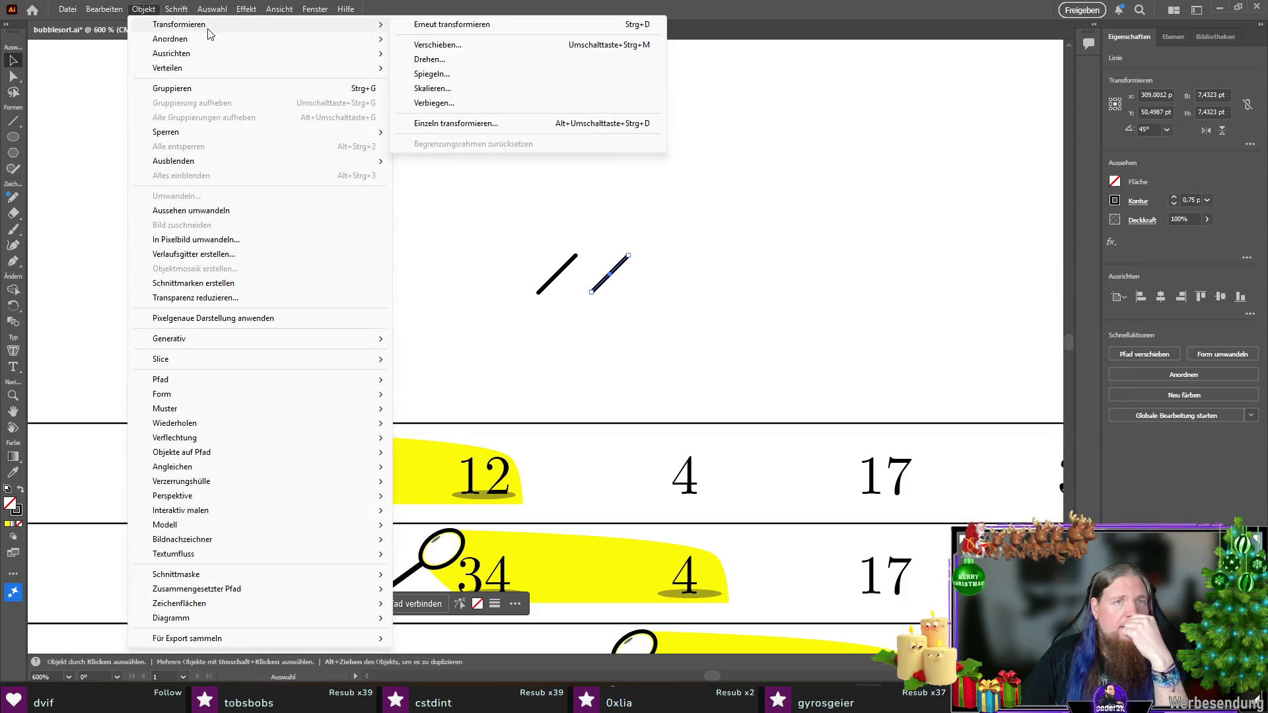
pyautogui.click(486, 78)
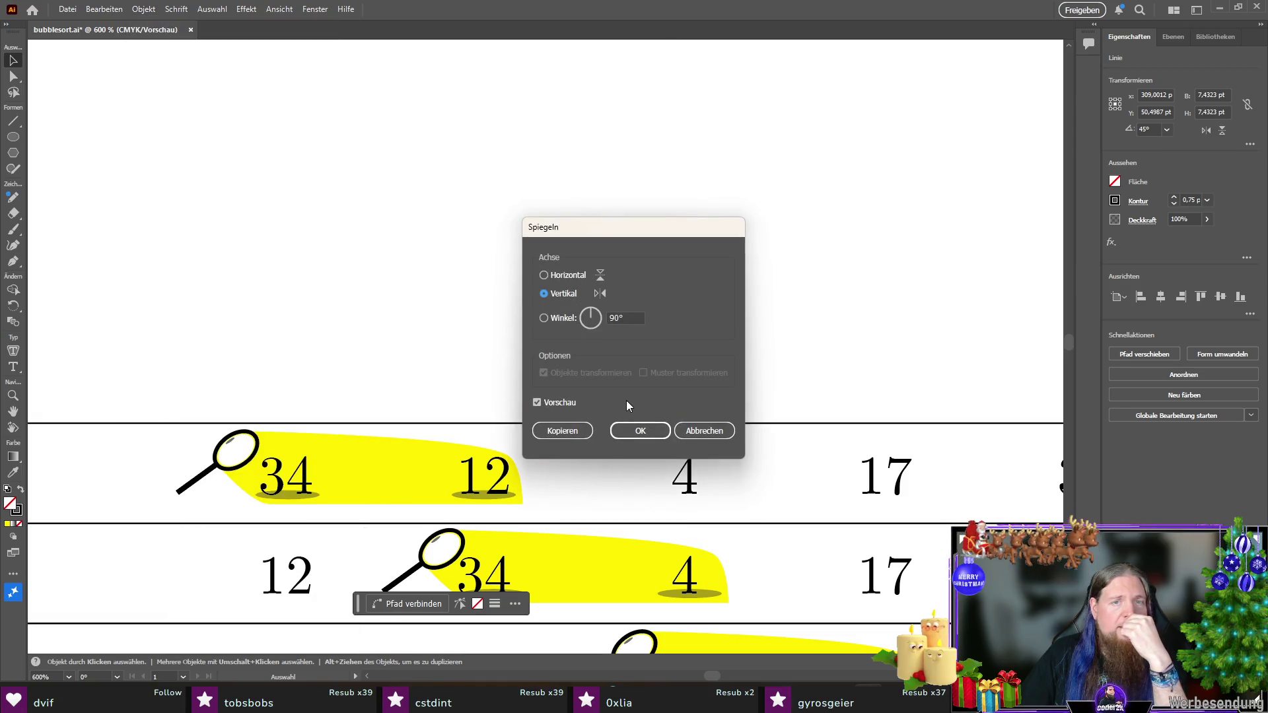
pyautogui.moveTo(606, 228); pyautogui.dragTo(832, 225)
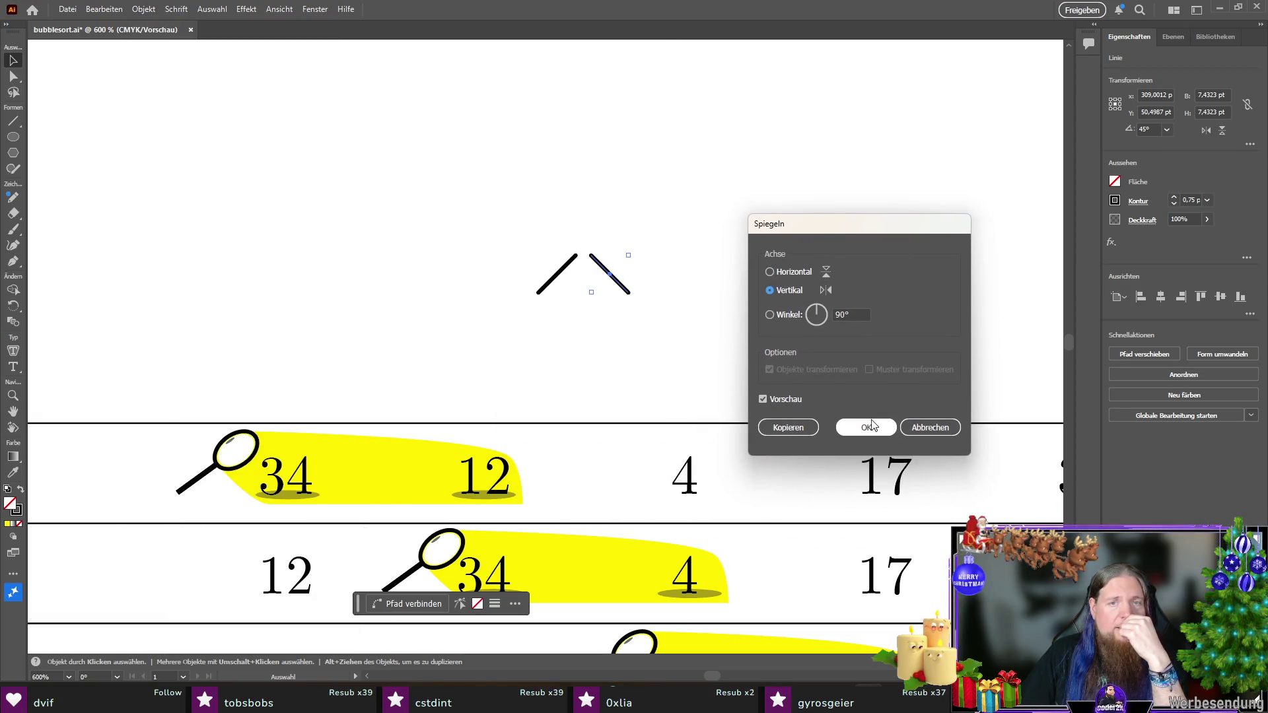
pyautogui.click(789, 272)
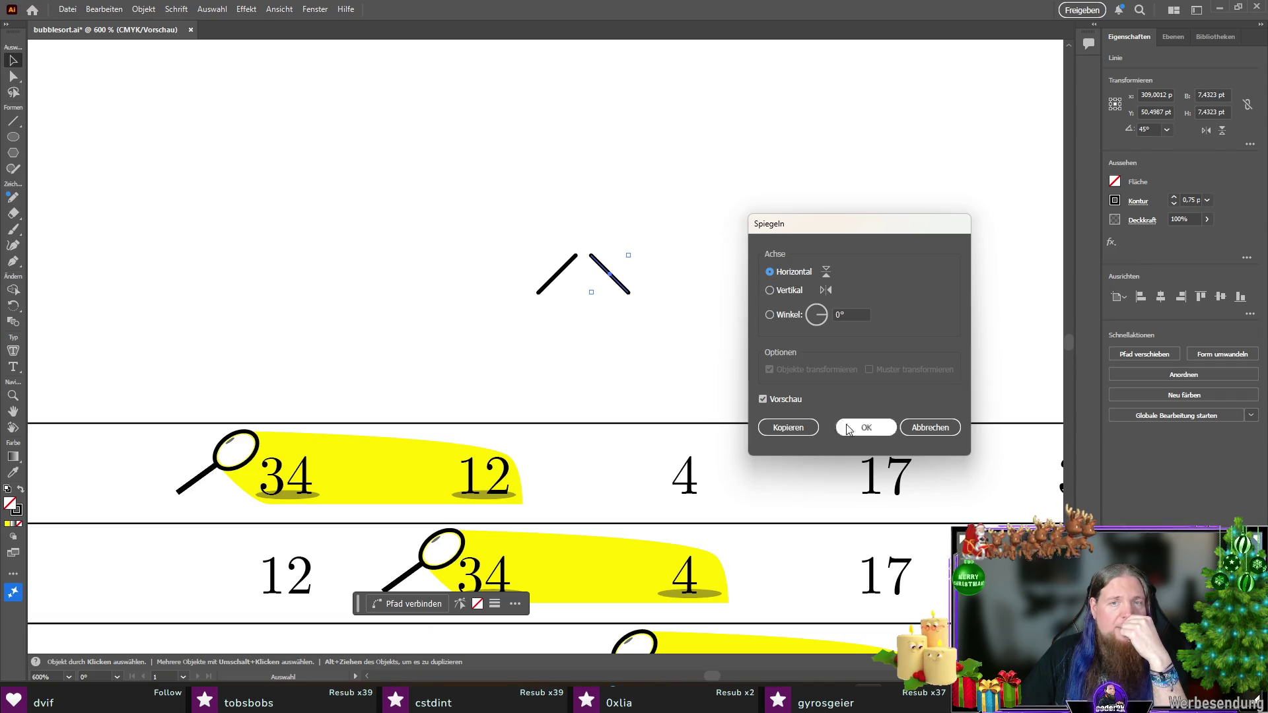
pyautogui.click(872, 427)
pyautogui.moveTo(623, 284); pyautogui.dragTo(568, 287)
# Step: Colour both lines of the X with a red stroke
pyautogui.moveTo(622, 236); pyautogui.dragTo(491, 317)
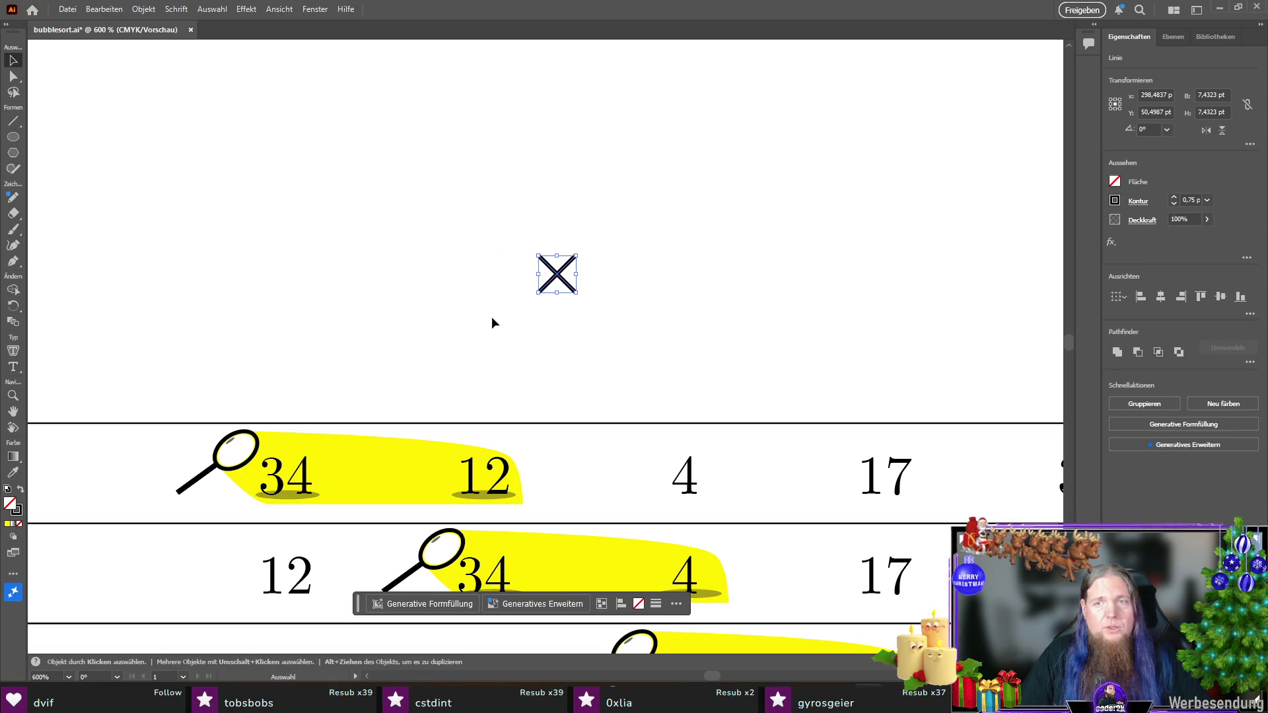
pyautogui.click(1116, 200)
pyautogui.click(1008, 293)
pyautogui.click(614, 261)
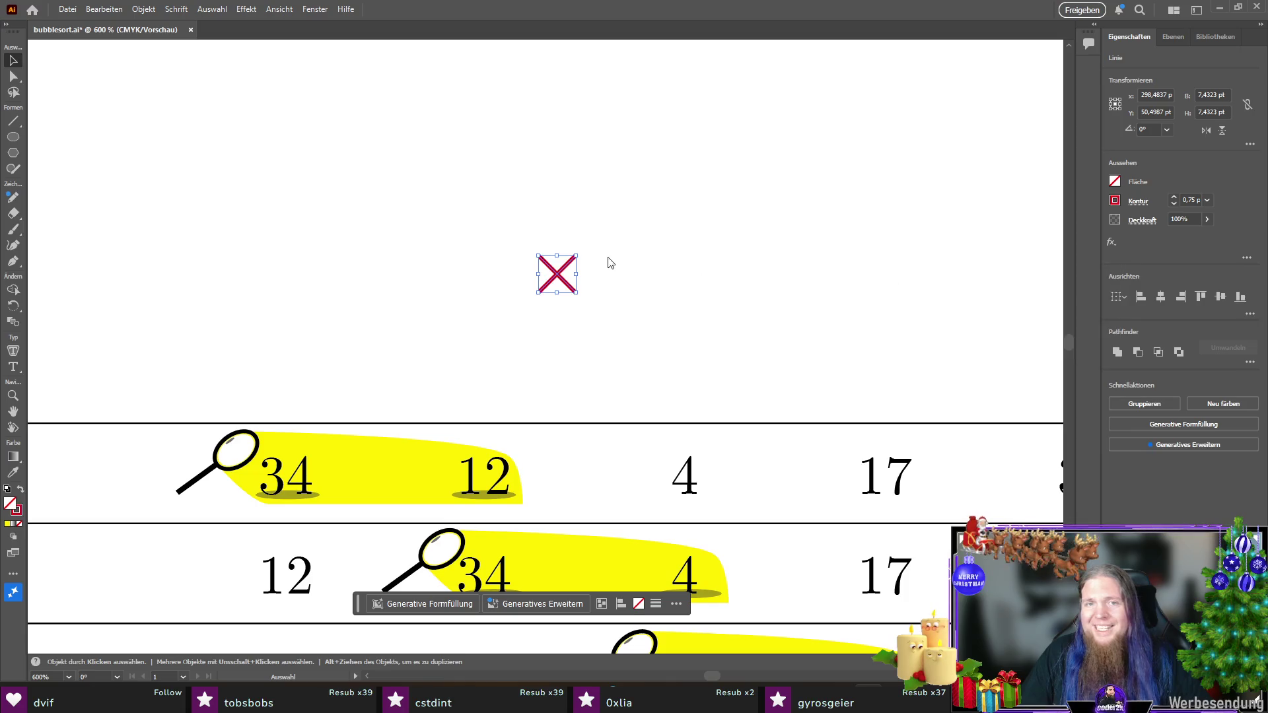
pyautogui.click(614, 262)
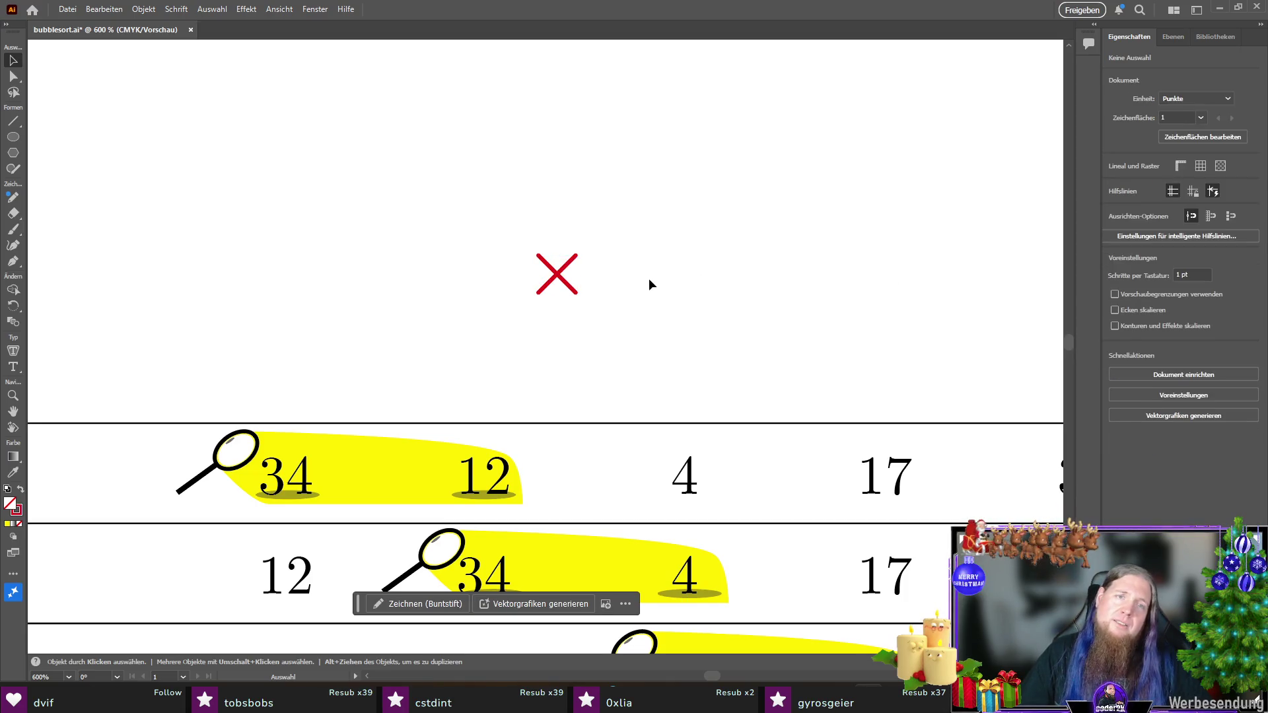
pyautogui.scroll(3, 564, 273)
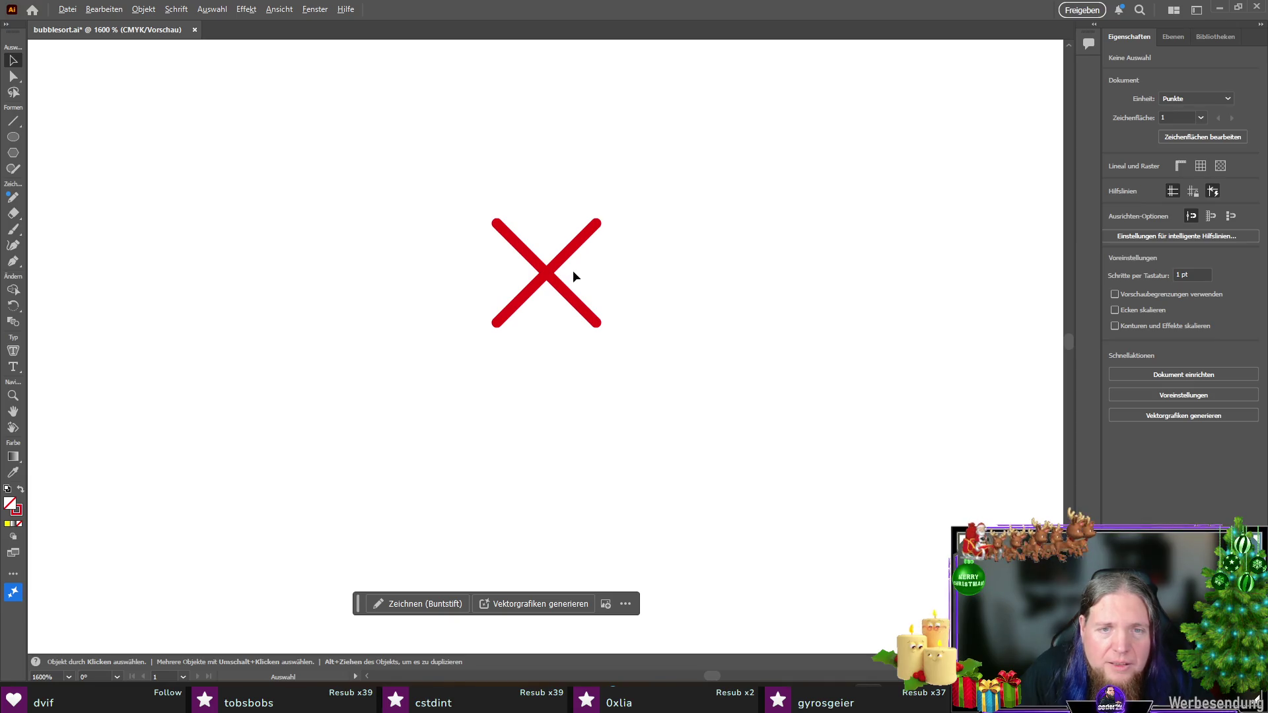
# Step: Select both red lines and group them into one X object
pyautogui.click(570, 257)
pyautogui.click(691, 231)
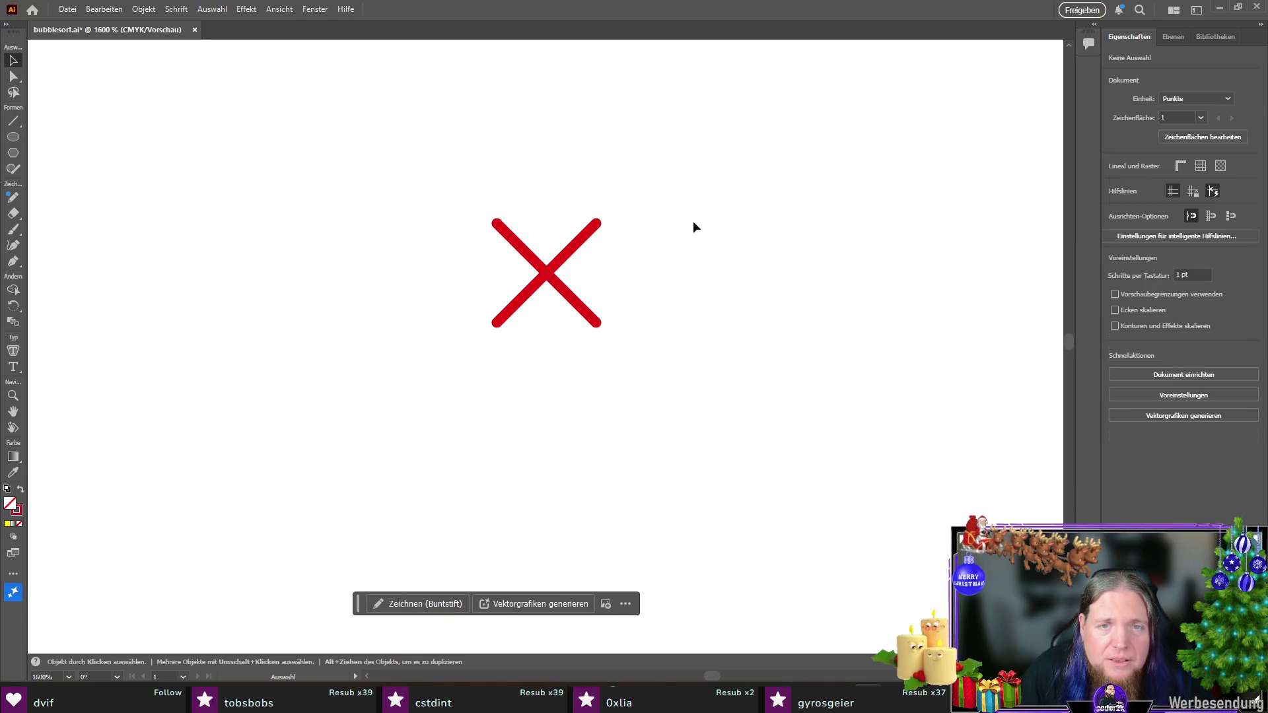
pyautogui.click(510, 299)
pyautogui.rightClick(548, 275)
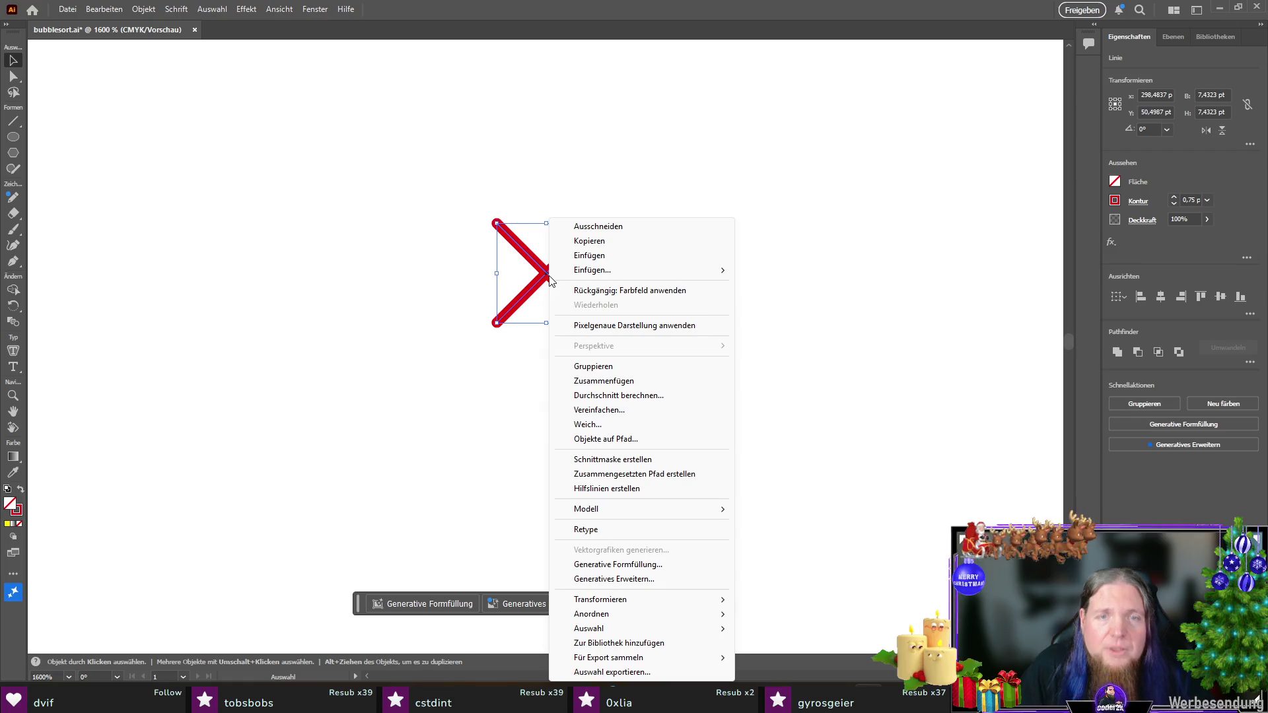
pyautogui.click(651, 369)
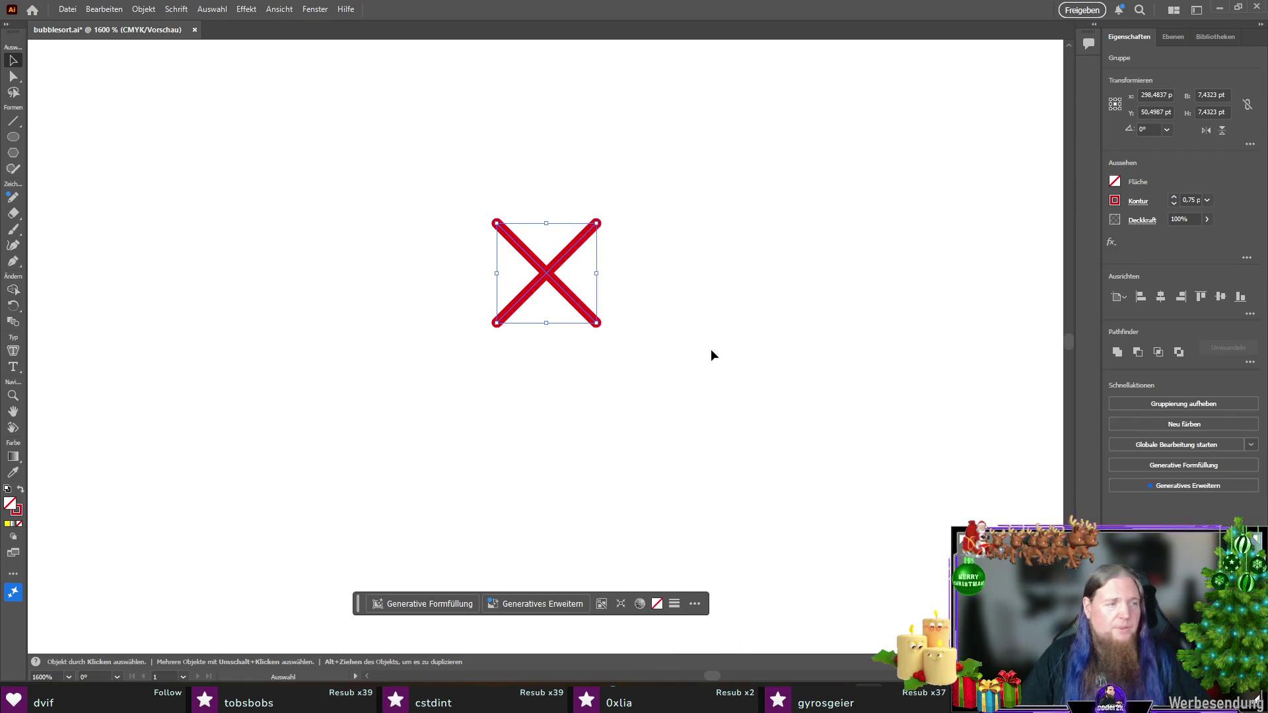
pyautogui.scroll(-2, 702, 347)
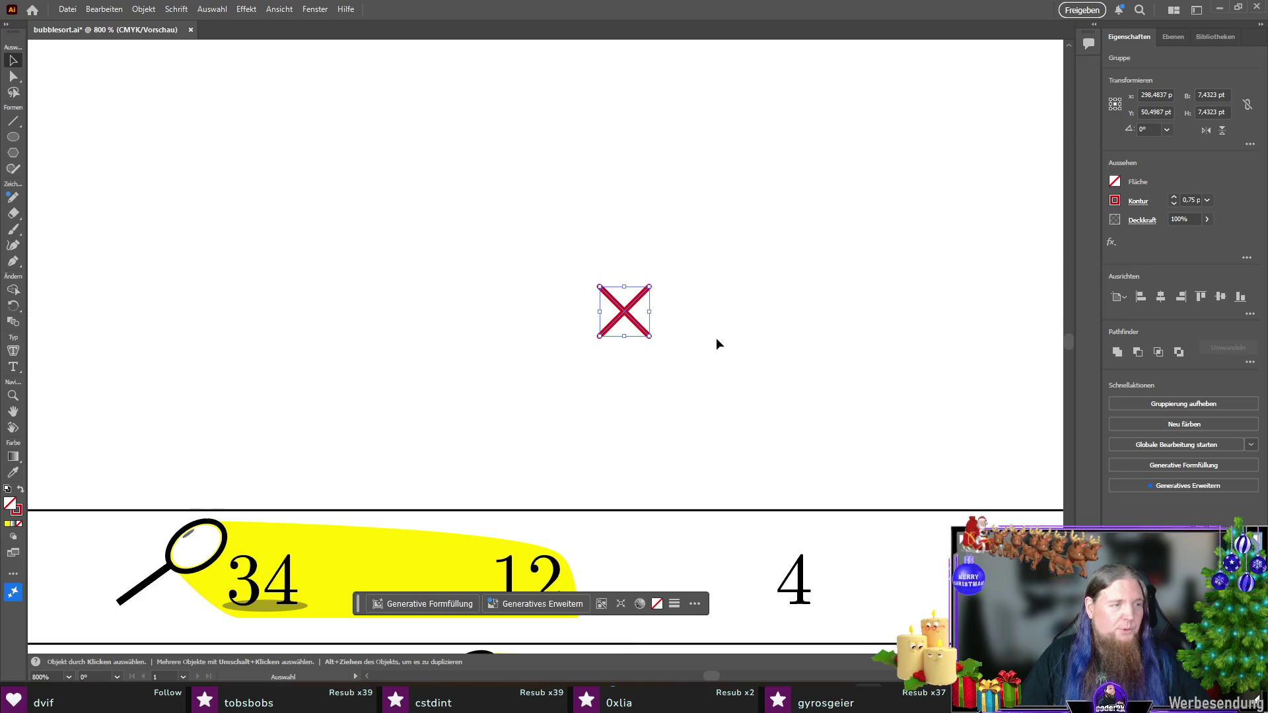
# Step: Test the red X between 34 and 12 in the first row, then return it above the rows
pyautogui.scroll(-3, 687, 209)
pyautogui.moveTo(625, 190)
pyautogui.mouseDown()
pyautogui.moveTo(353, 426)
pyautogui.moveTo(387, 489)
pyautogui.mouseUp()
pyautogui.moveTo(387, 488); pyautogui.dragTo(392, 490)
pyautogui.click(512, 307)
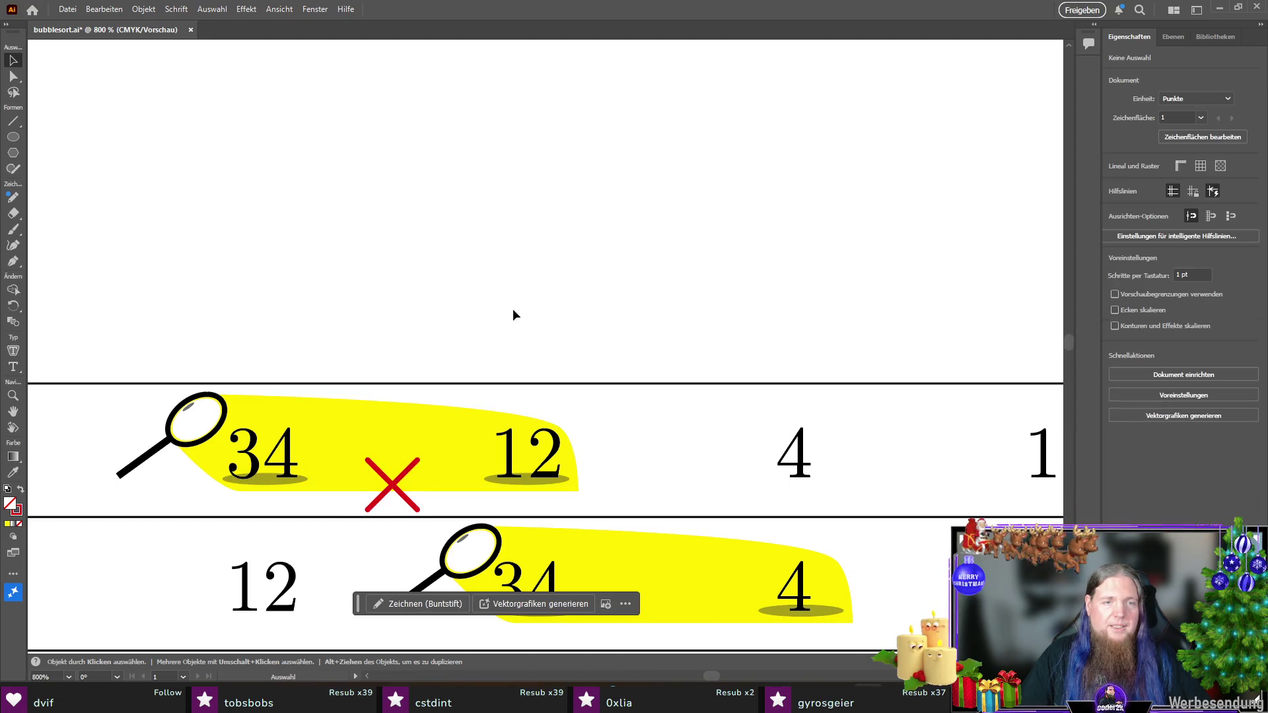
pyautogui.keyDown('alt'); pyautogui.scroll(-4, 552, 312); pyautogui.keyUp('alt')
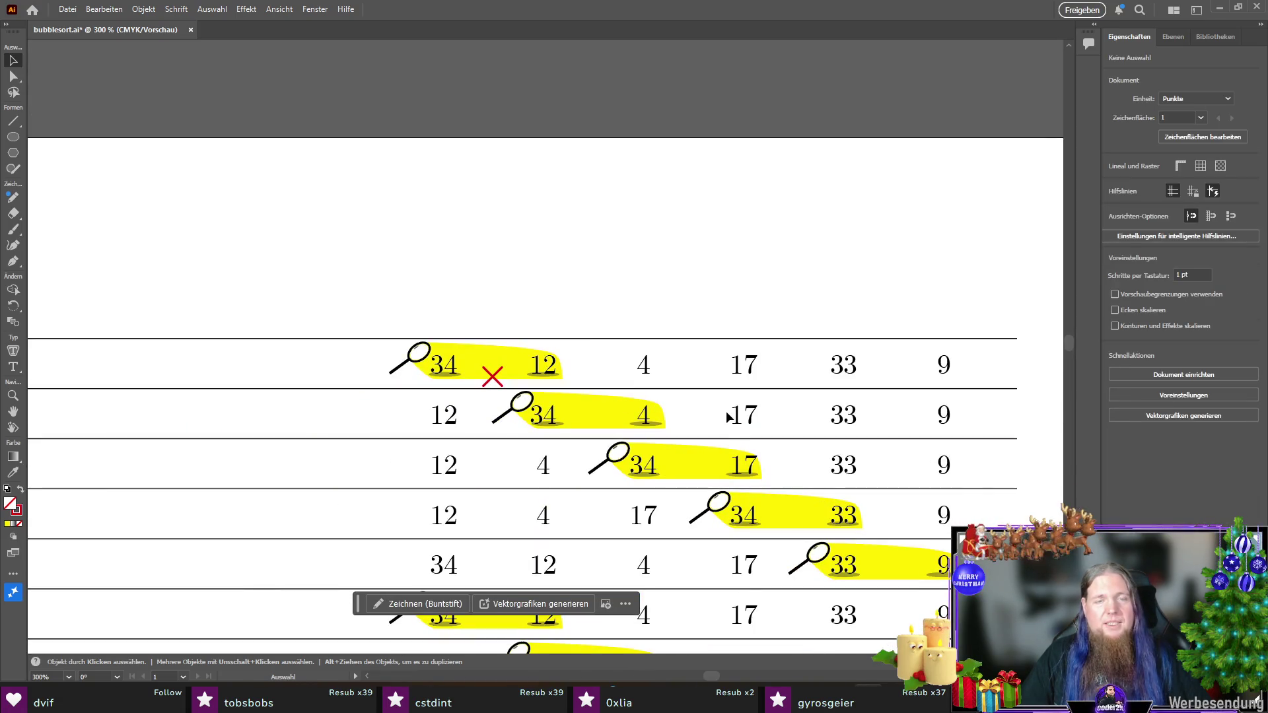
pyautogui.keyDown('alt'); pyautogui.scroll(3, 485, 383); pyautogui.keyUp('alt')
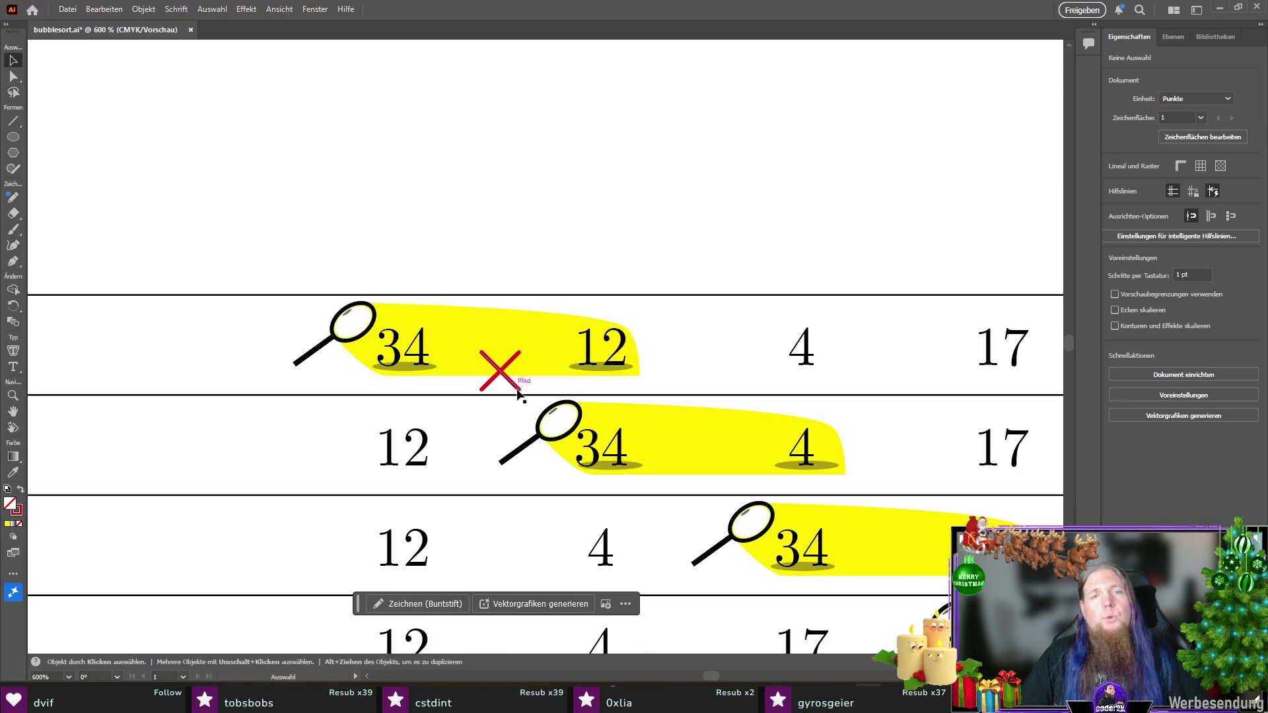
pyautogui.moveTo(519, 392); pyautogui.dragTo(549, 197)
pyautogui.keyDown('alt'); pyautogui.scroll(3, 535, 196); pyautogui.keyUp('alt')
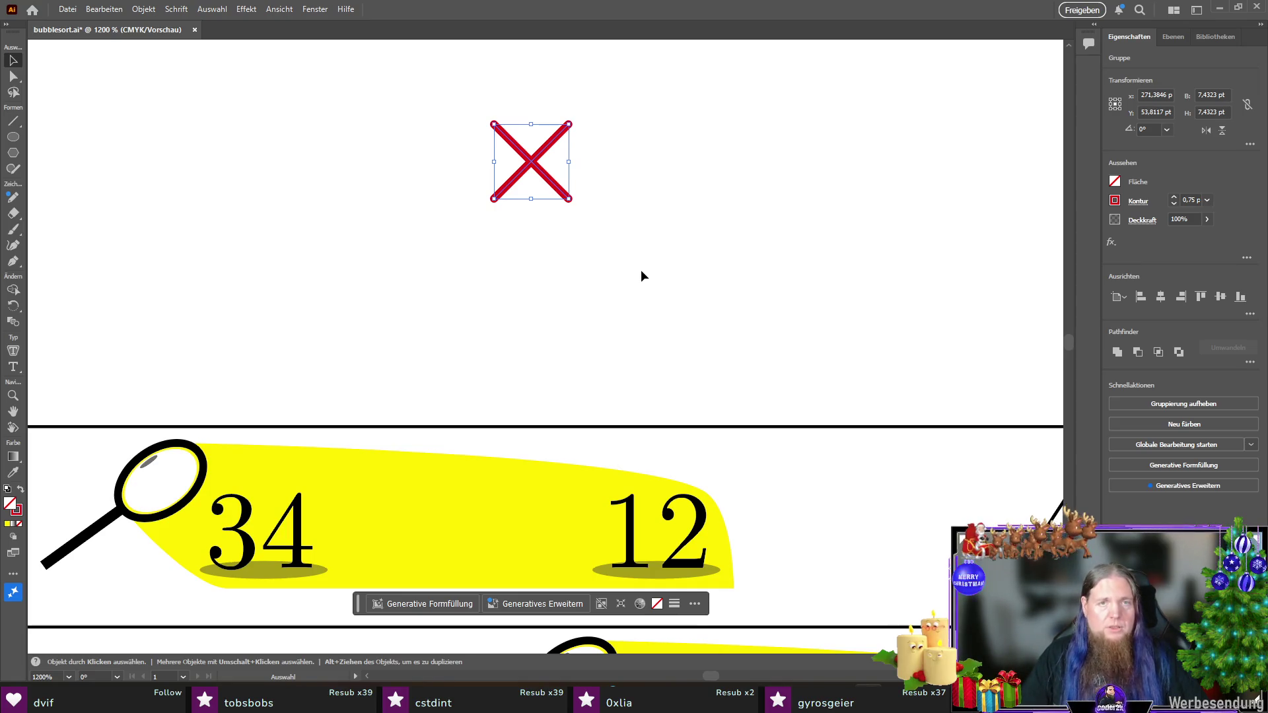
# Step: Alt-drag a duplicate of the red X and give the copy an 80% black stroke
pyautogui.moveTo(563, 193)
pyautogui.keyDown('alt'); pyautogui.mouseDown()
pyautogui.moveTo(624, 241)
pyautogui.moveTo(680, 247)
pyautogui.mouseUp(); pyautogui.keyUp('alt')
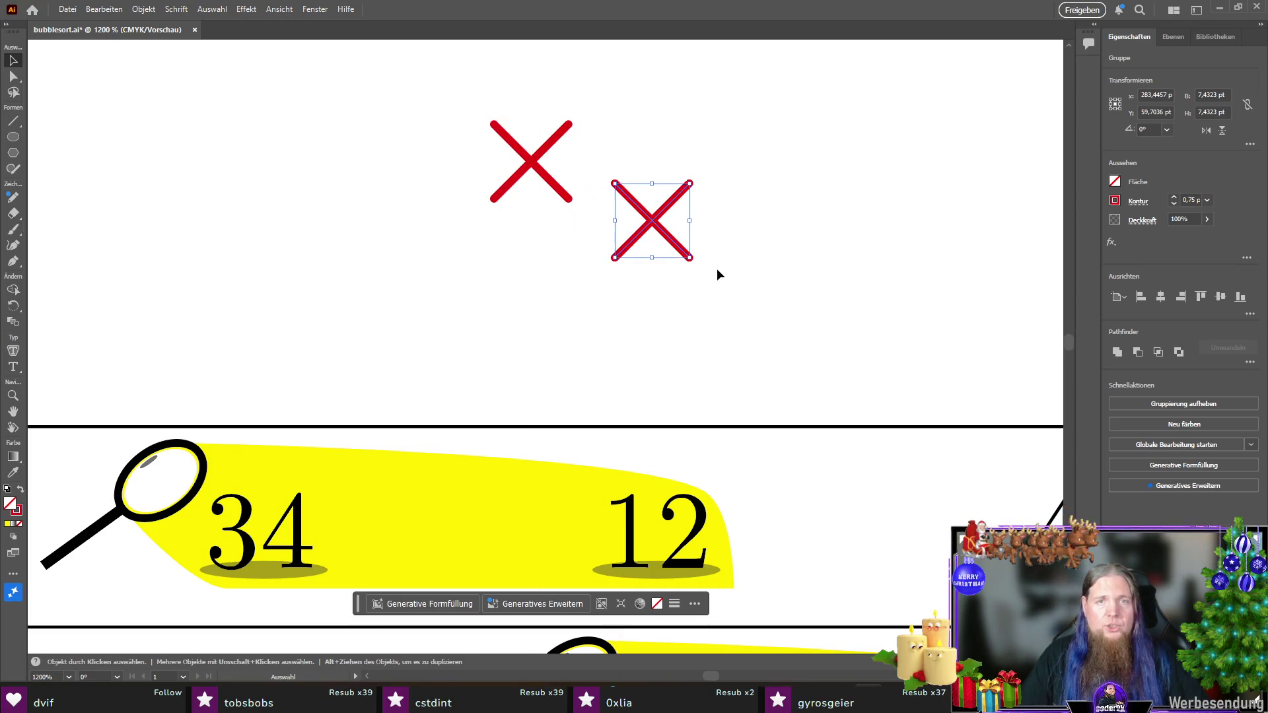
pyautogui.click(1131, 207)
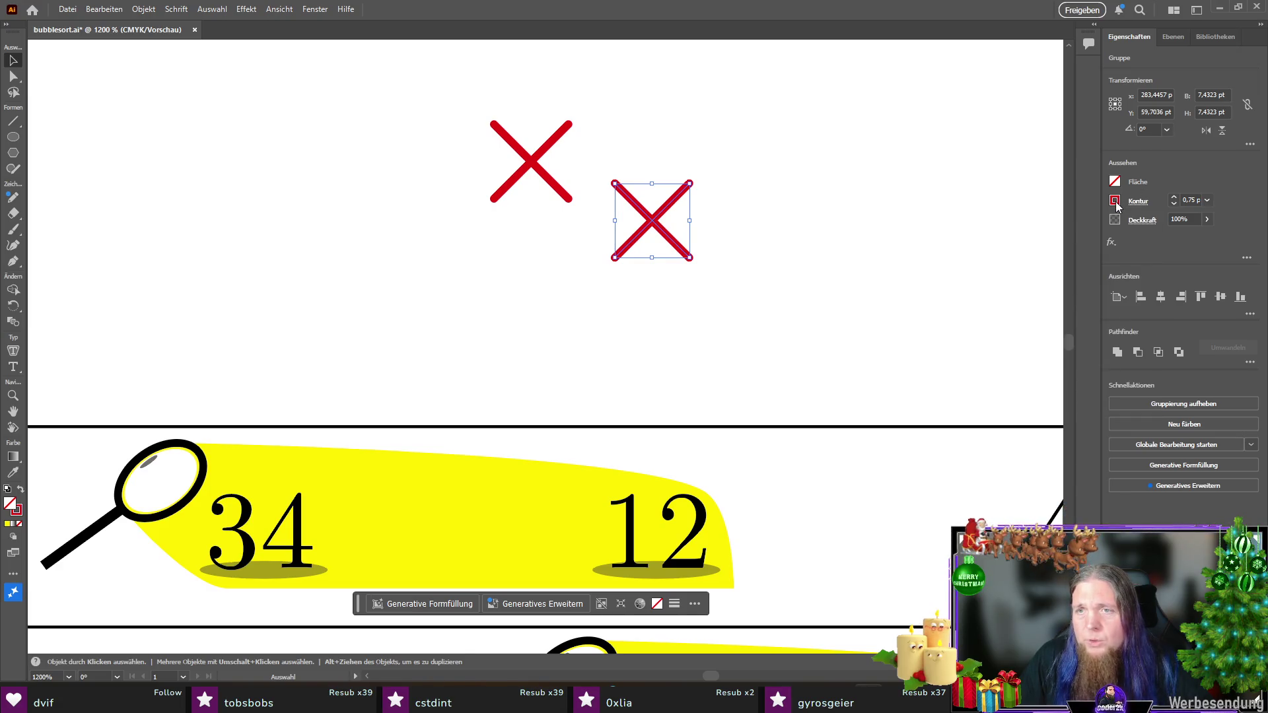
pyautogui.click(1114, 200)
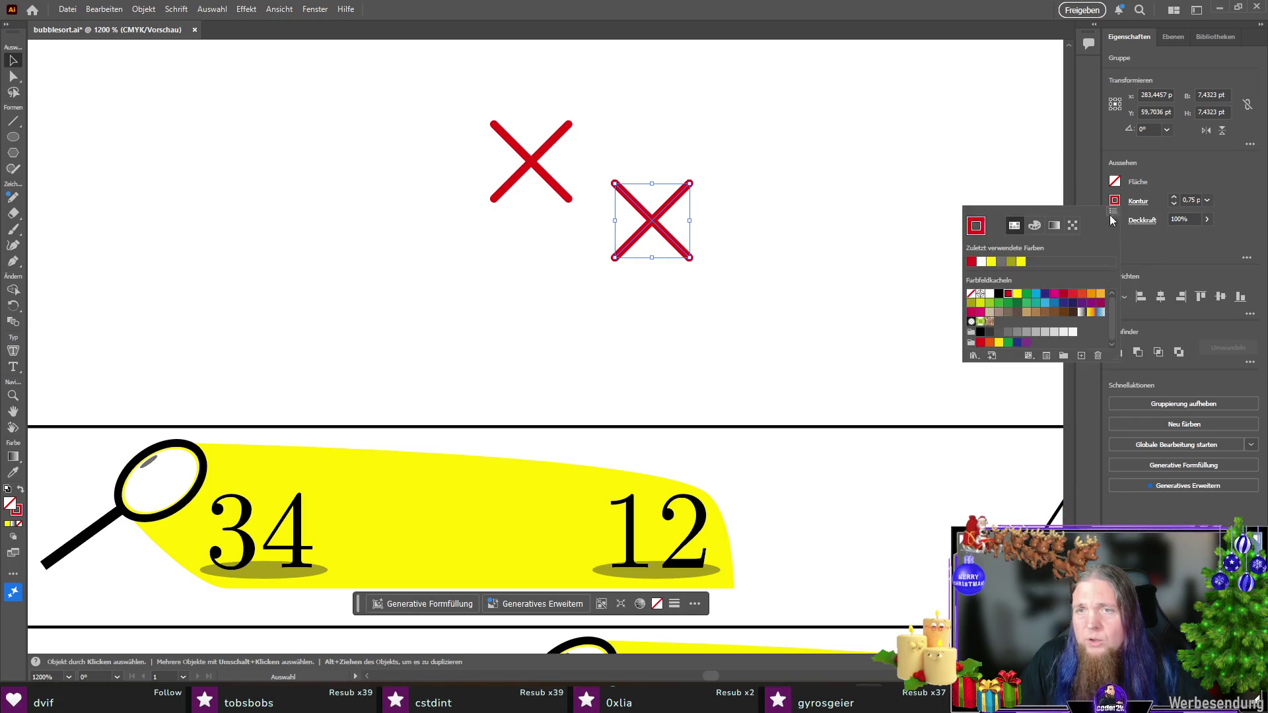
pyautogui.click(997, 332)
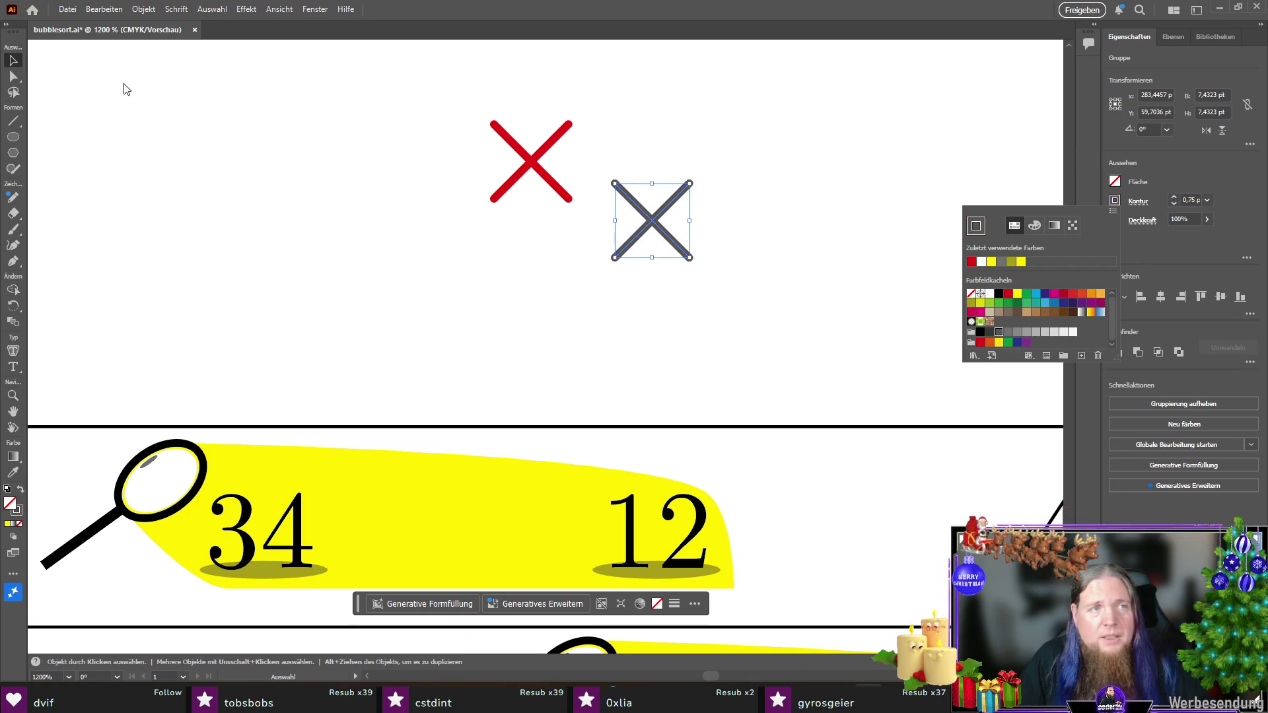
pyautogui.press('Escape')
# Step: Send the grey copy behind and offset the red X over it, nudging 1 pt left
pyautogui.moveTo(516, 174)
pyautogui.mouseDown()
pyautogui.moveTo(643, 215)
pyautogui.moveTo(628, 209)
pyautogui.mouseUp()
pyautogui.click(684, 198)
pyautogui.click(680, 193)
pyautogui.hotkey('ctrl', 'shift', '[')
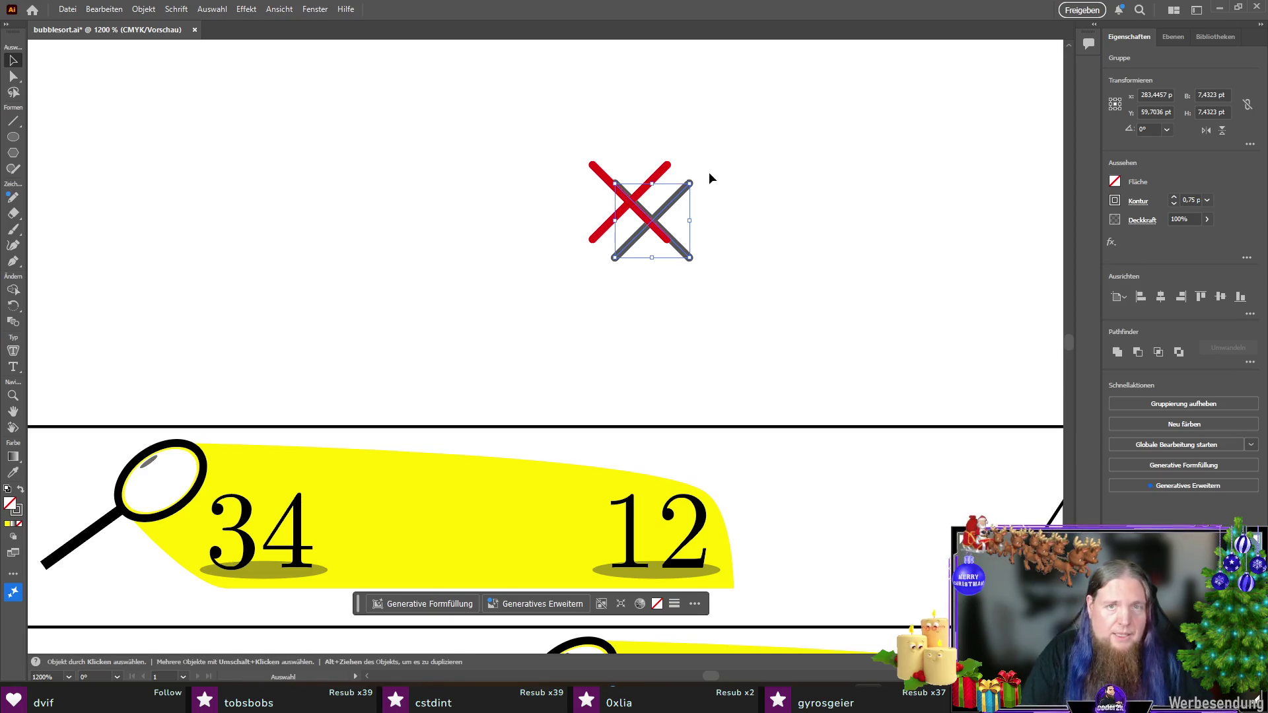
pyautogui.moveTo(665, 171); pyautogui.dragTo(687, 188)
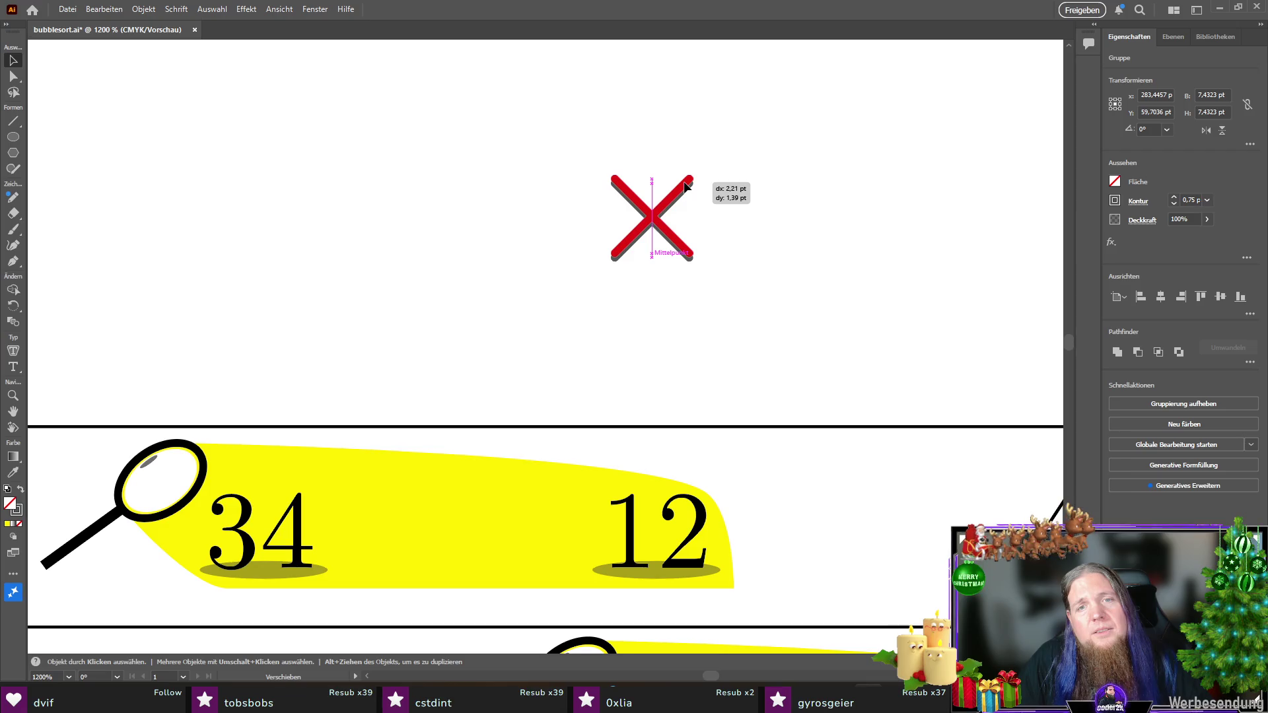
pyautogui.moveTo(685, 187); pyautogui.dragTo(686, 186)
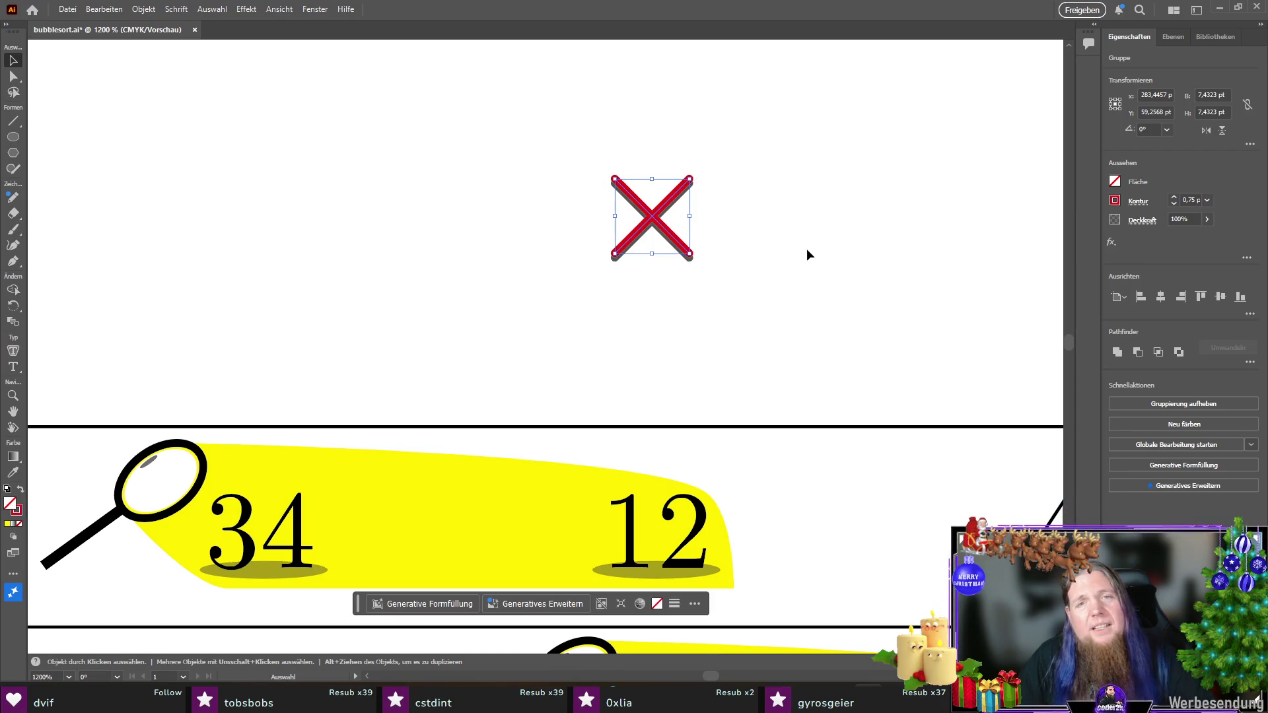
pyautogui.press('Left')
# Step: Fine-tune the red X's position over its grey shadow so the strokes cross at their midpoints
pyautogui.scroll(1, 653, 223)
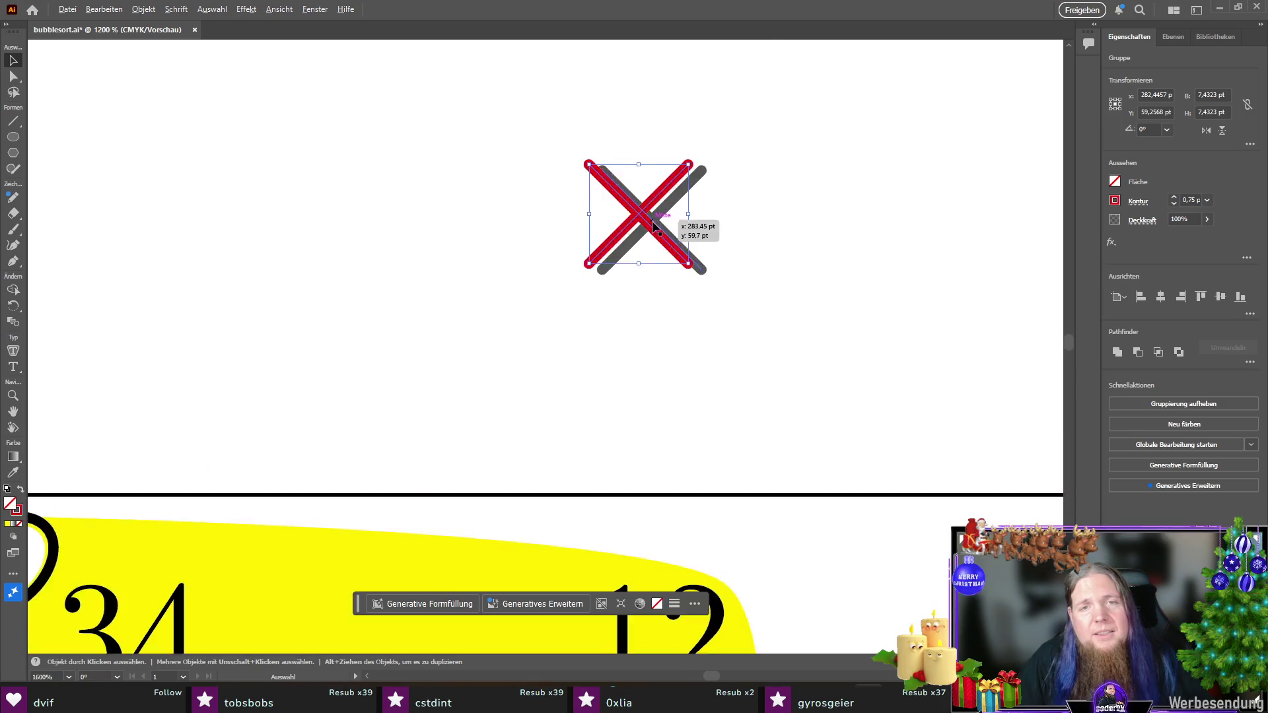
pyautogui.scroll(3, 652, 222)
pyautogui.moveTo(656, 240)
pyautogui.mouseDown()
pyautogui.moveTo(676, 254)
pyautogui.moveTo(679, 236)
pyautogui.moveTo(668, 238)
pyautogui.moveTo(680, 249)
pyautogui.mouseUp()
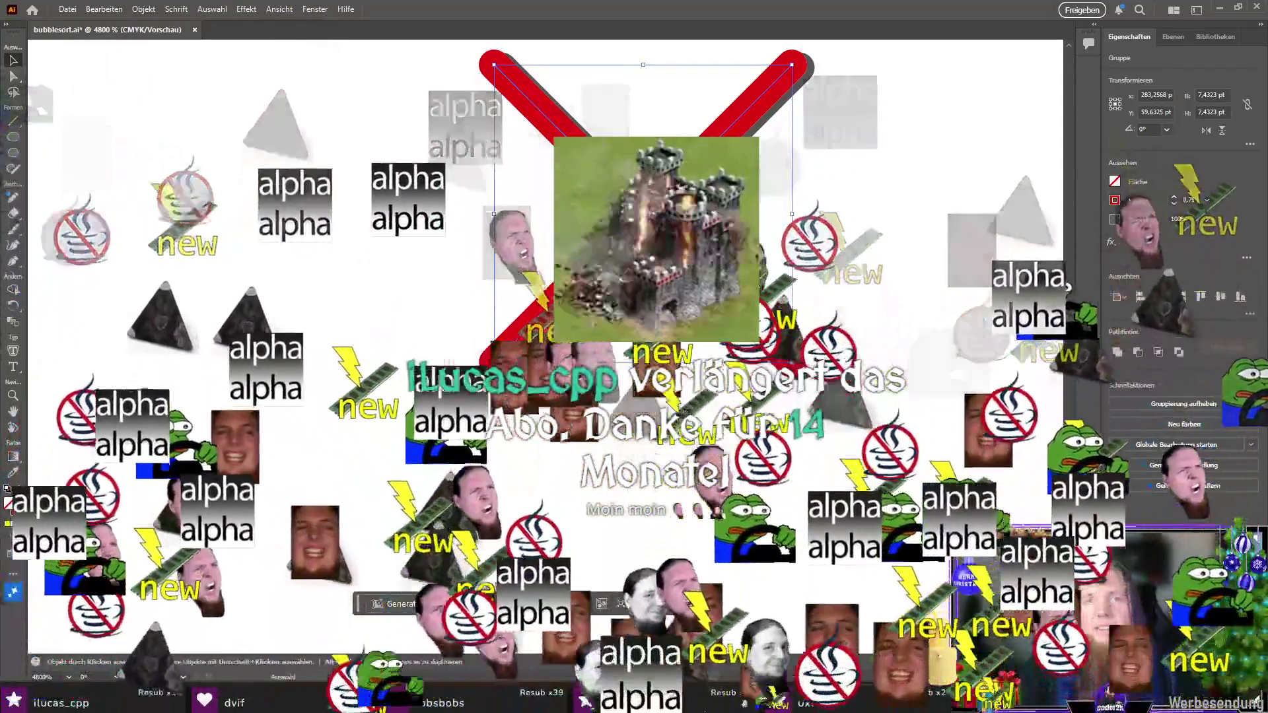
pyautogui.hotkey('ctrl', '-')
pyautogui.hotkey('ctrl', '-')
pyautogui.hotkey('ctrl', '-')
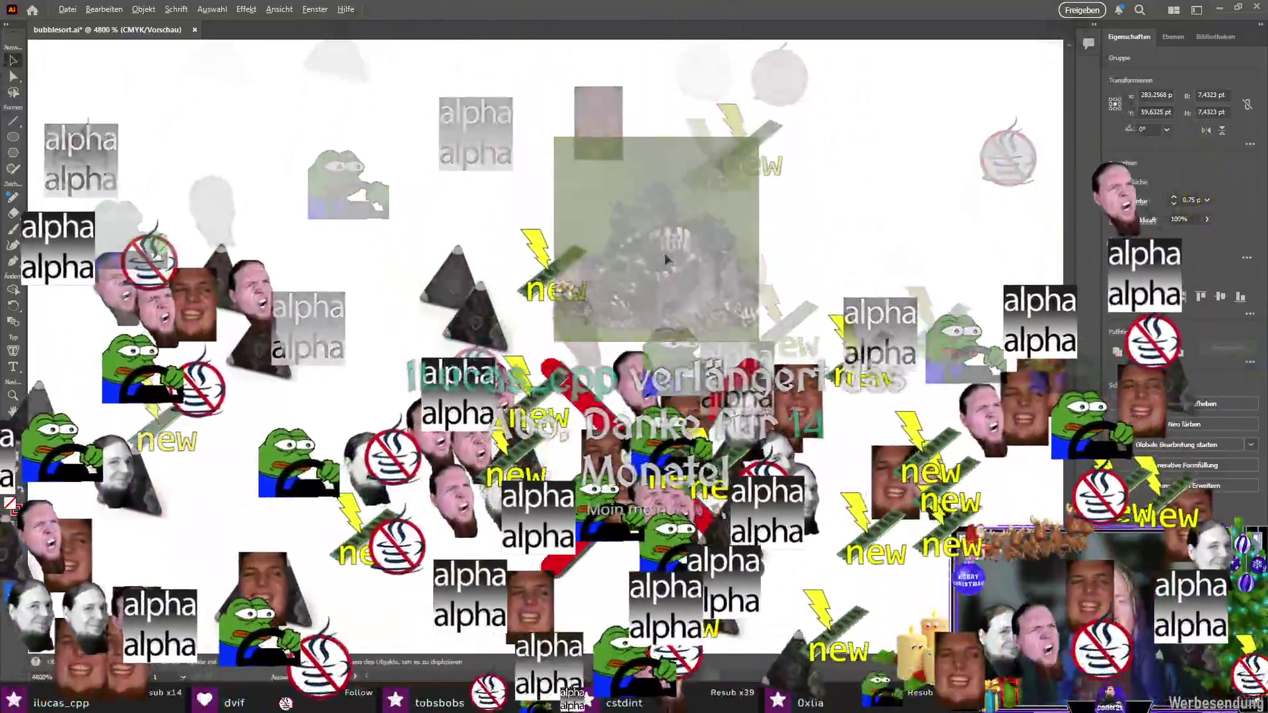
pyautogui.click(872, 411)
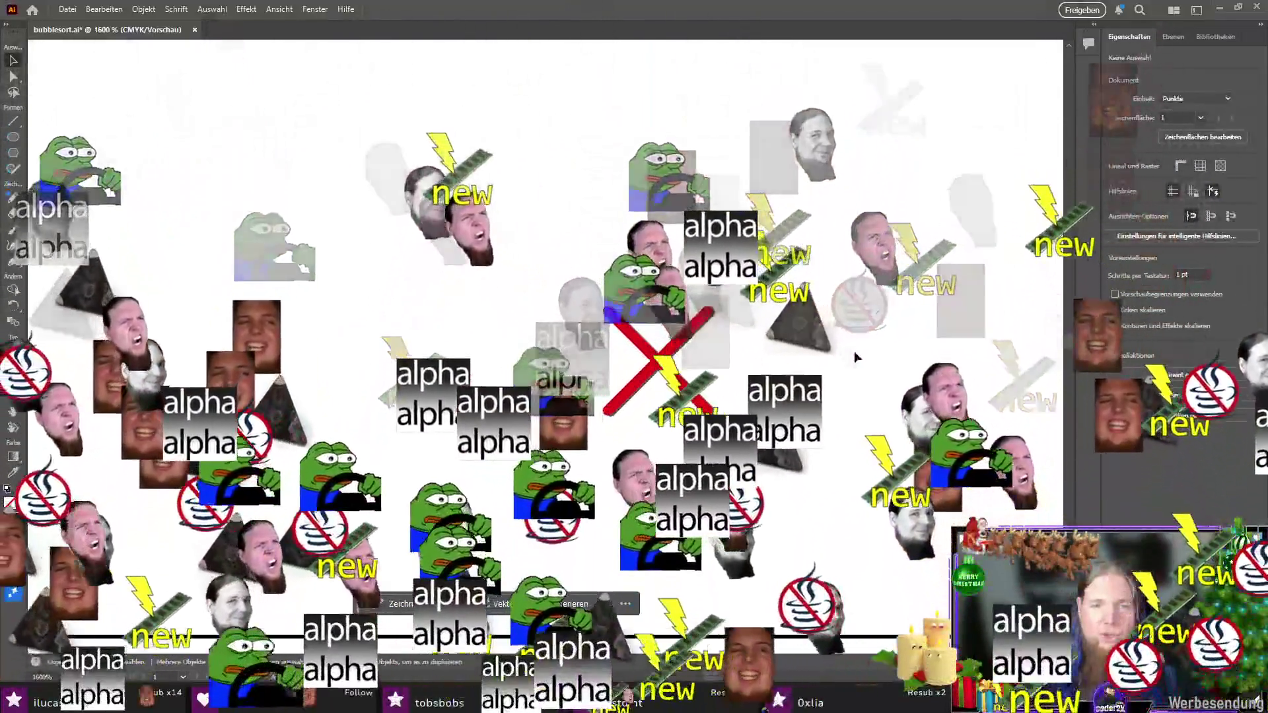
pyautogui.scroll(4, 695, 331)
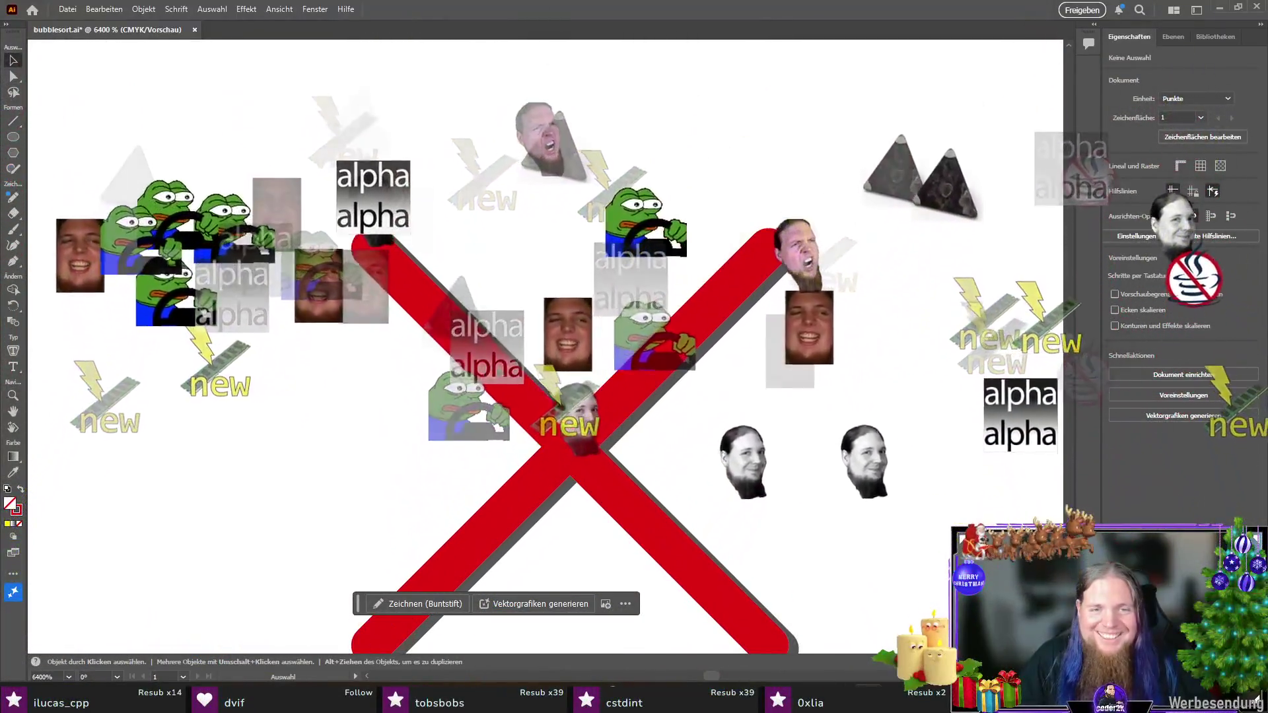
pyautogui.moveTo(485, 360); pyautogui.dragTo(495, 355)
pyautogui.scroll(-3, 806, 379)
pyautogui.scroll(2, 620, 398)
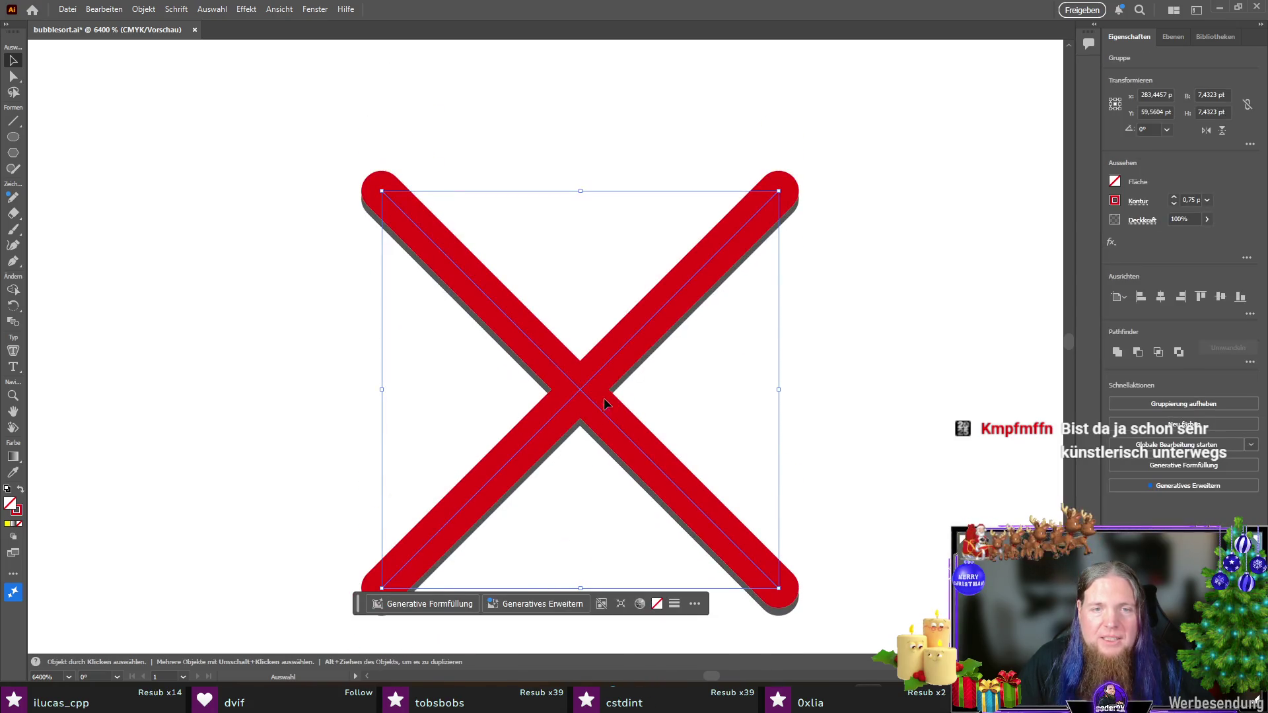
pyautogui.moveTo(593, 375); pyautogui.dragTo(594, 371)
pyautogui.hotkey('ctrl', '-')
pyautogui.hotkey('ctrl', '-')
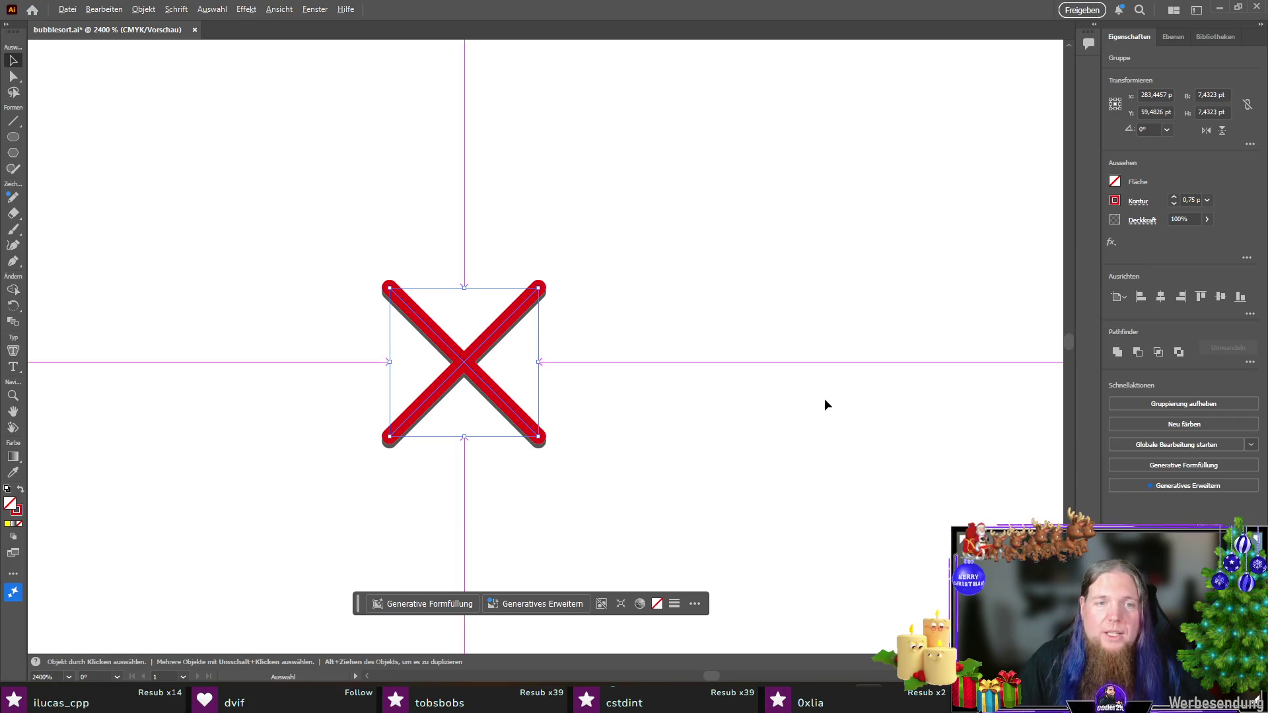
# Step: Copy and paste the red X, placing the copy to the right of the original
pyautogui.scroll(-2, 761, 400)
pyautogui.click(502, 395)
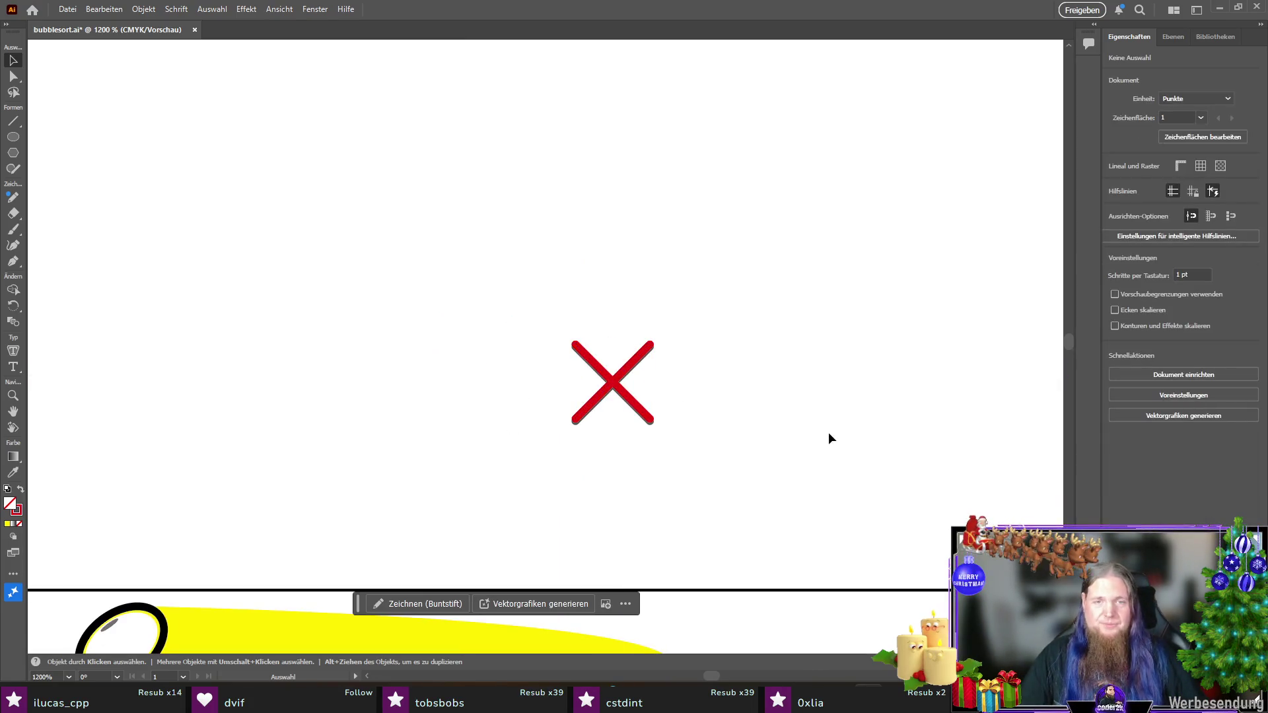
pyautogui.press('alt')
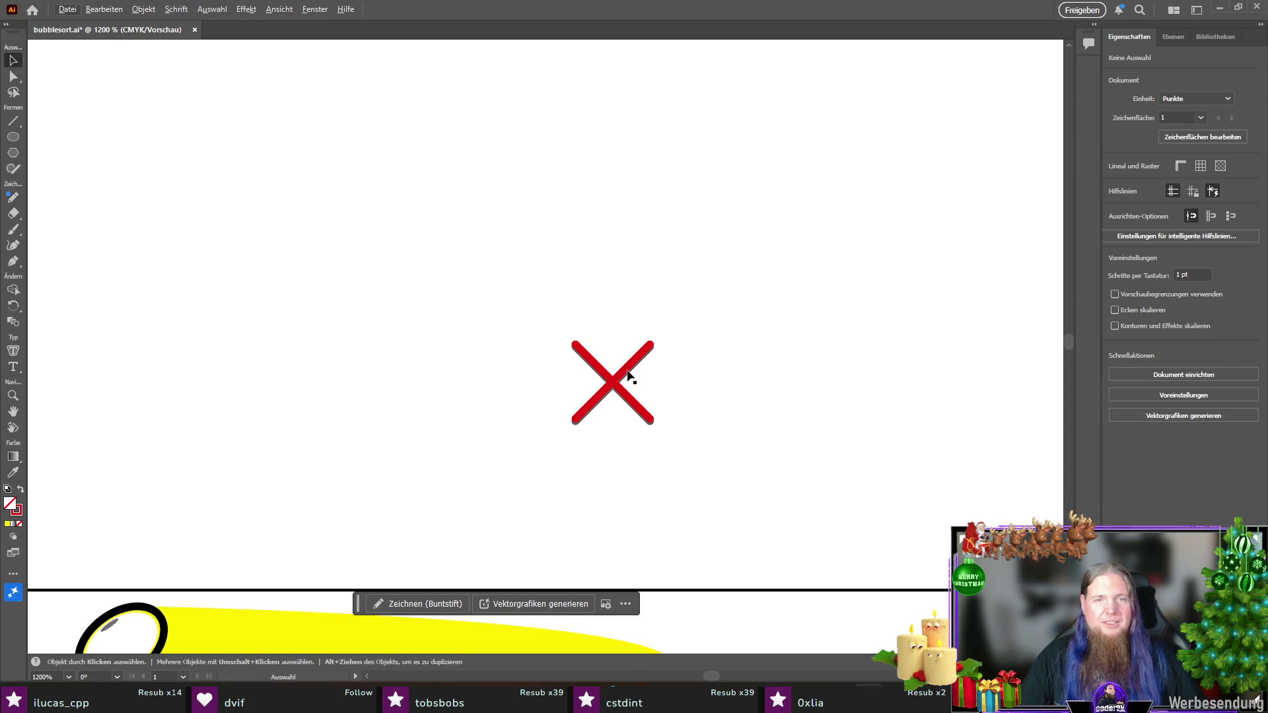
pyautogui.click(626, 375)
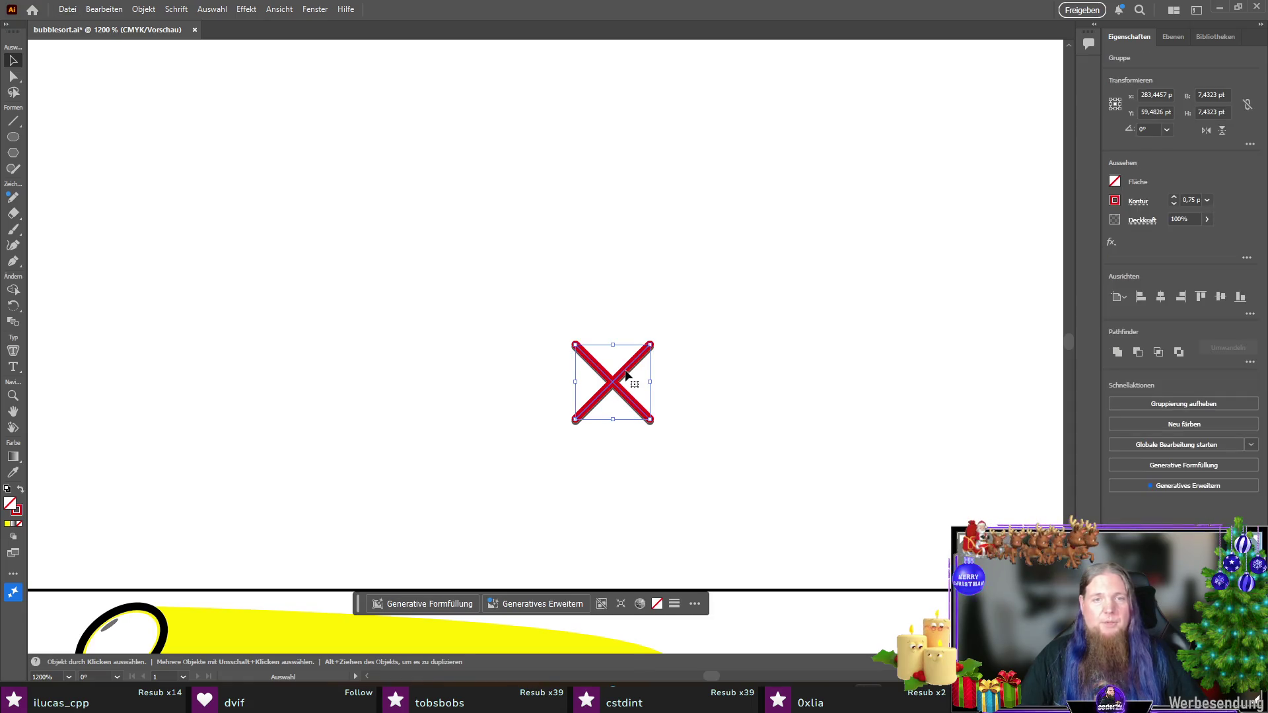
pyautogui.hotkey('ctrl', 'c')
pyautogui.hotkey('ctrl', 'v')
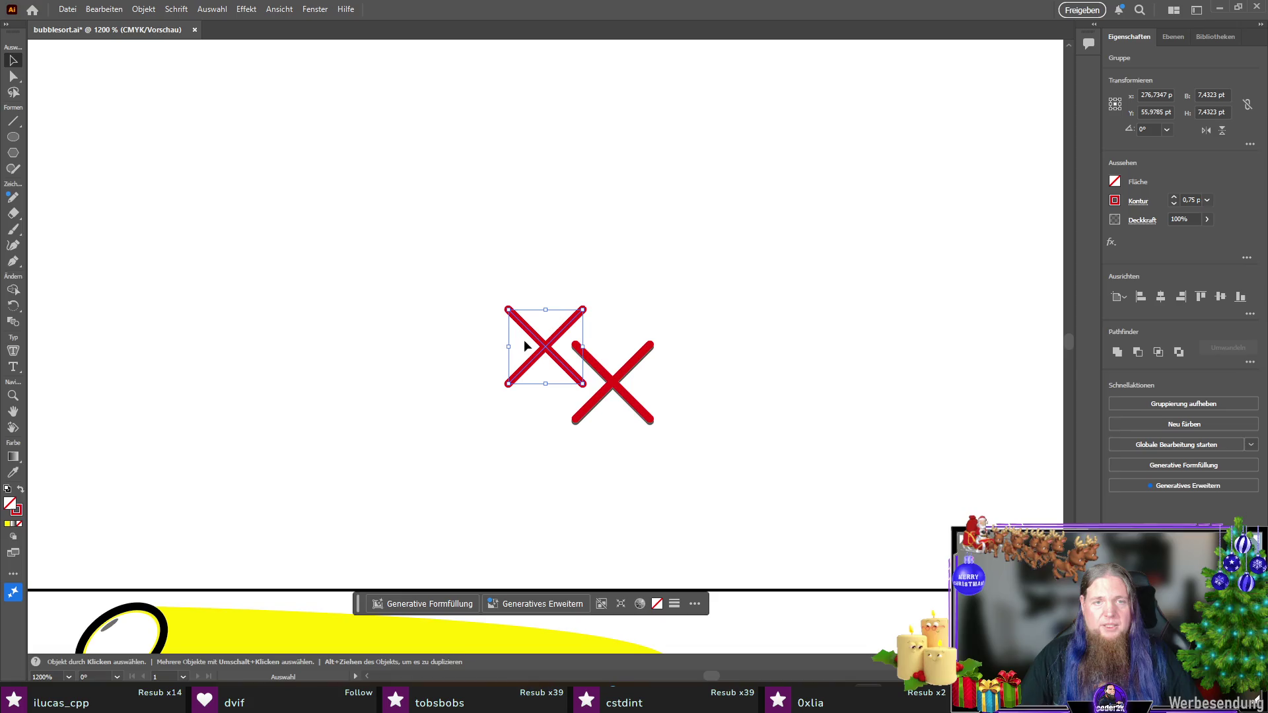
pyautogui.moveTo(547, 350); pyautogui.dragTo(804, 391)
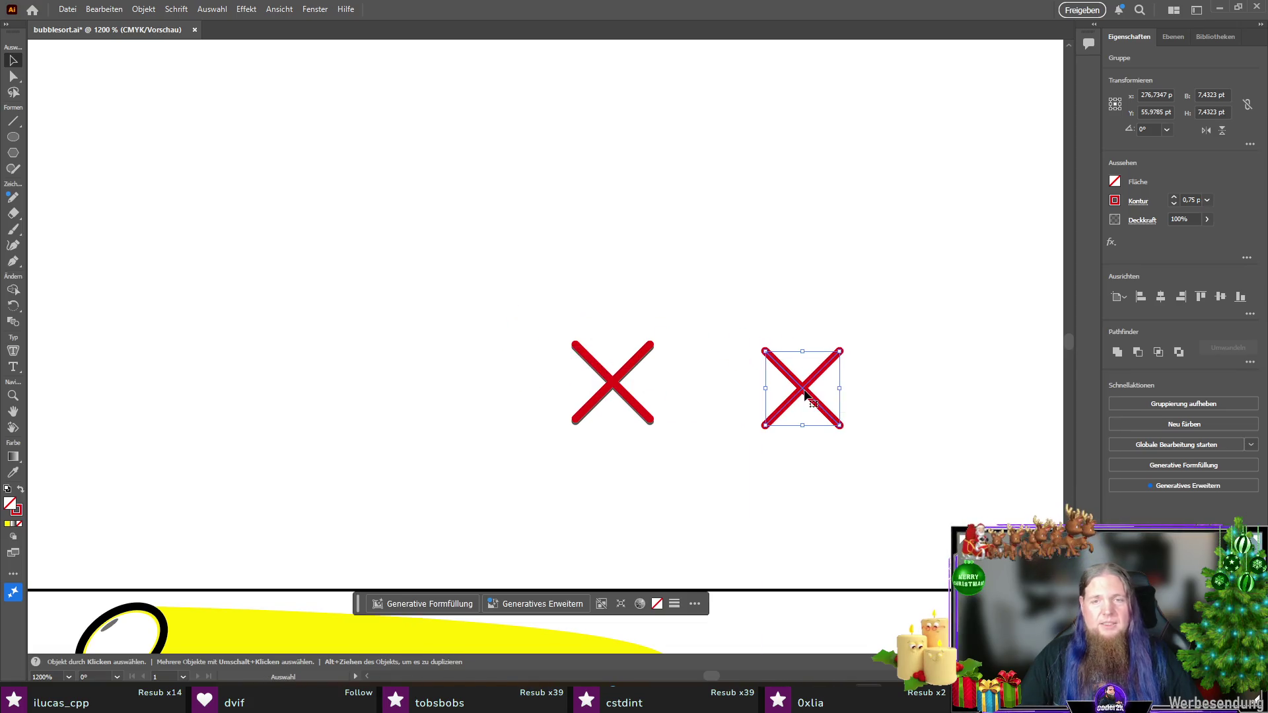
# Step: Ungroup the copied X and shift its backslash stroke down and to the left
pyautogui.rightClick(780, 368)
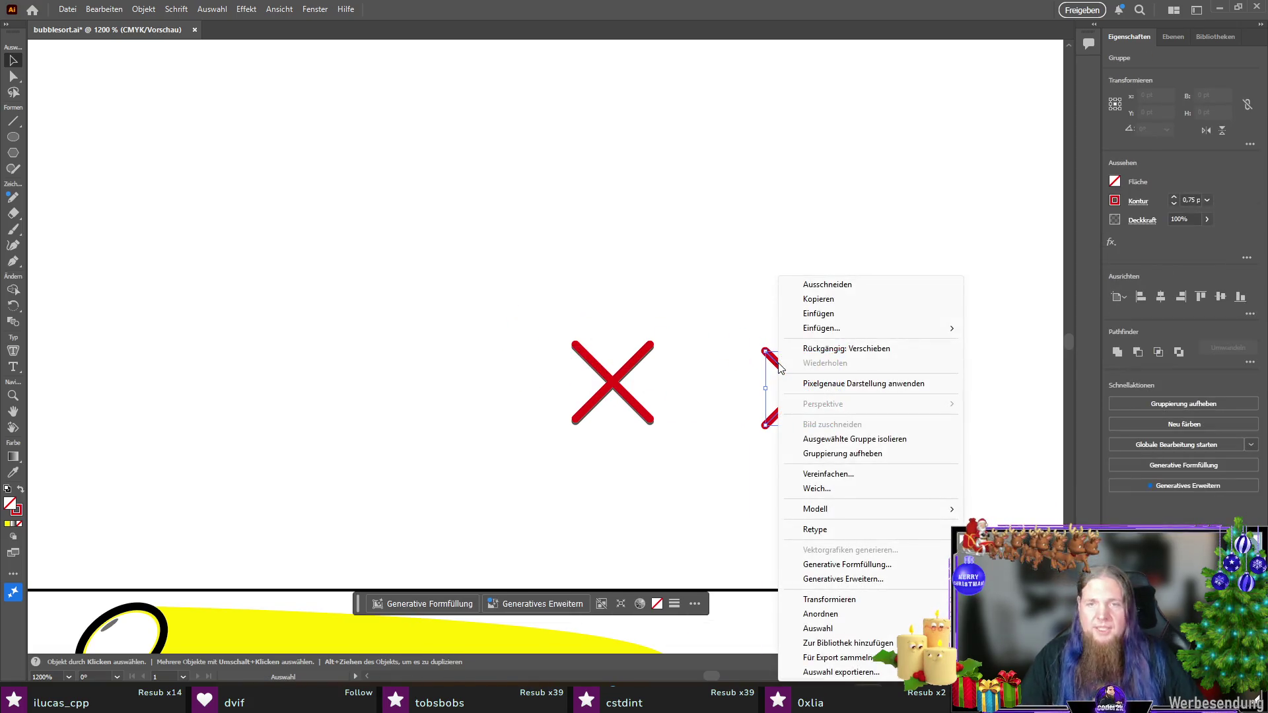
pyautogui.click(873, 453)
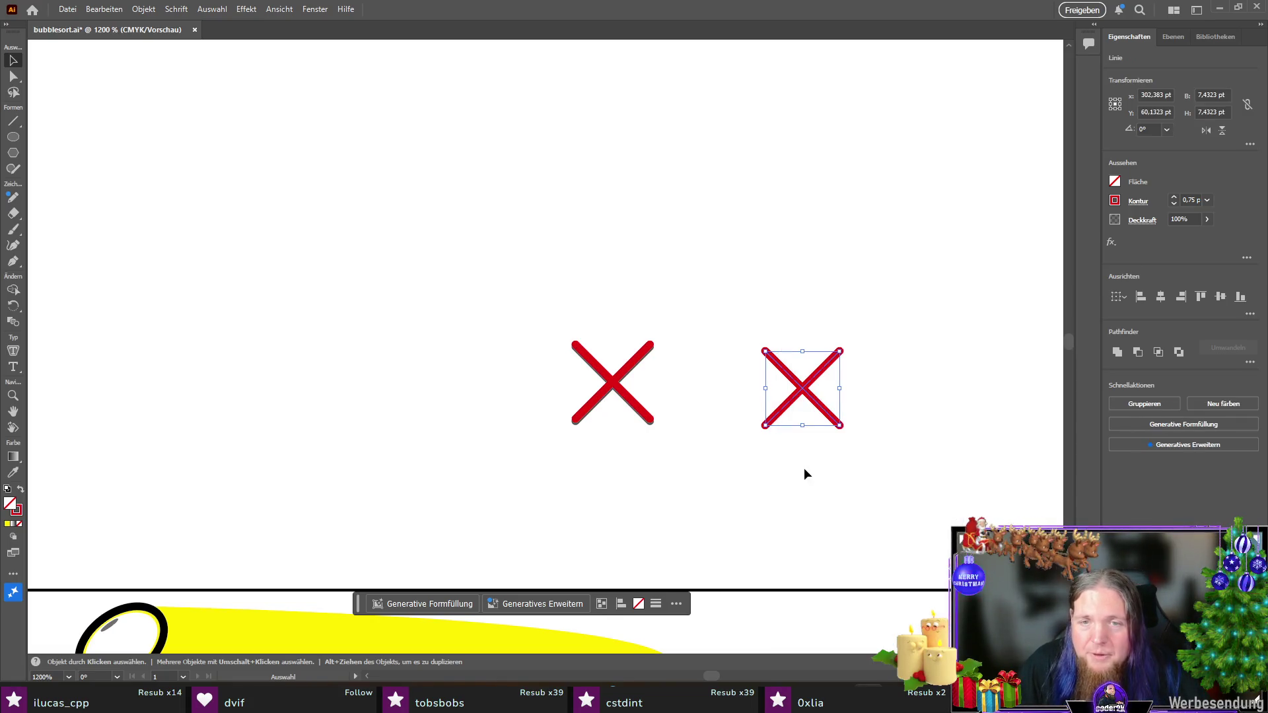
pyautogui.click(809, 462)
pyautogui.moveTo(836, 421)
pyautogui.mouseDown()
pyautogui.moveTo(838, 461)
pyautogui.moveTo(826, 461)
pyautogui.mouseUp()
pyautogui.scroll(3, 806, 393)
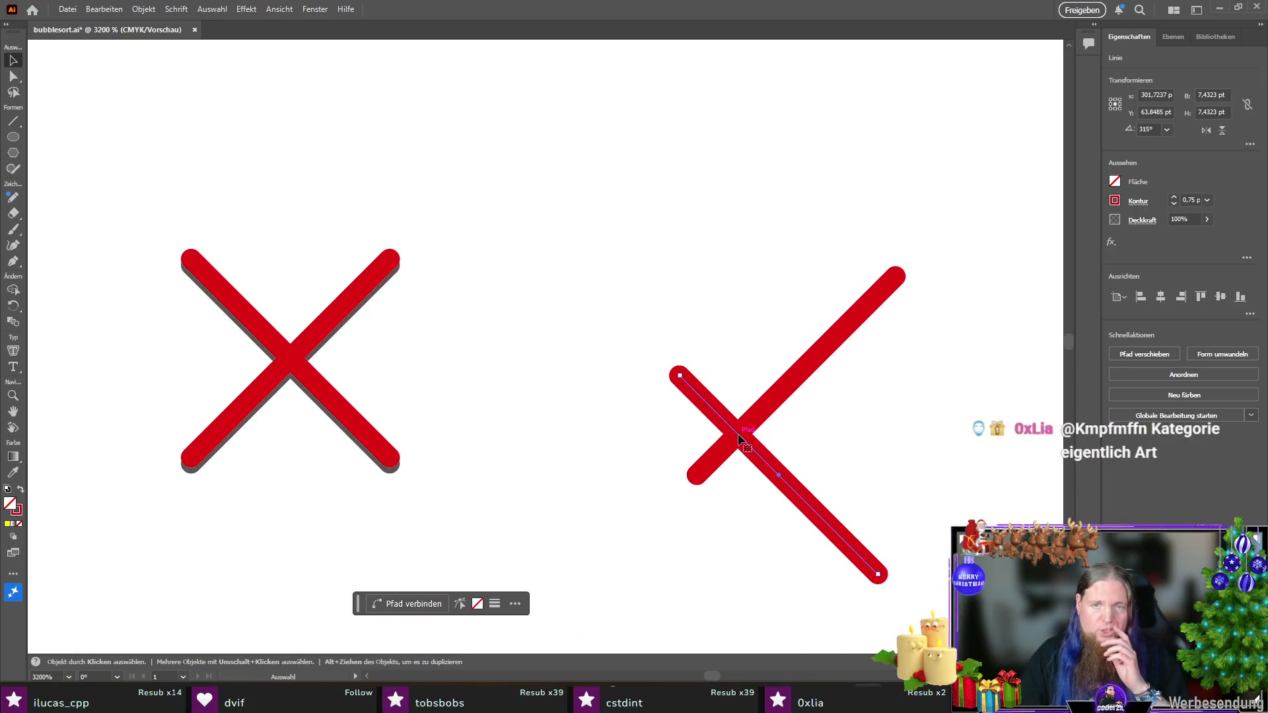
# Step: Drag both strokes' bottom anchor points together so the copied strokes form a red check mark
pyautogui.click(13, 77)
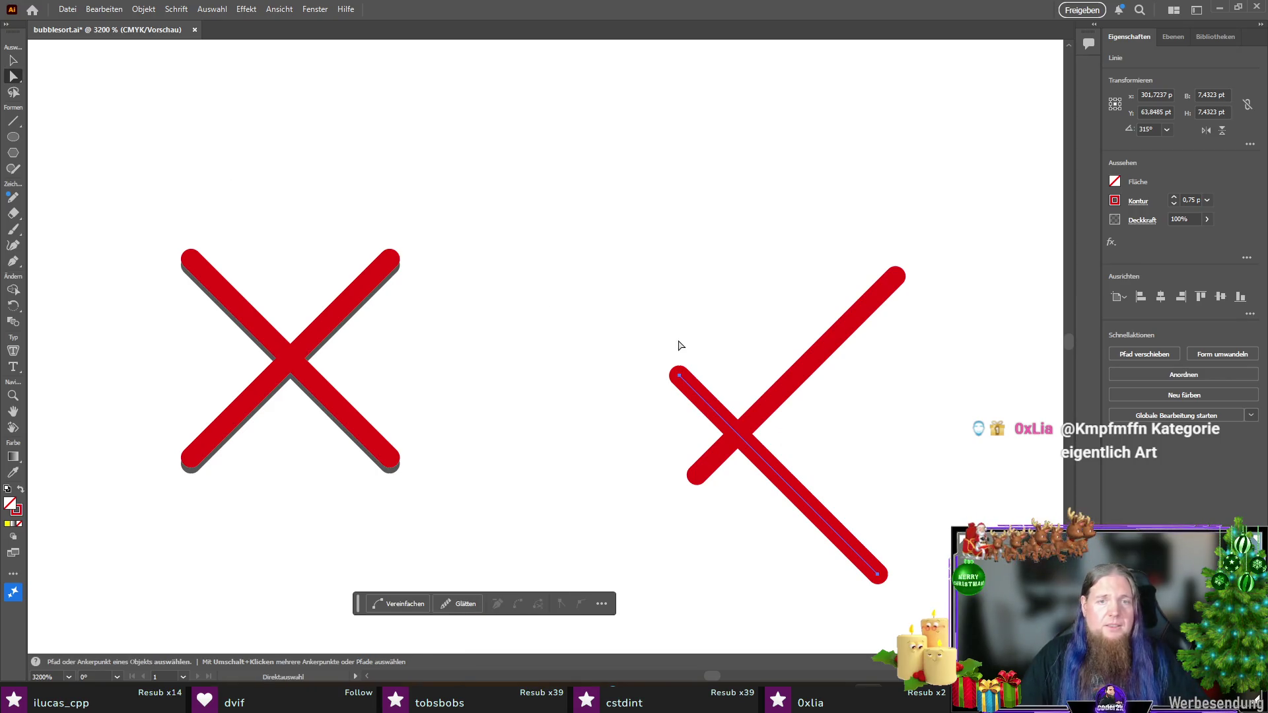
pyautogui.click(879, 577)
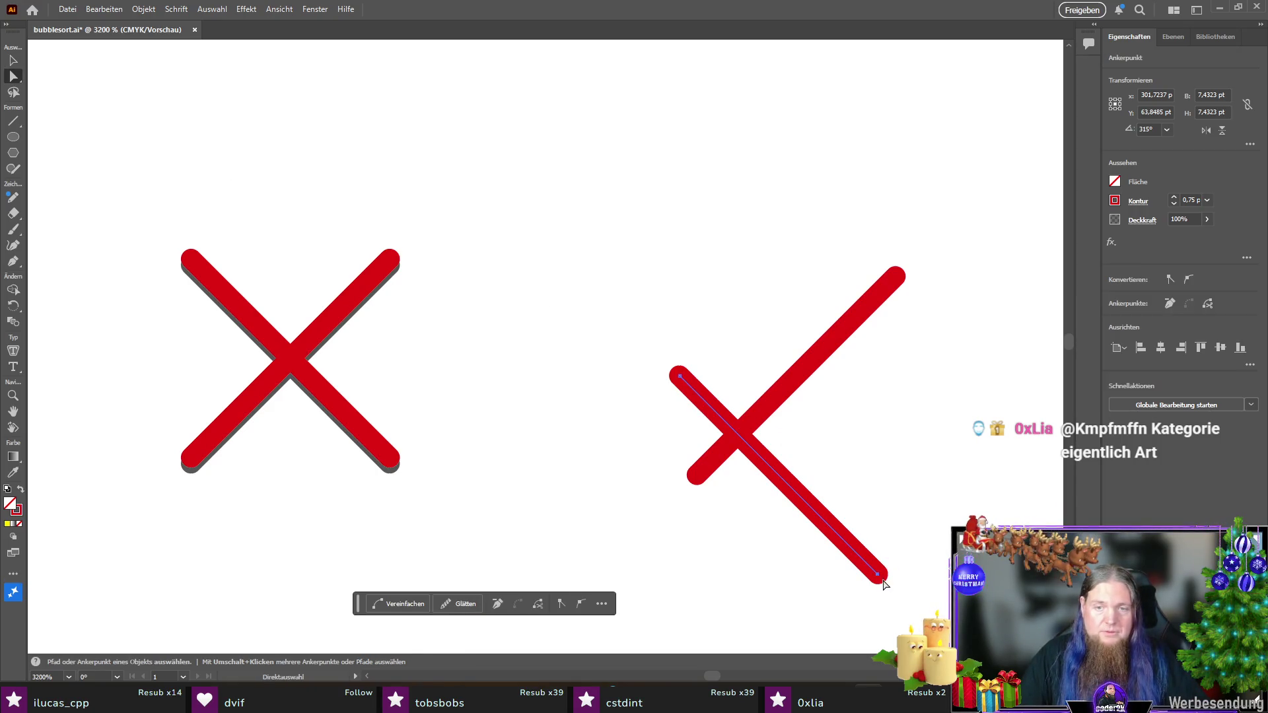
pyautogui.moveTo(879, 577); pyautogui.dragTo(740, 436)
pyautogui.click(697, 476)
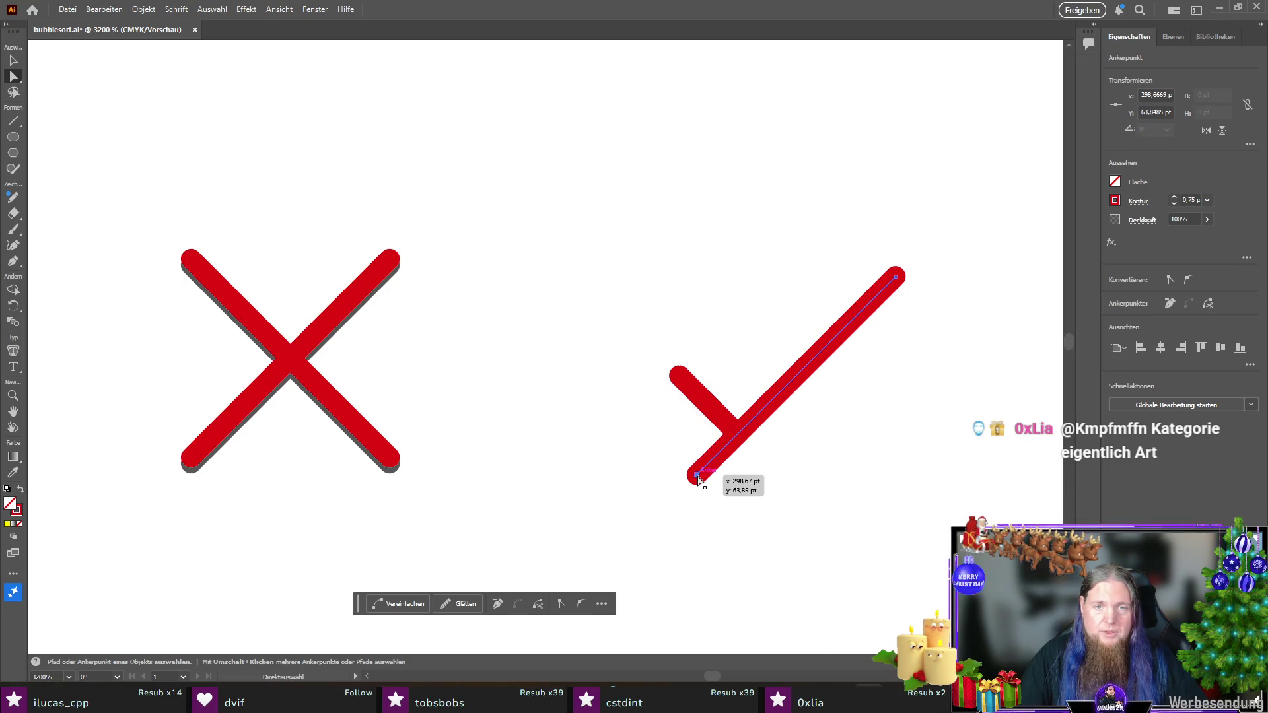
pyautogui.moveTo(699, 480); pyautogui.dragTo(739, 438)
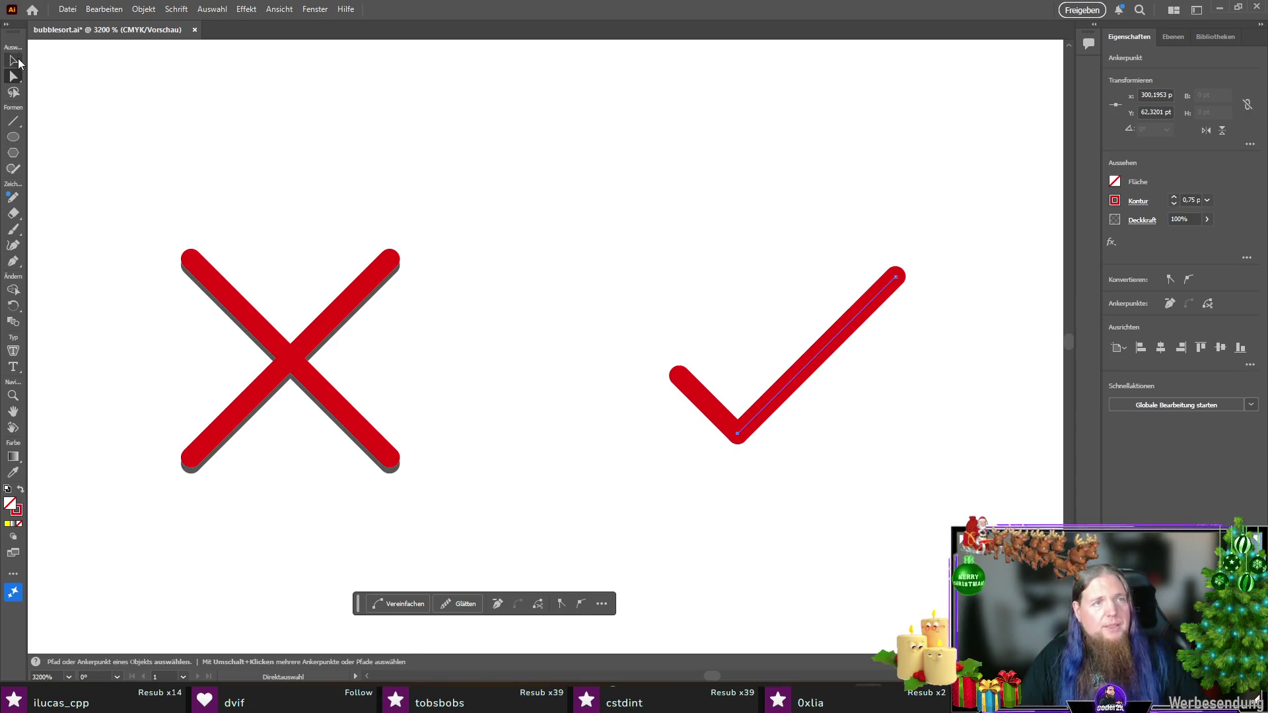
pyautogui.click(18, 61)
pyautogui.moveTo(963, 211); pyautogui.dragTo(602, 530)
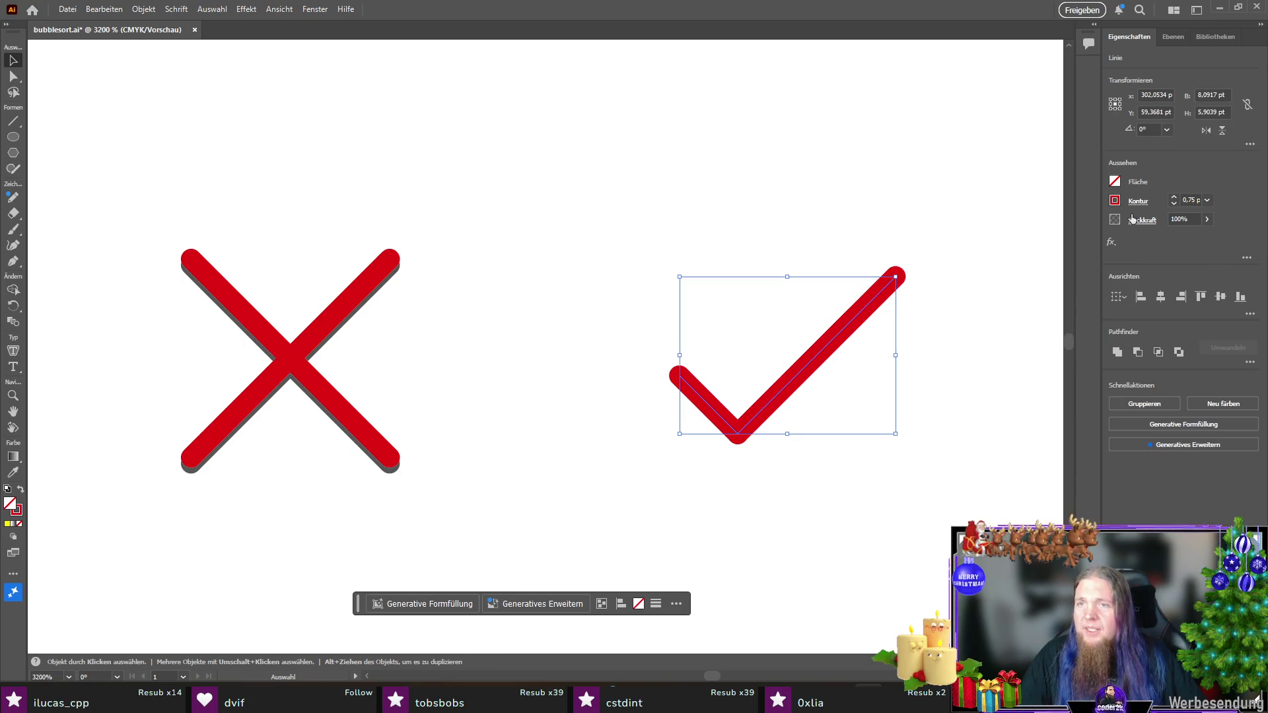
# Step: Make the check mark's stroke green and group its two strokes
pyautogui.click(1115, 201)
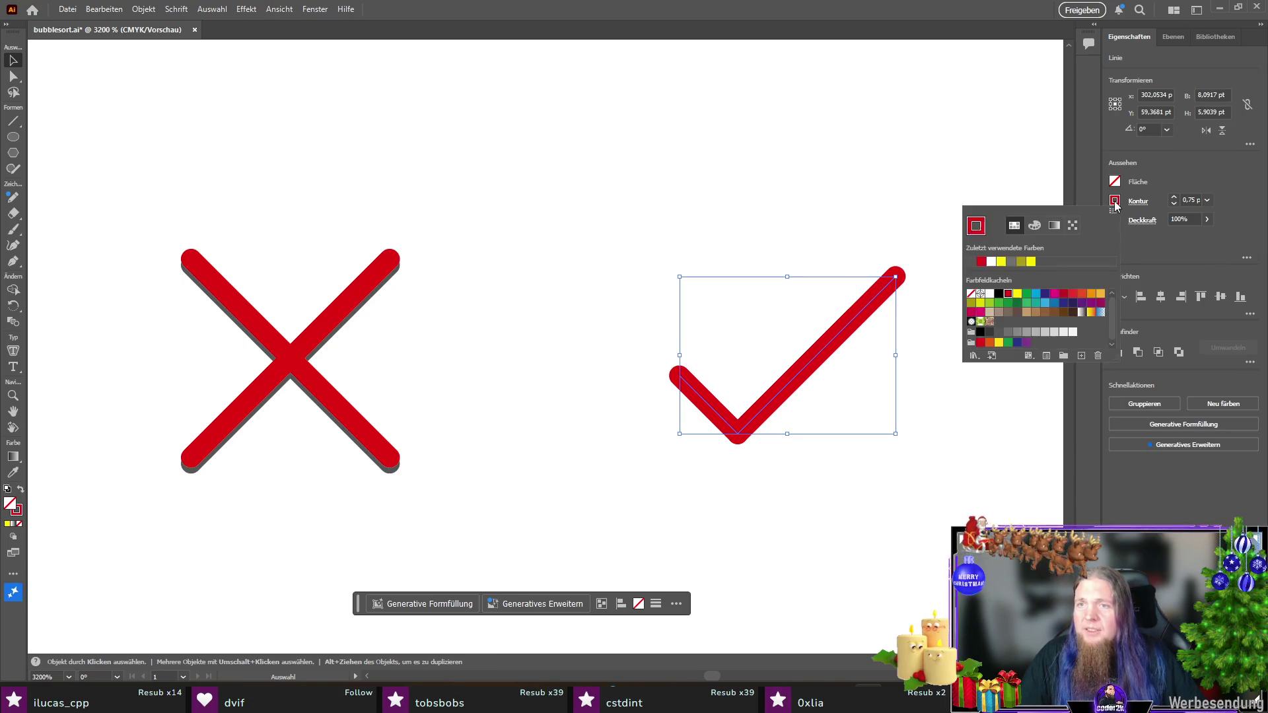
pyautogui.click(1026, 295)
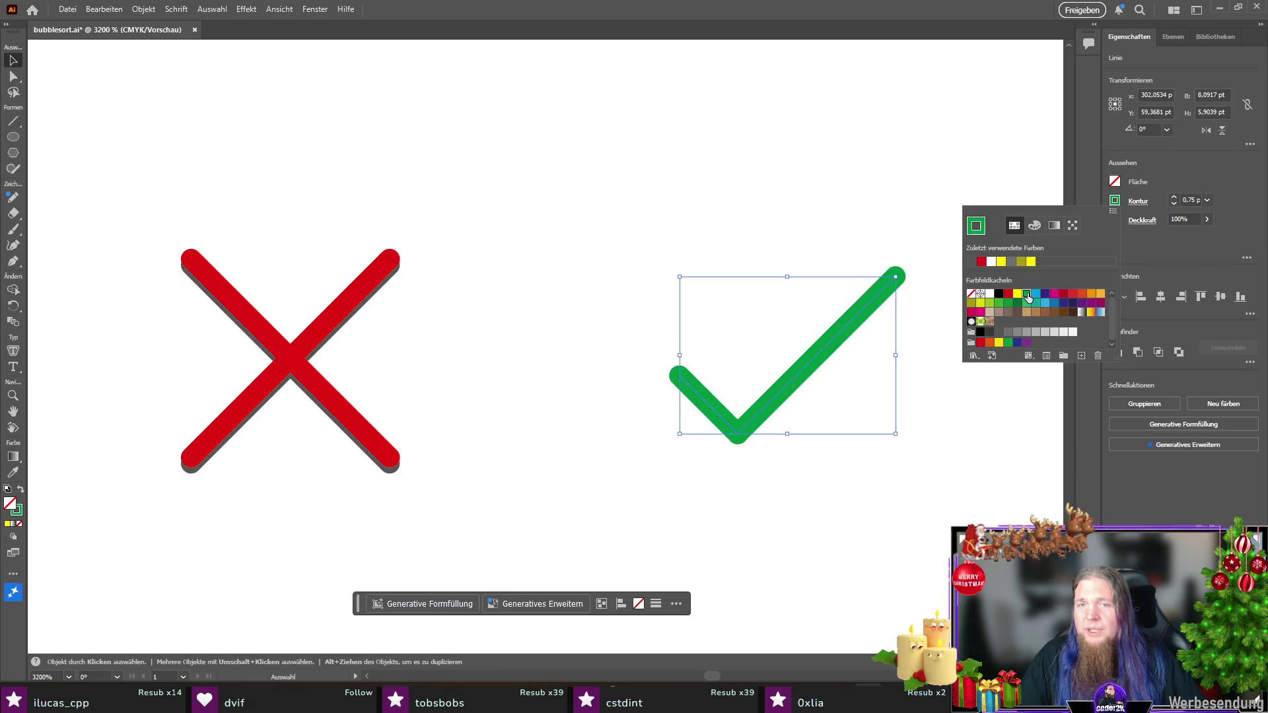
pyautogui.click(961, 479)
pyautogui.click(967, 427)
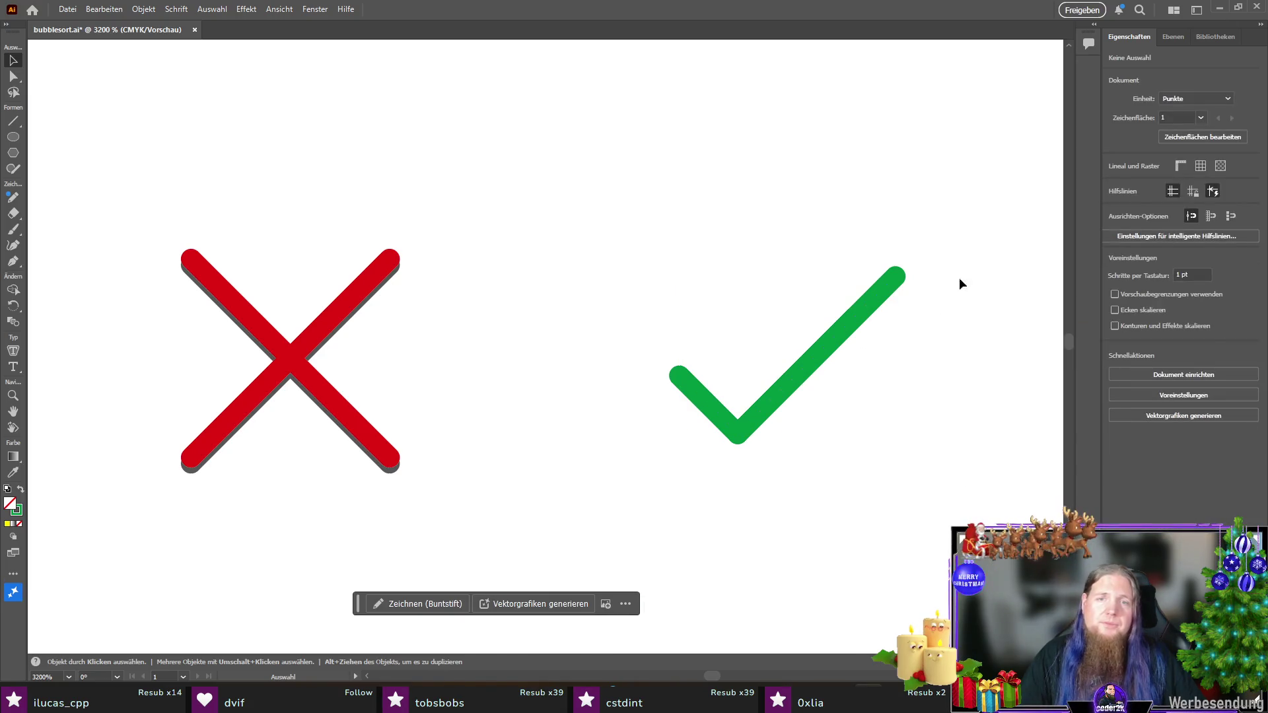
pyautogui.moveTo(966, 215); pyautogui.dragTo(568, 482)
pyautogui.click(752, 355)
pyautogui.click(710, 394)
pyautogui.rightClick(704, 399)
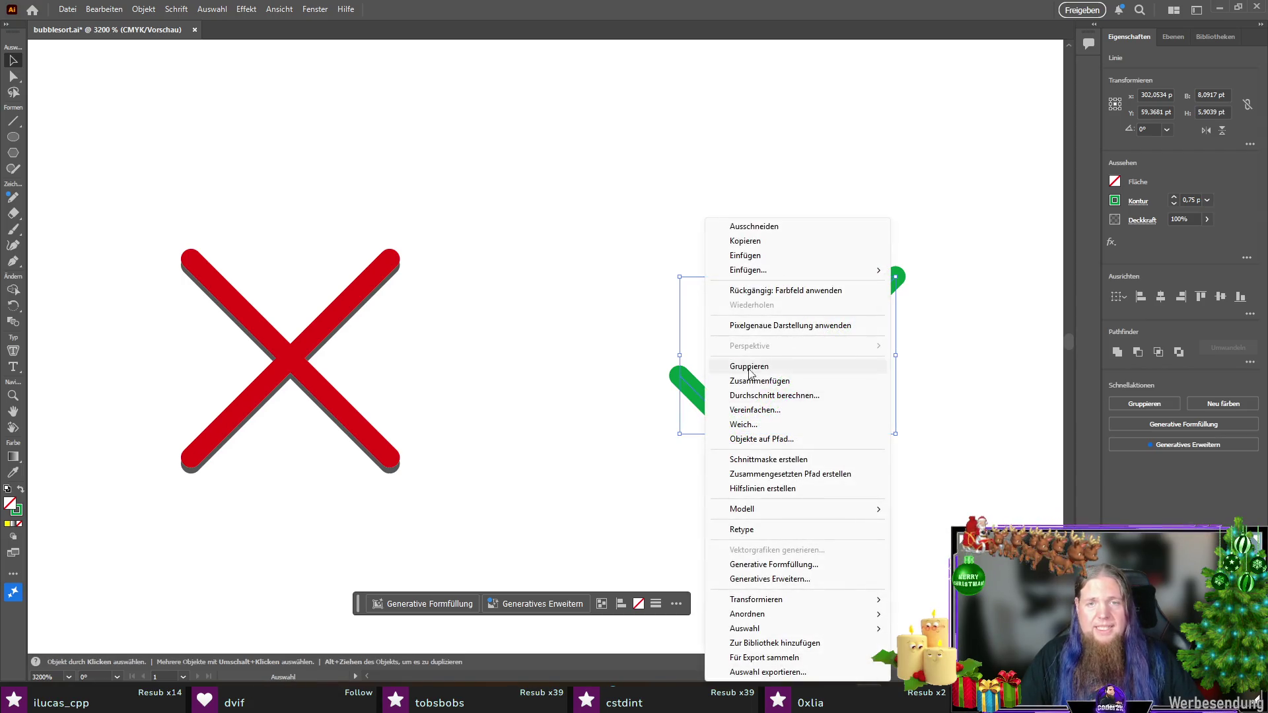
pyautogui.click(795, 367)
# Step: Duplicate the check slightly lower as a grey copy behind it to act as a shadow
pyautogui.click(577, 337)
pyautogui.moveTo(845, 357); pyautogui.dragTo(605, 531)
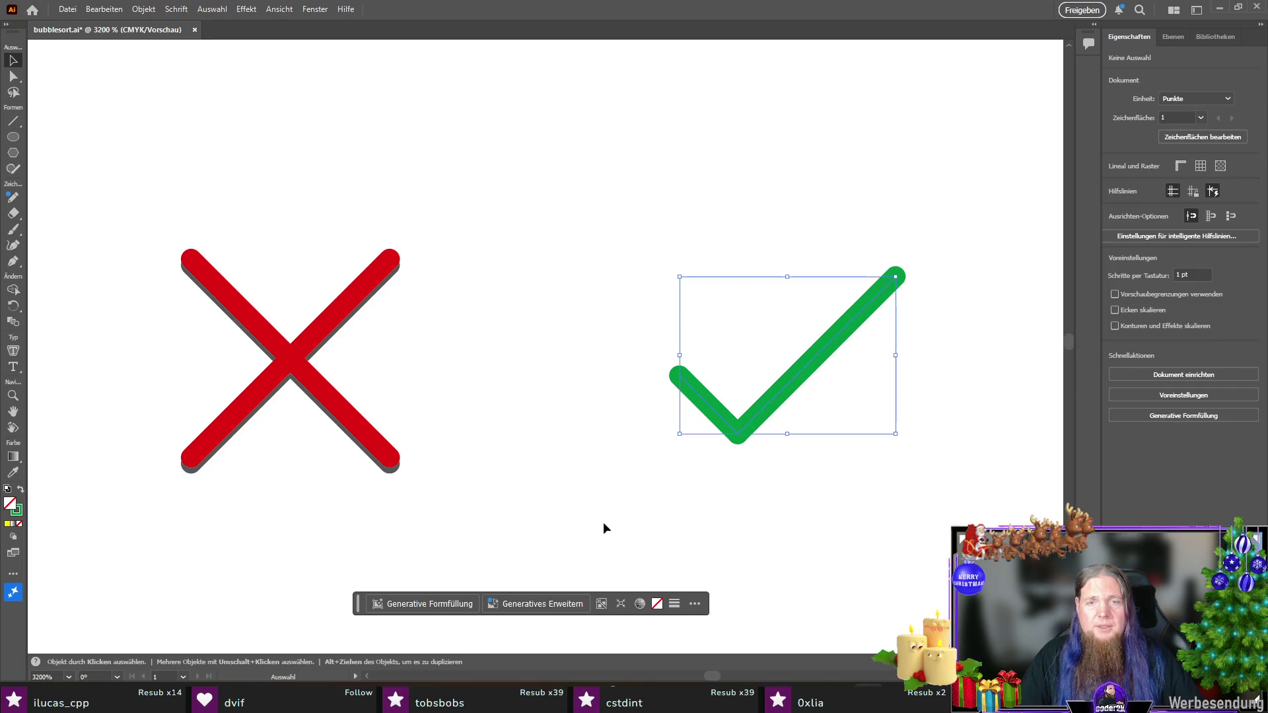
pyautogui.moveTo(742, 431); pyautogui.dragTo(744, 442)
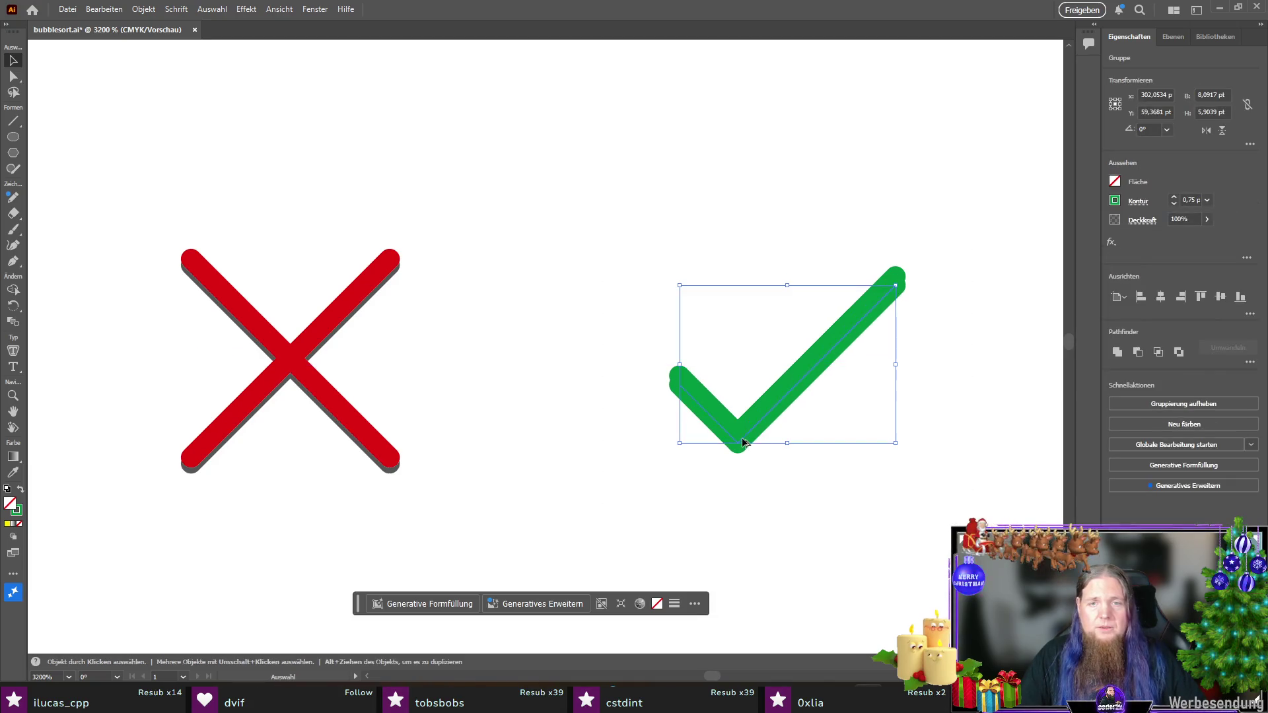
pyautogui.click(1115, 203)
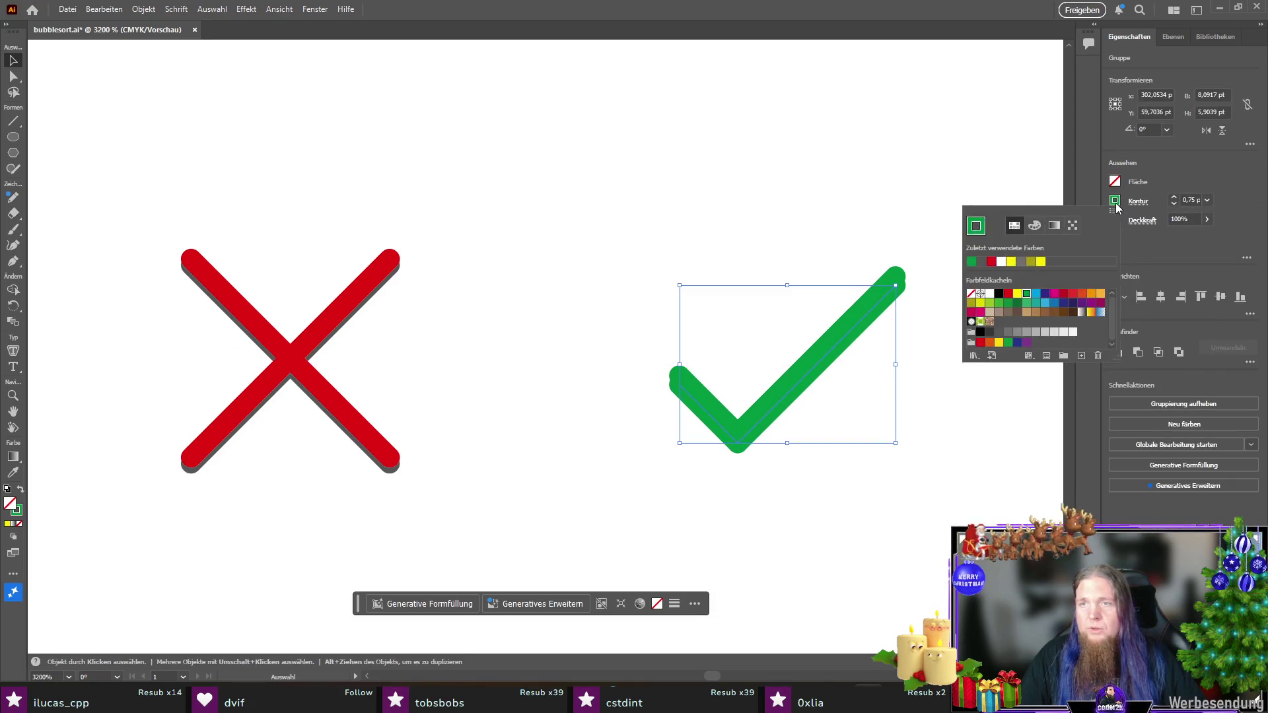
pyautogui.click(1007, 332)
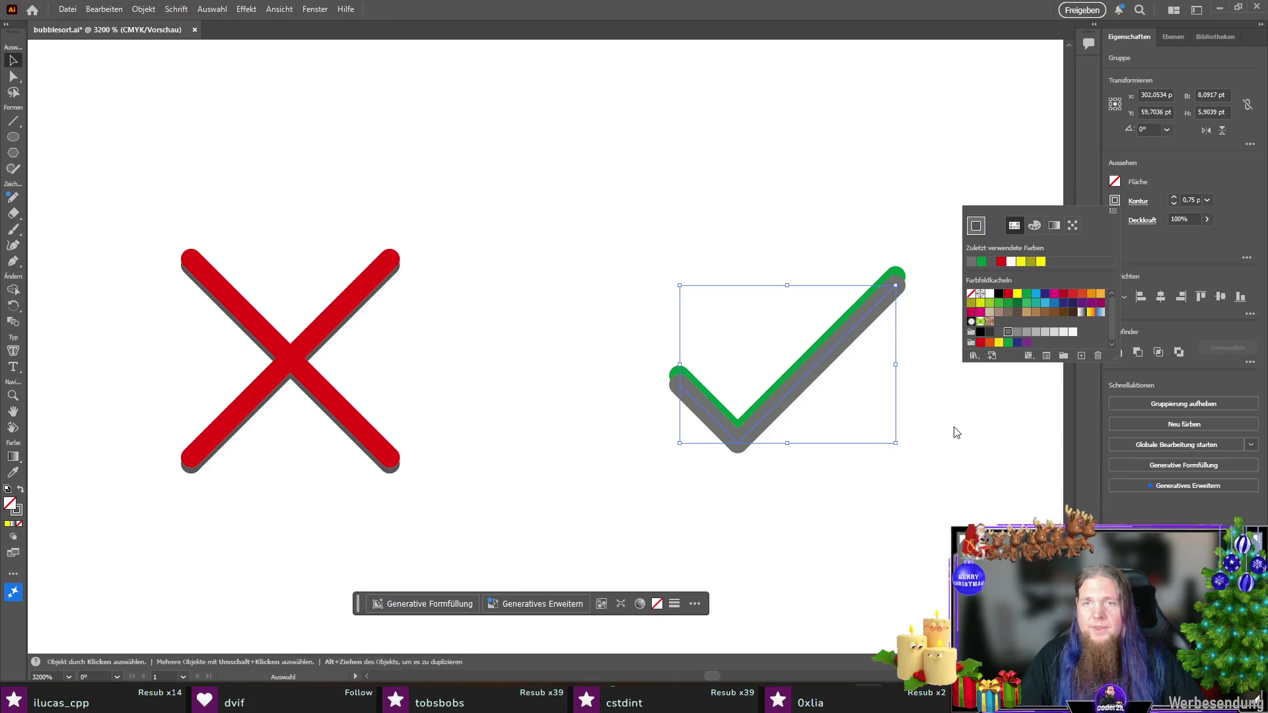
pyautogui.press('Escape')
pyautogui.hotkey('ctrl', 'z')
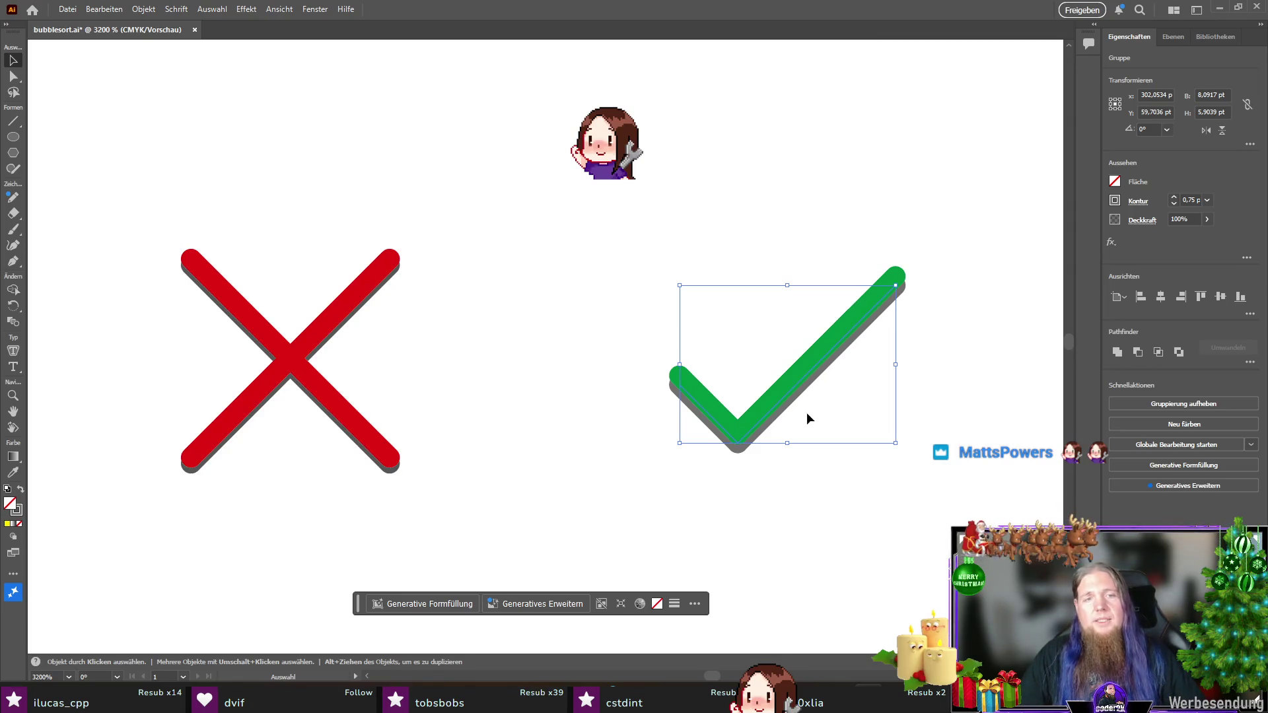
# Step: Nudge the check mark up, then group the check and the X with their shadows
pyautogui.scroll(1, 788, 416)
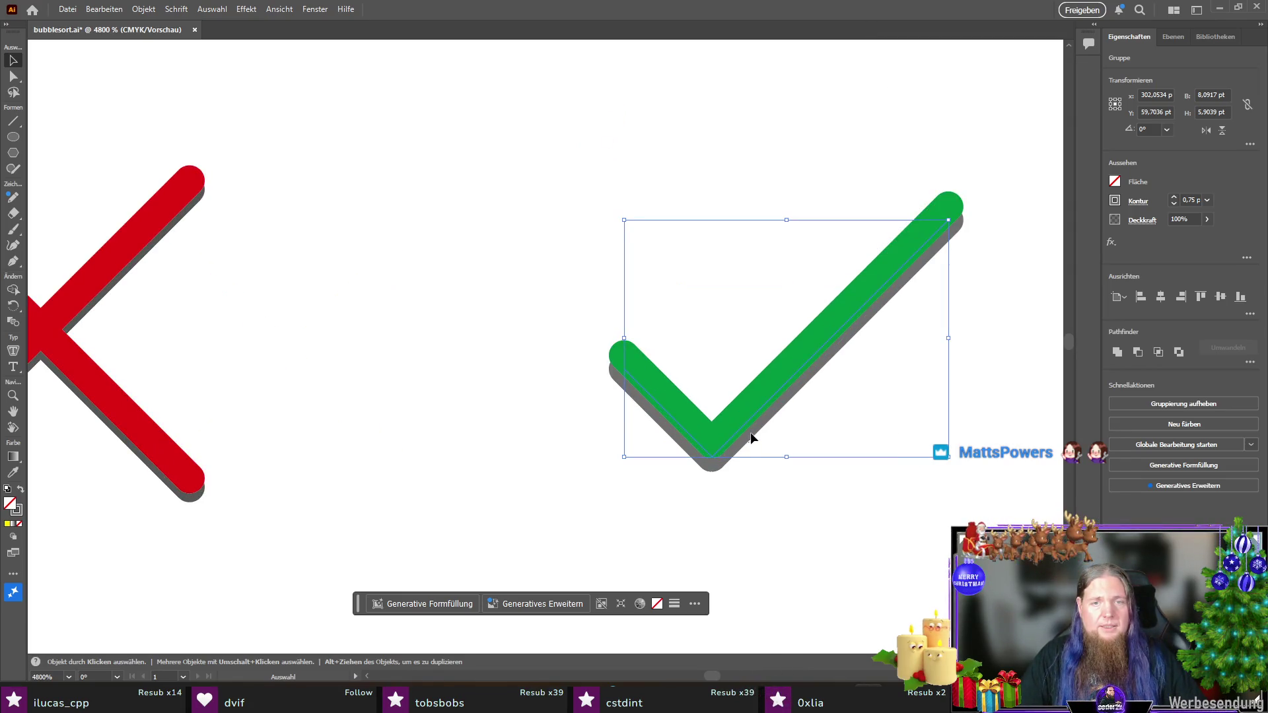
pyautogui.click(681, 370)
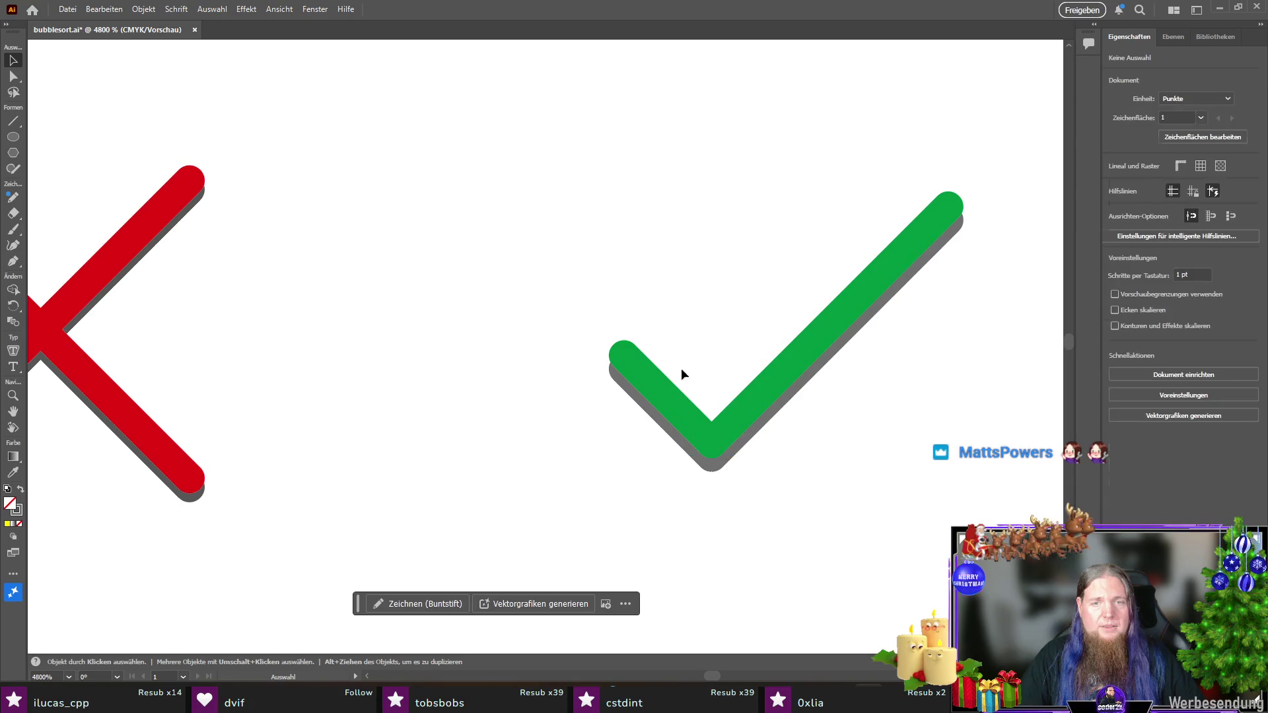
pyautogui.click(764, 391)
pyautogui.moveTo(763, 390); pyautogui.dragTo(763, 394)
pyautogui.scroll(-2, 989, 455)
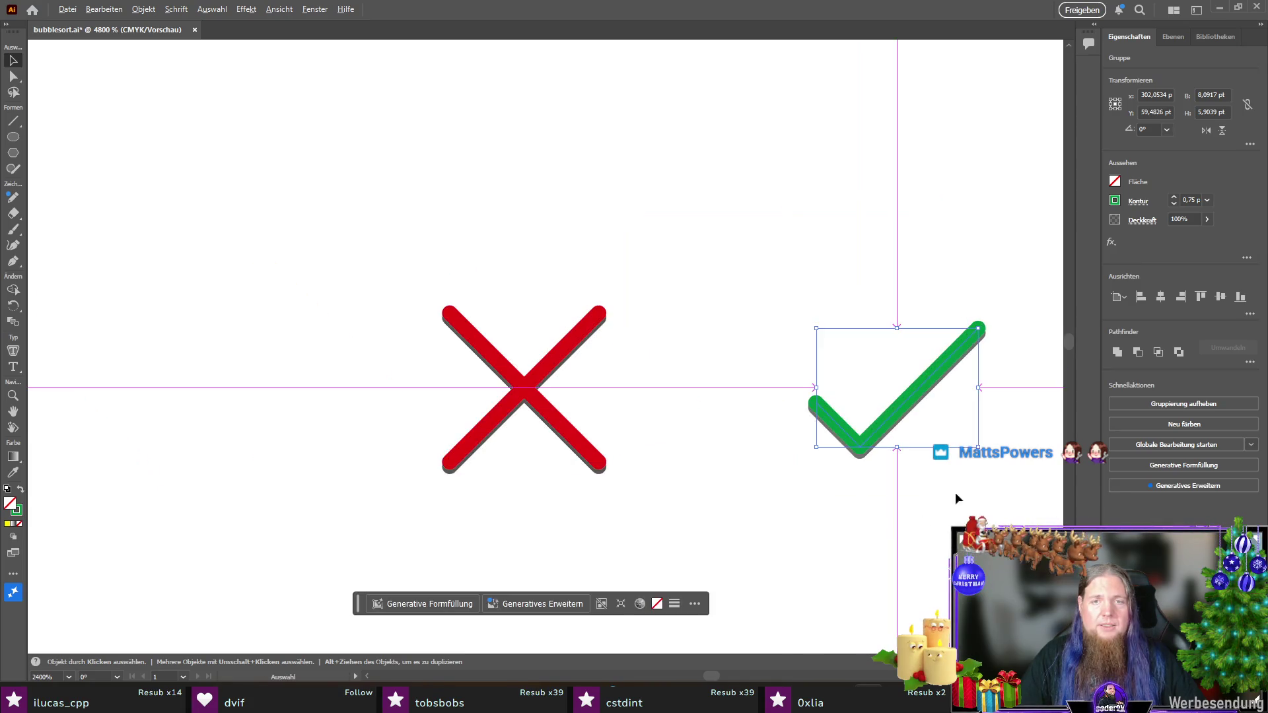
pyautogui.click(889, 433)
pyautogui.rightClick(888, 433)
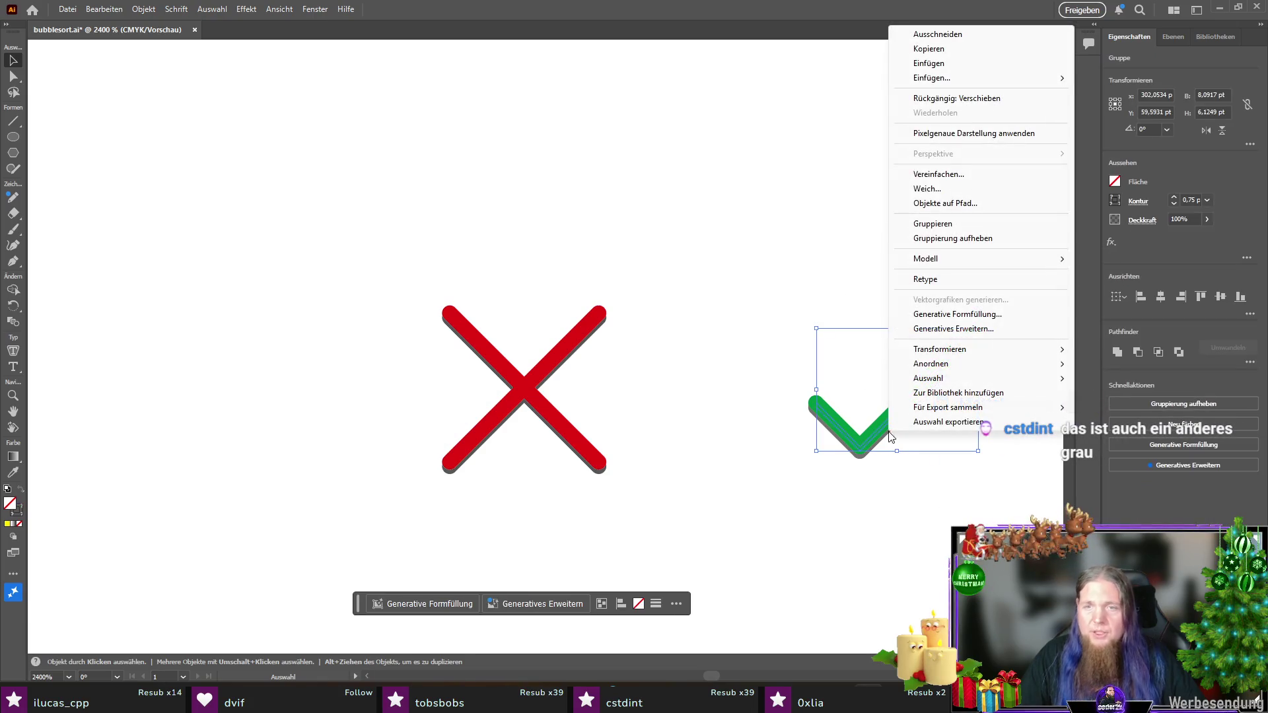
pyautogui.click(960, 224)
pyautogui.click(486, 362)
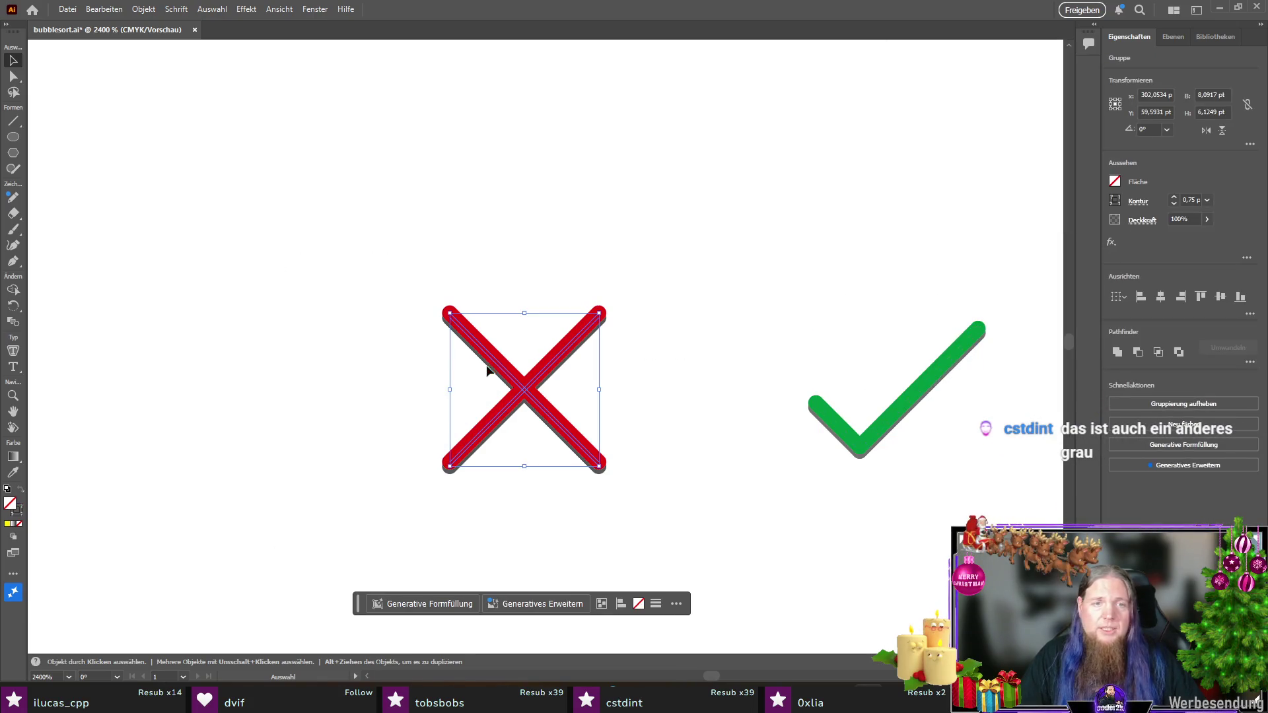
pyautogui.rightClick(528, 386)
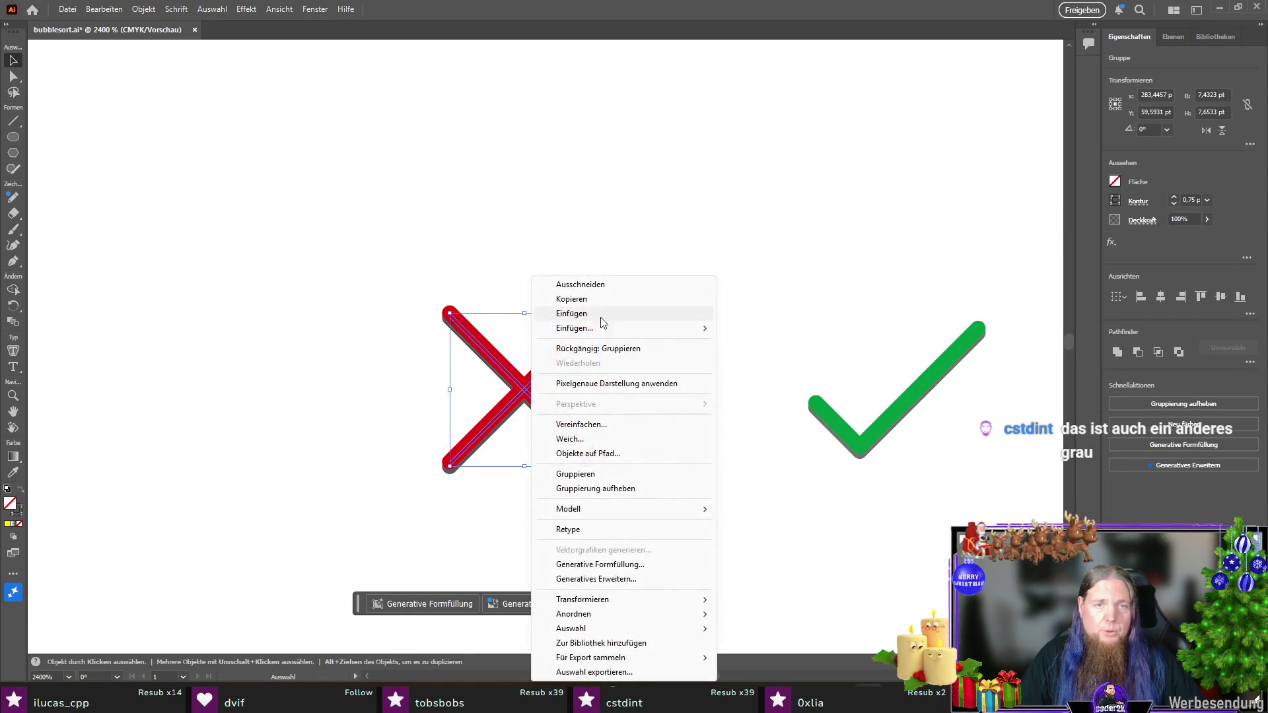
pyautogui.click(611, 474)
pyautogui.click(243, 357)
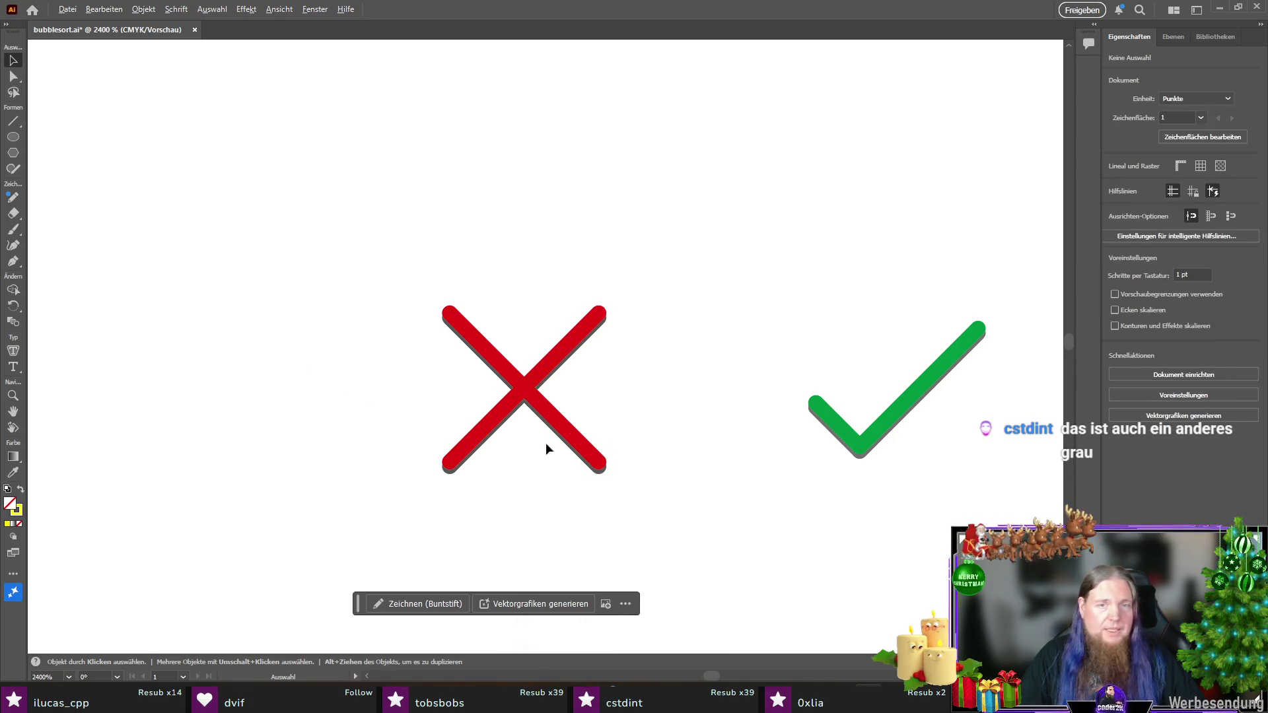
# Step: Inspect the stroke colour of one of the red X's diagonal paths through the Layers panel
pyautogui.scroll(2, 872, 446)
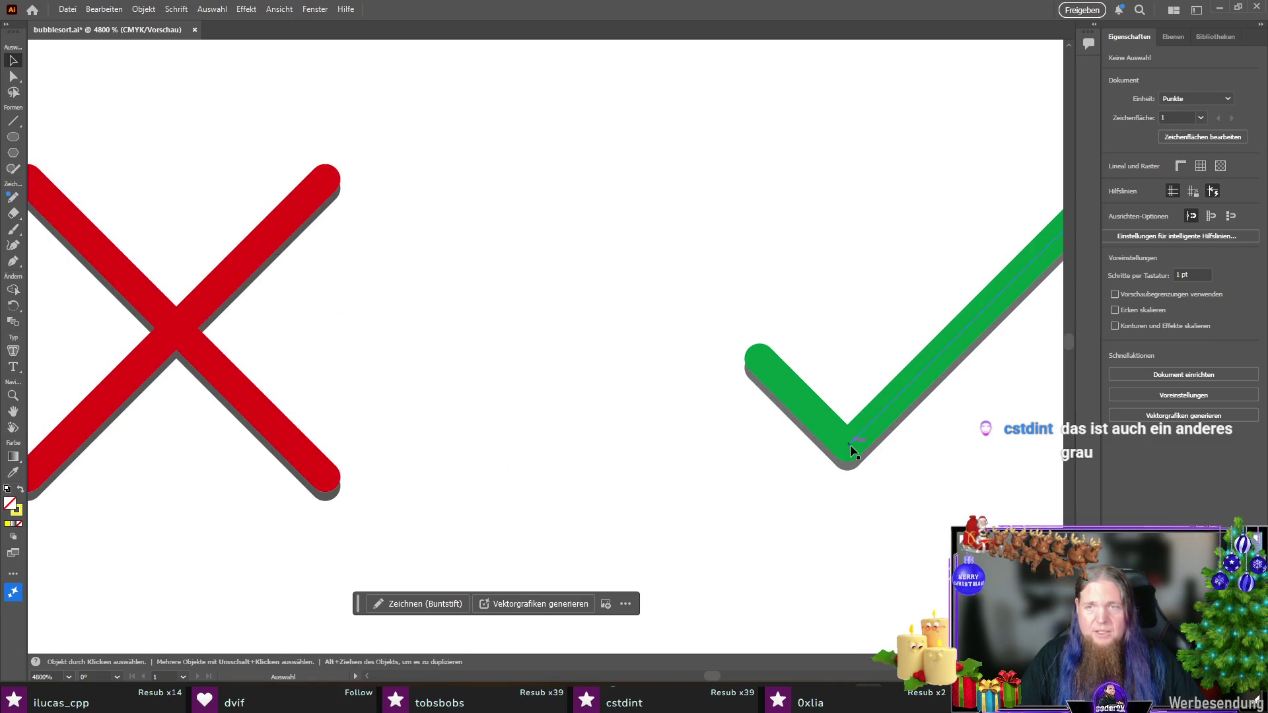
pyautogui.click(894, 402)
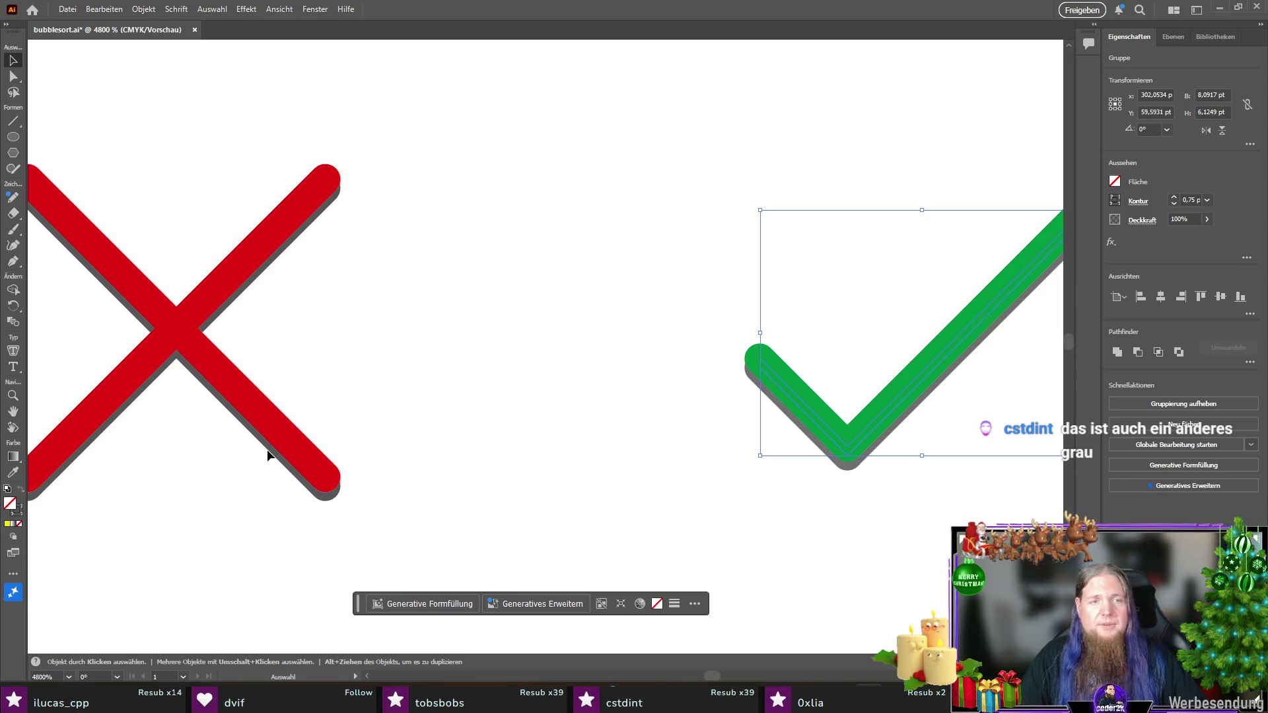
pyautogui.click(284, 439)
pyautogui.moveTo(452, 105); pyautogui.dragTo(90, 560)
pyautogui.hotkey('ctrl', '-')
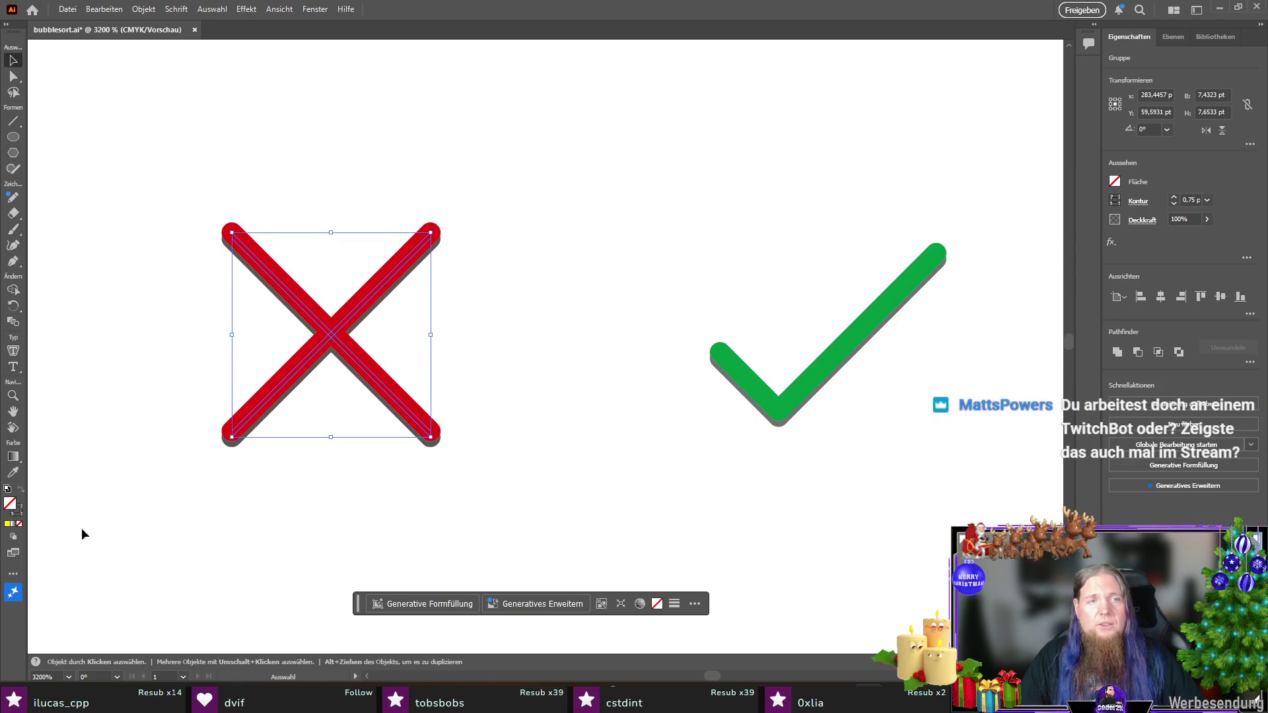
pyautogui.click(1173, 37)
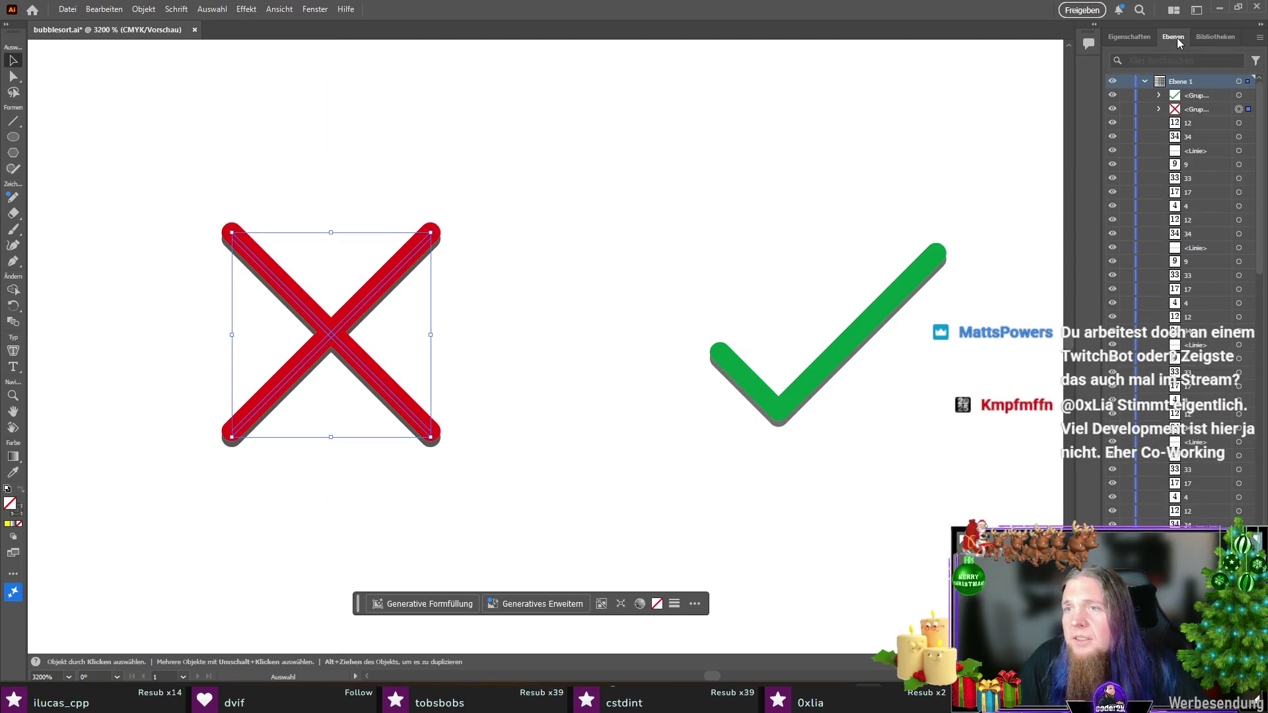
pyautogui.click(1159, 109)
pyautogui.click(1175, 137)
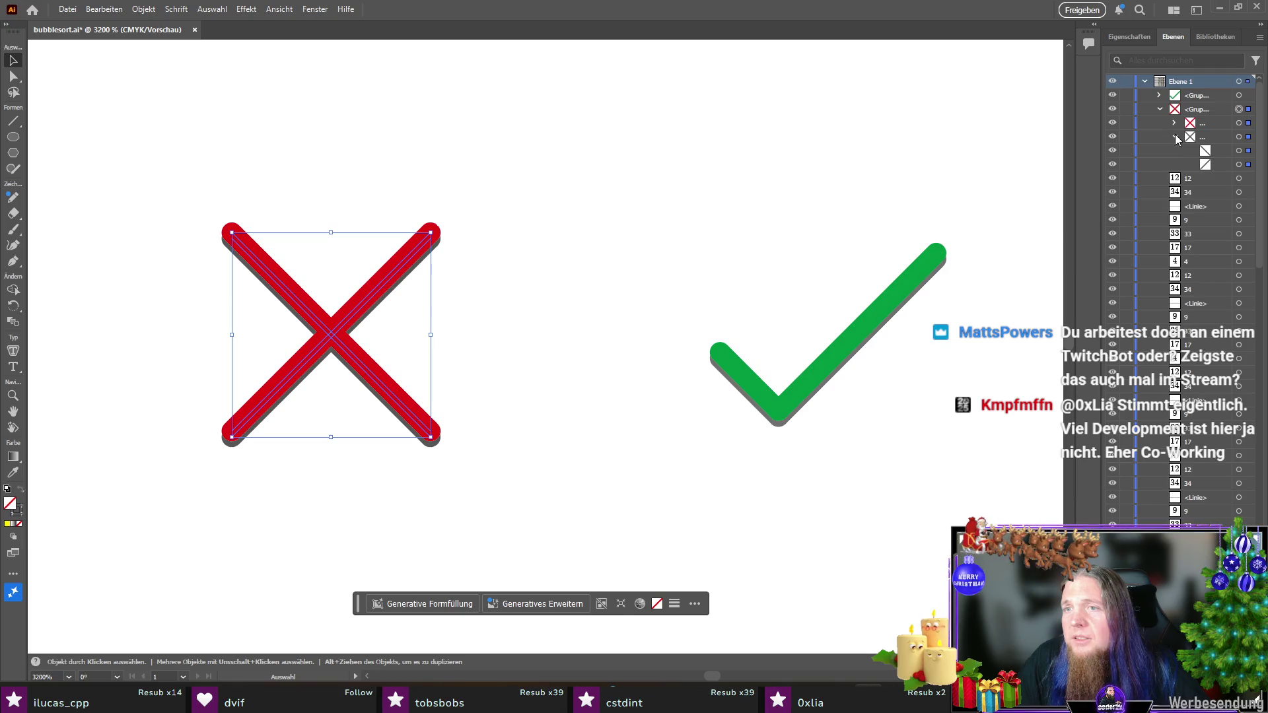
pyautogui.click(1239, 151)
pyautogui.click(1126, 37)
pyautogui.click(1114, 200)
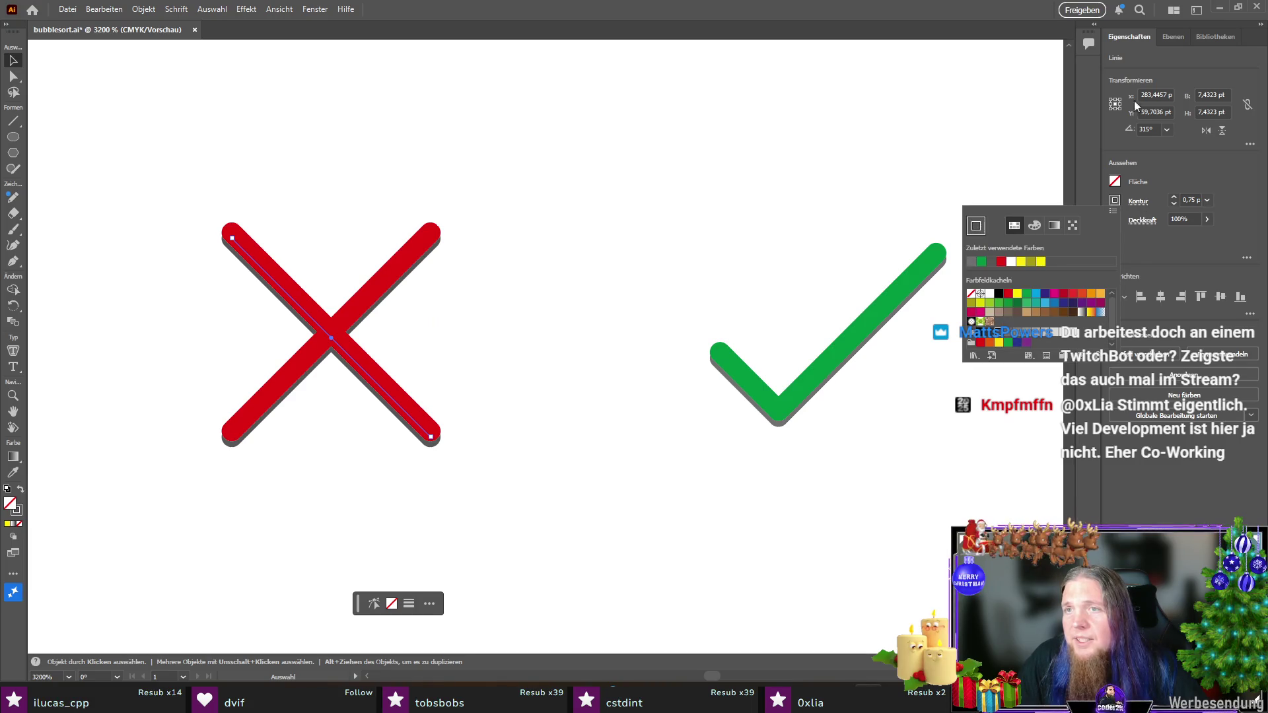
# Step: Target the check mark's shadow paths in Layers and apply the dark grey stroke swatch
pyautogui.moveTo(646, 214)
pyautogui.mouseDown()
pyautogui.moveTo(704, 239)
pyautogui.moveTo(977, 472)
pyautogui.mouseUp()
pyautogui.click(1172, 37)
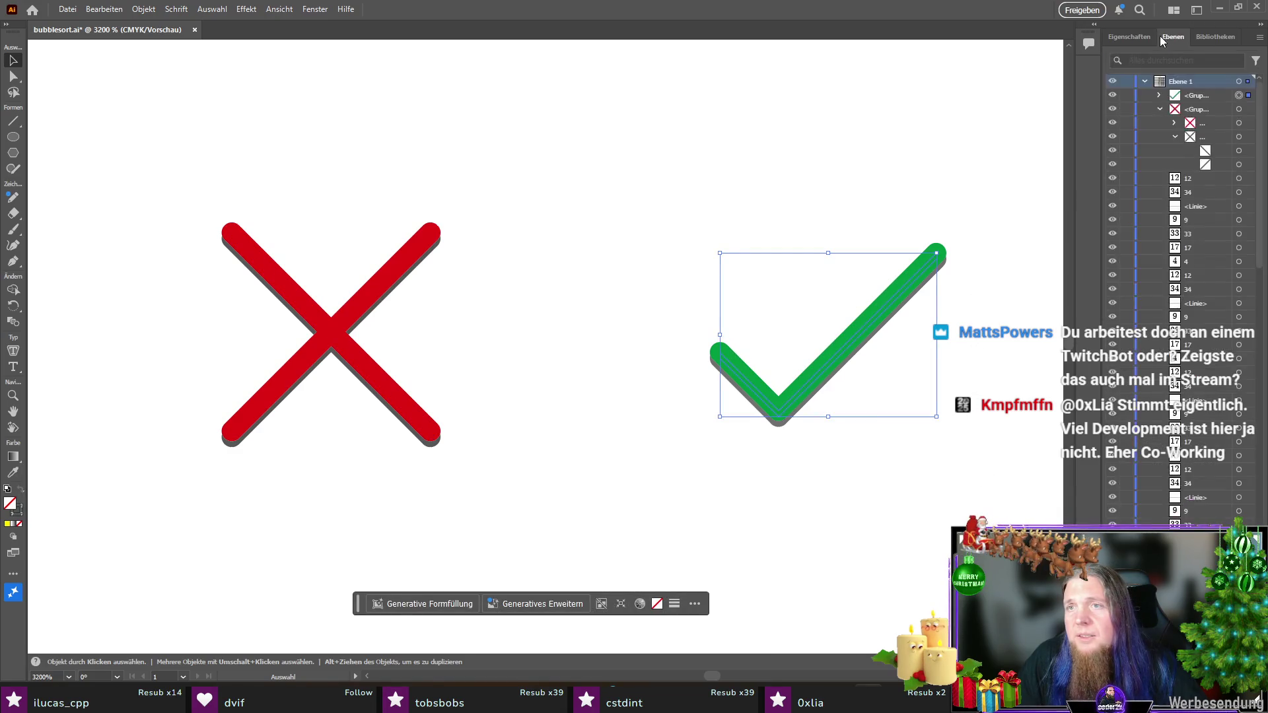
pyautogui.click(1215, 36)
pyautogui.press('F7')
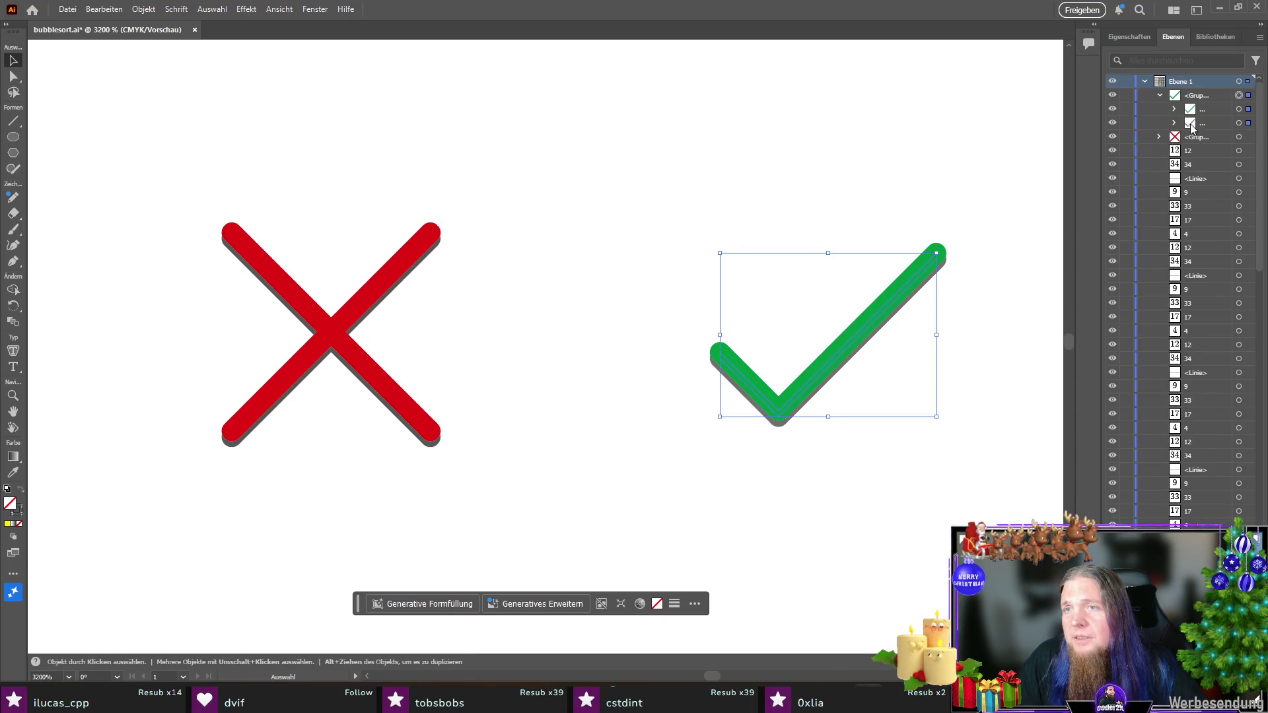
pyautogui.click(1174, 123)
pyautogui.click(1238, 137)
pyautogui.keyDown('shift'); pyautogui.click(1239, 151); pyautogui.keyUp('shift')
pyautogui.click(1128, 37)
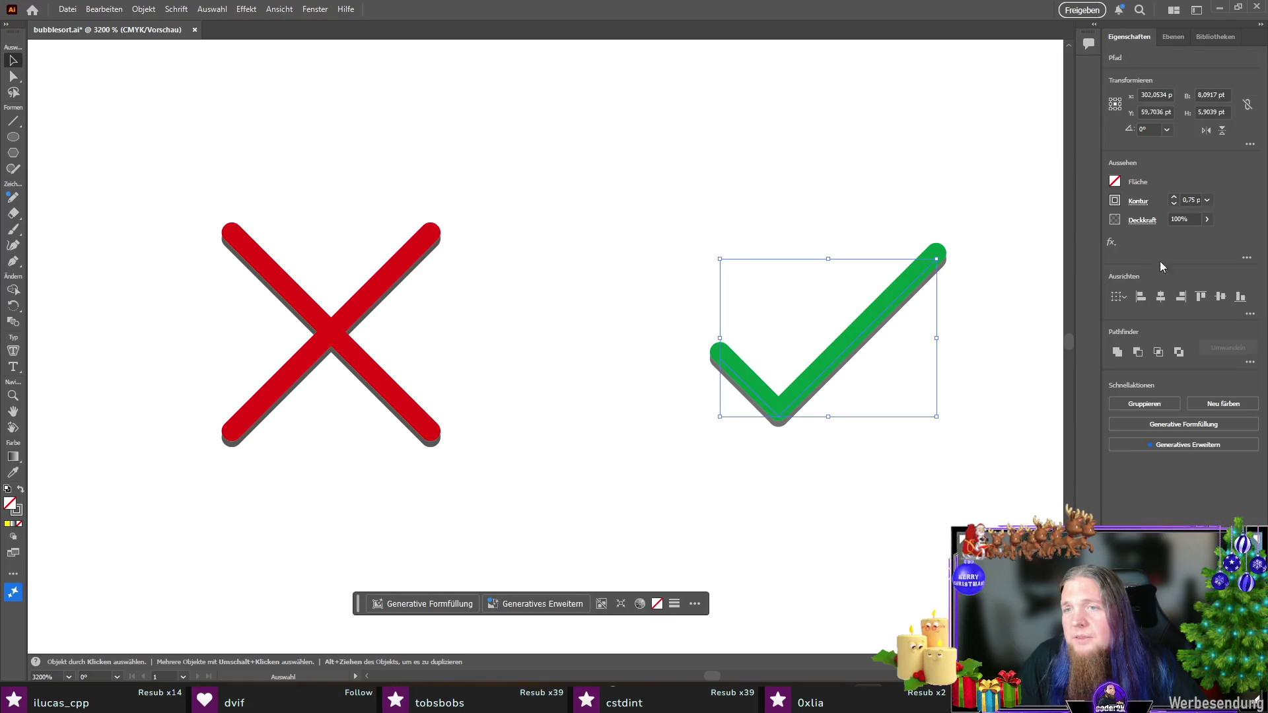
pyautogui.click(1115, 201)
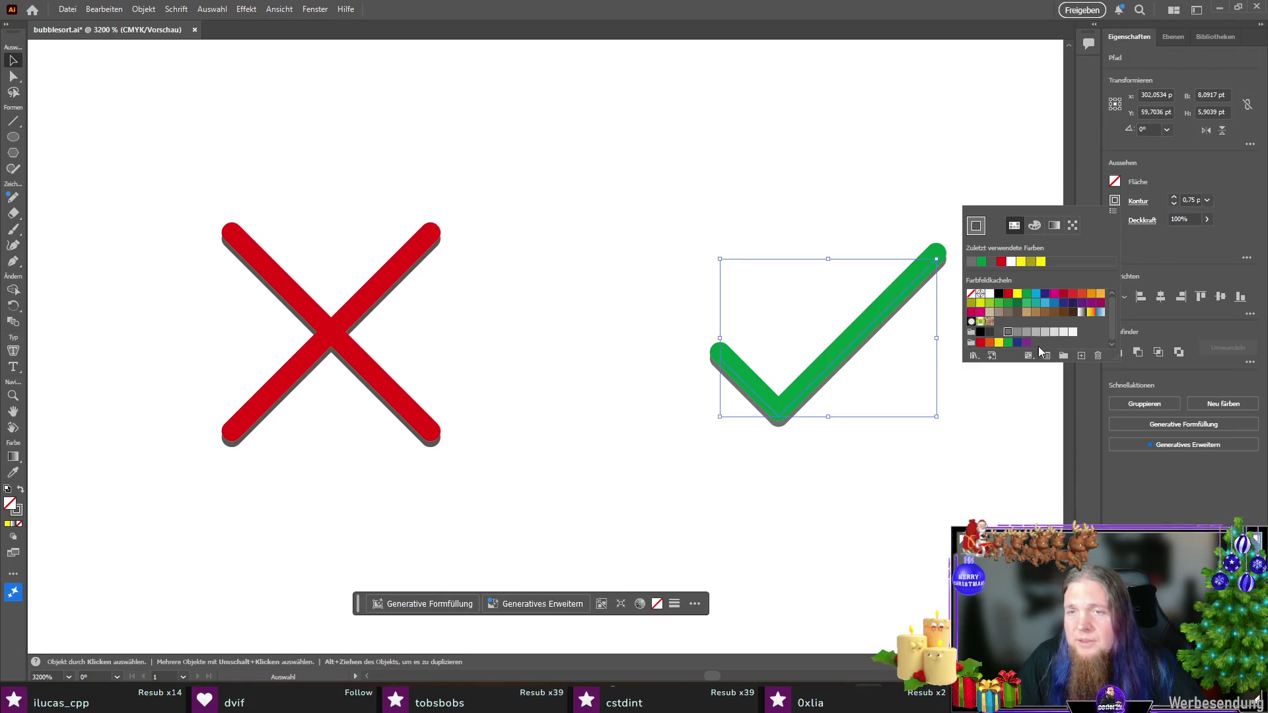
pyautogui.click(1000, 338)
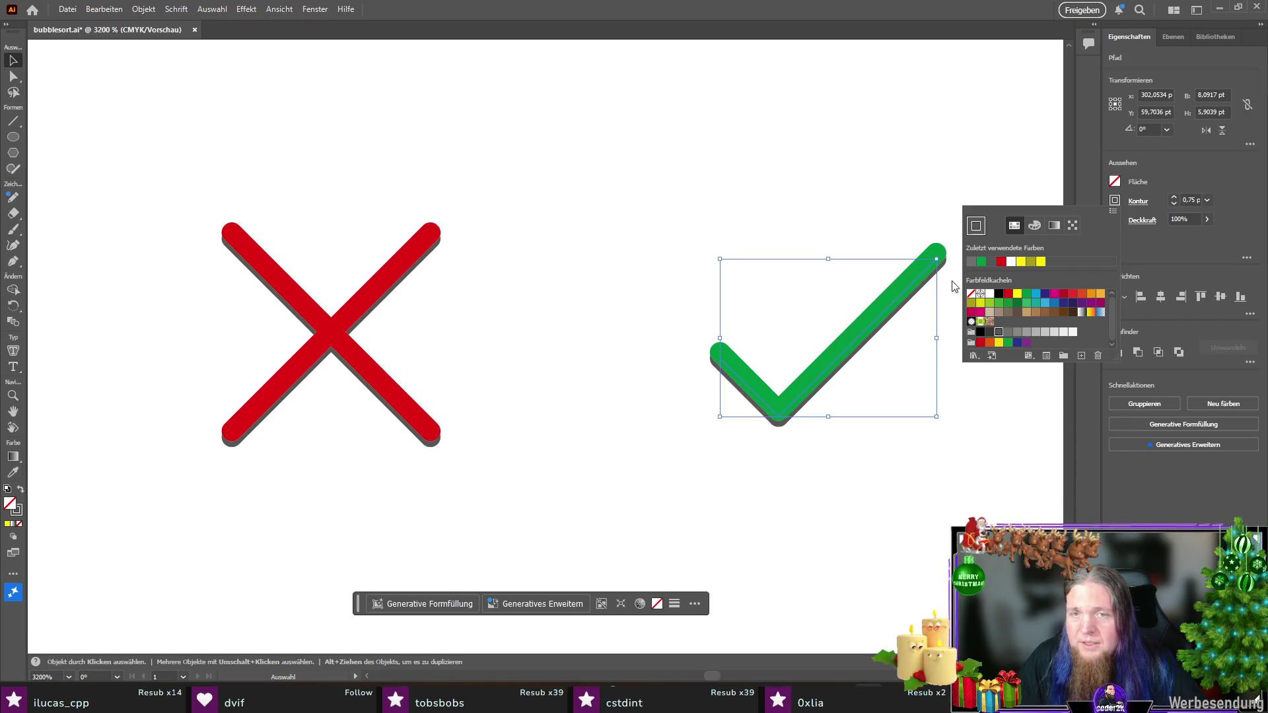
pyautogui.click(840, 208)
pyautogui.scroll(-2, 811, 177)
pyautogui.scroll(-1, 811, 177)
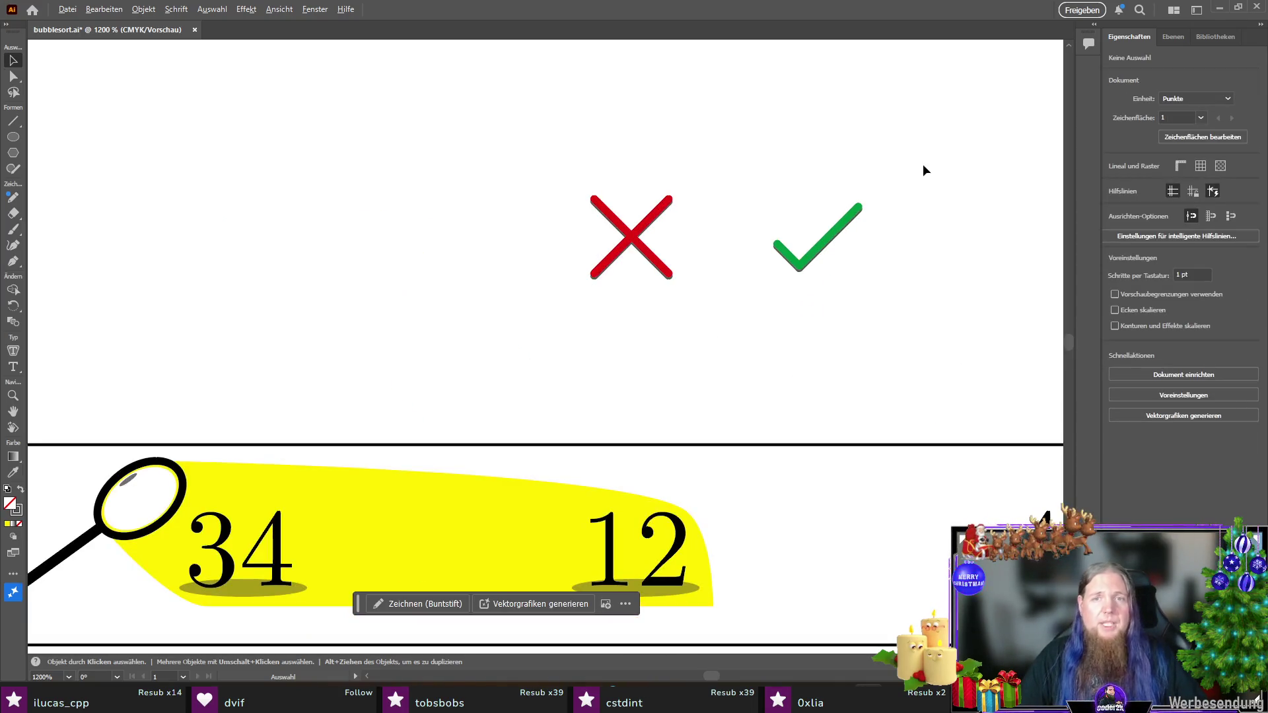
# Step: Save bubblesort.ai and move the red X between 34 and 12 in the first row
pyautogui.scroll(-1, 754, 195)
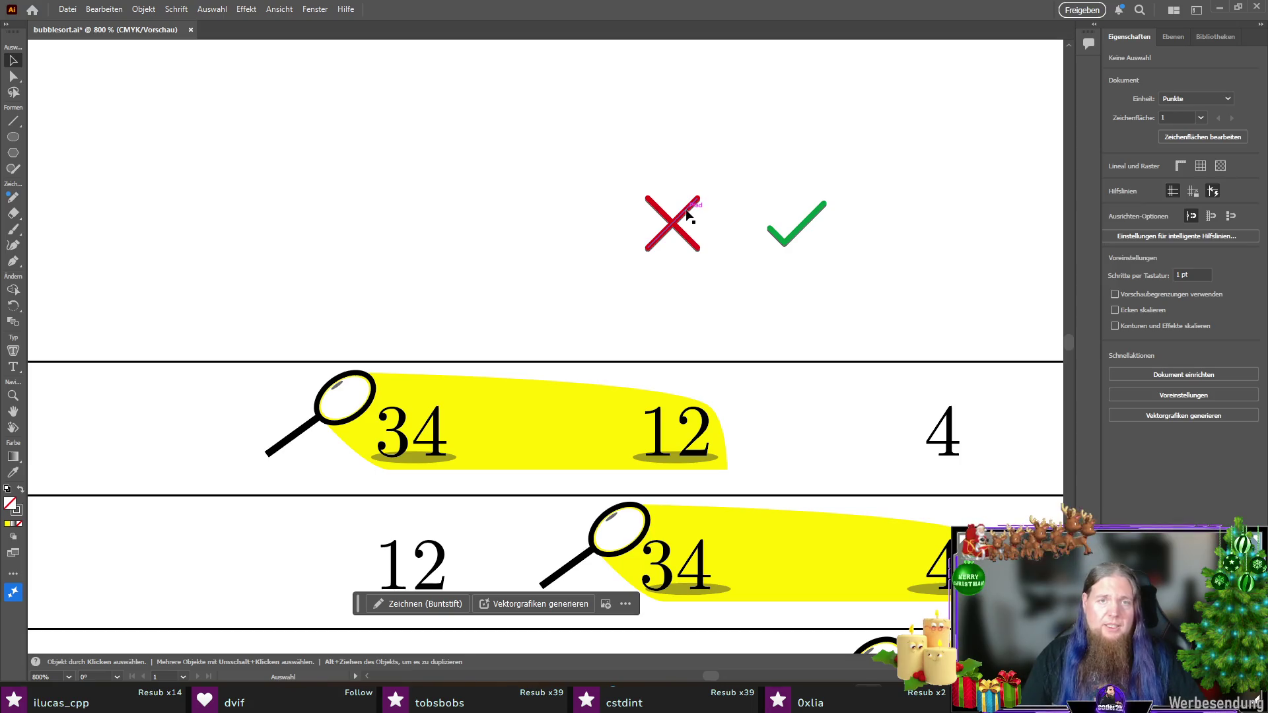
pyautogui.hotkey('ctrl', 's')
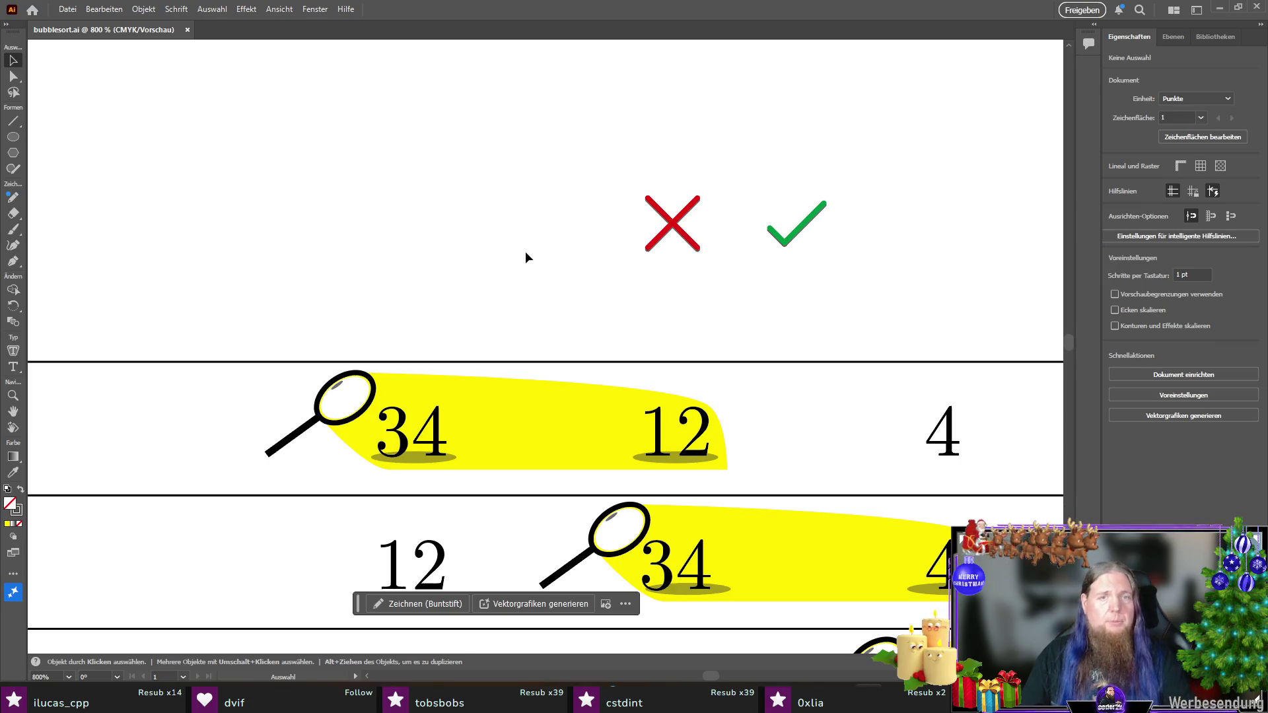
pyautogui.scroll(-1, 741, 281)
pyautogui.moveTo(685, 201)
pyautogui.mouseDown()
pyautogui.moveTo(552, 381)
pyautogui.moveTo(539, 437)
pyautogui.mouseUp()
pyautogui.scroll(-3, 510, 291)
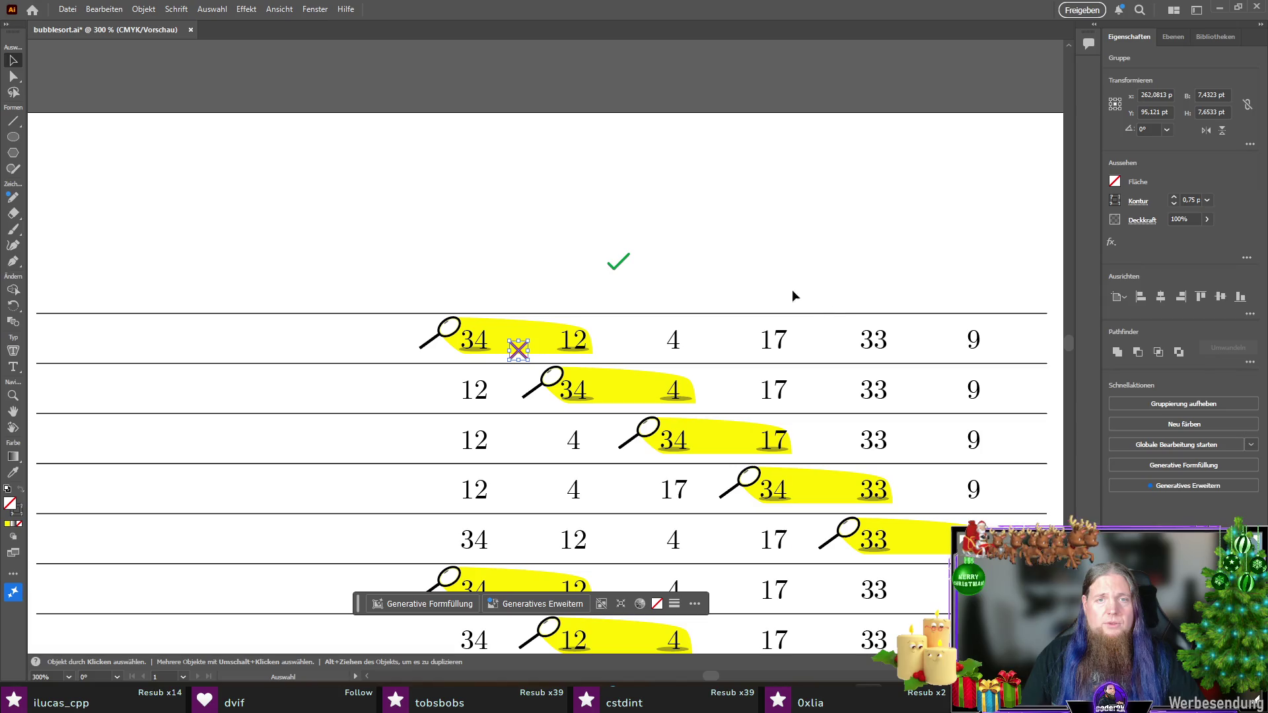
# Step: Duplicate the red X onto the highlighted pairs in rows two through five
pyautogui.scroll(1, 797, 293)
pyautogui.click(796, 293)
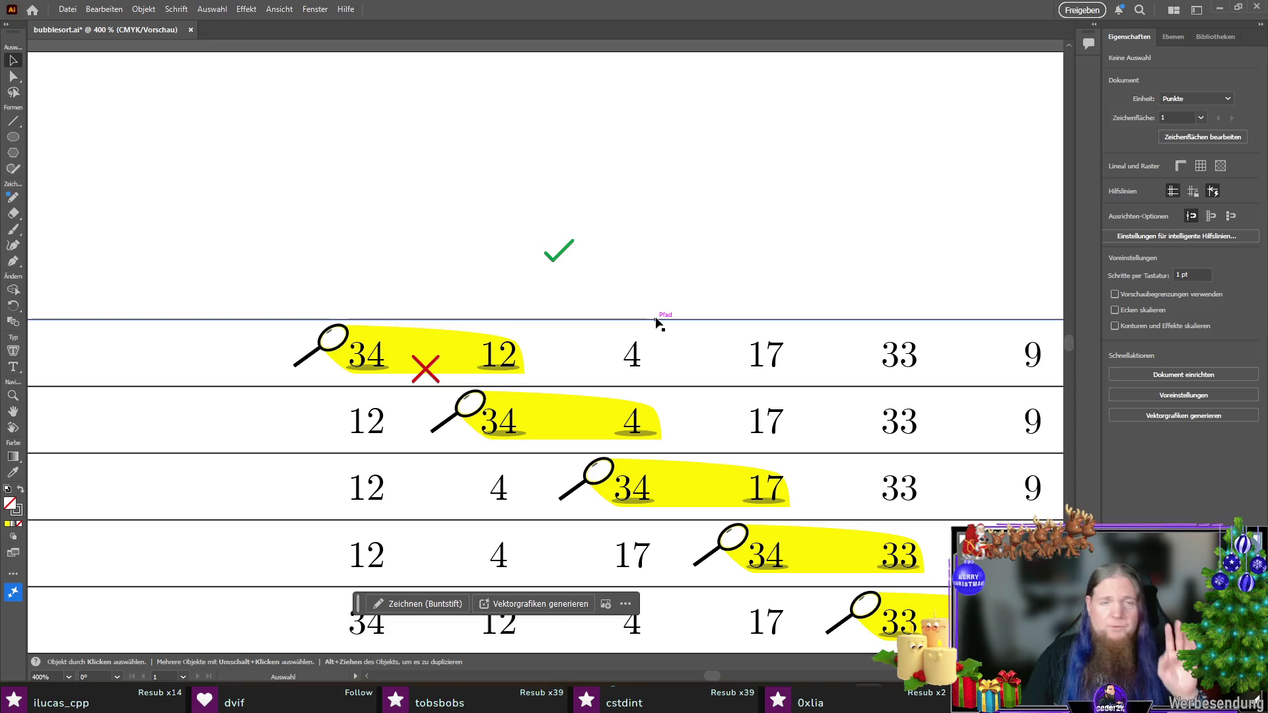
pyautogui.scroll(-3, 636, 327)
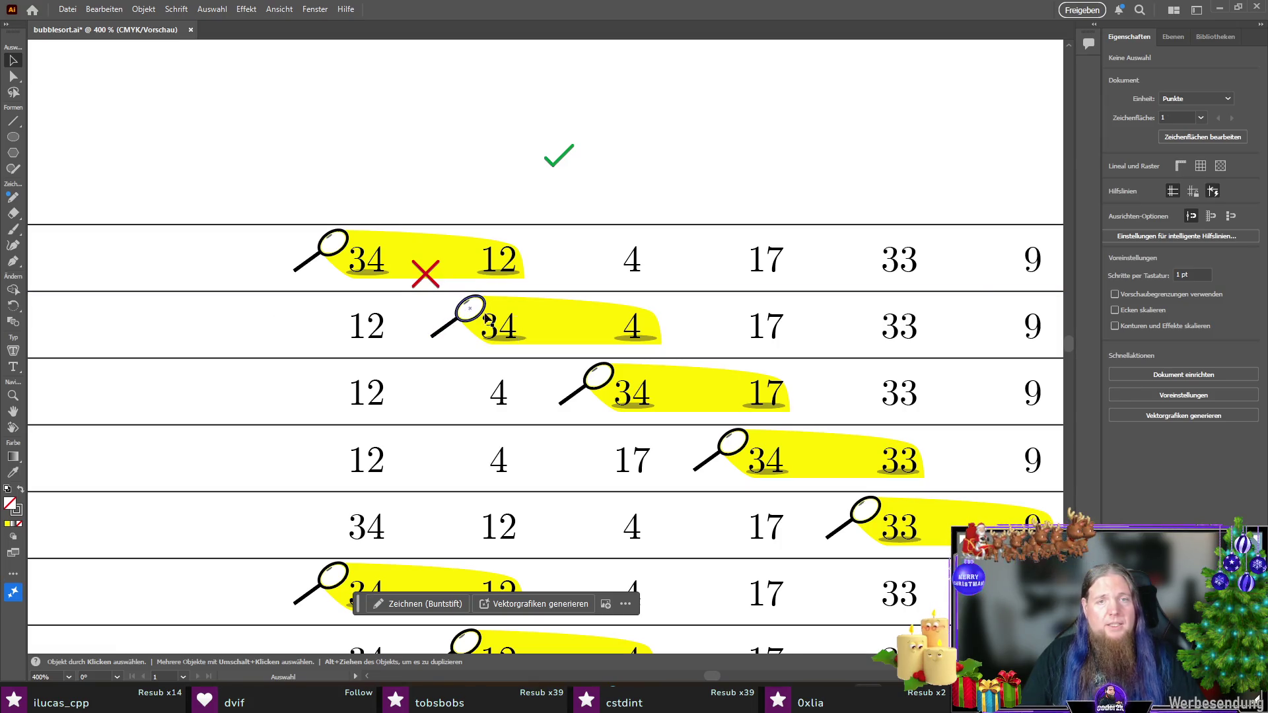
pyautogui.moveTo(426, 276); pyautogui.dragTo(702, 412)
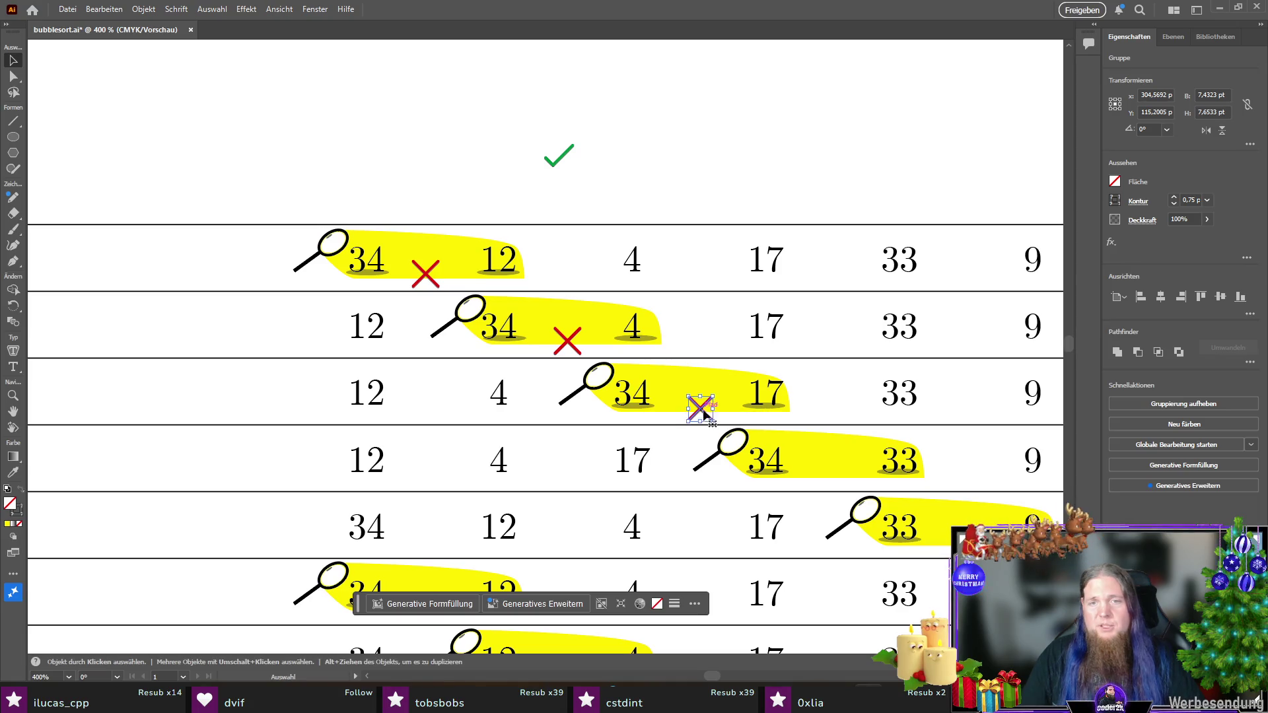
pyautogui.scroll(-10, 819, 357)
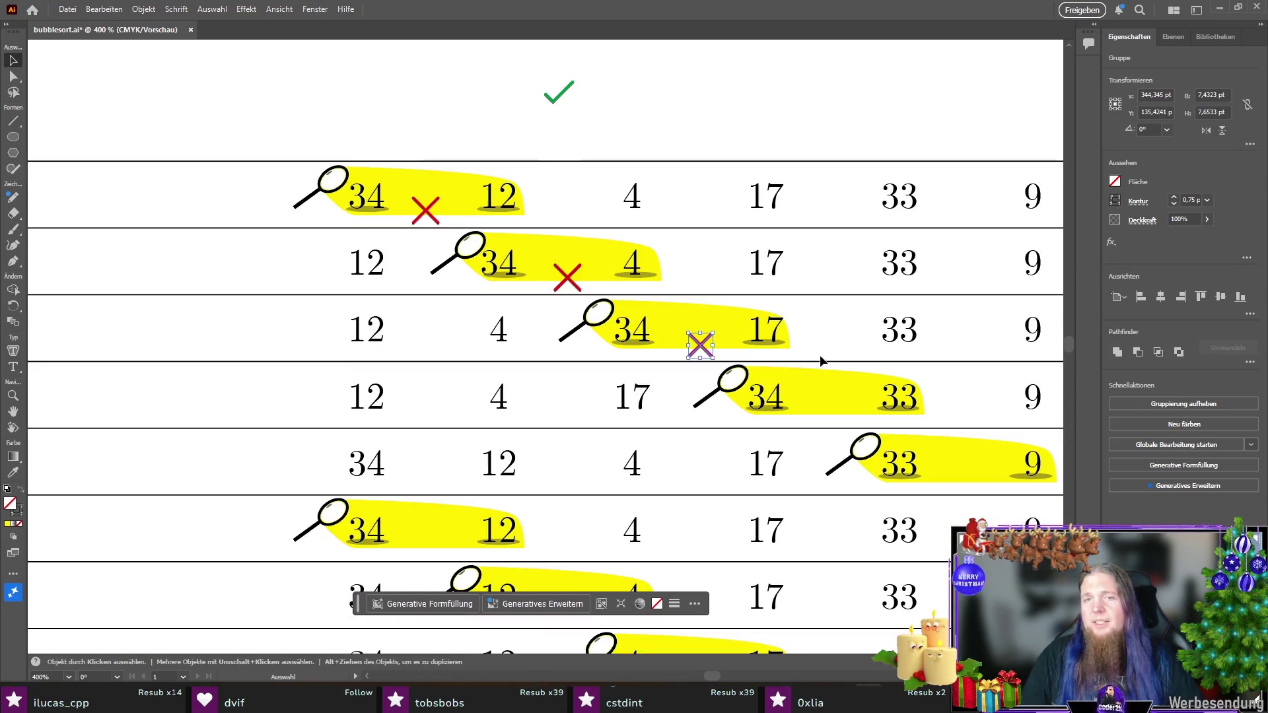
pyautogui.scroll(5, 688, 390)
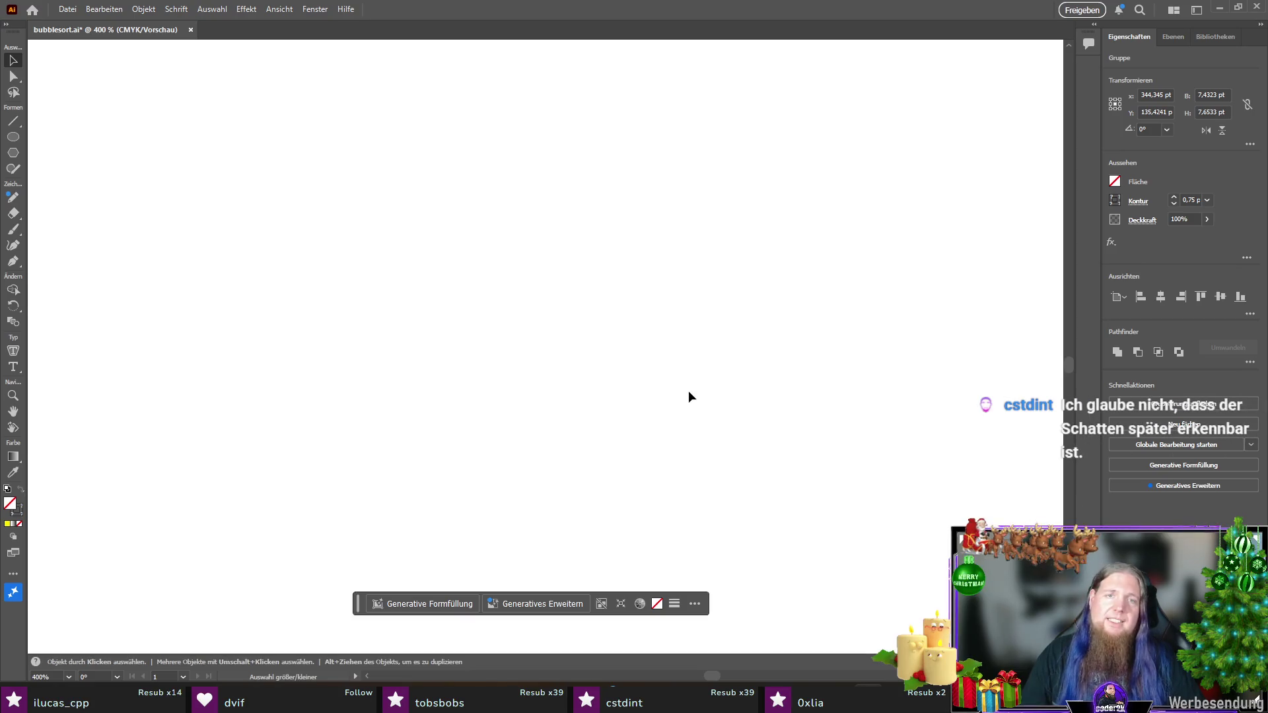
pyautogui.scroll(5, 688, 391)
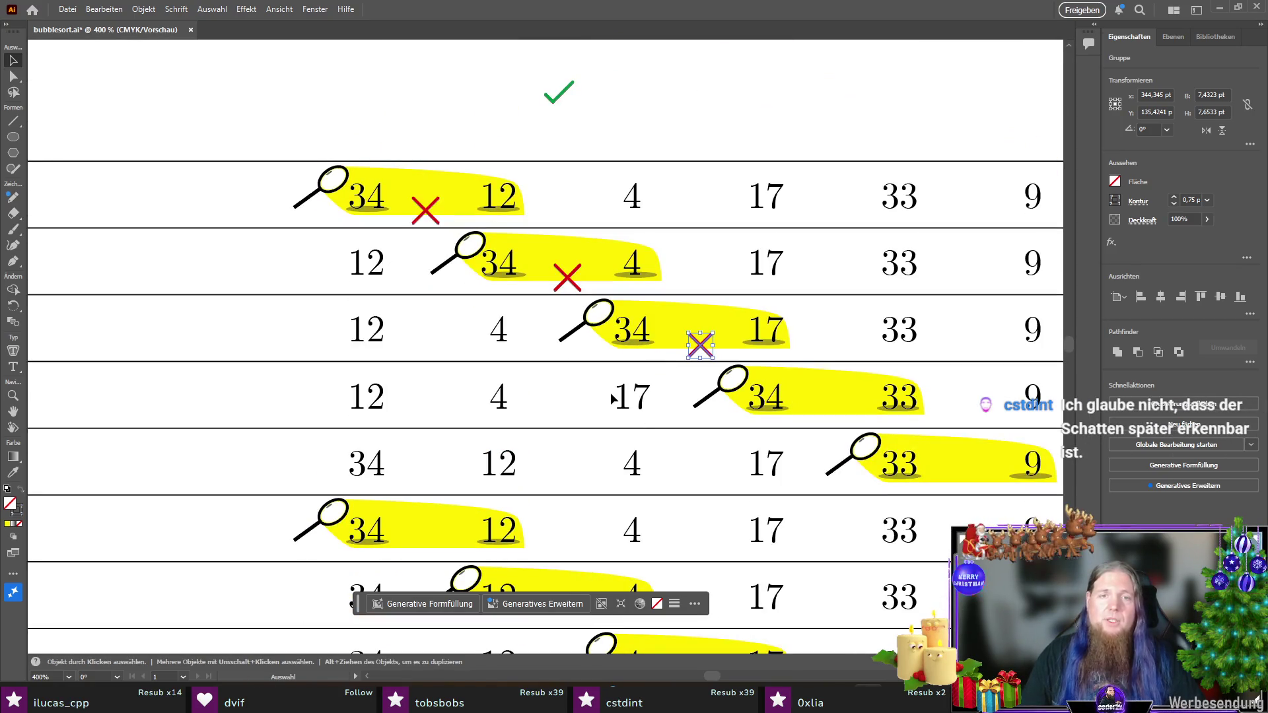
pyautogui.hscroll(5, 614, 396)
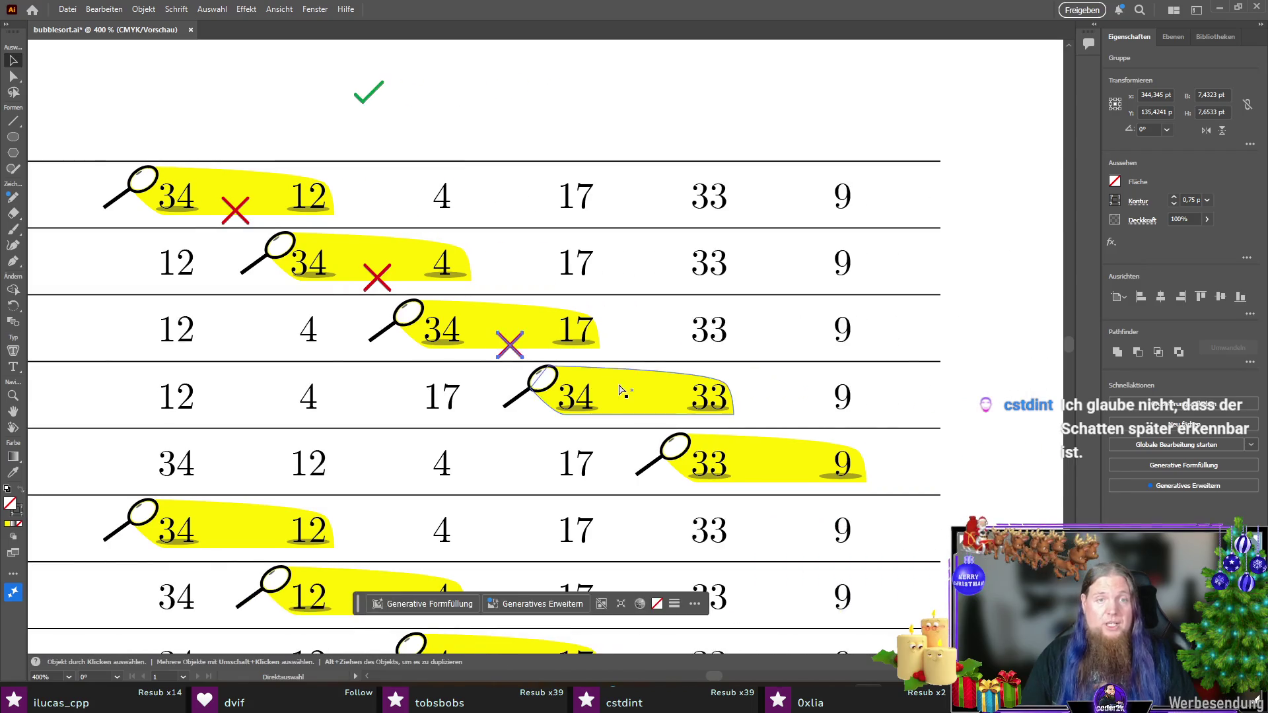
pyautogui.moveTo(446, 345)
pyautogui.mouseDown()
pyautogui.moveTo(578, 411)
pyautogui.moveTo(615, 449)
pyautogui.moveTo(716, 482)
pyautogui.mouseUp()
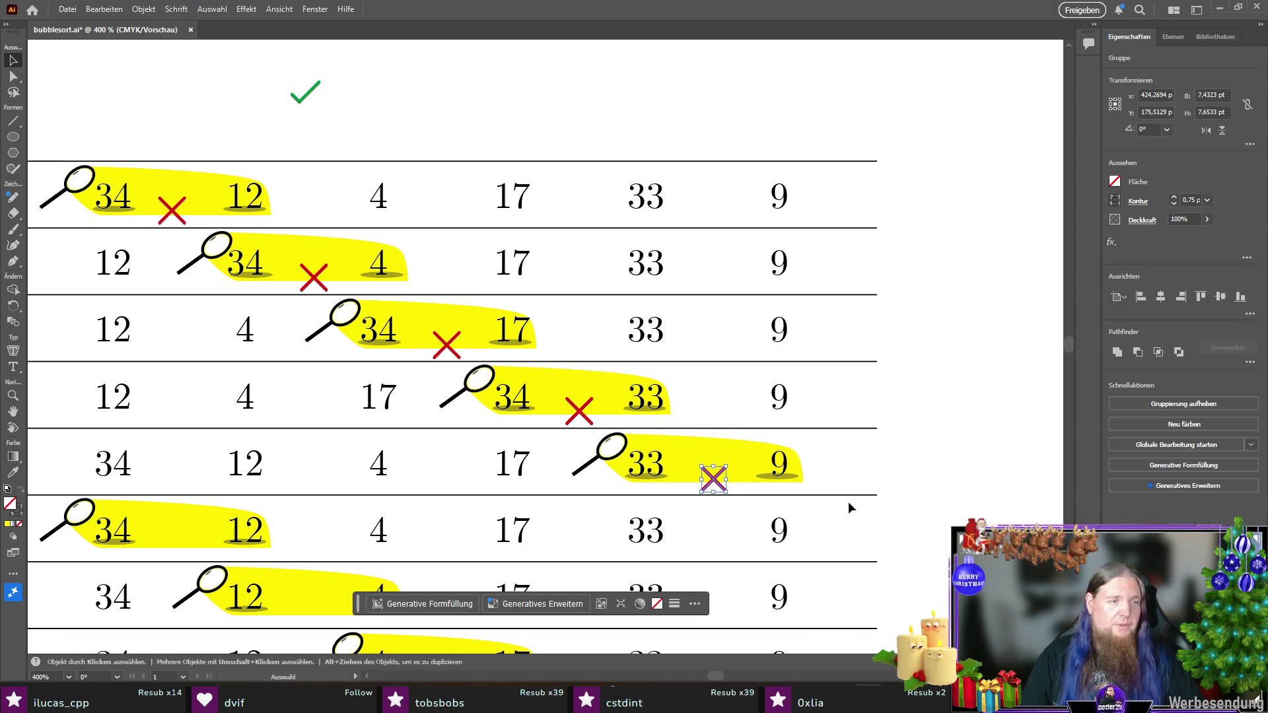
pyautogui.click(951, 480)
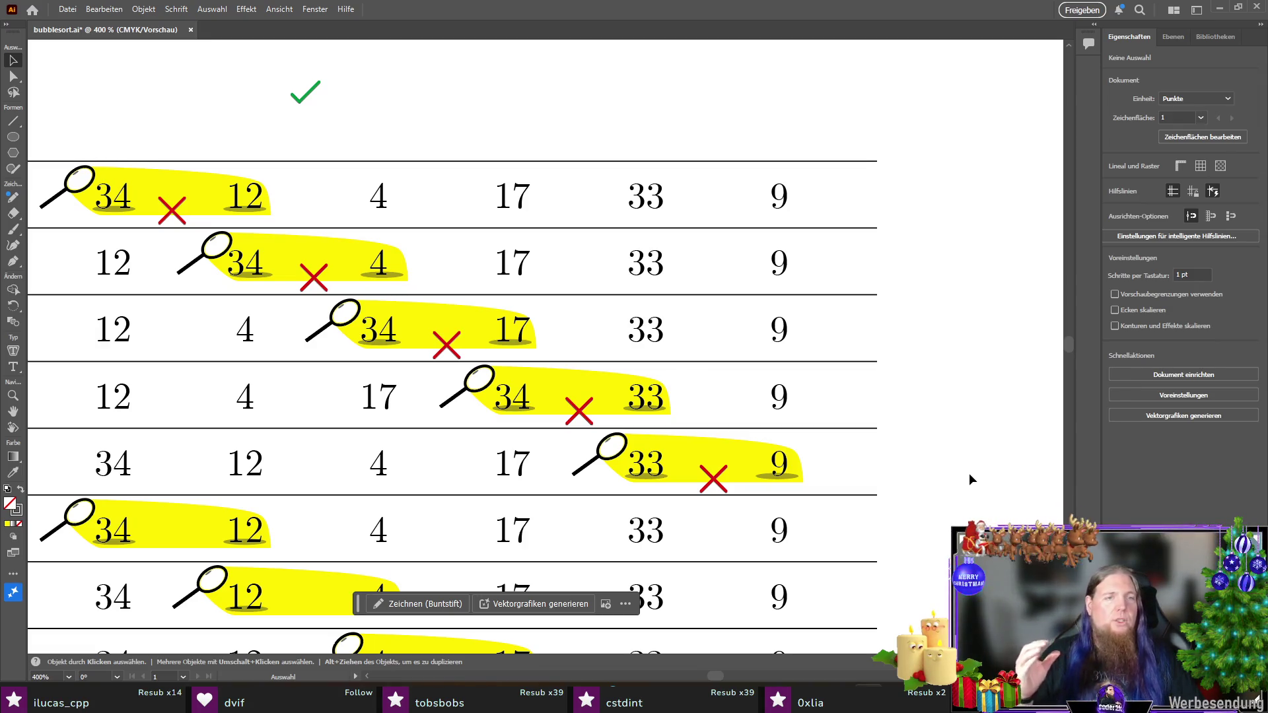
# Step: Move the green check mark to the left of row five
pyautogui.hscroll(-2, 914, 474)
pyautogui.hscroll(-5, 908, 478)
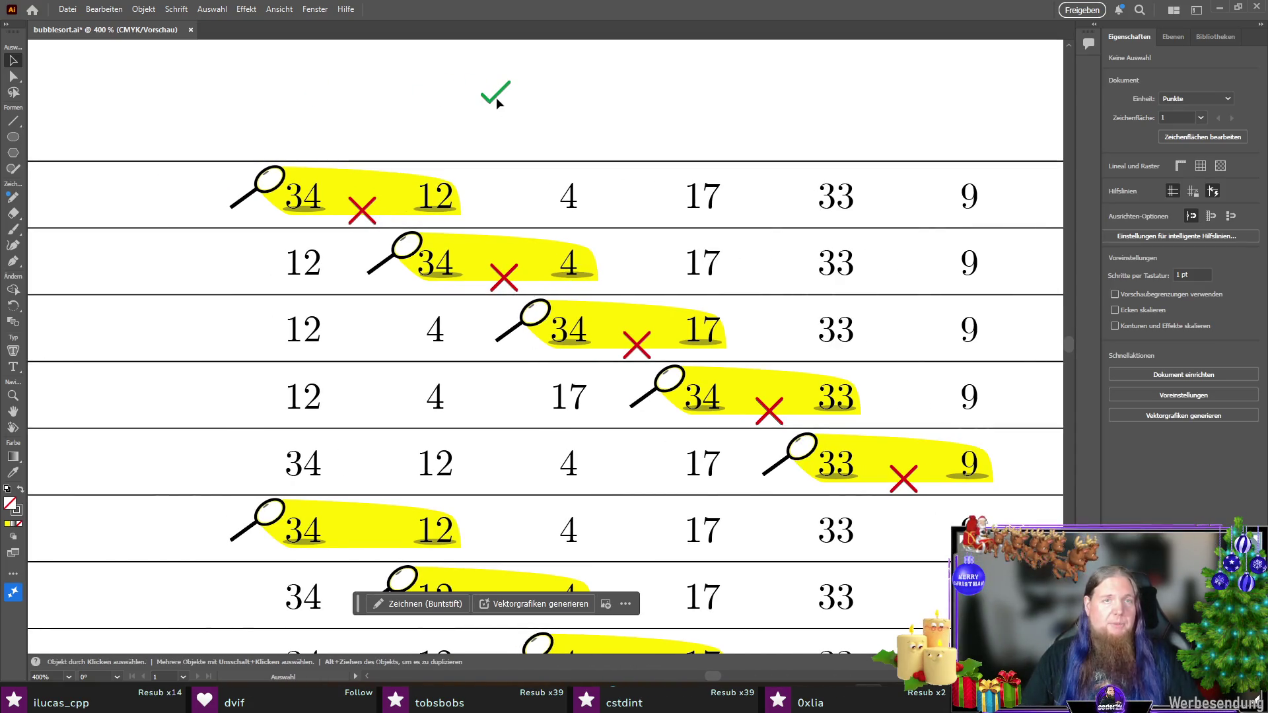
pyautogui.moveTo(496, 97)
pyautogui.mouseDown()
pyautogui.moveTo(151, 493)
pyautogui.moveTo(169, 464)
pyautogui.mouseUp()
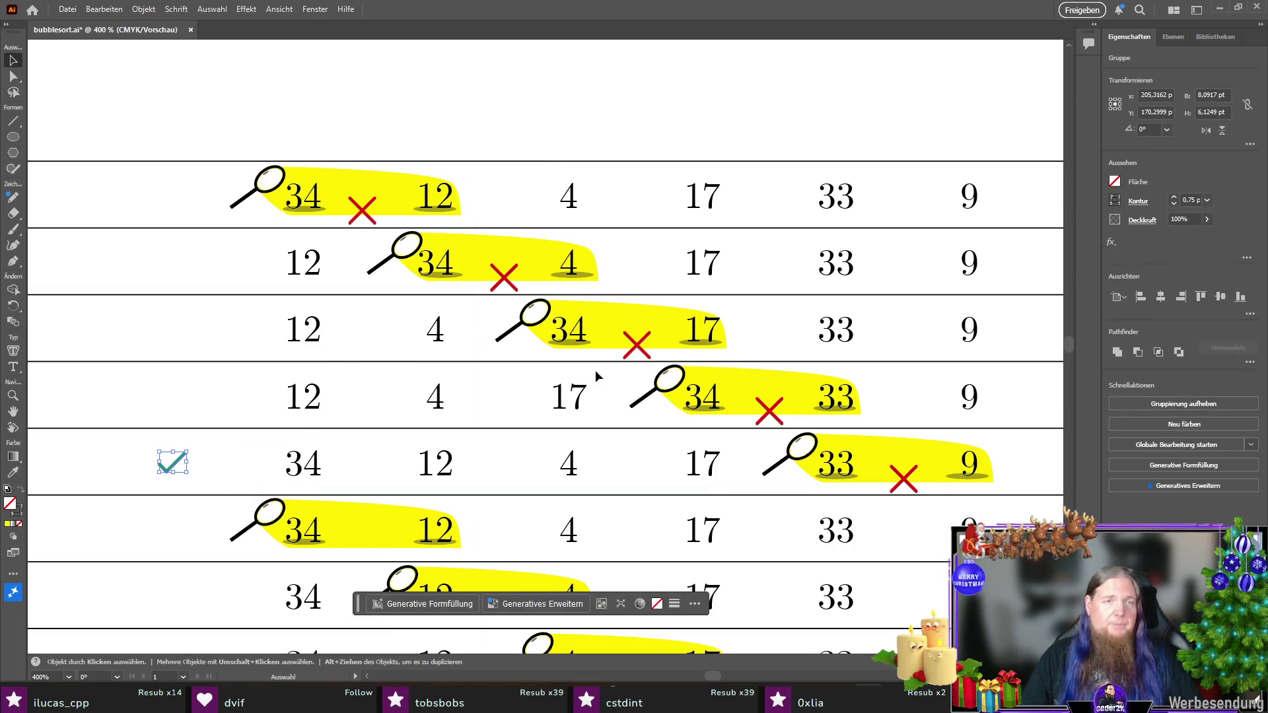
# Step: Copy the red X from row five onto row six's 34–12 pair
pyautogui.scroll(-4, 591, 366)
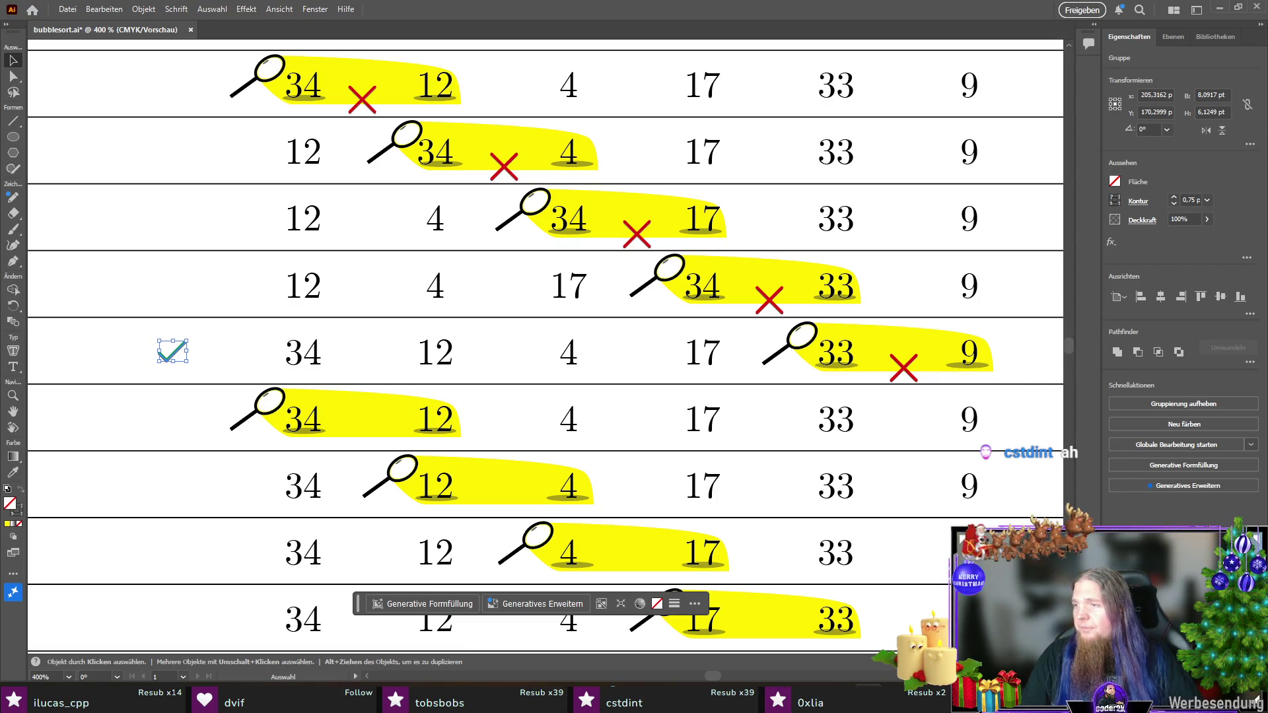
pyautogui.moveTo(911, 380)
pyautogui.mouseDown()
pyautogui.moveTo(837, 375)
pyautogui.moveTo(370, 445)
pyautogui.mouseUp()
pyautogui.scroll(-1, 509, 401)
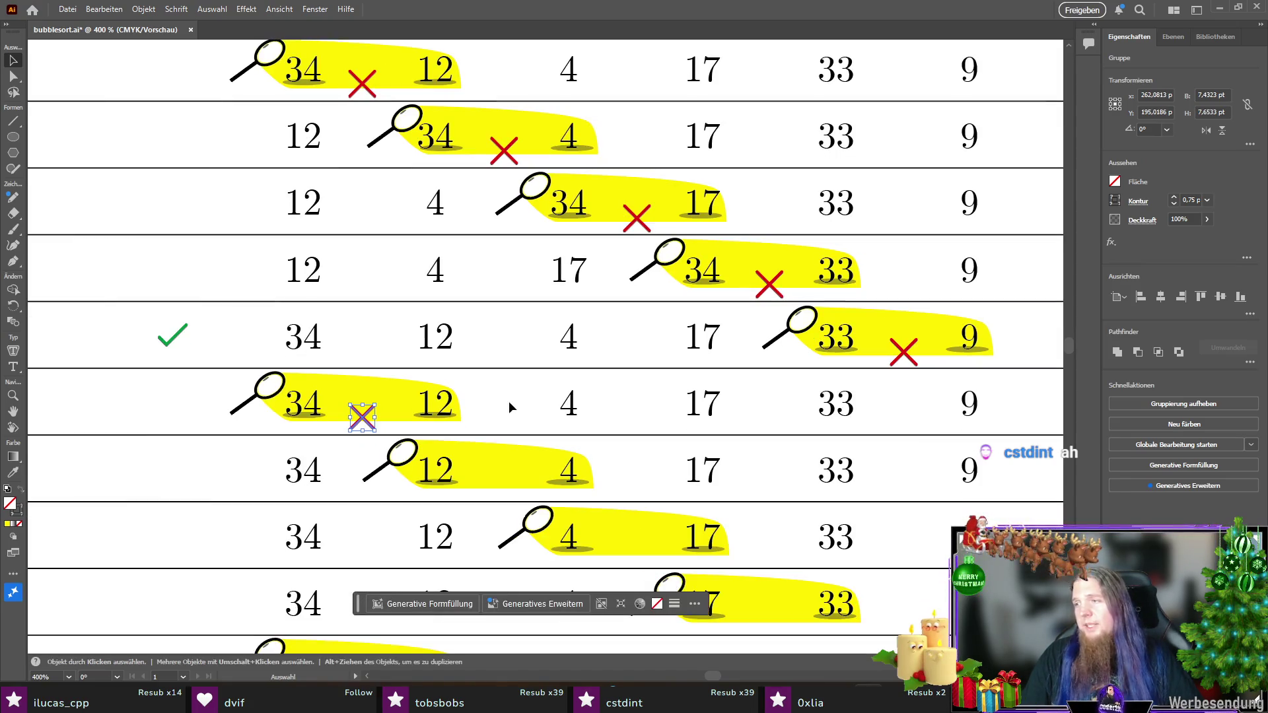
# Step: Place green checks under the 12–4 and 4–17 pairs and a red X under 17–33
pyautogui.moveTo(177, 345)
pyautogui.mouseDown()
pyautogui.moveTo(441, 449)
pyautogui.moveTo(508, 493)
pyautogui.mouseUp()
pyautogui.scroll(-5, 510, 382)
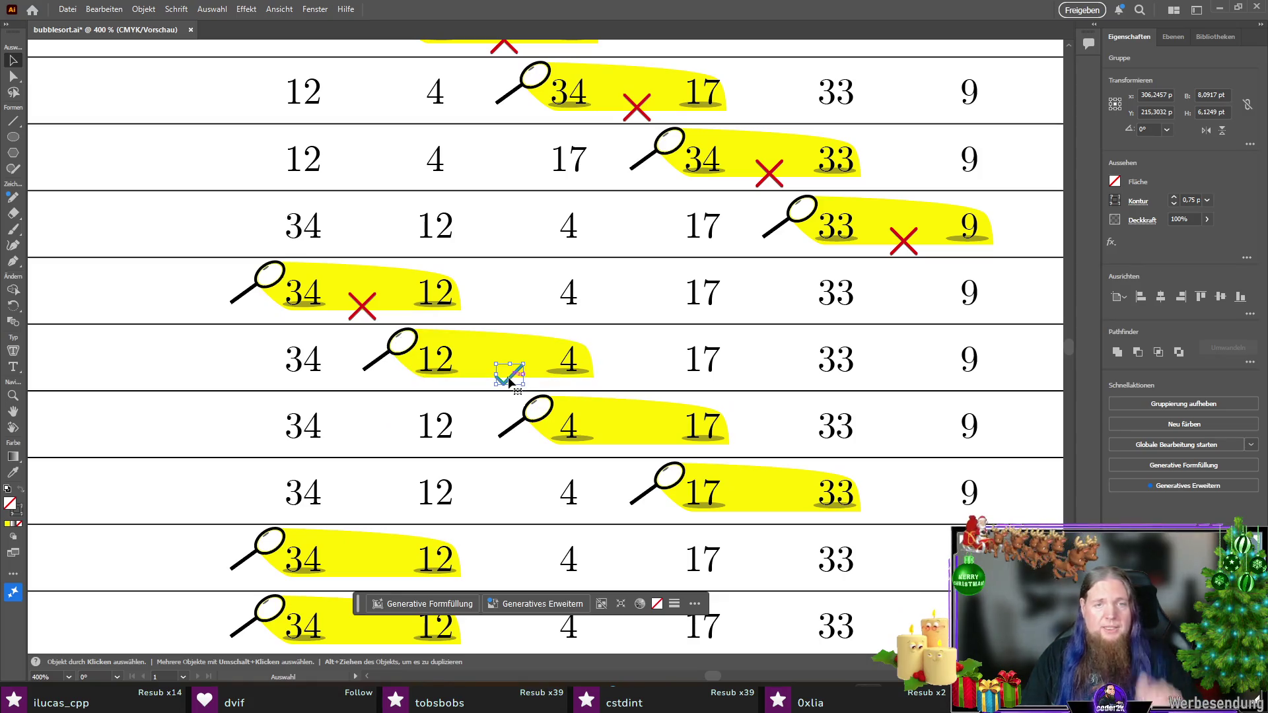
pyautogui.moveTo(510, 381); pyautogui.dragTo(638, 449)
pyautogui.moveTo(363, 306)
pyautogui.mouseDown()
pyautogui.moveTo(723, 466)
pyautogui.moveTo(776, 503)
pyautogui.moveTo(624, 515)
pyautogui.moveTo(772, 510)
pyautogui.mouseUp()
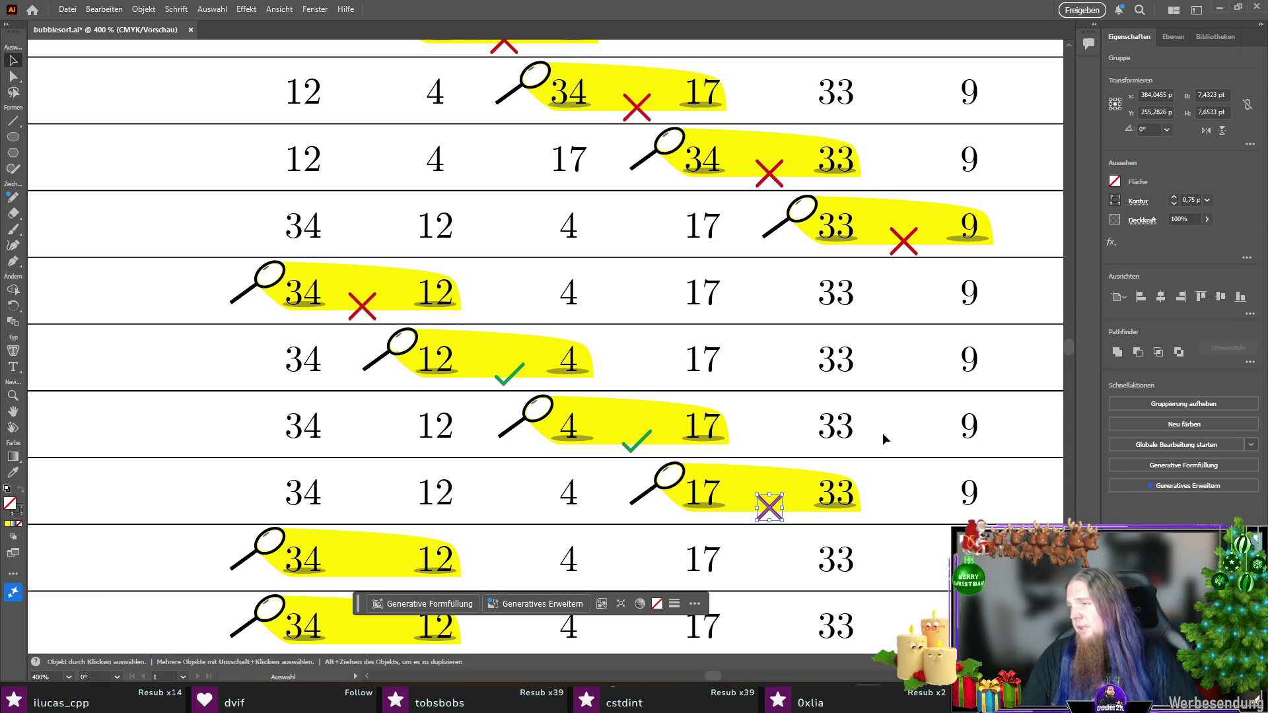
pyautogui.scroll(-2, 773, 398)
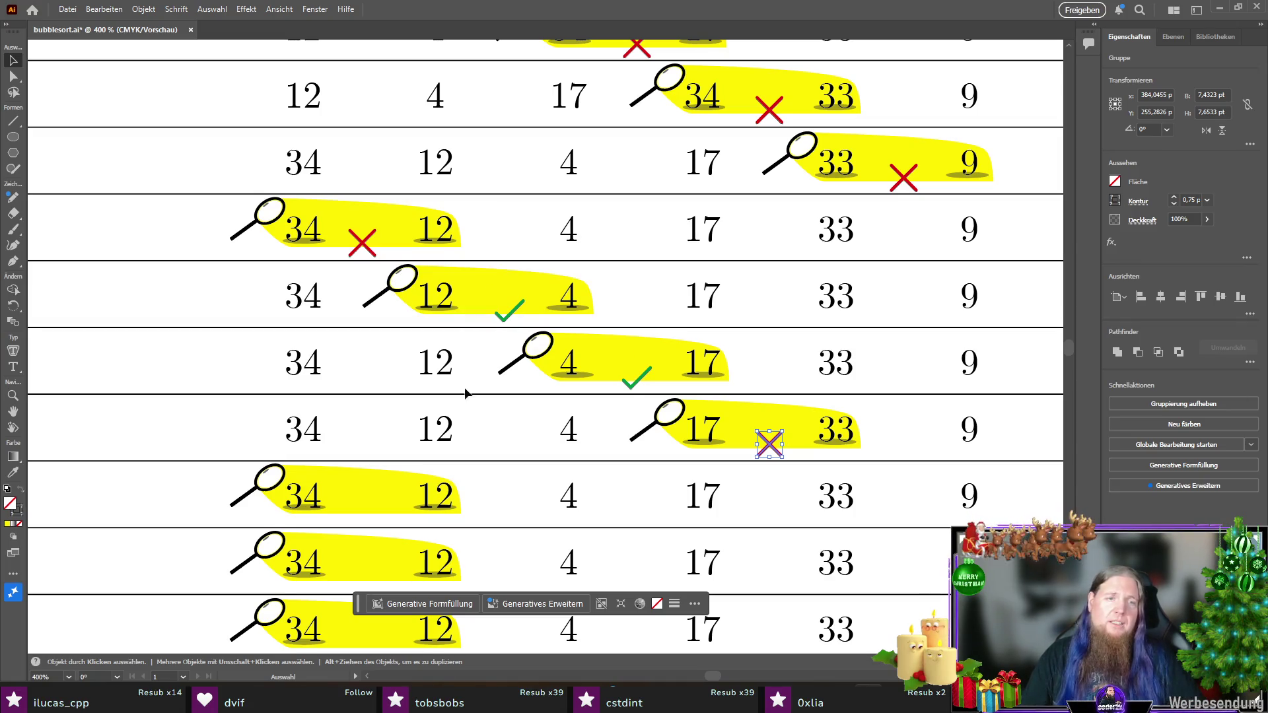
pyautogui.scroll(-2, 465, 391)
pyautogui.click(152, 295)
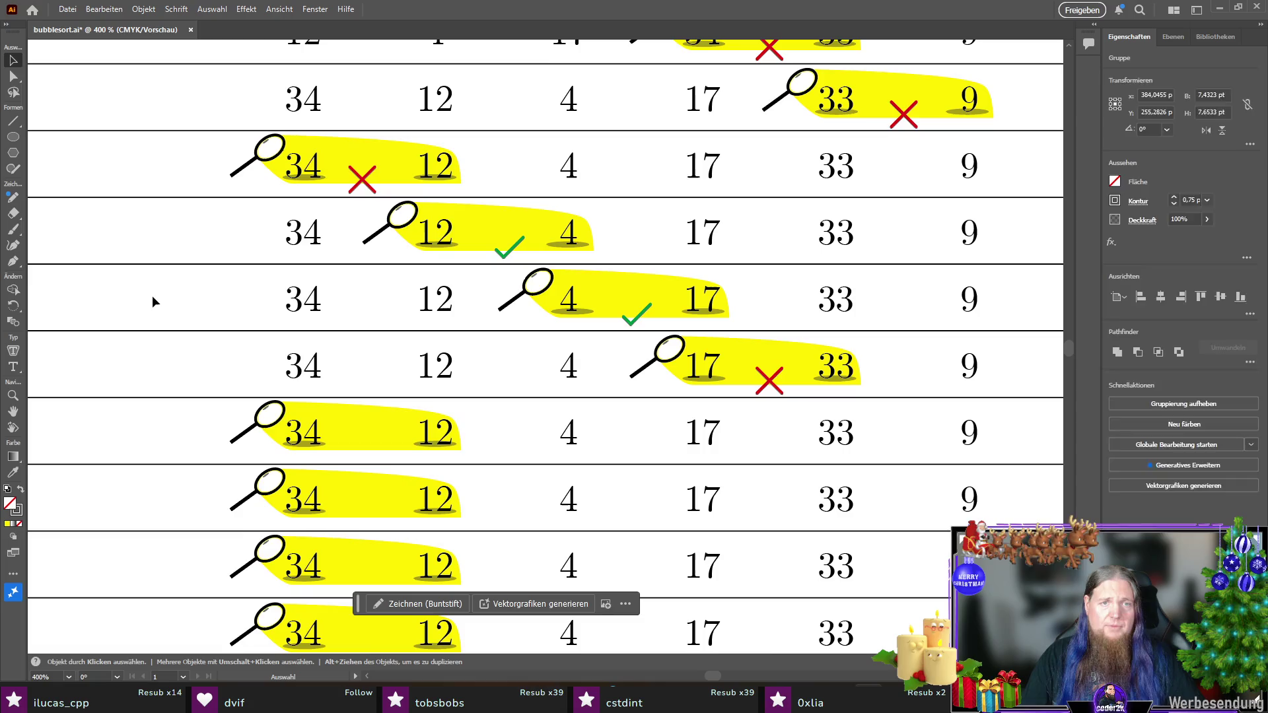
pyautogui.scroll(-3, 152, 295)
pyautogui.scroll(1, 185, 165)
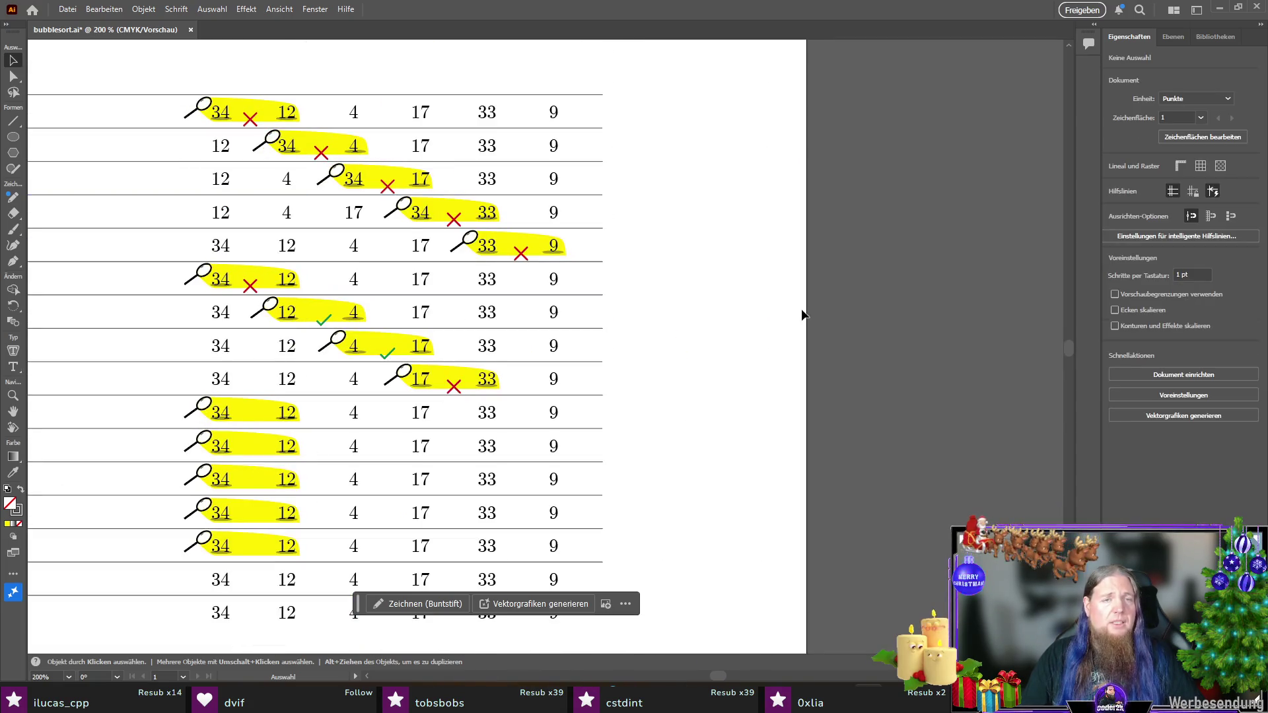
# Step: Save bubblesort.ai, zoom in to 300%, and switch to the Type tool
pyautogui.hotkey('ctrl', 's')
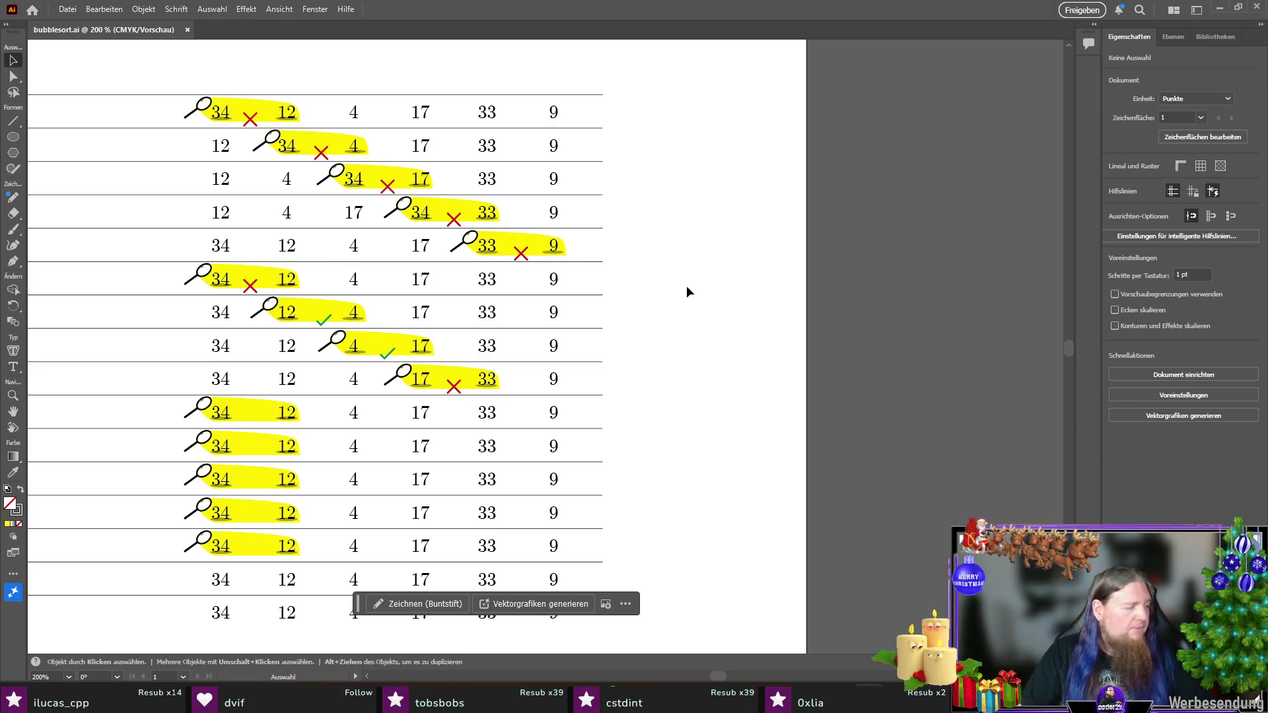
pyautogui.scroll(1, 238, 148)
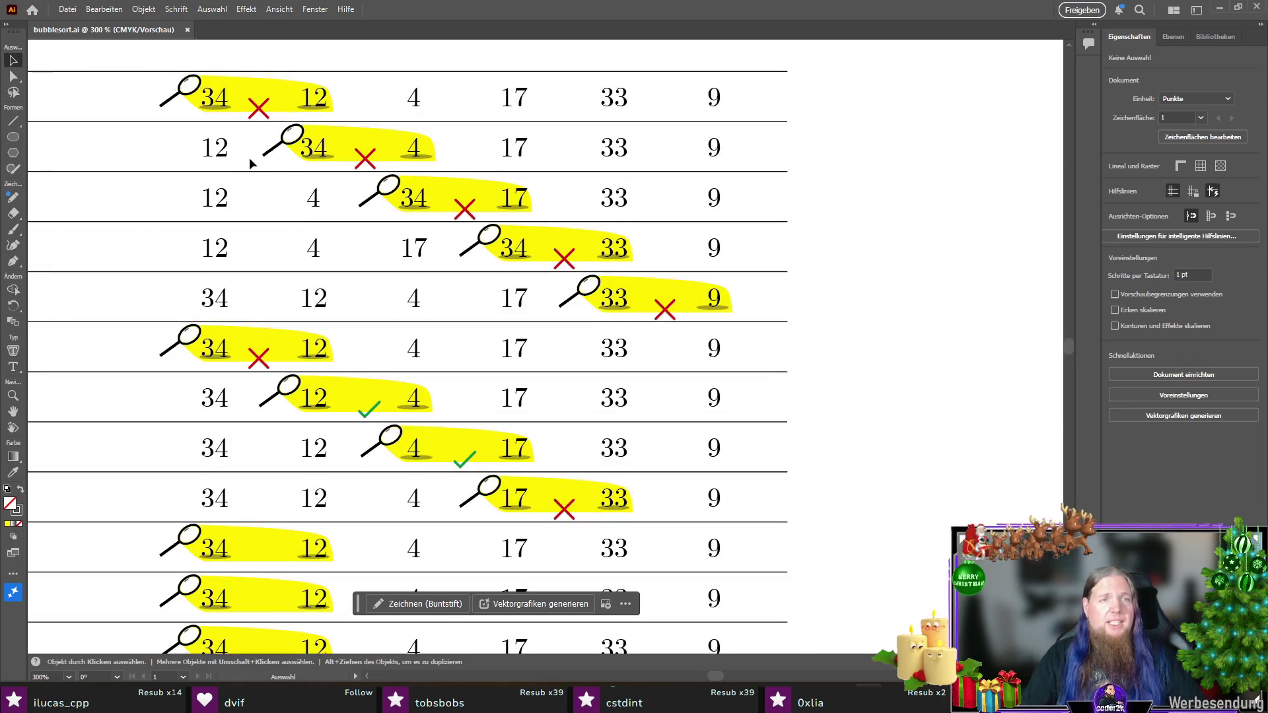
pyautogui.scroll(1, 249, 162)
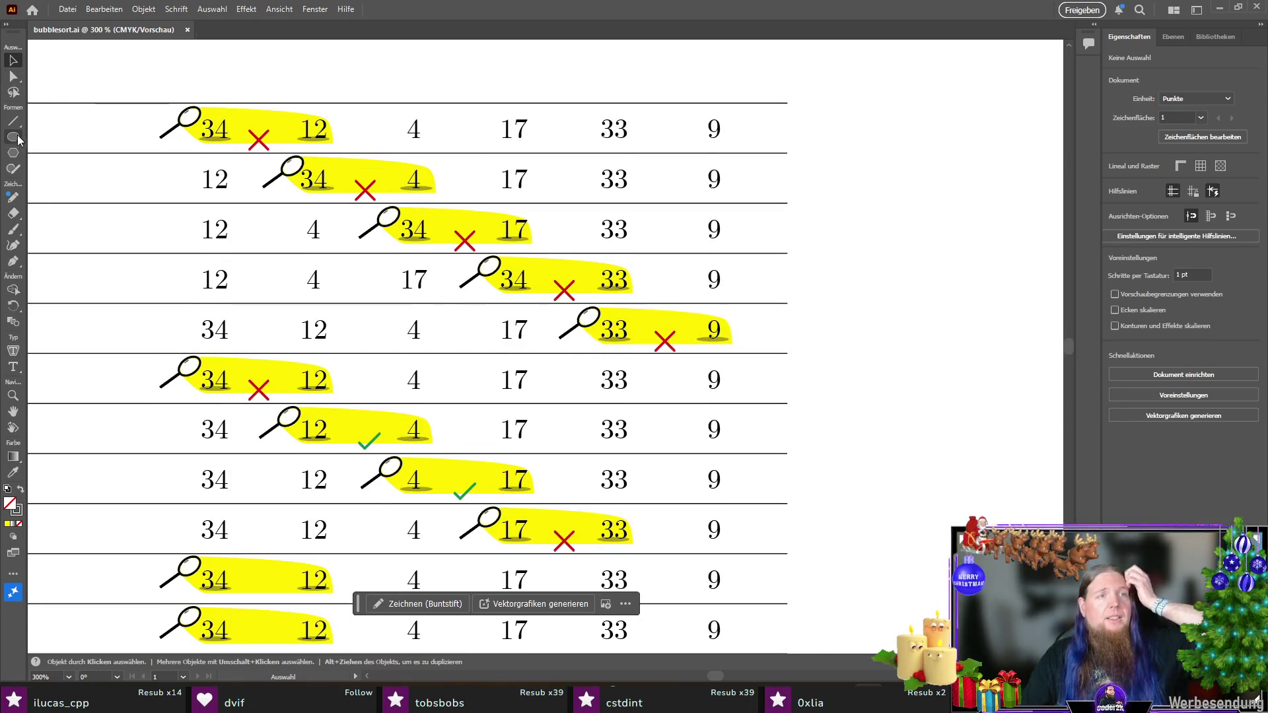
pyautogui.click(13, 367)
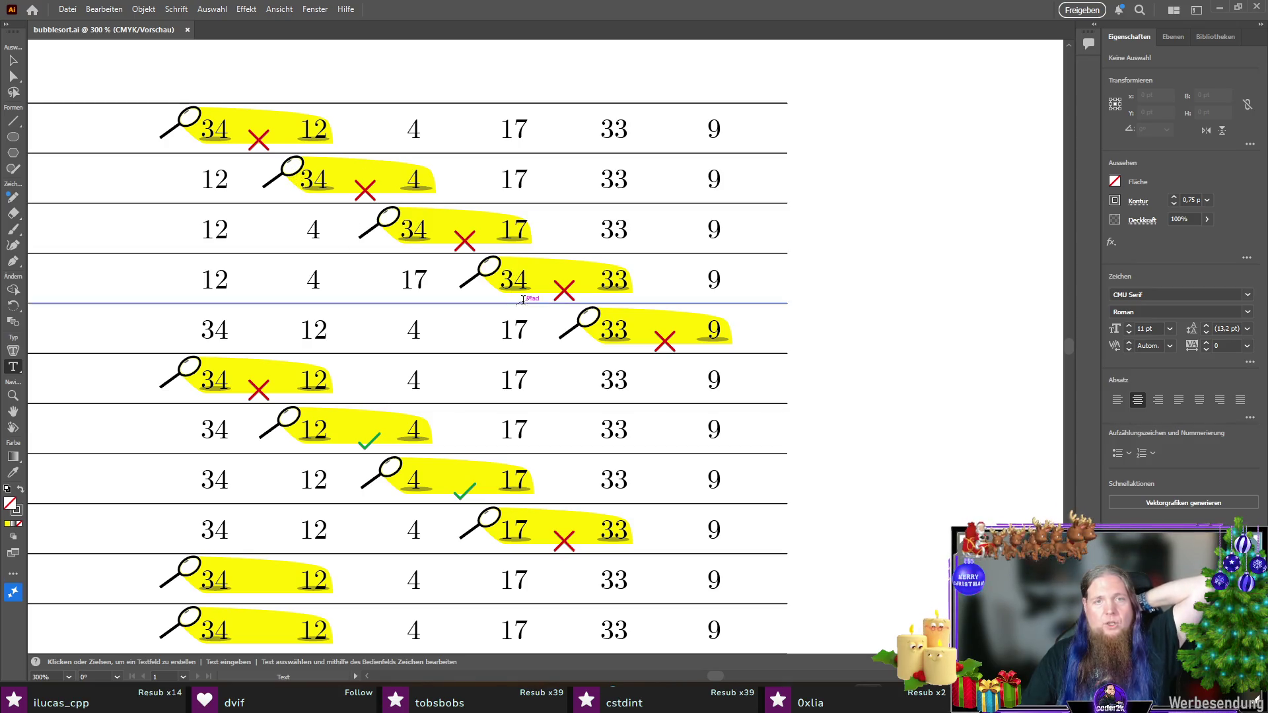
# Step: Retype row five's 17 and 33 as 33 and 34, and row six's 33 and 9 as 9 and 34
pyautogui.moveTo(530, 330); pyautogui.dragTo(499, 330)
pyautogui.write('33')
pyautogui.doubleClick(614, 330)
pyautogui.write('34')
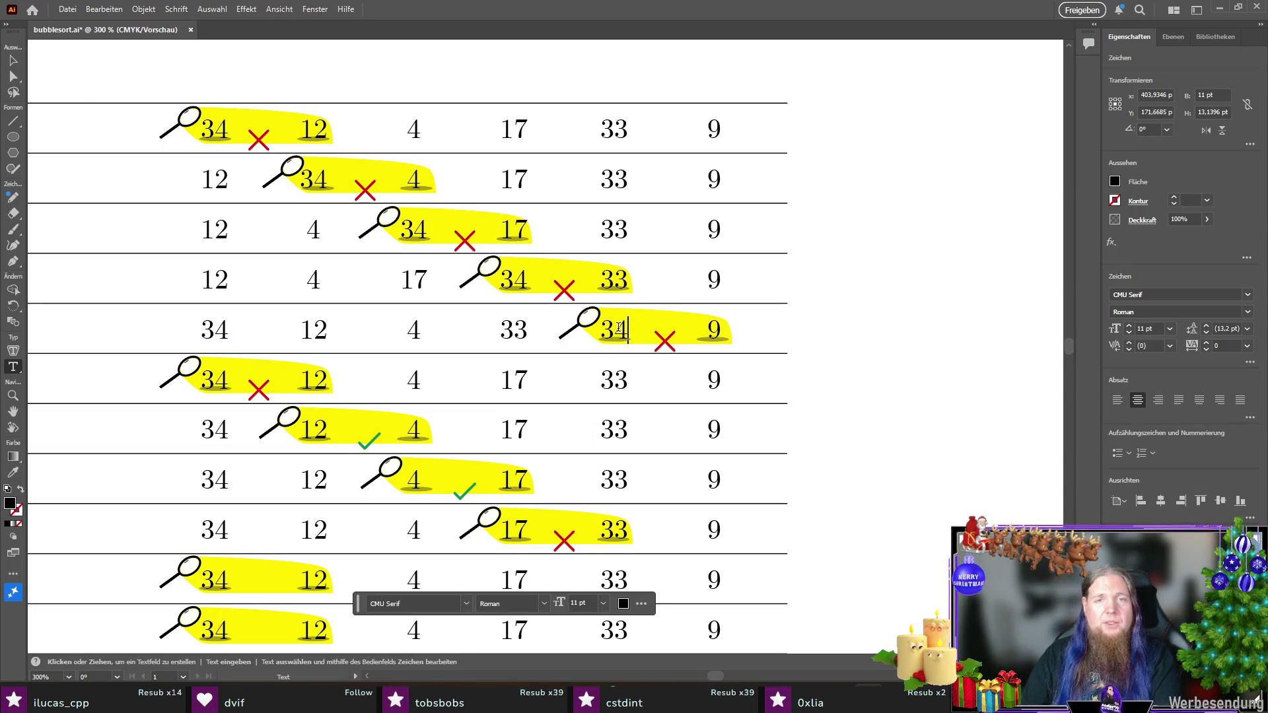
pyautogui.doubleClick(616, 378)
pyautogui.write('9')
pyautogui.doubleClick(713, 381)
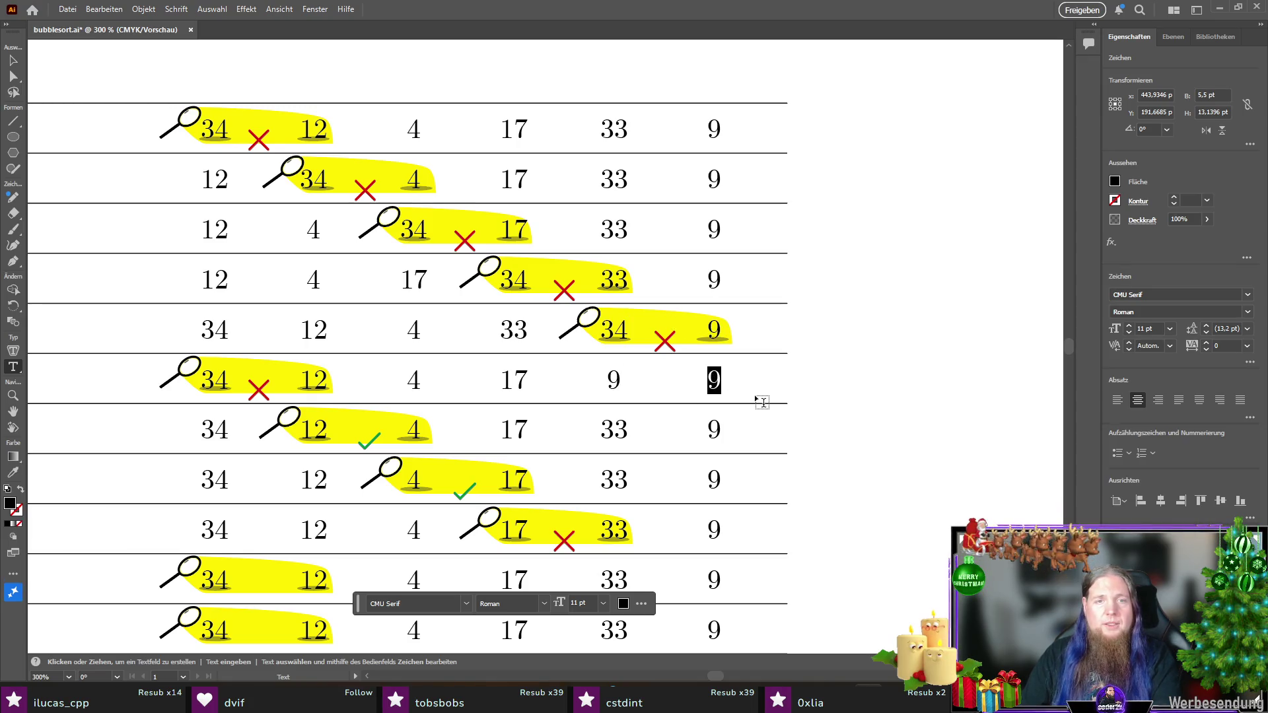
pyautogui.write('34')
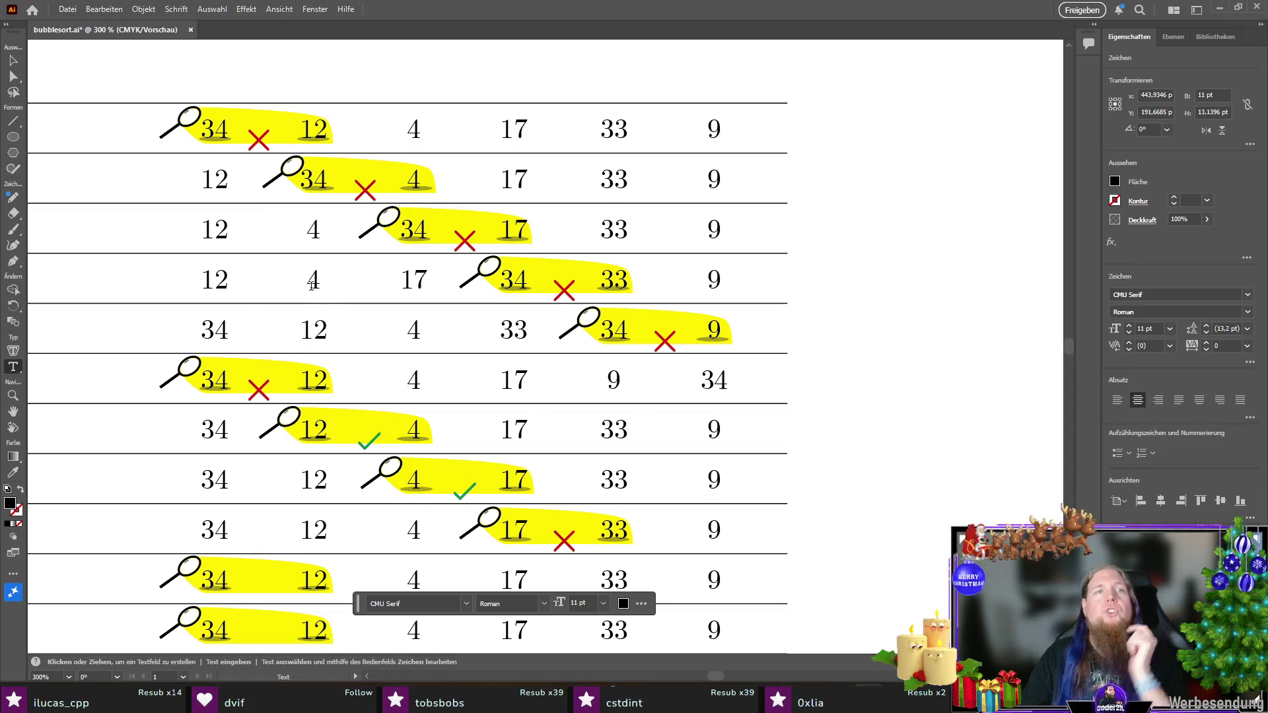
# Step: Retype row five's first three numbers as 12, 4, 17 and finish text editing
pyautogui.doubleClick(212, 329)
pyautogui.write('12')
pyautogui.doubleClick(313, 330)
pyautogui.write('4')
pyautogui.doubleClick(412, 330)
pyautogui.write('17')
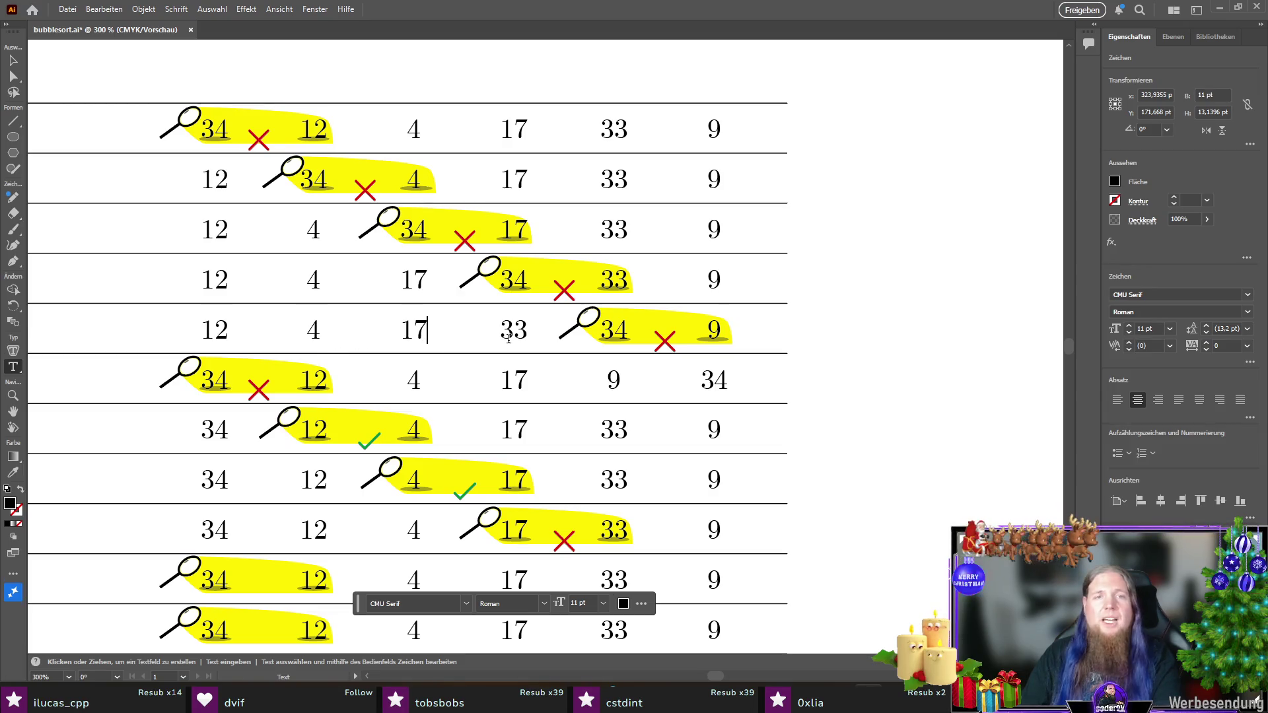
pyautogui.doubleClick(516, 332)
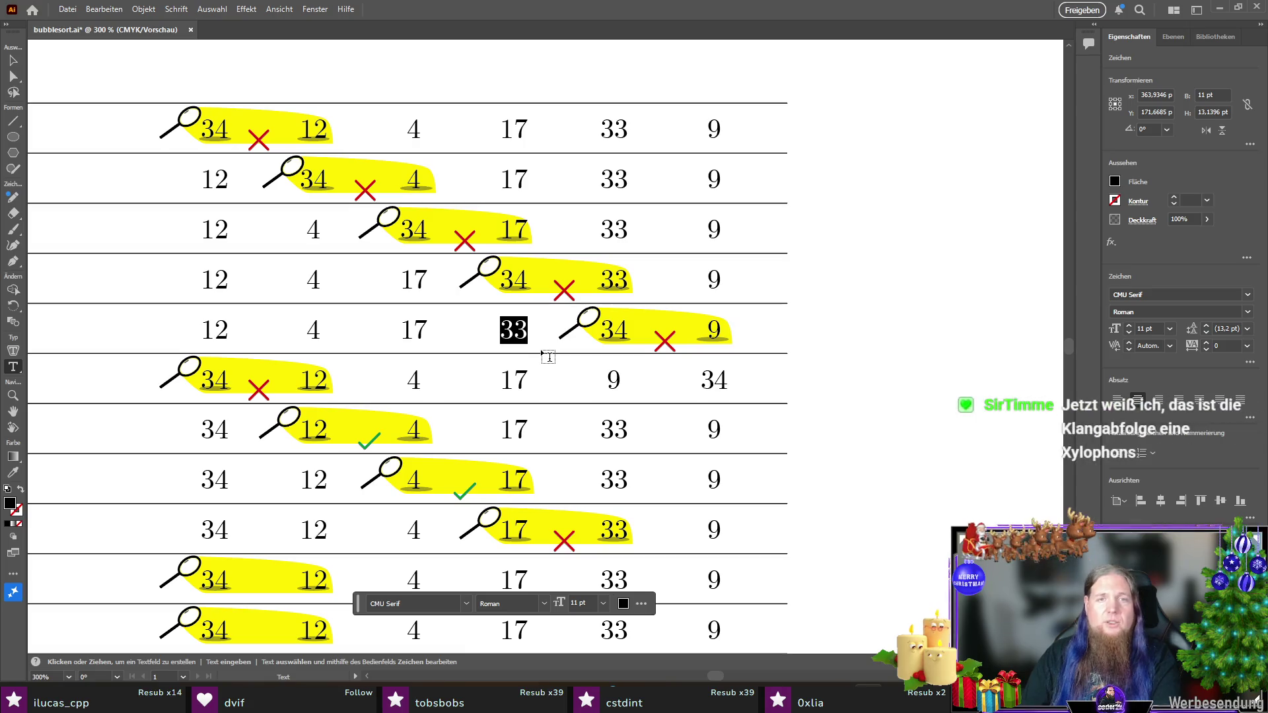
pyautogui.press('Escape')
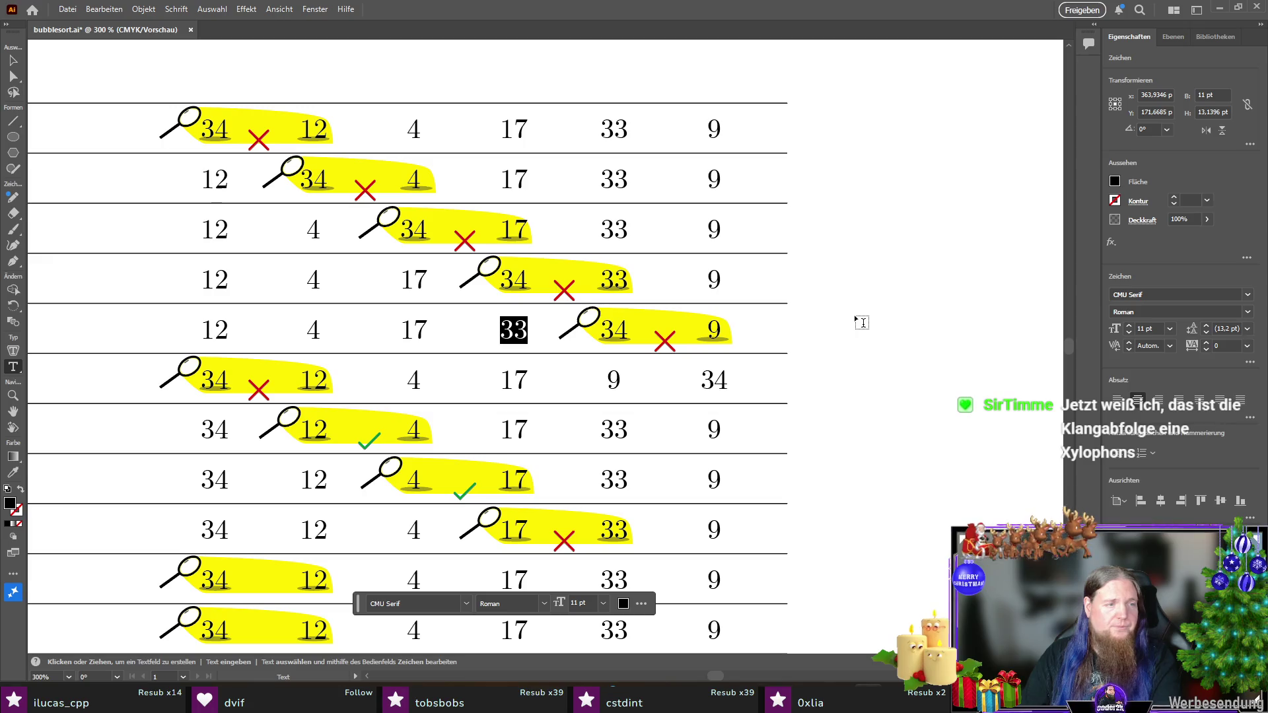
pyautogui.scroll(-1, 854, 314)
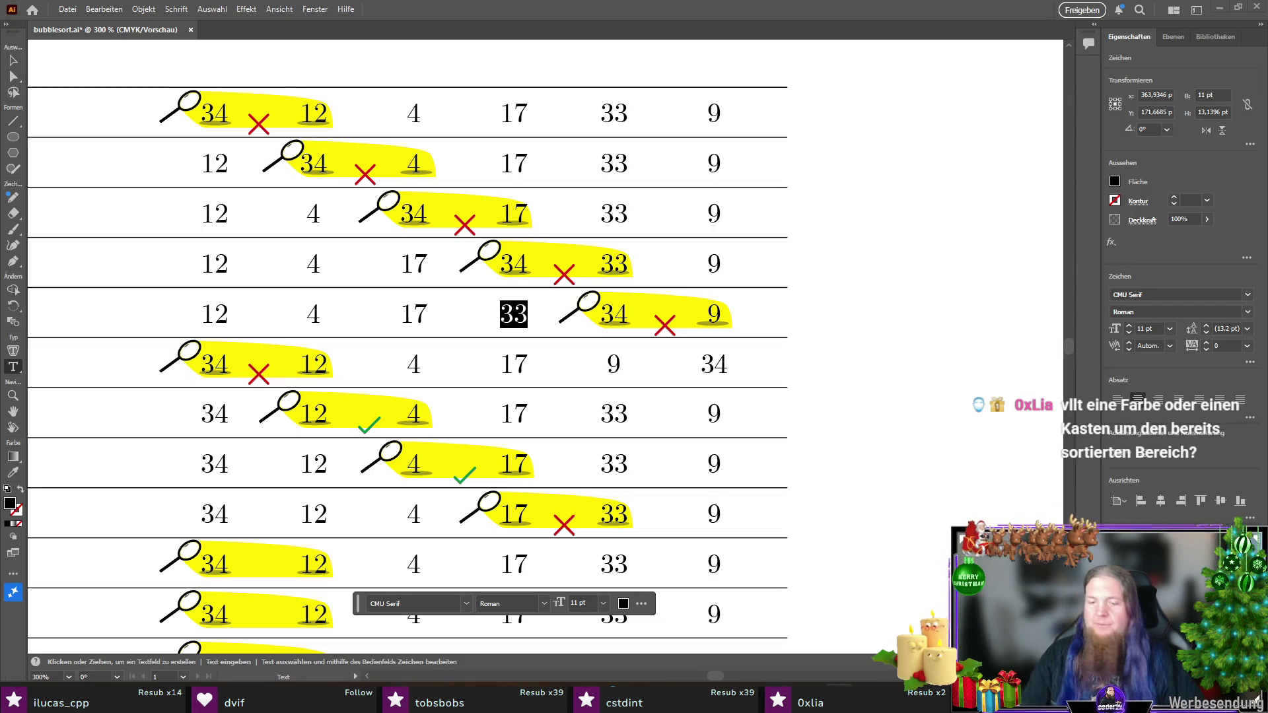
pyautogui.hotkey('alt', 'Tab')
# Step: Scroll through the handwritten bubble sort notes in OneNote, then return to Illustrator
pyautogui.scroll(-3, 1025, 291)
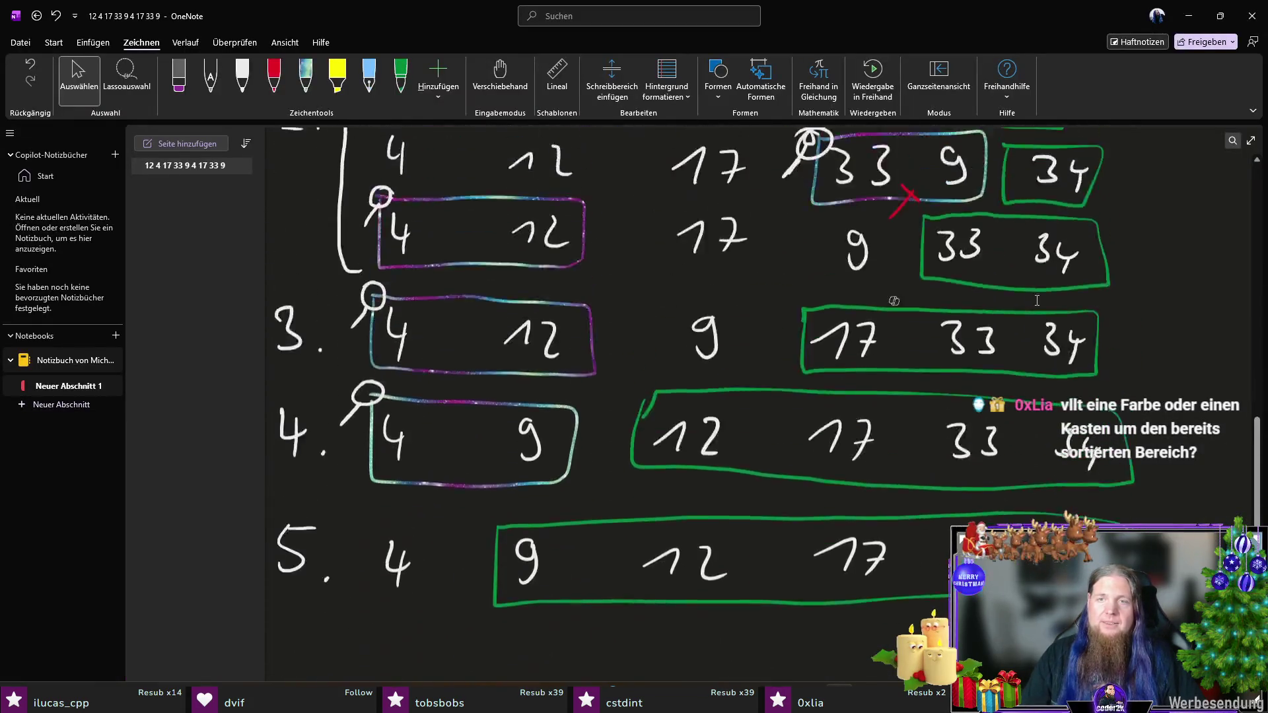
pyautogui.scroll(3, 1025, 291)
pyautogui.hotkey('alt', 'Tab')
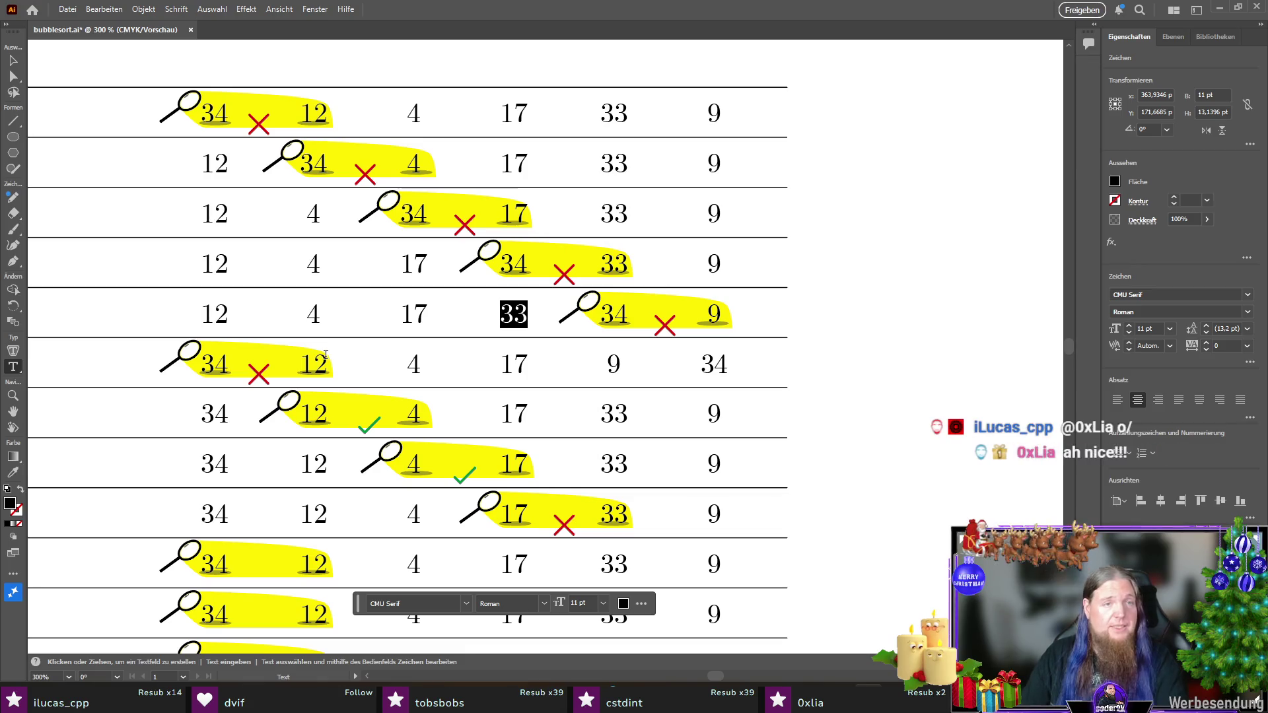
# Step: Retype row six as 12, 4, 17, 33 and row seven's first two numbers as 5, 12
pyautogui.doubleClick(215, 364)
pyautogui.write('12')
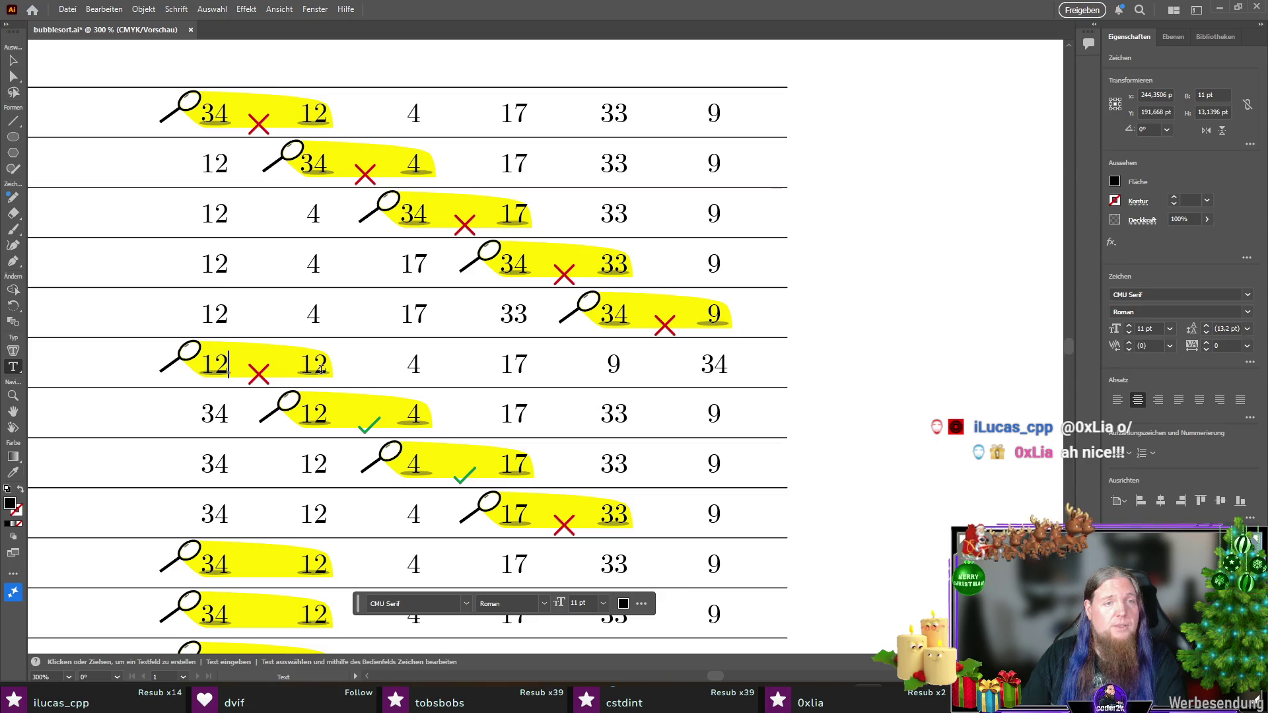
pyautogui.doubleClick(310, 364)
pyautogui.write('4')
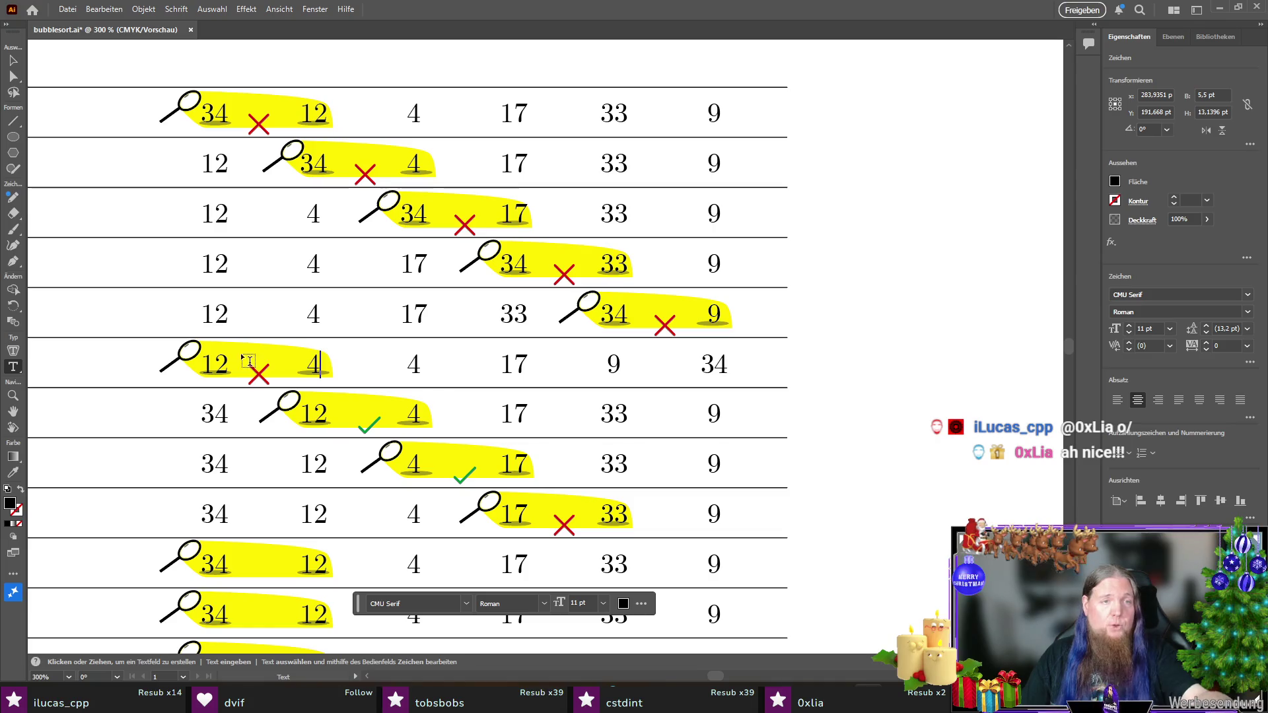
pyautogui.doubleClick(215, 414)
pyautogui.write('5')
pyautogui.doubleClick(316, 411)
pyautogui.write('12')
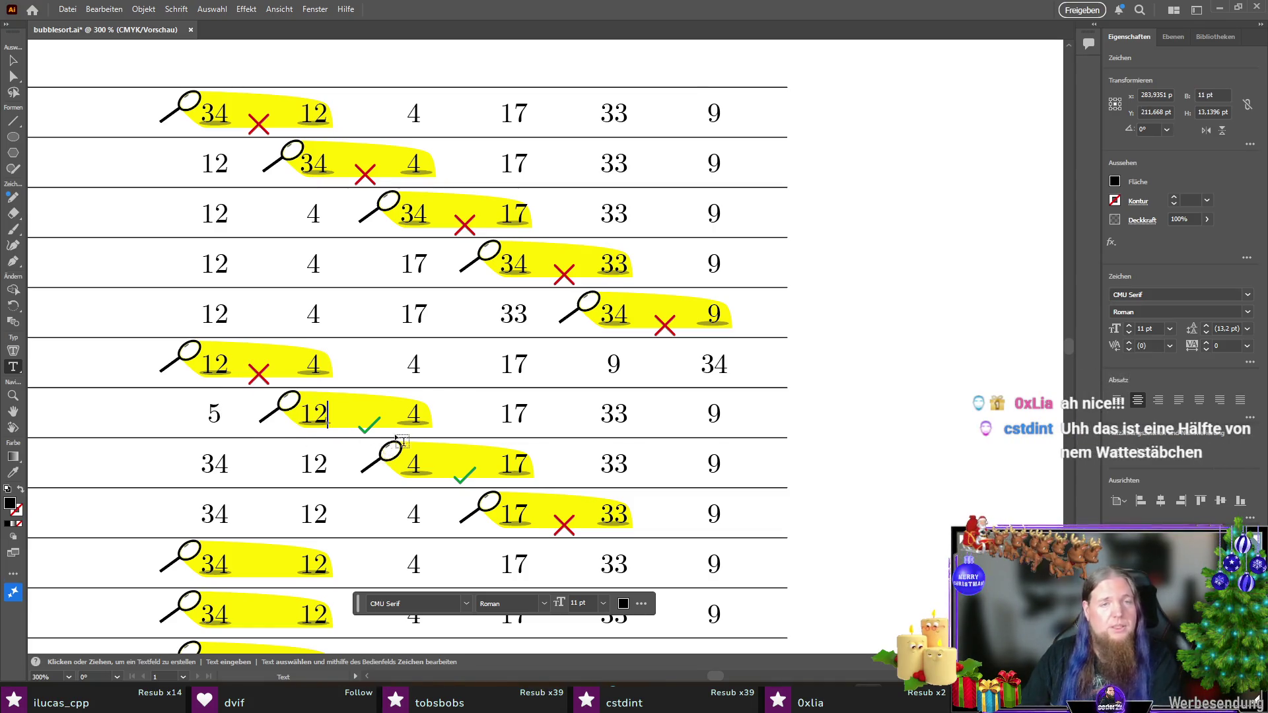
pyautogui.doubleClick(415, 367)
pyautogui.write('17')
pyautogui.doubleClick(521, 366)
pyautogui.write('33')
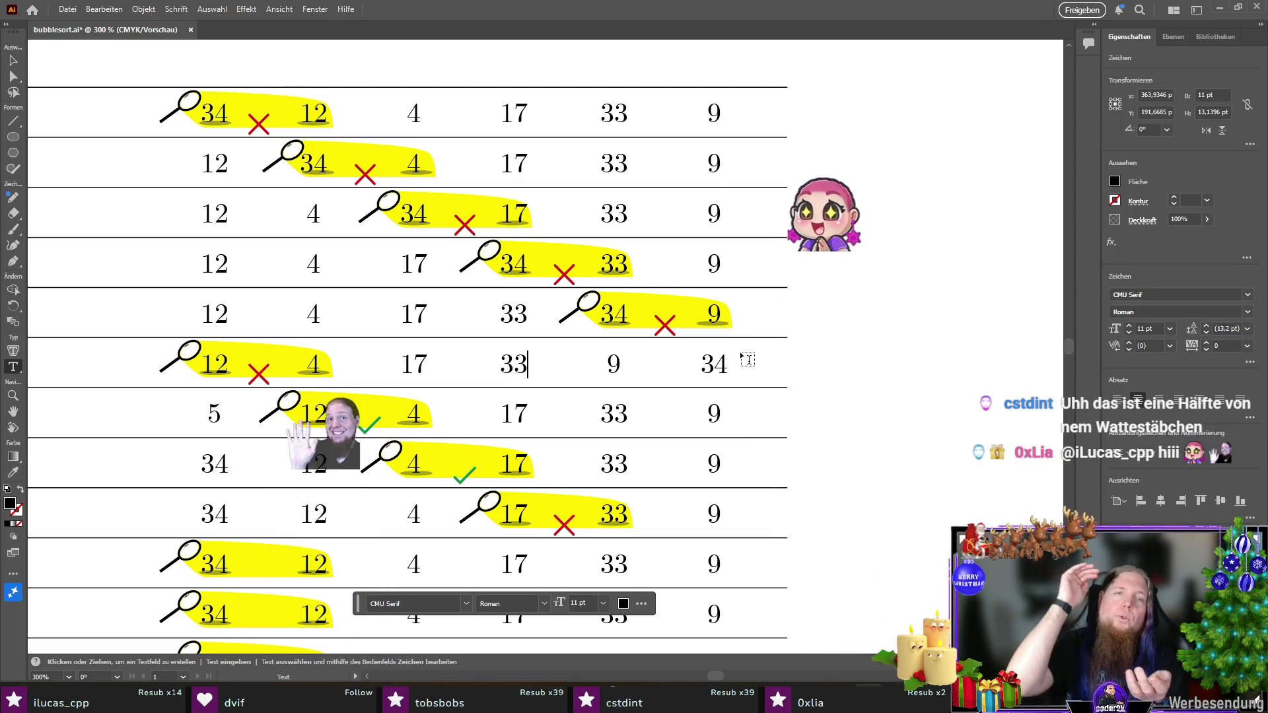
# Step: Retype the rest of row seven as 17, 33, 9, 34
pyautogui.scroll(-2, 736, 362)
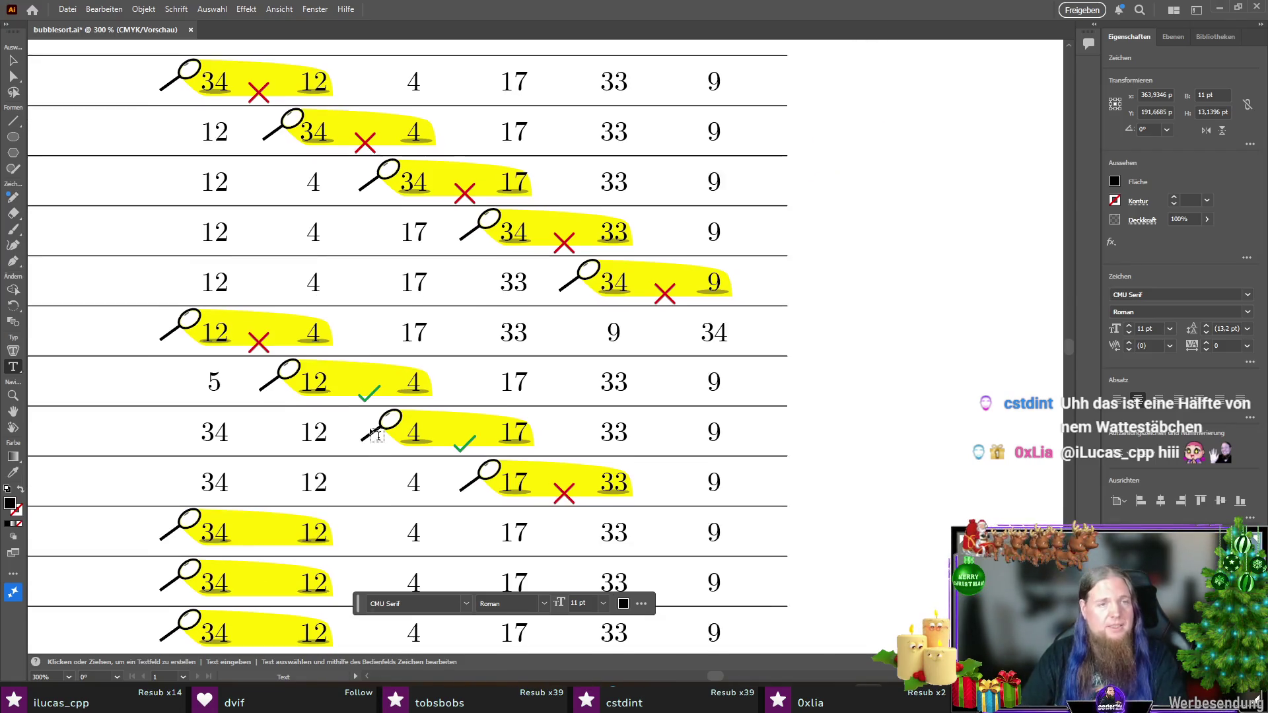
pyautogui.scroll(-1, 370, 429)
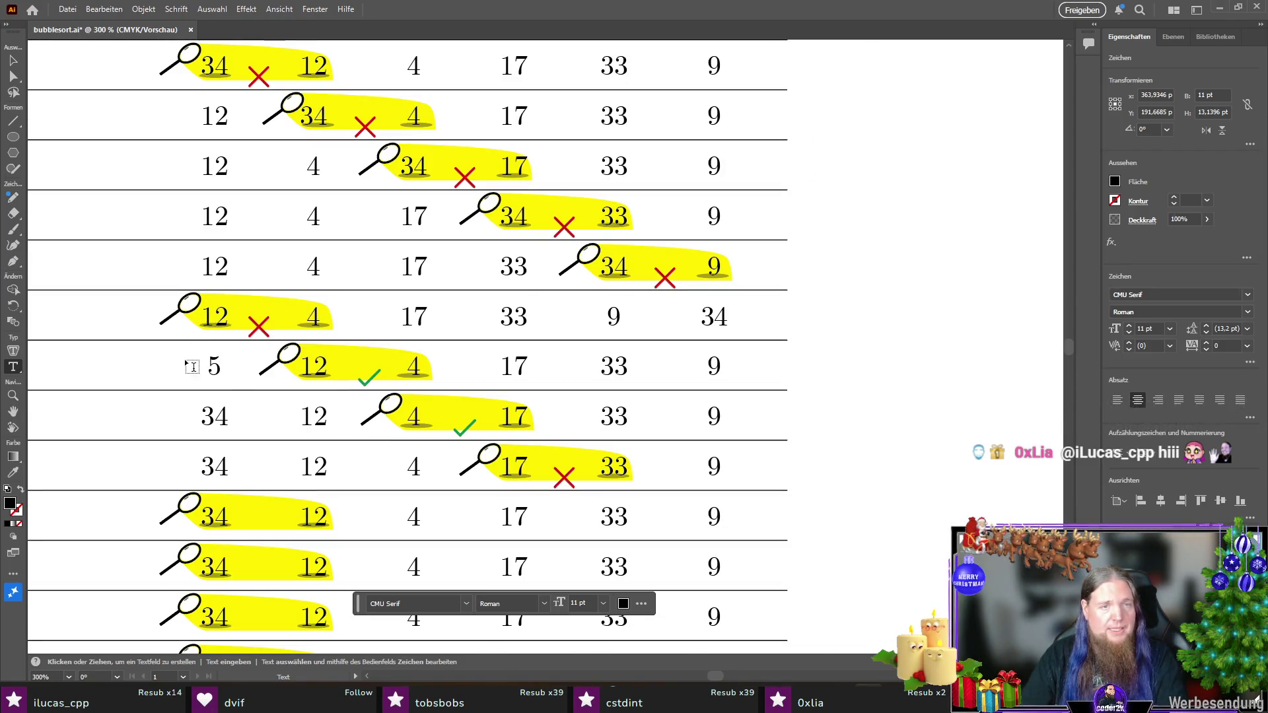
pyautogui.doubleClick(412, 366)
pyautogui.write('17')
pyautogui.doubleClick(514, 366)
pyautogui.write('33')
pyautogui.doubleClick(614, 366)
pyautogui.write('9')
pyautogui.doubleClick(714, 370)
pyautogui.write('34')
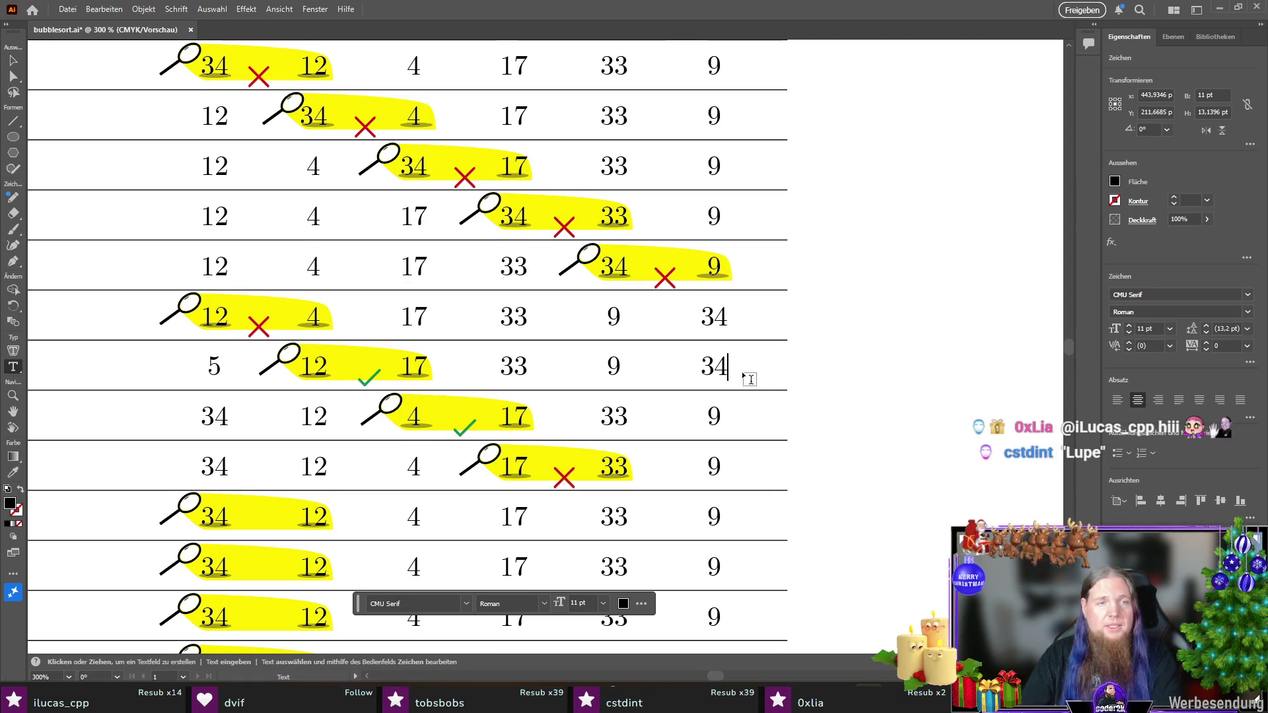
# Step: Retype row eight's numbers as 5, 17, 33, 9, 34, keeping its 12
pyautogui.scroll(-1, 750, 379)
pyautogui.doubleClick(215, 385)
pyautogui.write('5')
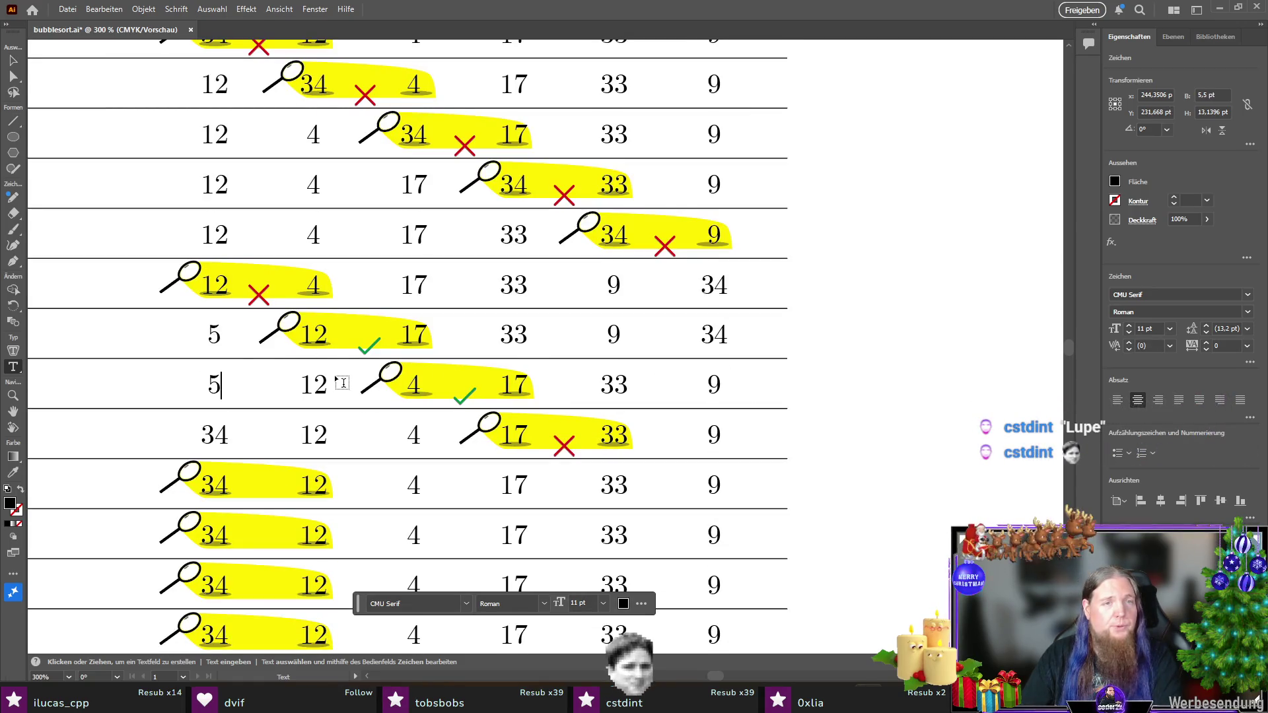
pyautogui.doubleClick(419, 381)
pyautogui.write('17')
pyautogui.doubleClick(514, 384)
pyautogui.write('33')
pyautogui.doubleClick(614, 384)
pyautogui.write('9')
pyautogui.doubleClick(713, 385)
pyautogui.write('34')
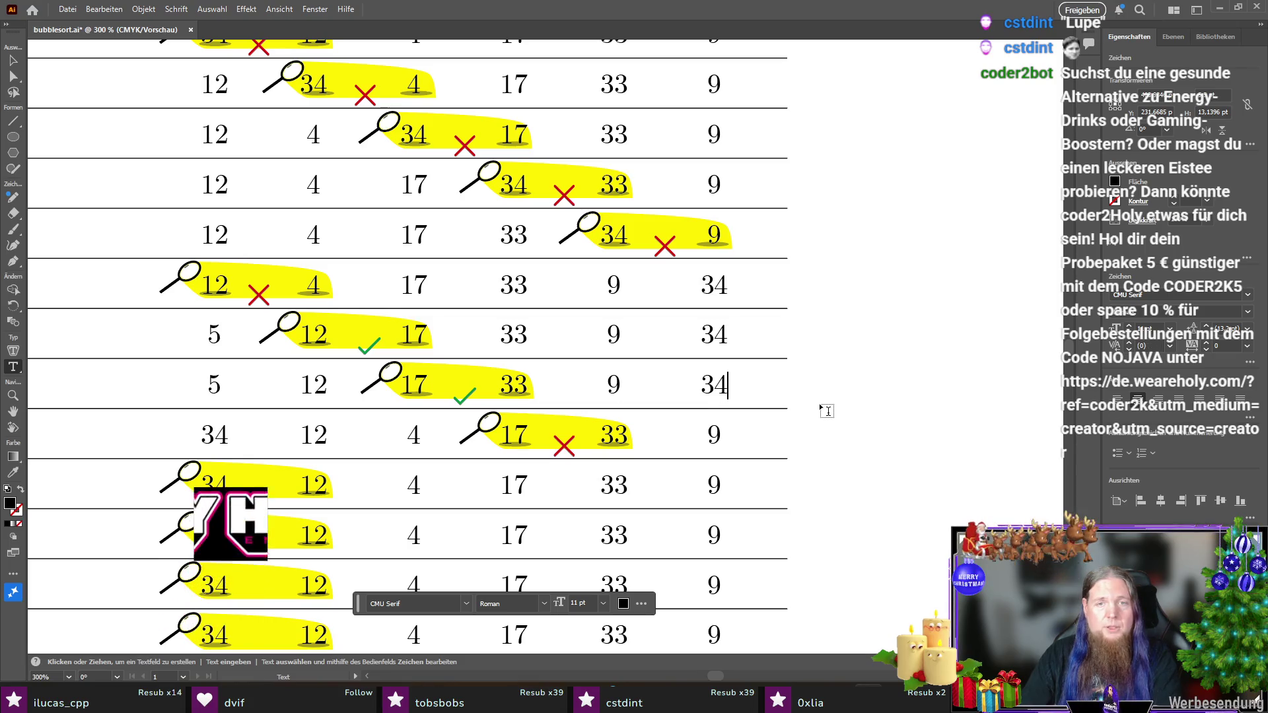
# Step: Give row nine the same 5, 12, 17, 33, 9, 34 sequence
pyautogui.scroll(-1, 826, 411)
pyautogui.doubleClick(215, 403)
pyautogui.write('5')
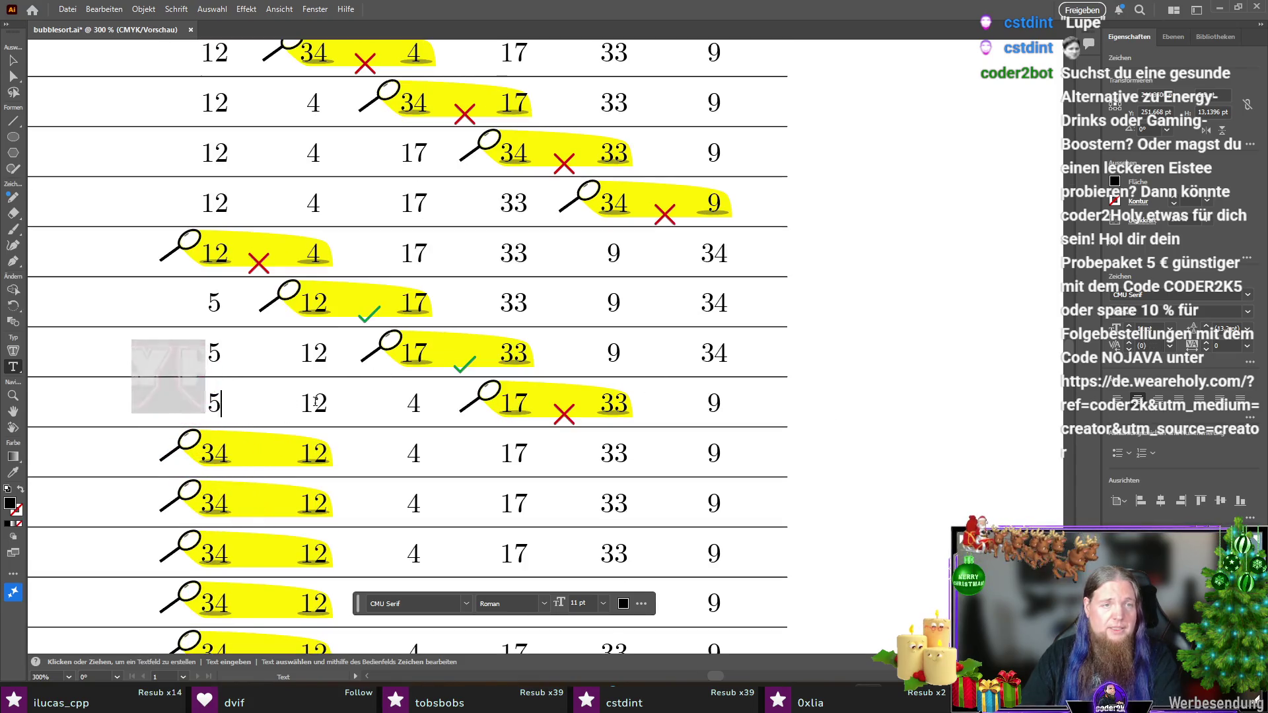
pyautogui.doubleClick(414, 399)
pyautogui.write('17')
pyautogui.doubleClick(514, 403)
pyautogui.write('33')
pyautogui.doubleClick(614, 403)
pyautogui.write('9')
pyautogui.doubleClick(713, 403)
pyautogui.write('34')
pyautogui.scroll(-3, 812, 367)
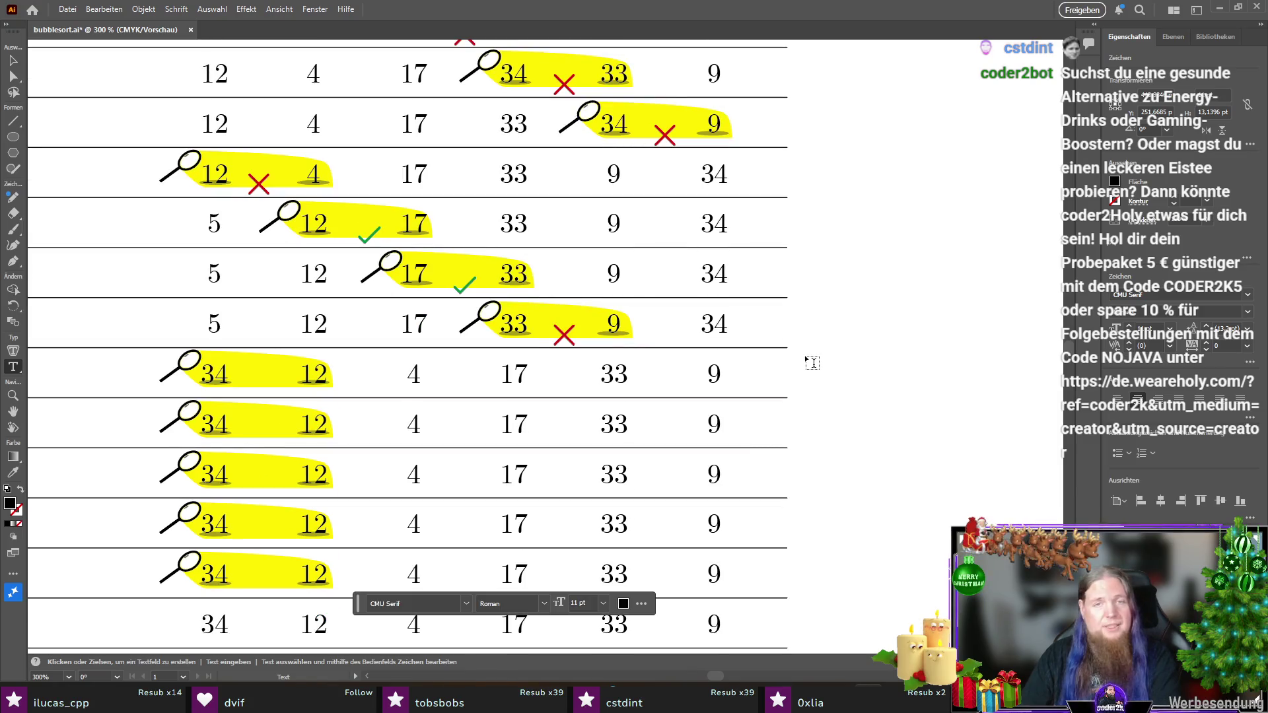
pyautogui.doubleClick(225, 377)
pyautogui.write('5')
pyautogui.doubleClick(313, 374)
pyautogui.doubleClick(414, 374)
pyautogui.write('17')
pyautogui.doubleClick(514, 374)
pyautogui.write('9')
pyautogui.doubleClick(614, 373)
pyautogui.doubleClick(715, 373)
pyautogui.write('34')
pyautogui.scroll(-2, 249, 362)
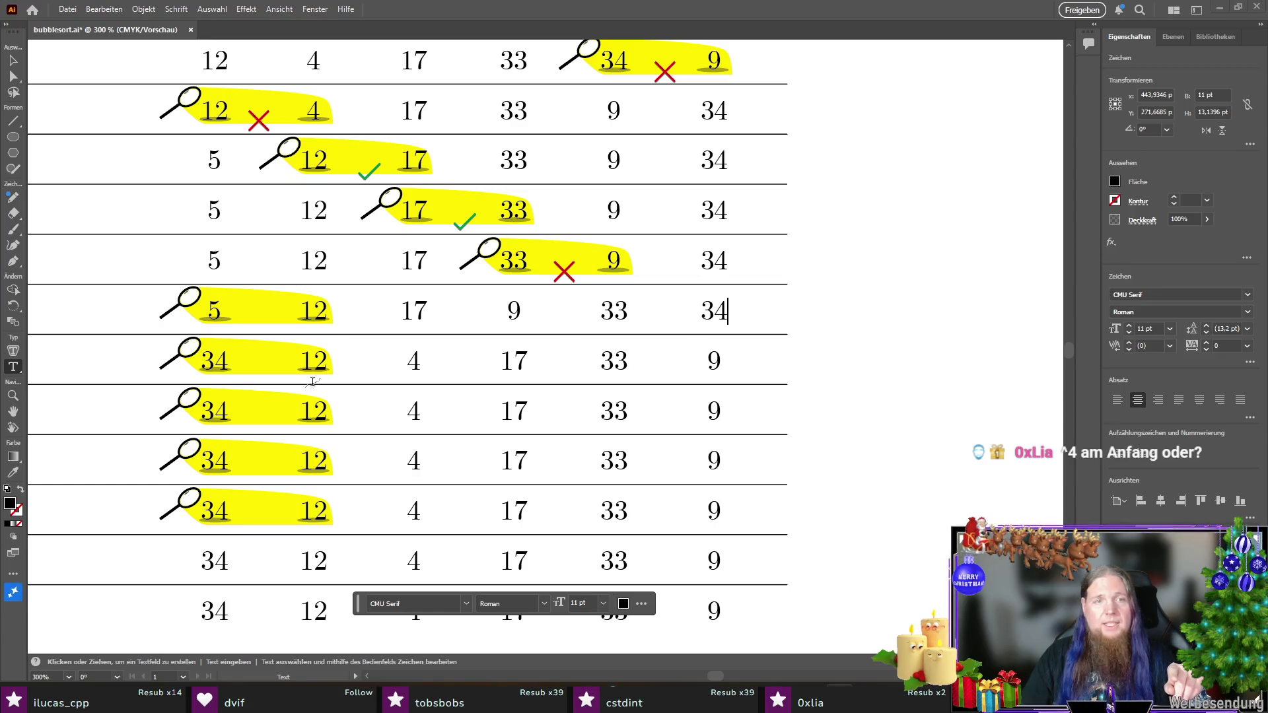
pyautogui.doubleClick(214, 360)
pyautogui.write('4')
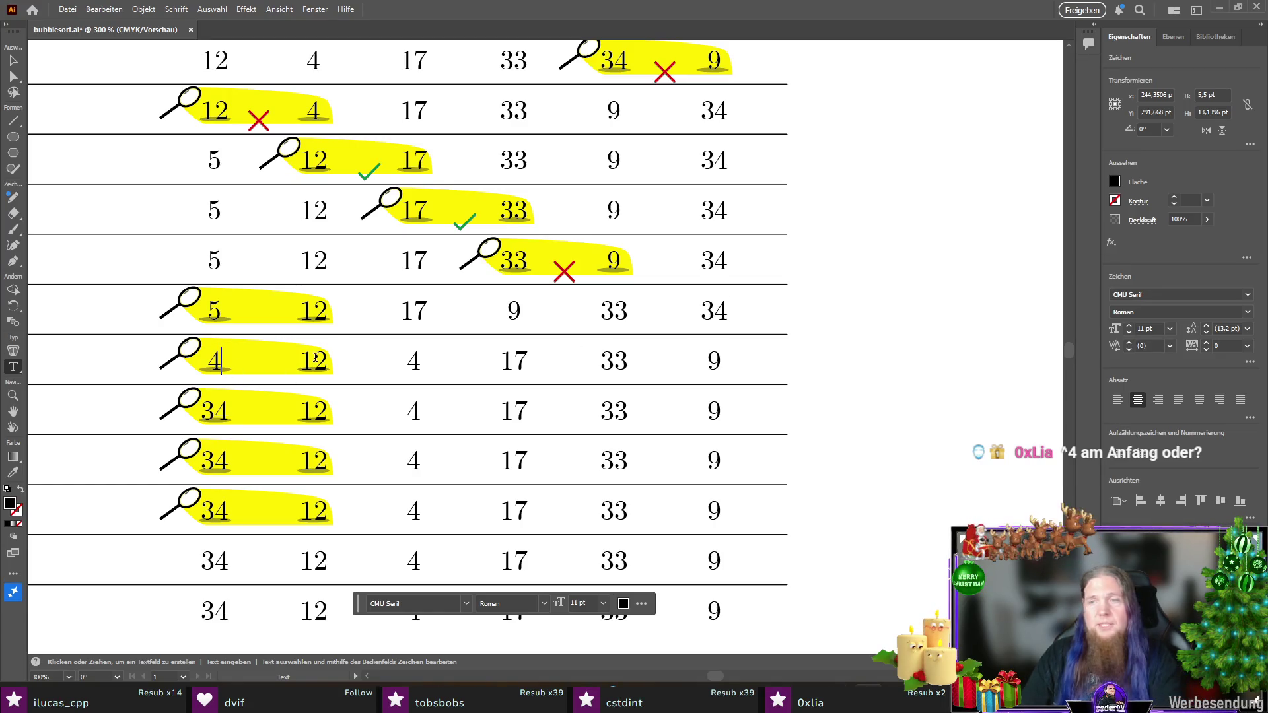
pyautogui.doubleClick(315, 357)
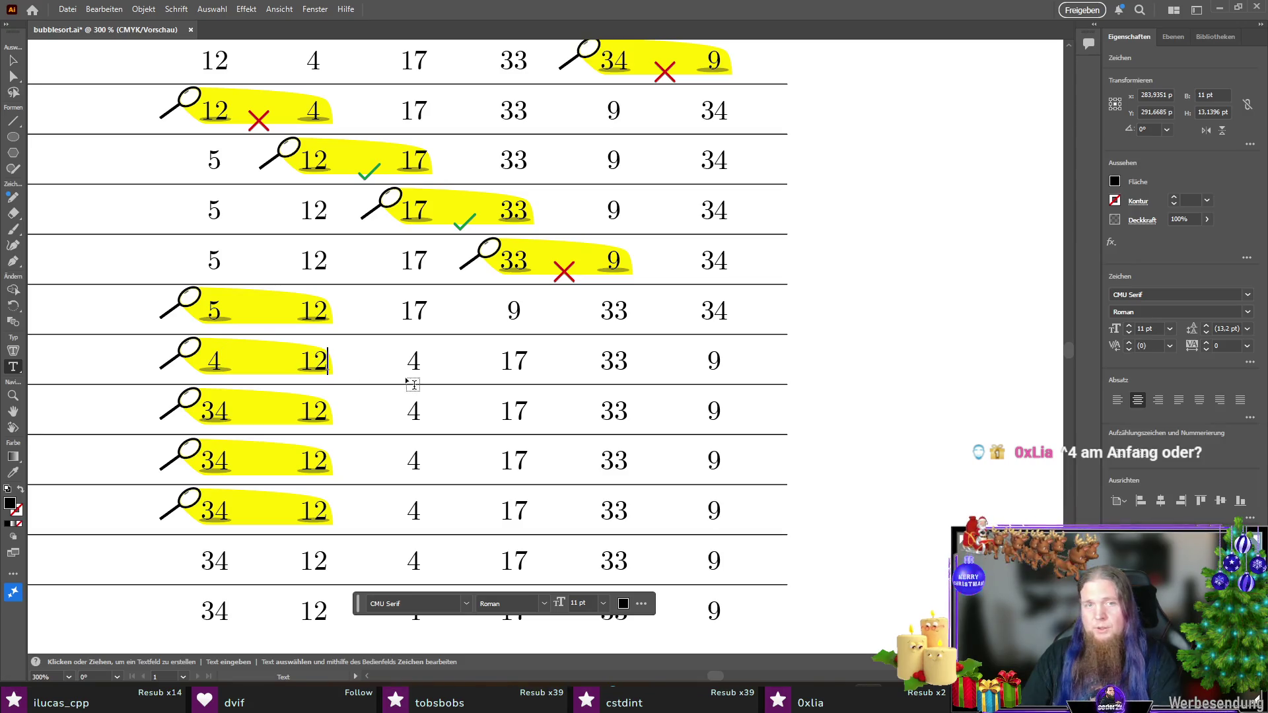
pyautogui.doubleClick(414, 360)
pyautogui.write('9')
pyautogui.doubleClick(514, 361)
pyautogui.write('17')
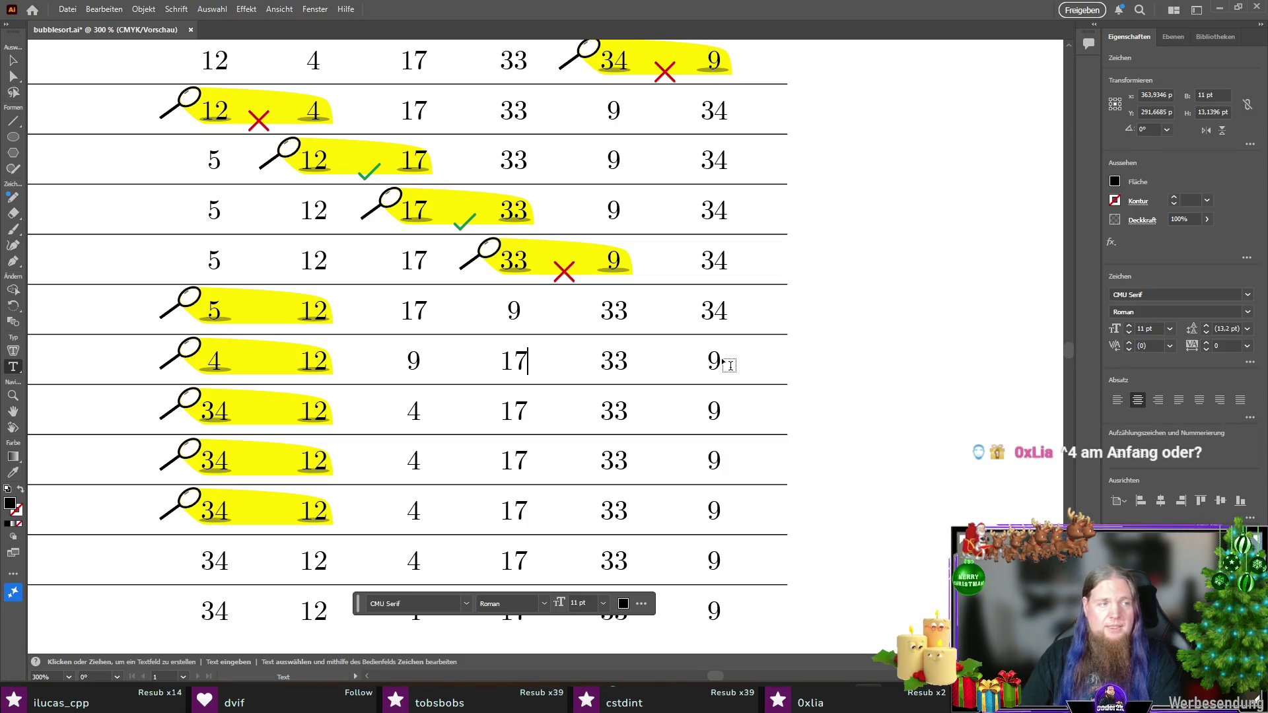
pyautogui.doubleClick(717, 359)
pyautogui.write('34')
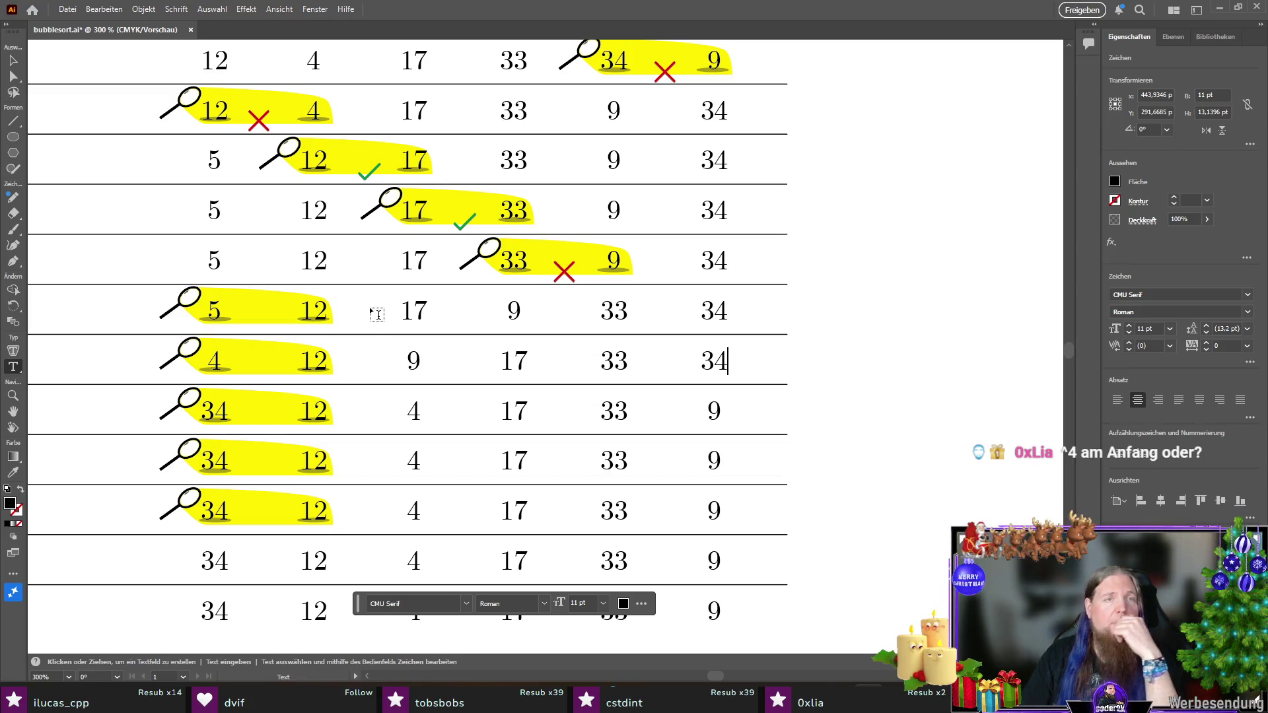
pyautogui.scroll(3, 376, 314)
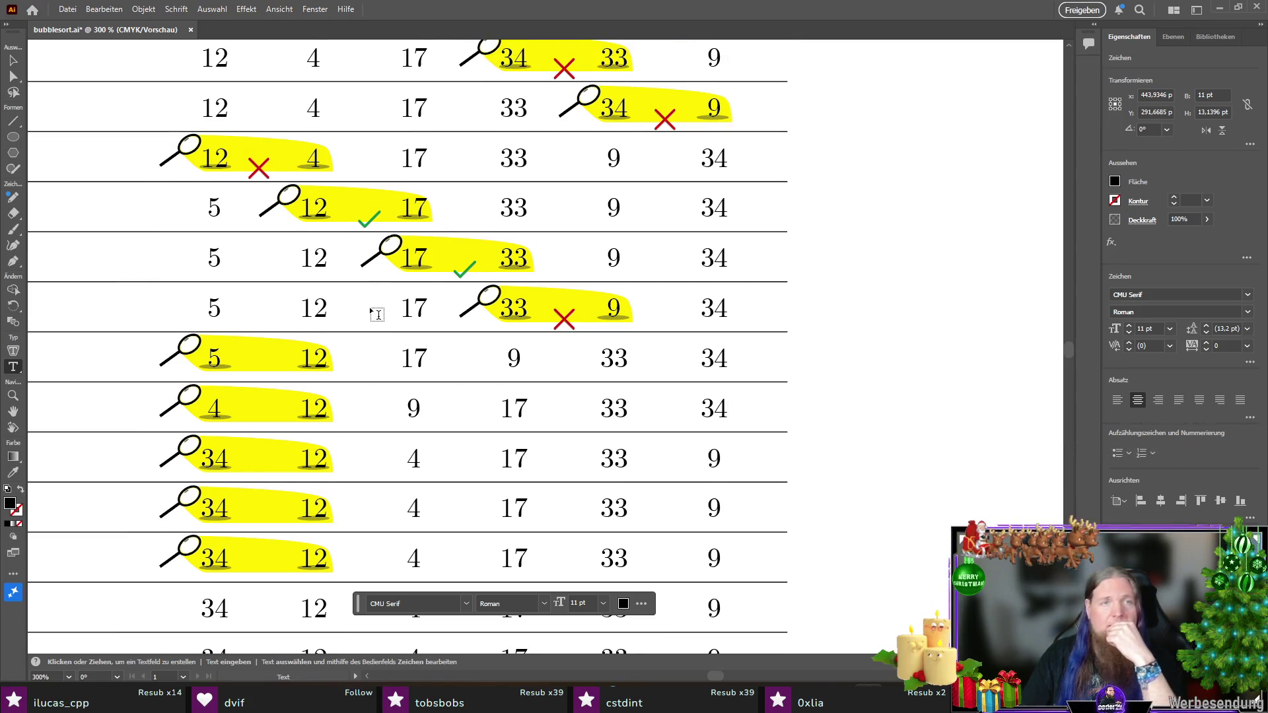
# Step: Change the leading 5 to 4 in four earlier rows of the diagram
pyautogui.scroll(1, 376, 314)
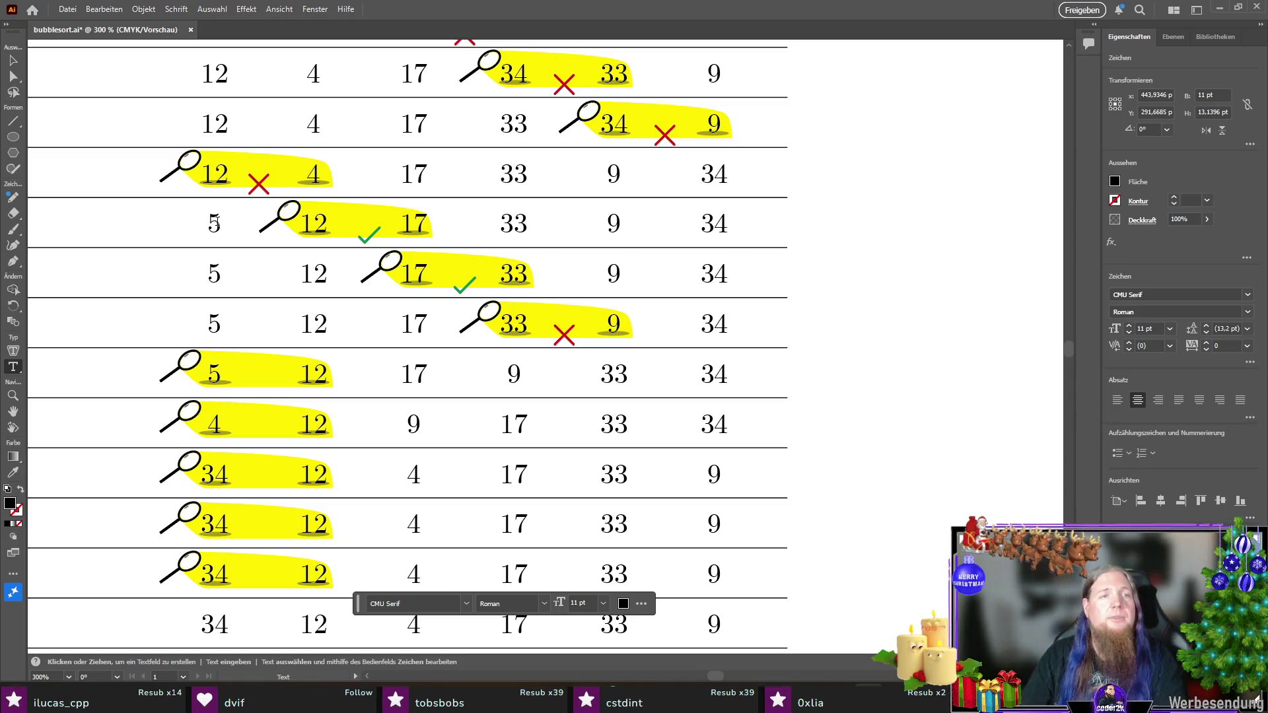
pyautogui.doubleClick(216, 223)
pyautogui.write('4')
pyautogui.doubleClick(213, 272)
pyautogui.write('4')
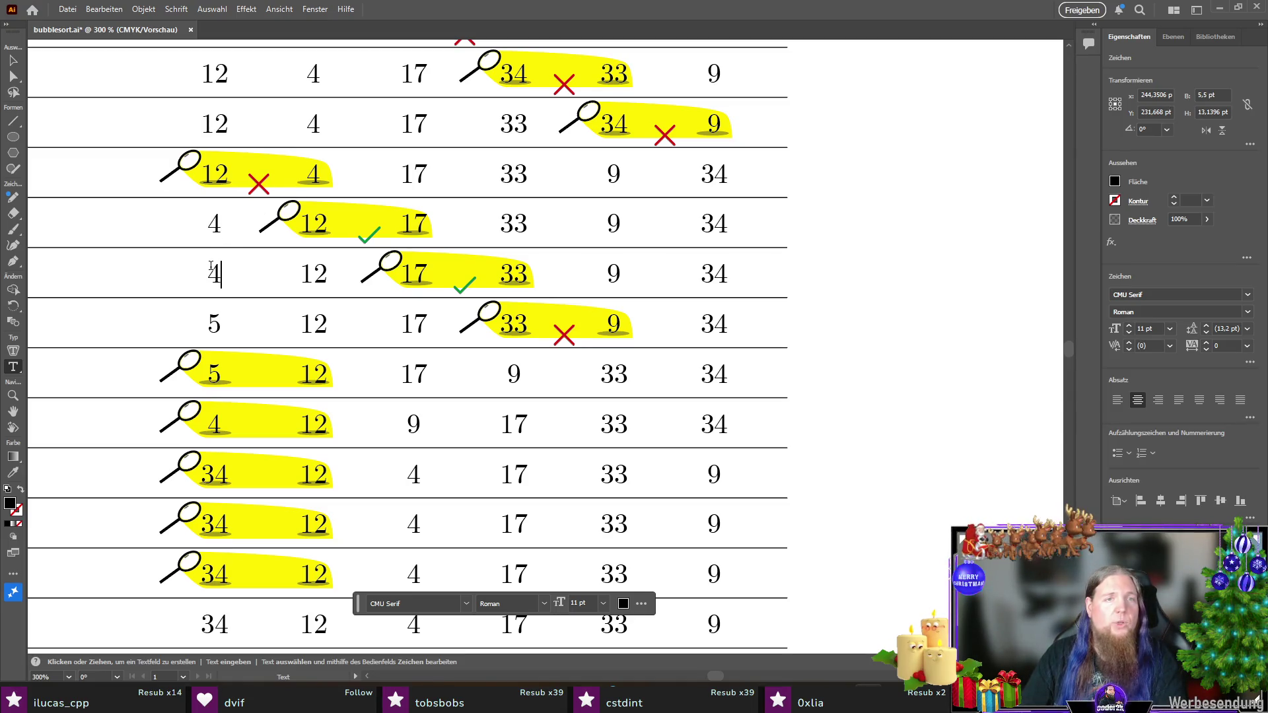
pyautogui.doubleClick(214, 323)
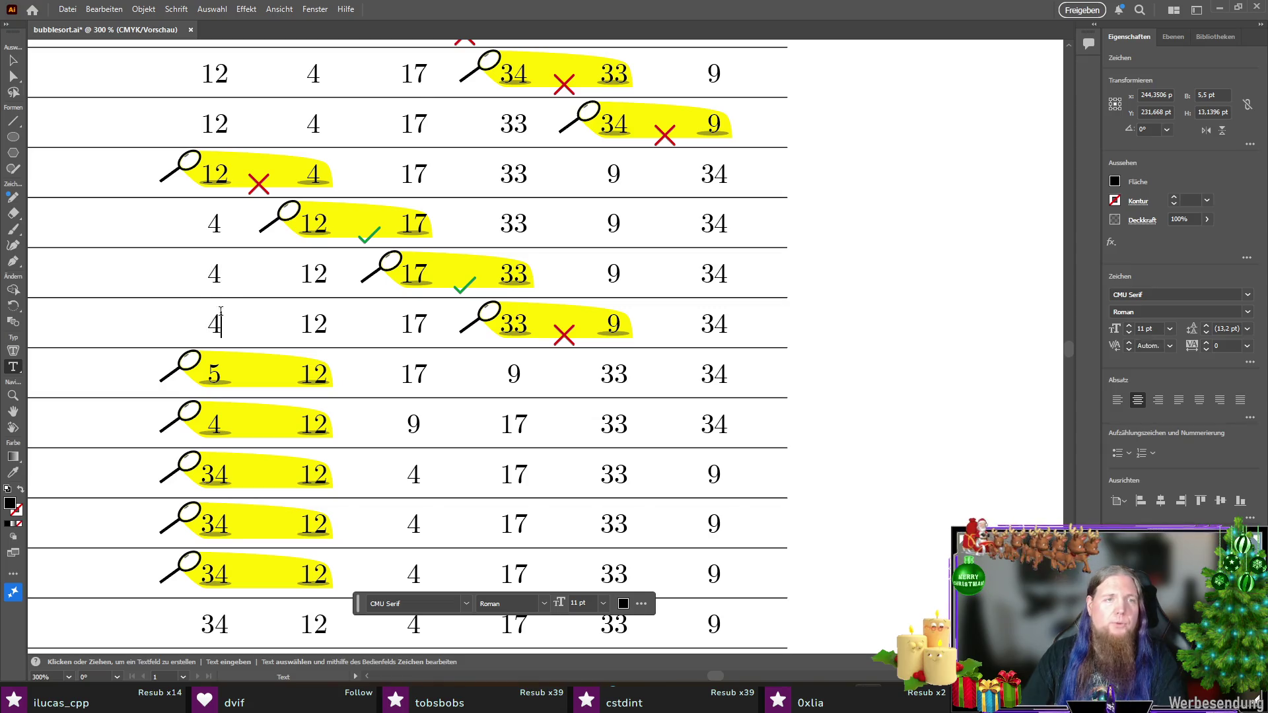
pyautogui.write('4')
pyautogui.scroll(5, 363, 302)
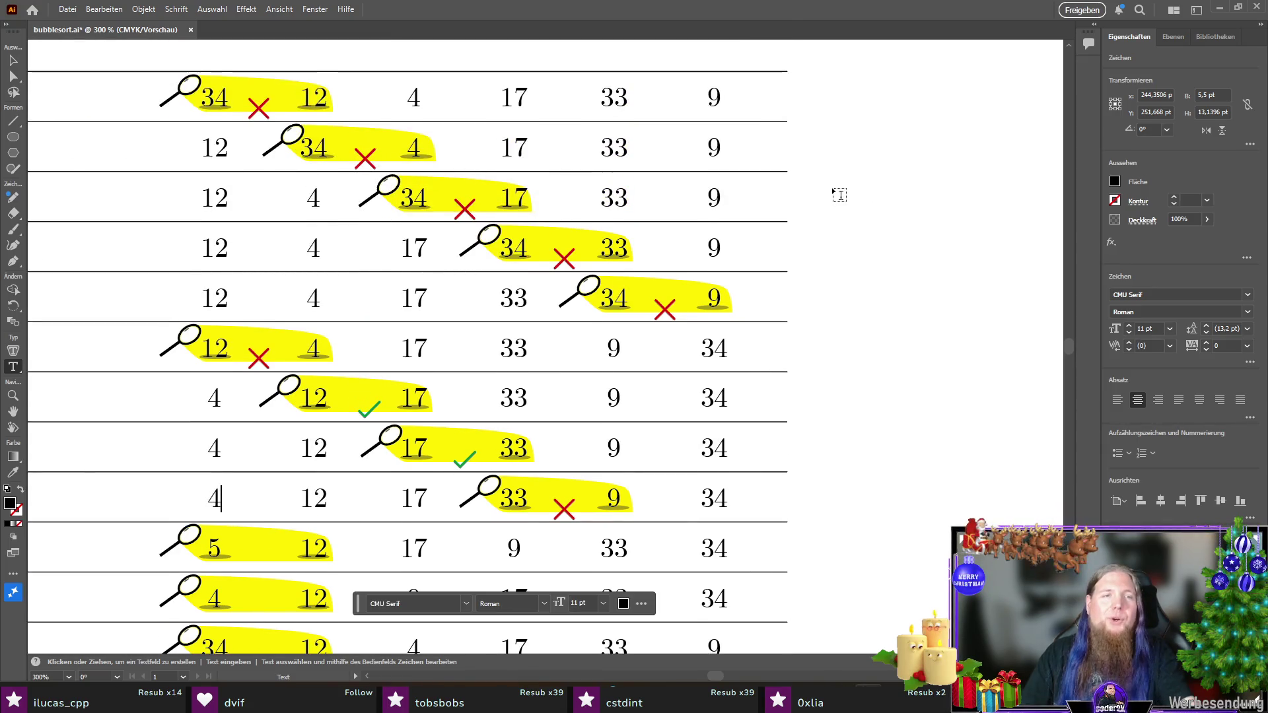
pyautogui.scroll(-3, 834, 191)
pyautogui.scroll(-2, 830, 190)
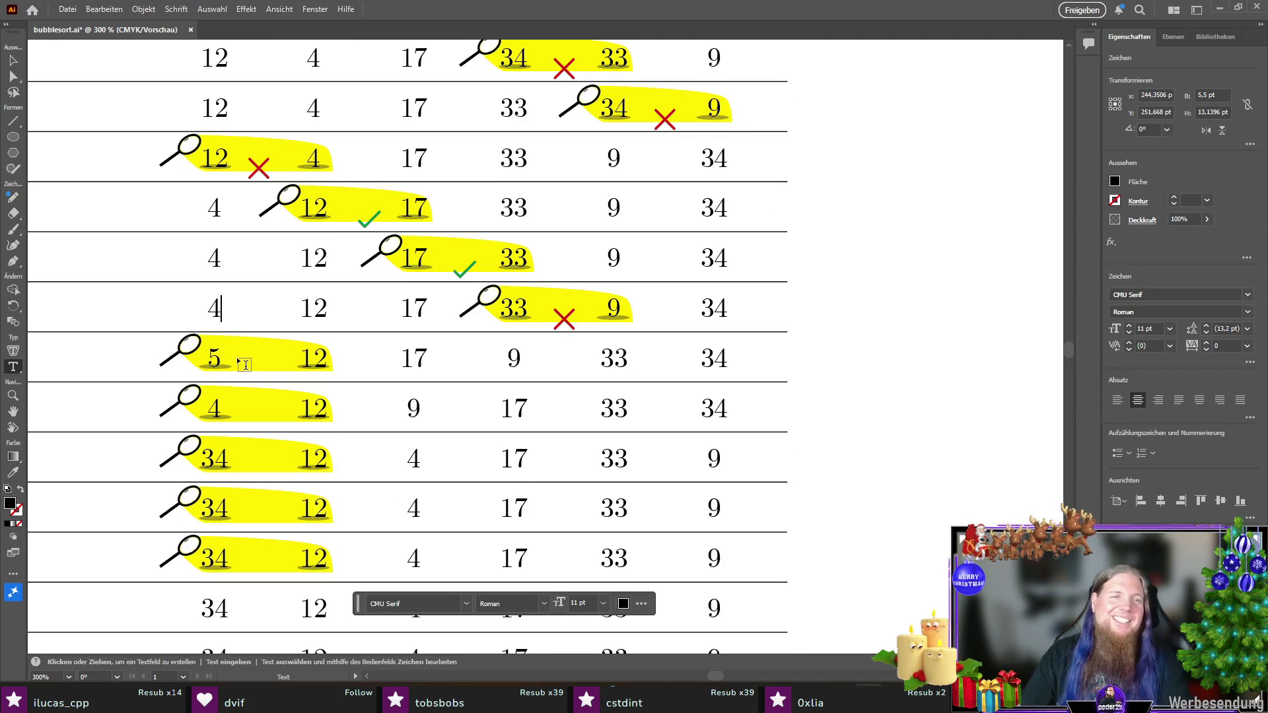
pyautogui.doubleClick(214, 357)
pyautogui.write('4')
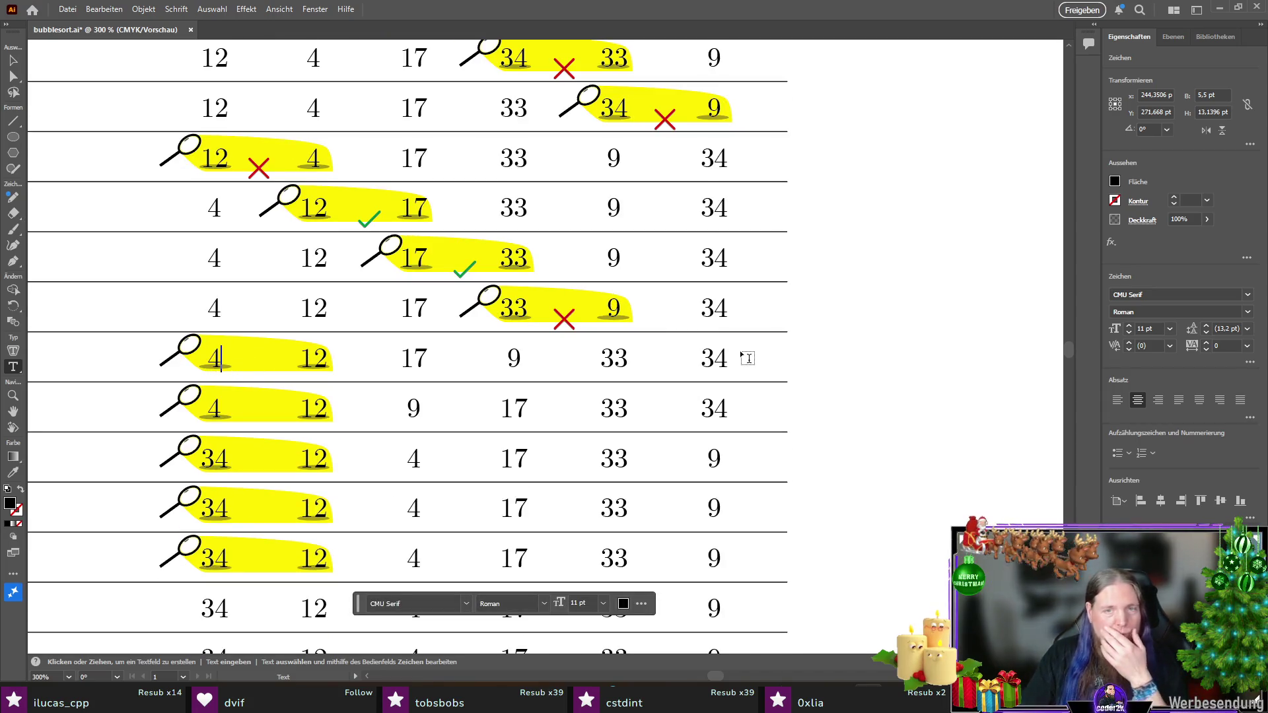
pyautogui.scroll(-2, 257, 370)
pyautogui.scroll(-1, 276, 383)
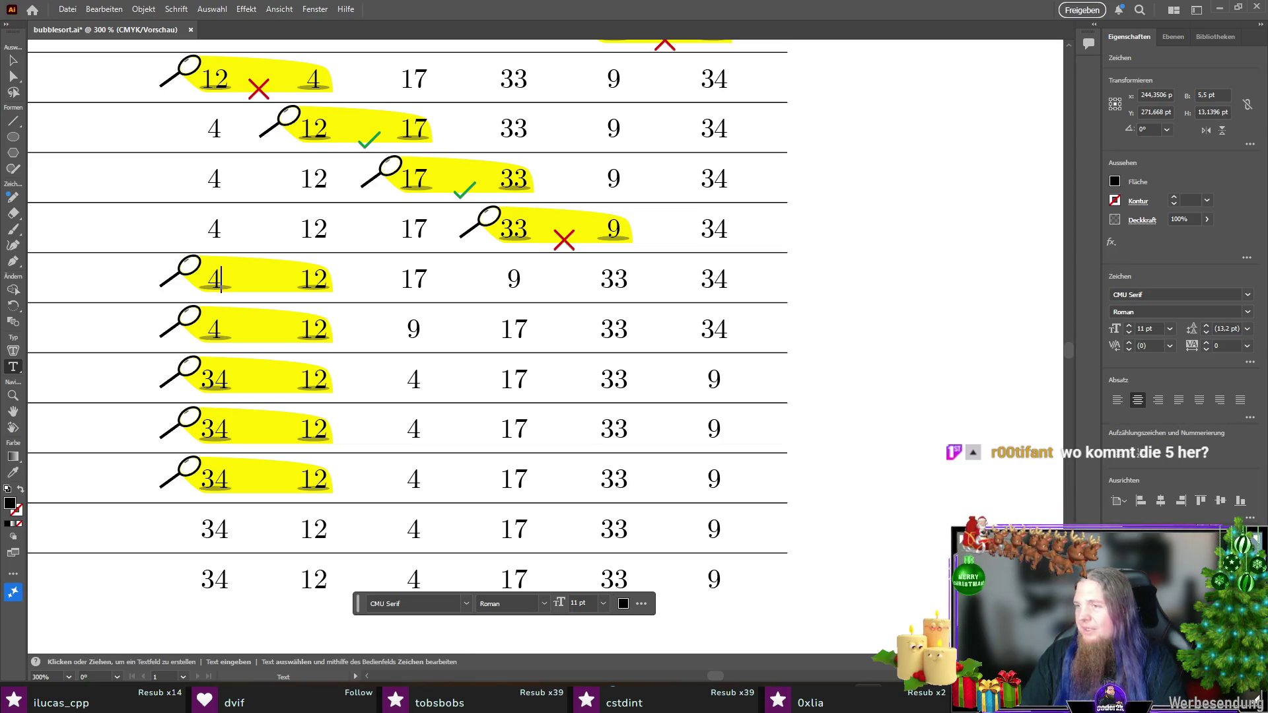
pyautogui.doubleClick(310, 330)
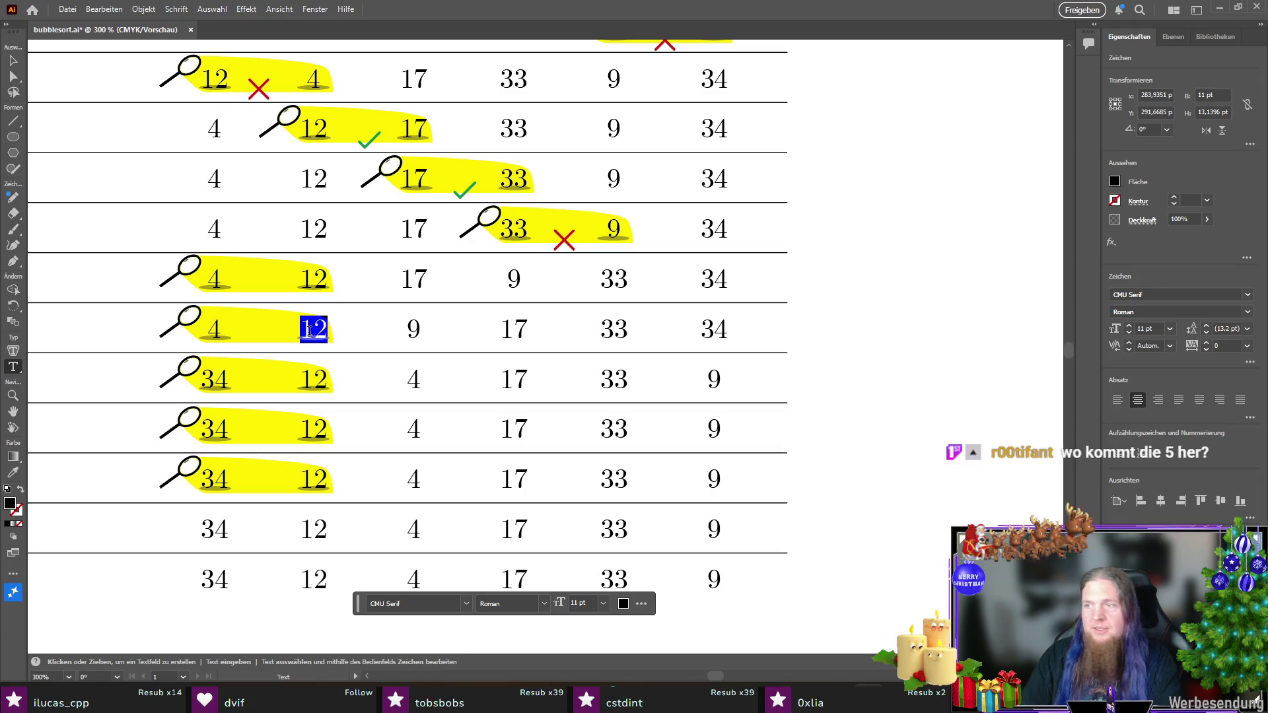
pyautogui.write('9')
pyautogui.doubleClick(414, 329)
pyautogui.write('12')
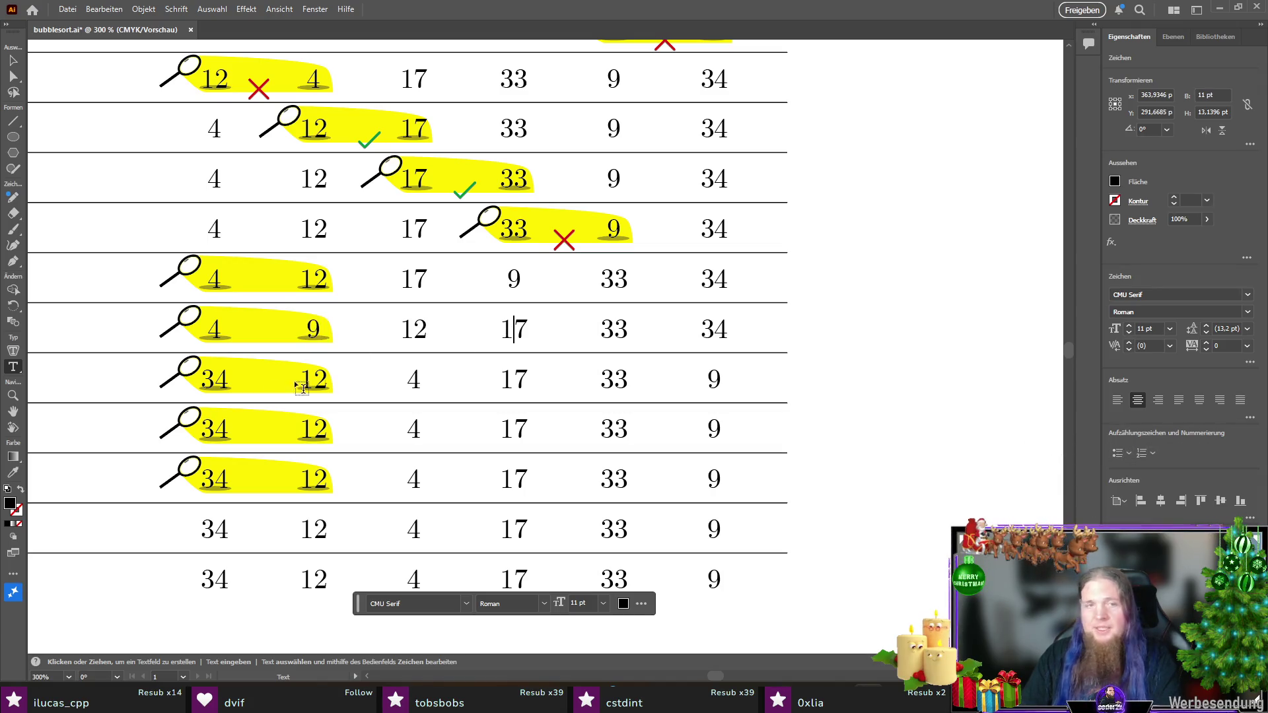
# Step: Retype the next row as 4, 9, 12, 17, 33, 34
pyautogui.doubleClick(215, 379)
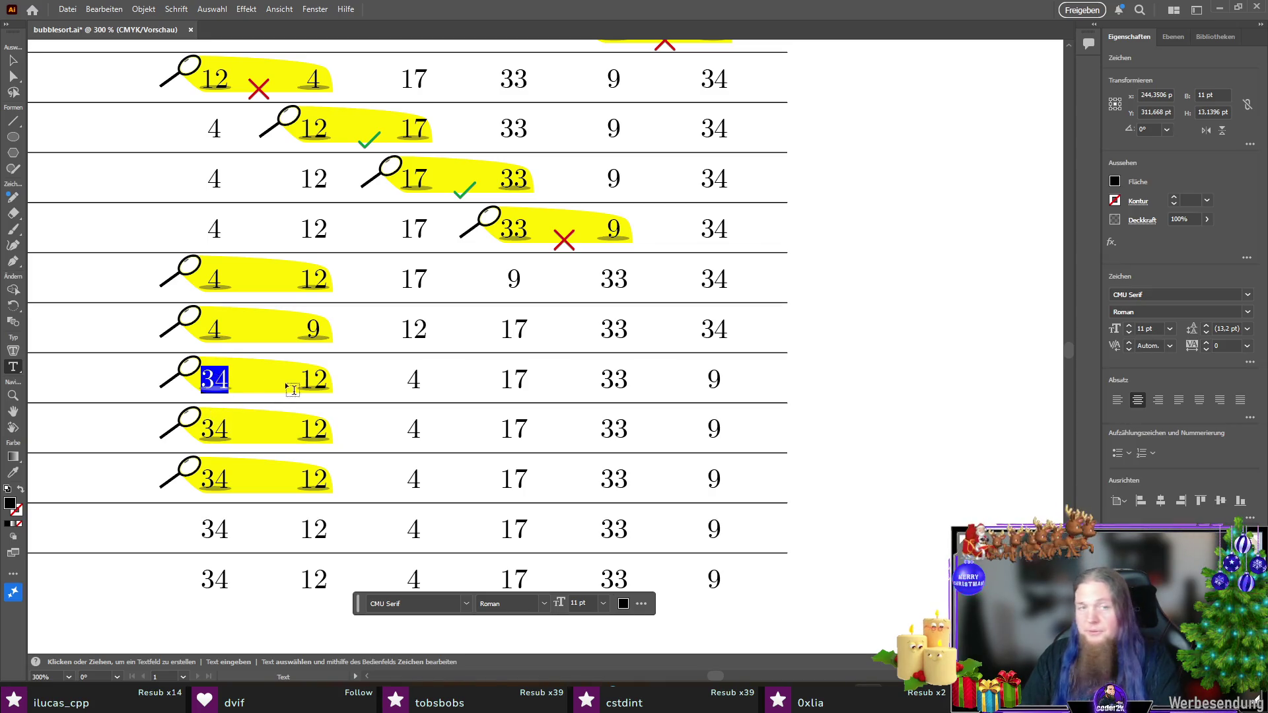
pyautogui.write('4')
pyautogui.doubleClick(314, 379)
pyautogui.write('9')
pyautogui.doubleClick(413, 379)
pyautogui.write('12')
pyautogui.doubleClick(714, 378)
pyautogui.write('34')
pyautogui.scroll(-1, 740, 422)
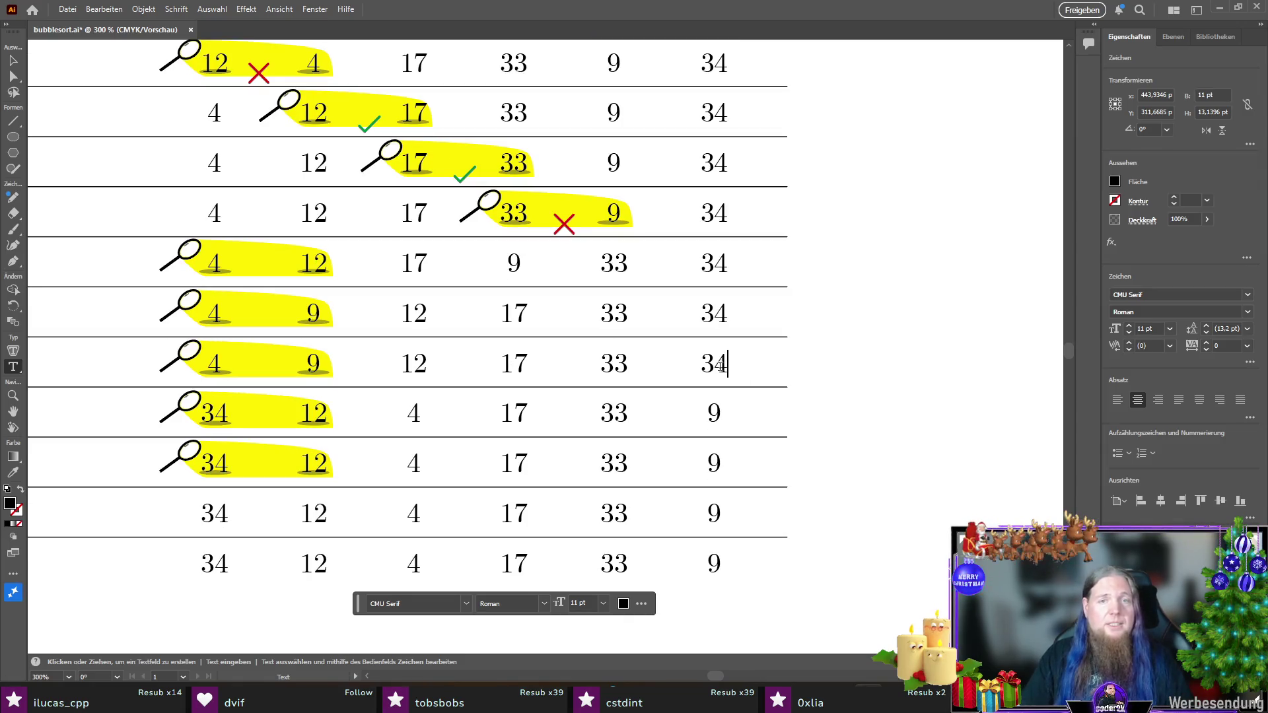
# Step: Select the four leftover rows at the bottom with the Selection tool and delete them
pyautogui.click(14, 62)
pyautogui.click(786, 390)
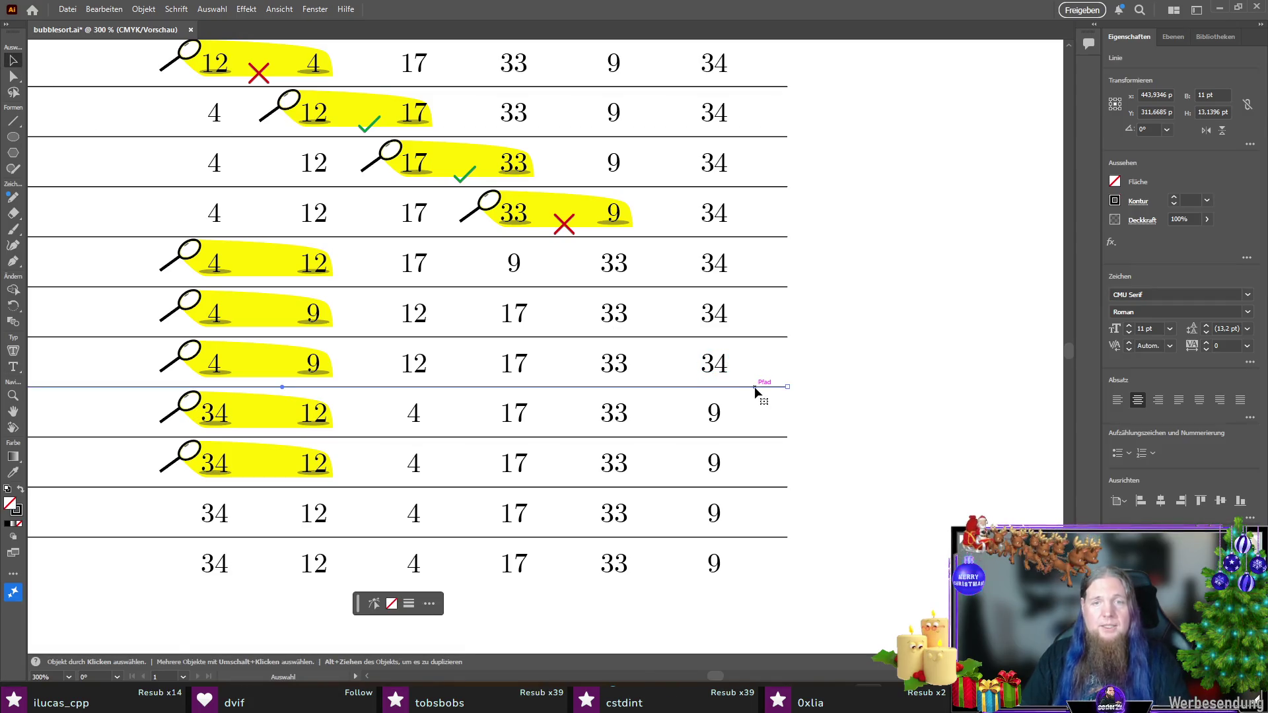
pyautogui.moveTo(845, 400)
pyautogui.mouseDown()
pyautogui.moveTo(97, 553)
pyautogui.moveTo(90, 632)
pyautogui.mouseUp()
pyautogui.press('Delete')
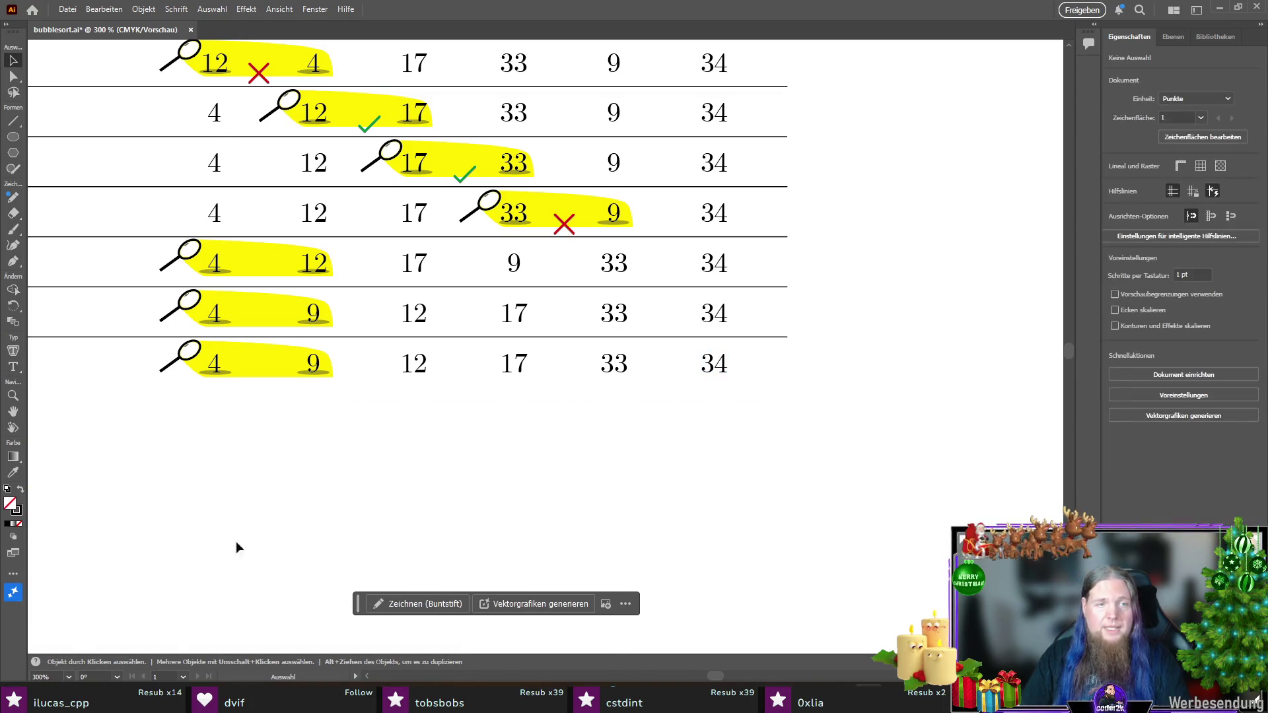
# Step: Zoom out to show the whole diagram and save the file
pyautogui.hotkey('ctrl', '-')
pyautogui.hotkey('ctrl', '-')
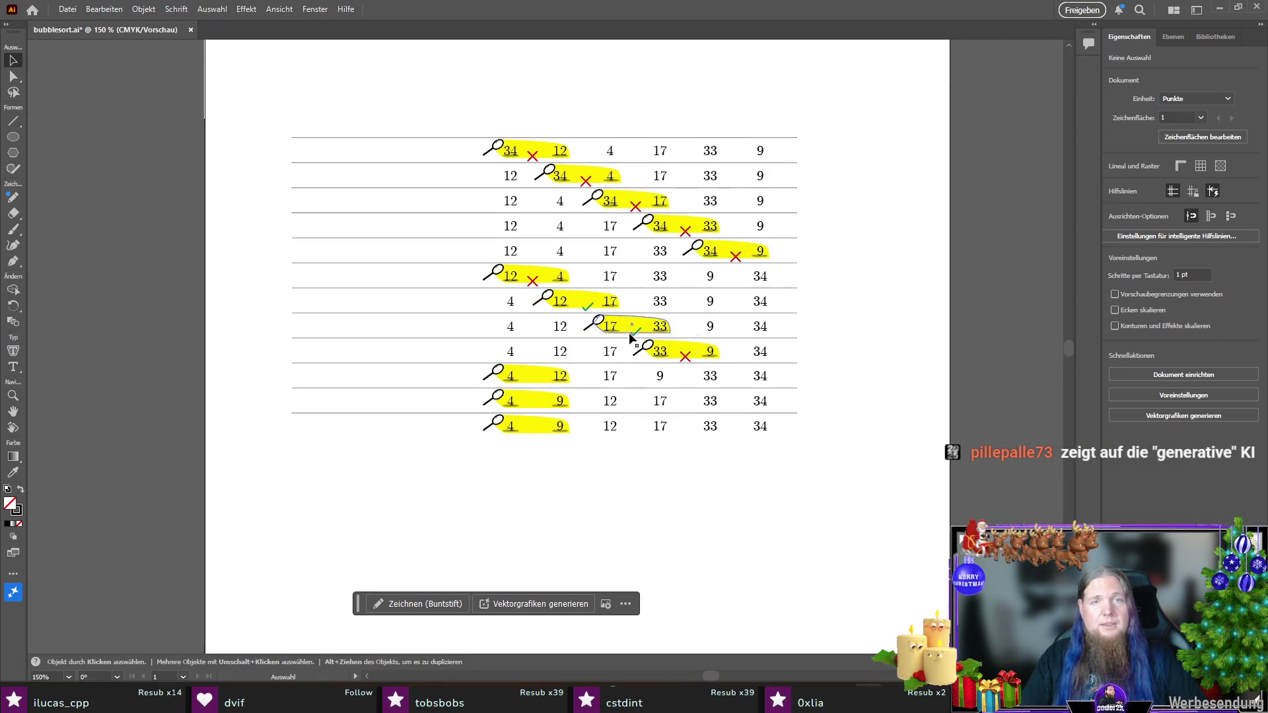
pyautogui.hotkey('ctrl', 's')
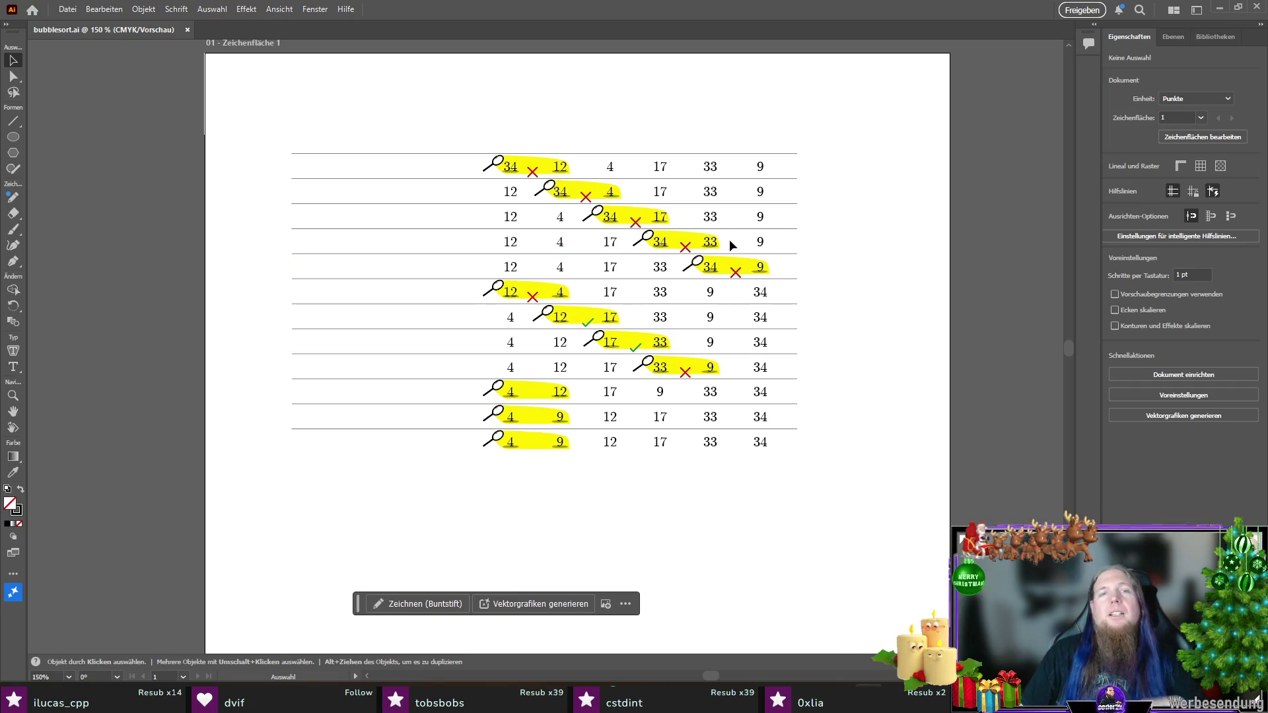
pyautogui.scroll(1, 434, 217)
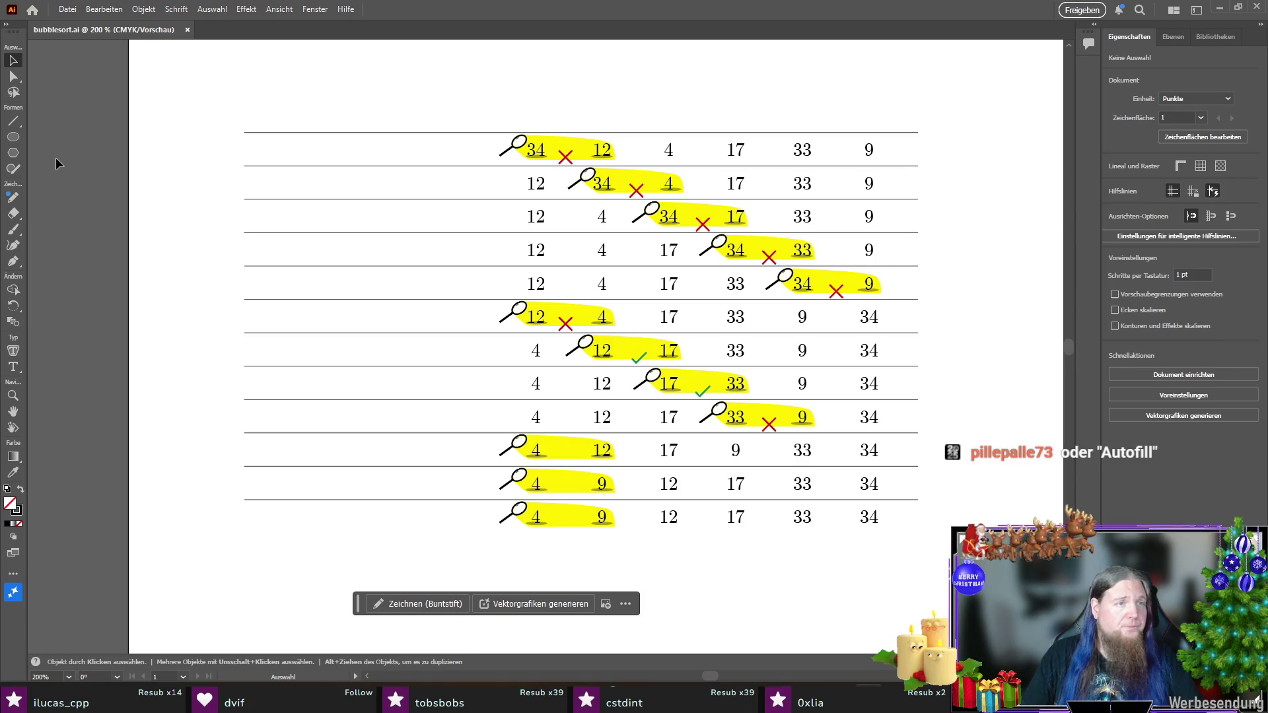
pyautogui.scroll(-5, 674, 367)
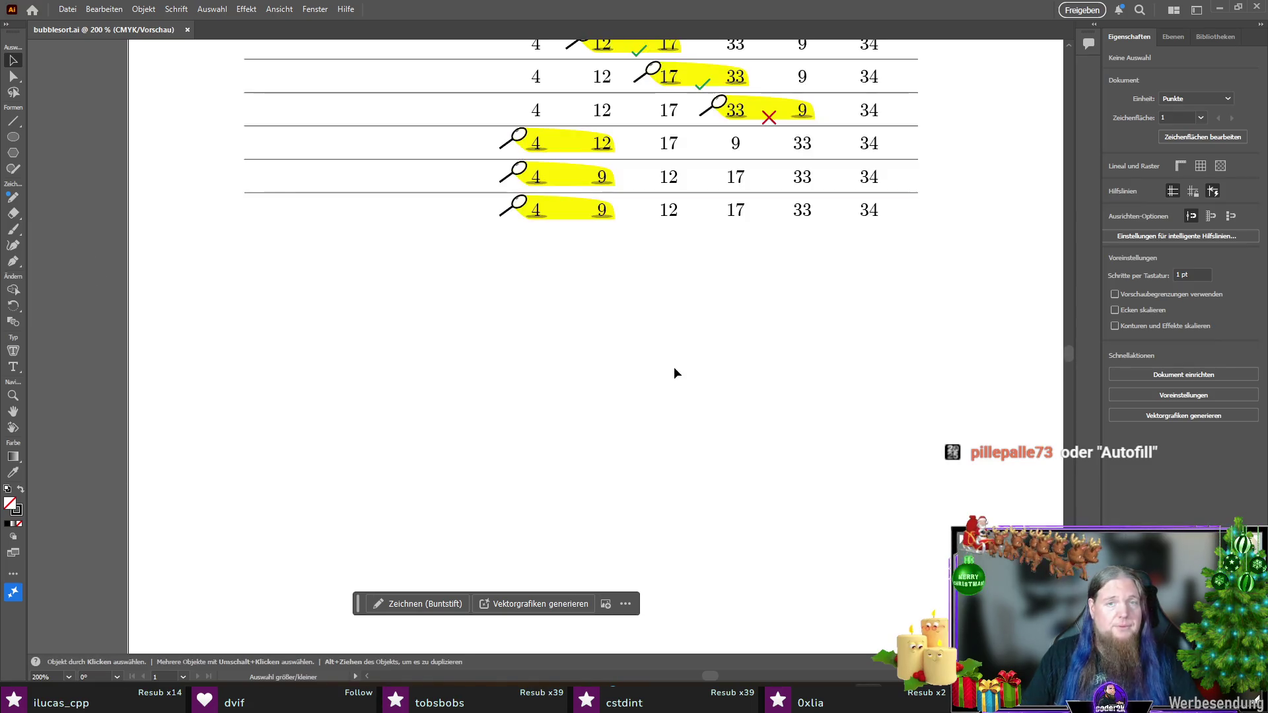